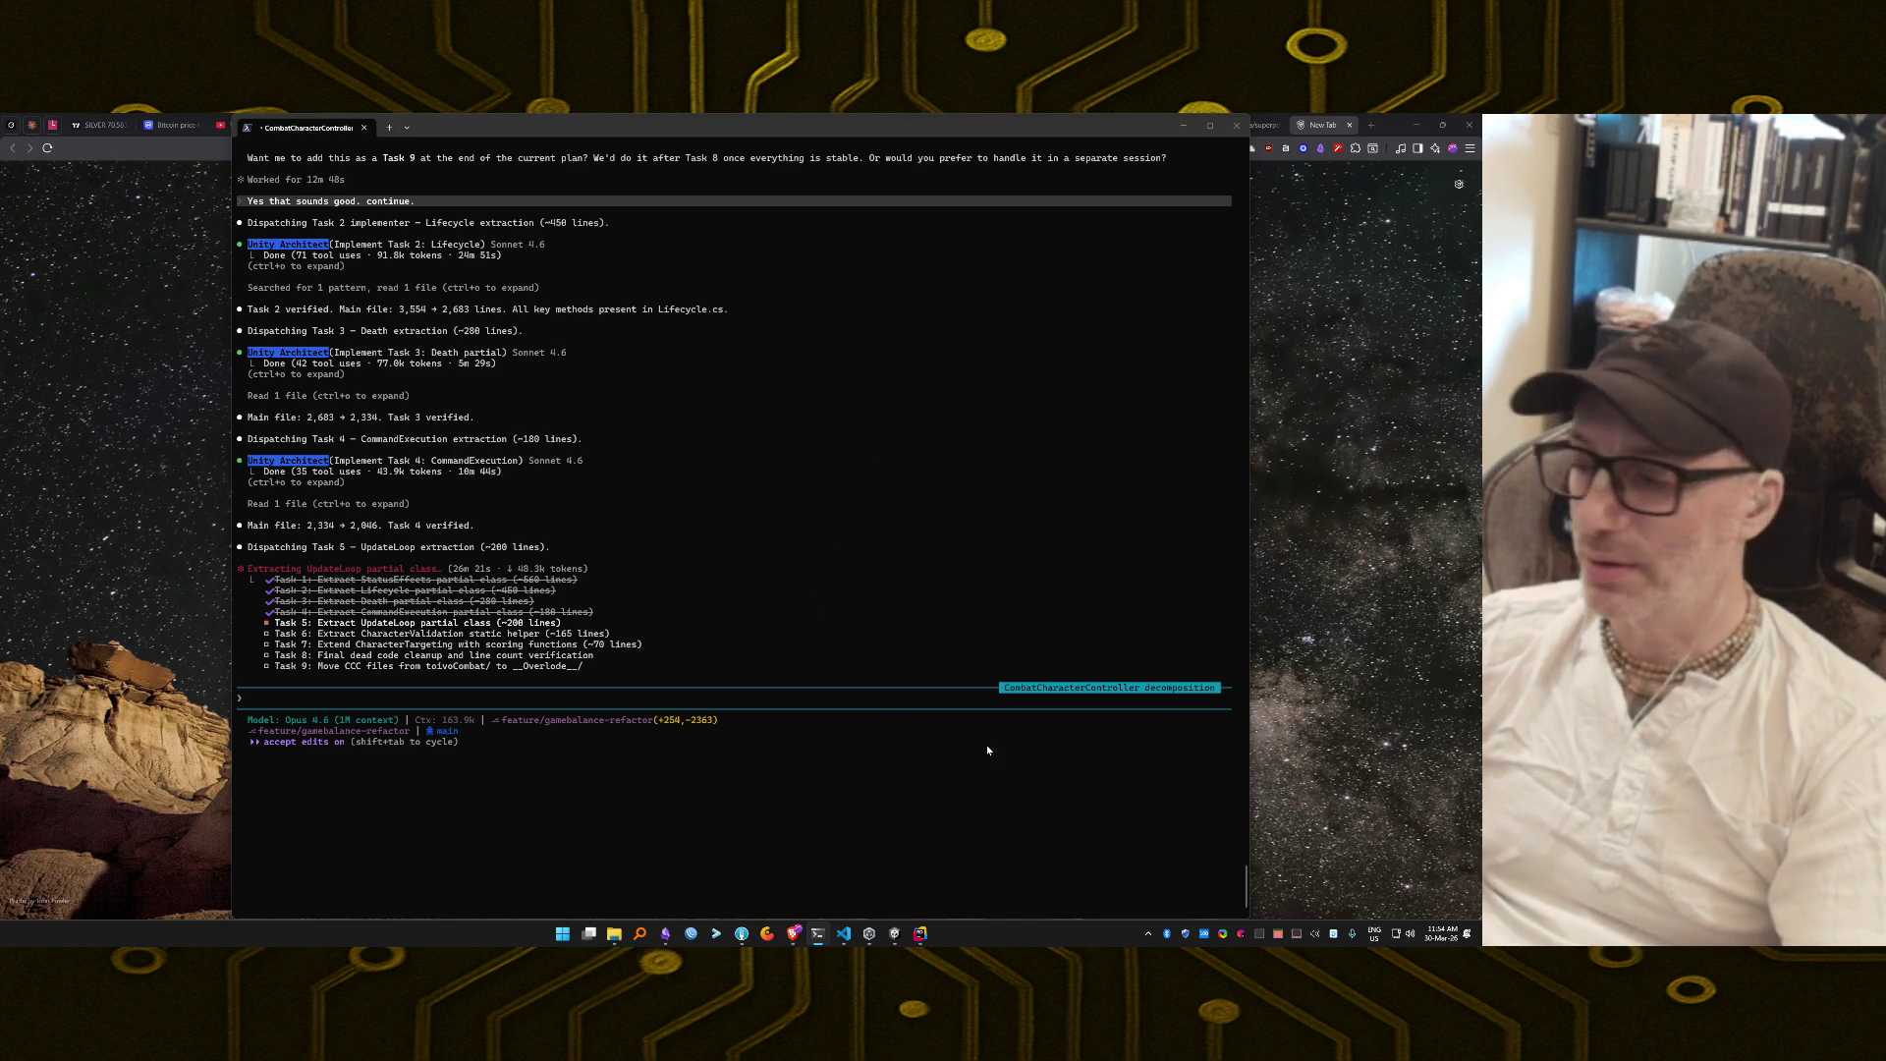
Bring Rider, showing CombatCharacterController.cs and its partial files, to the front.
left_click(920, 934)
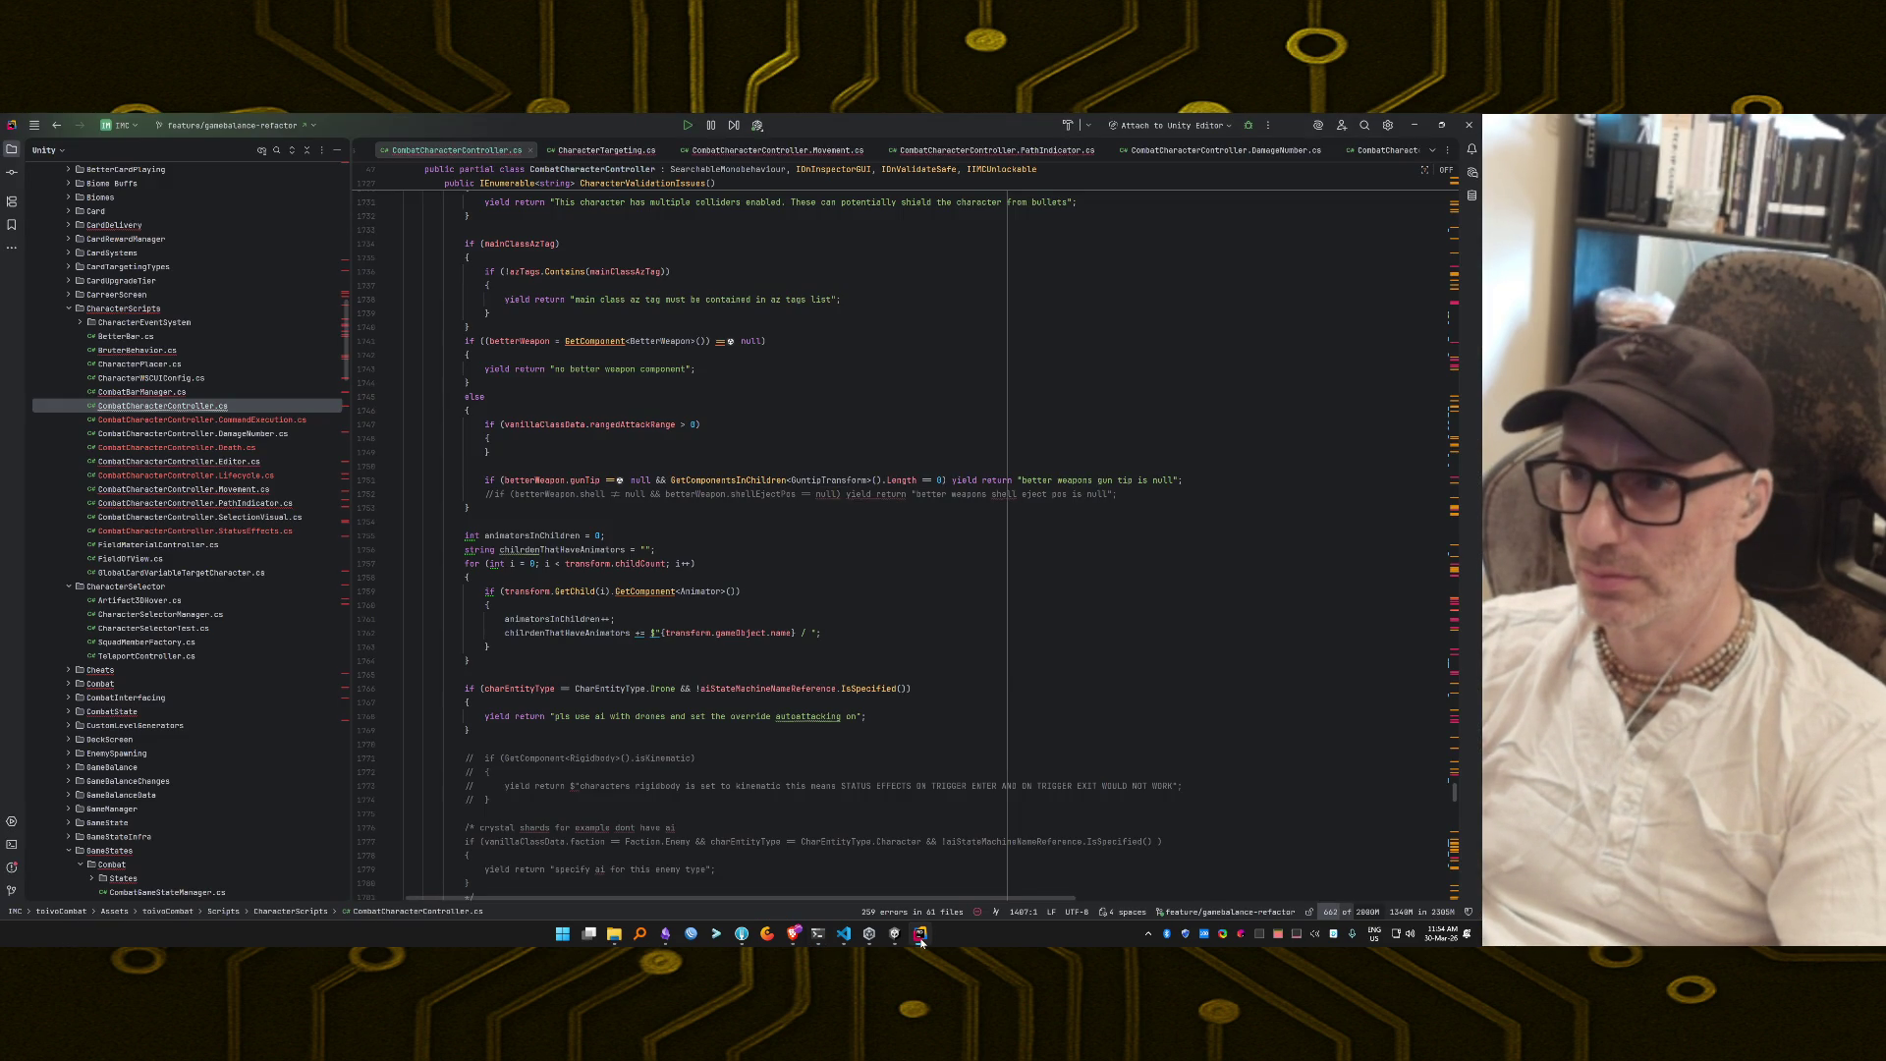
Minimize Rider to get the Claude Code terminal back on screen.
left_click(920, 936)
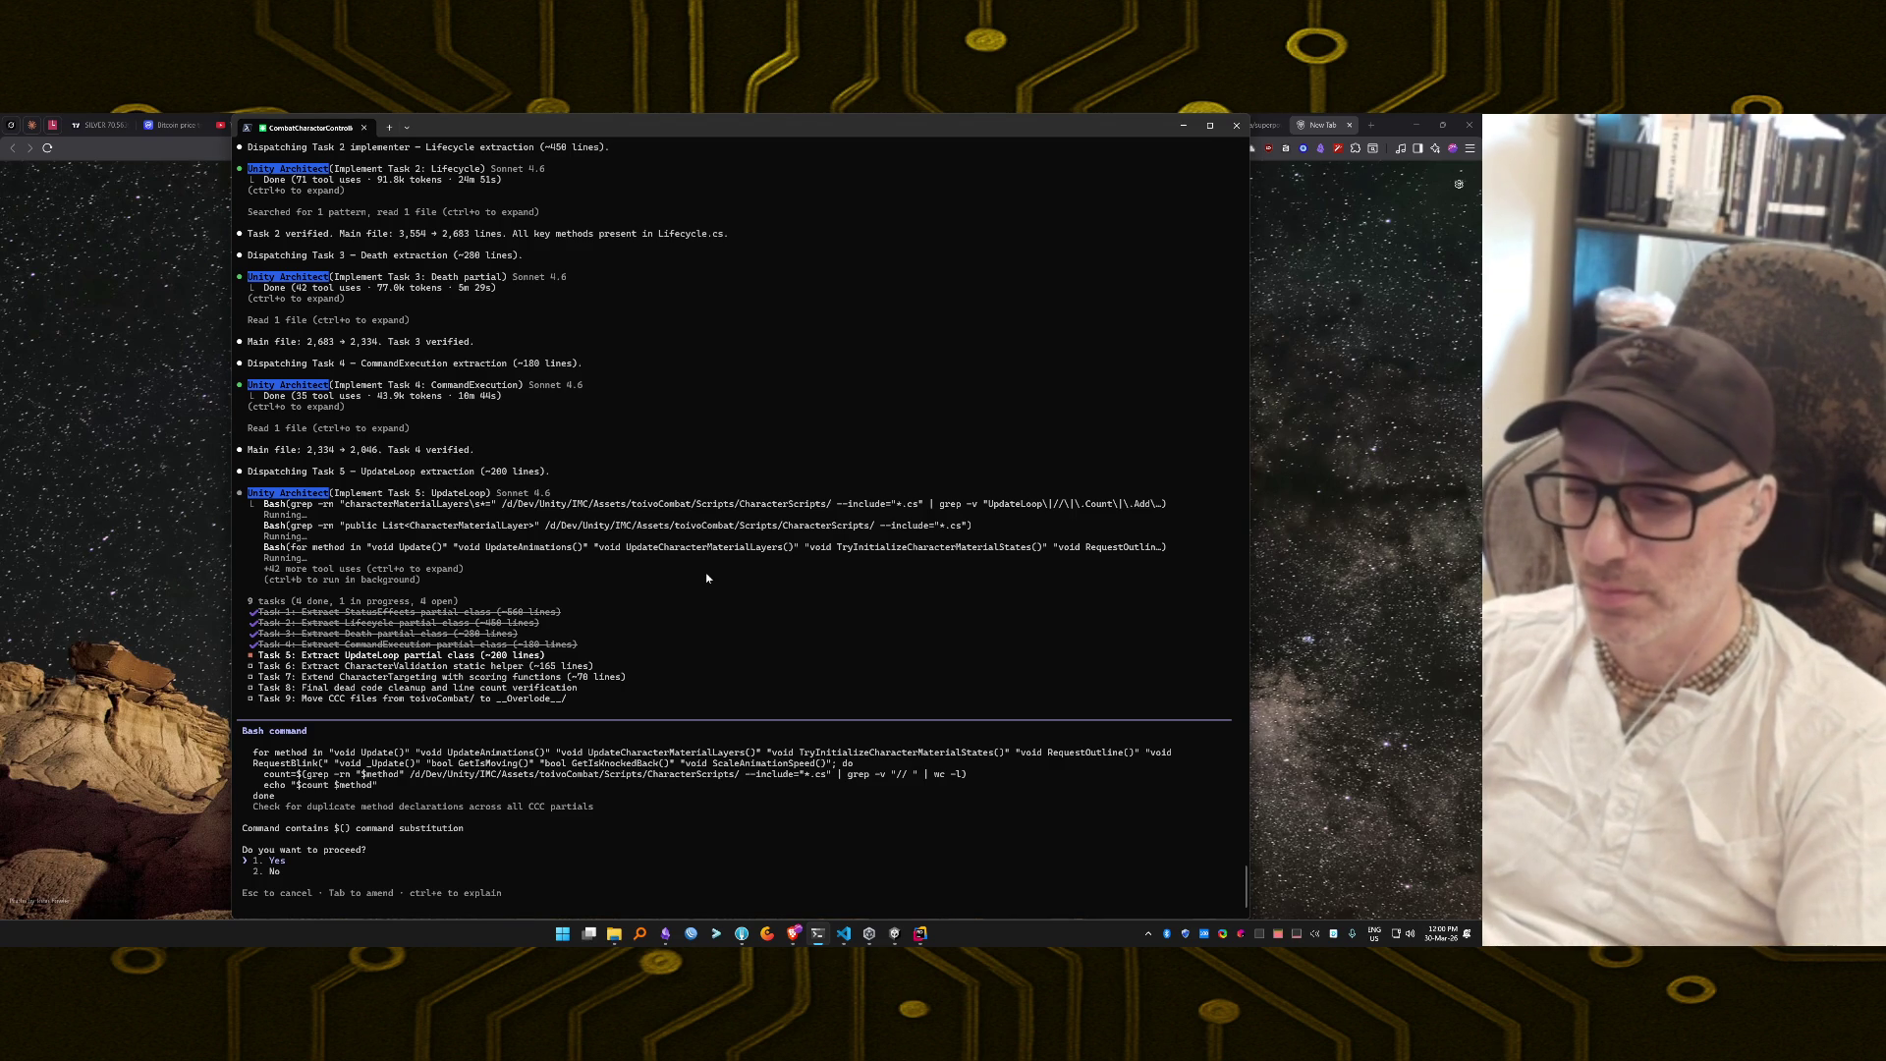
Approve the Bash check for duplicate method declarations across the partial files.
key("Return")
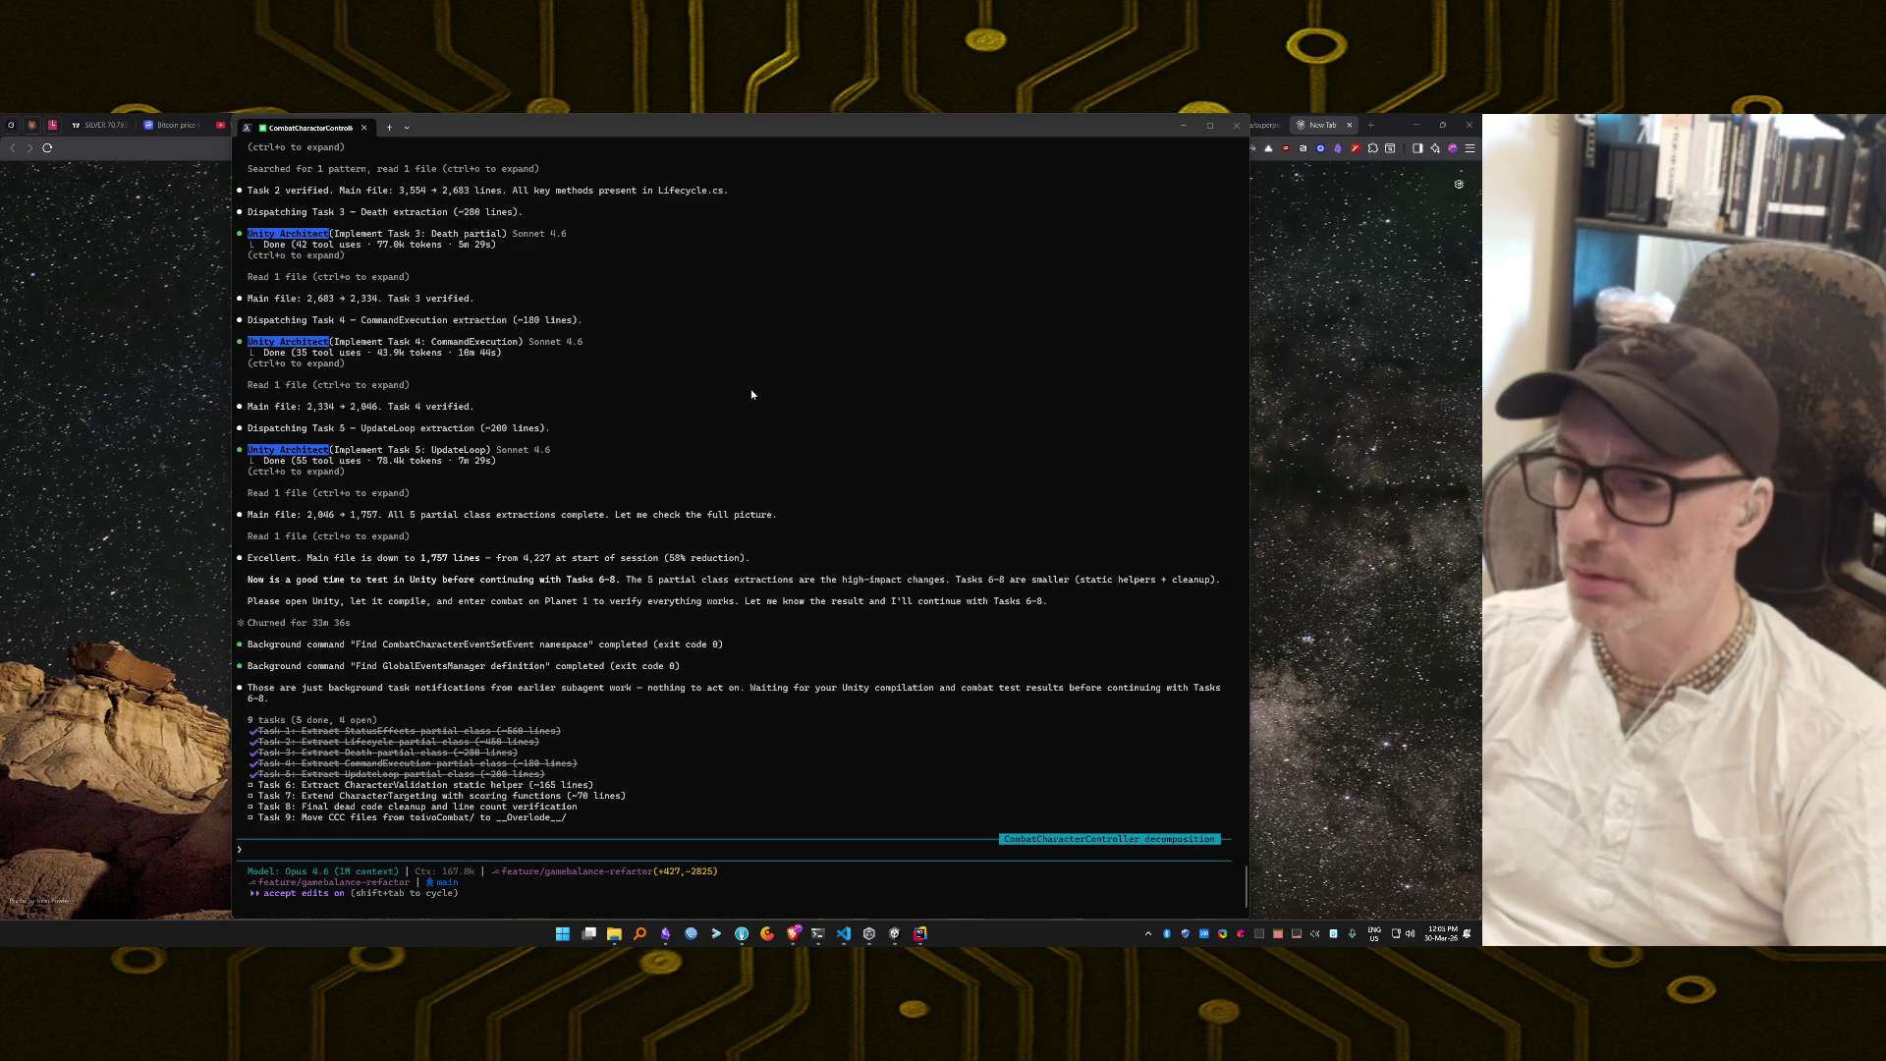
Switch to the Brave browser's new-tab page.
left_click(794, 935)
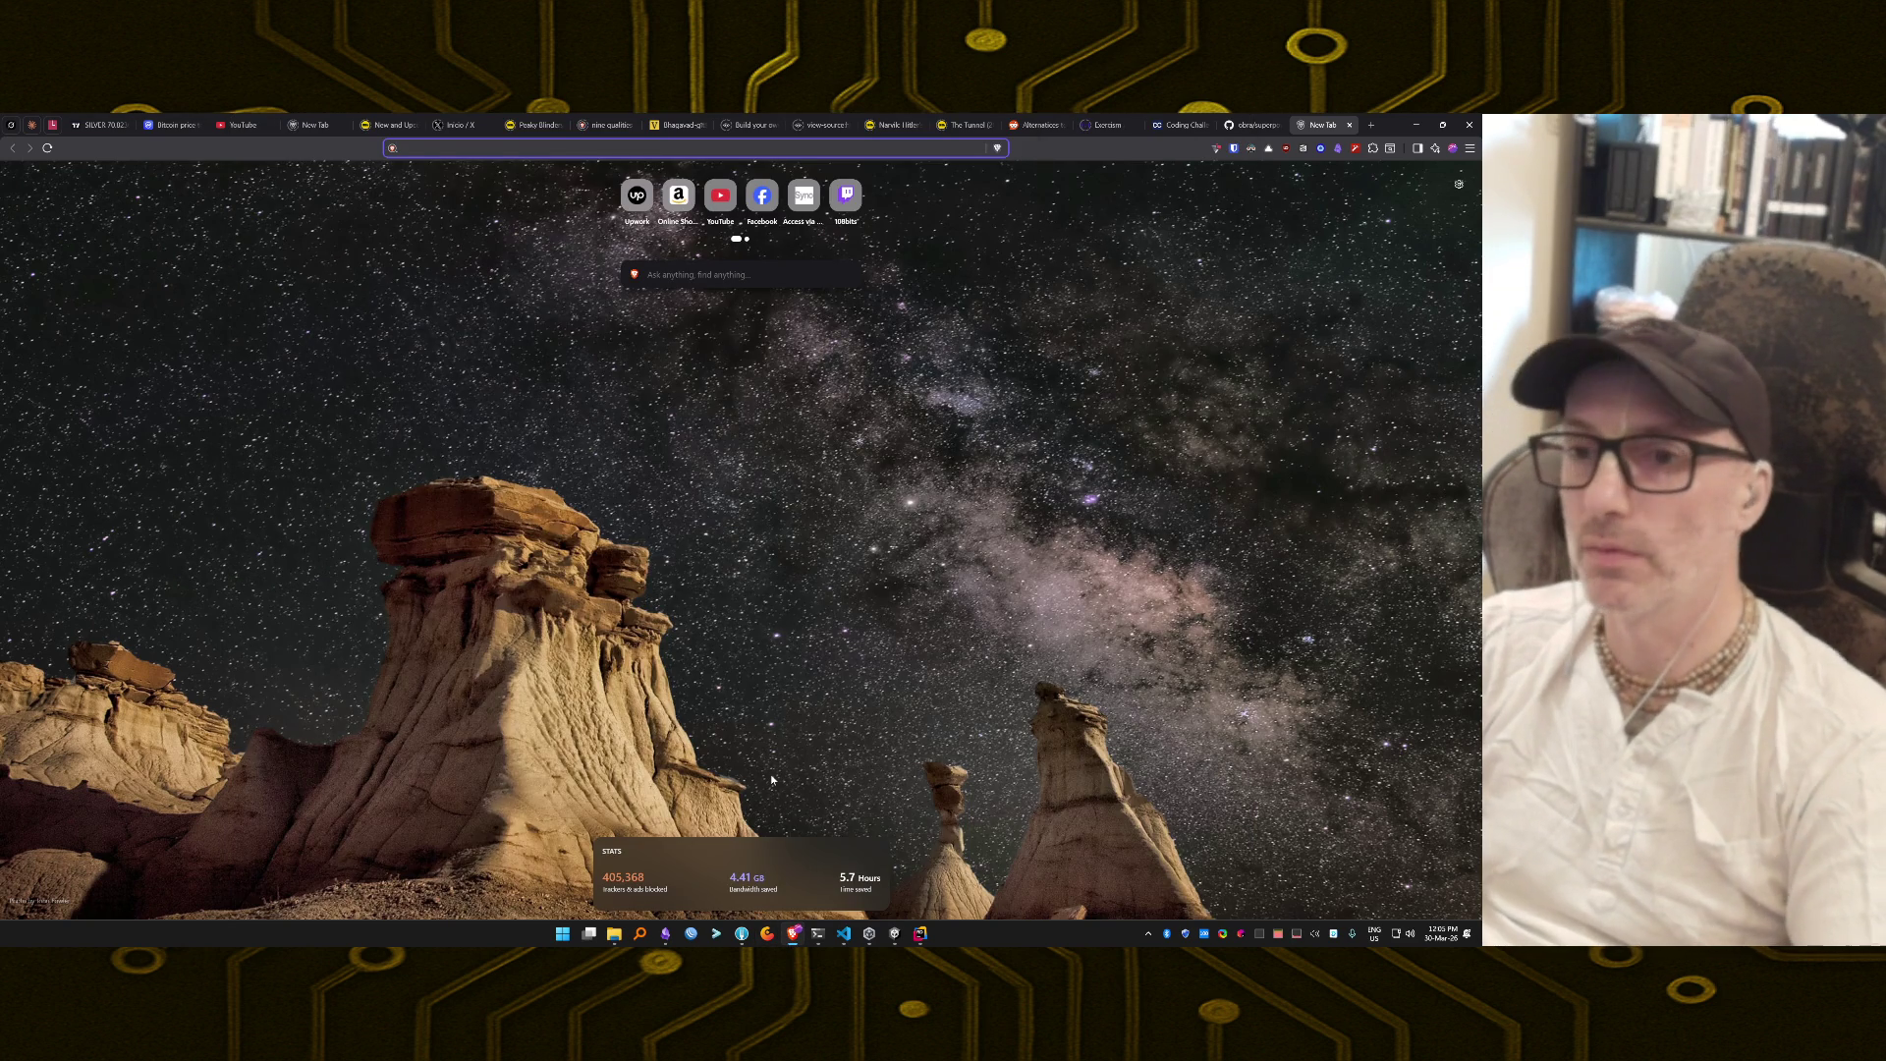
Search the web for 'ad hominem', completing the query from the 'ad him' suggestion.
type("ad him")
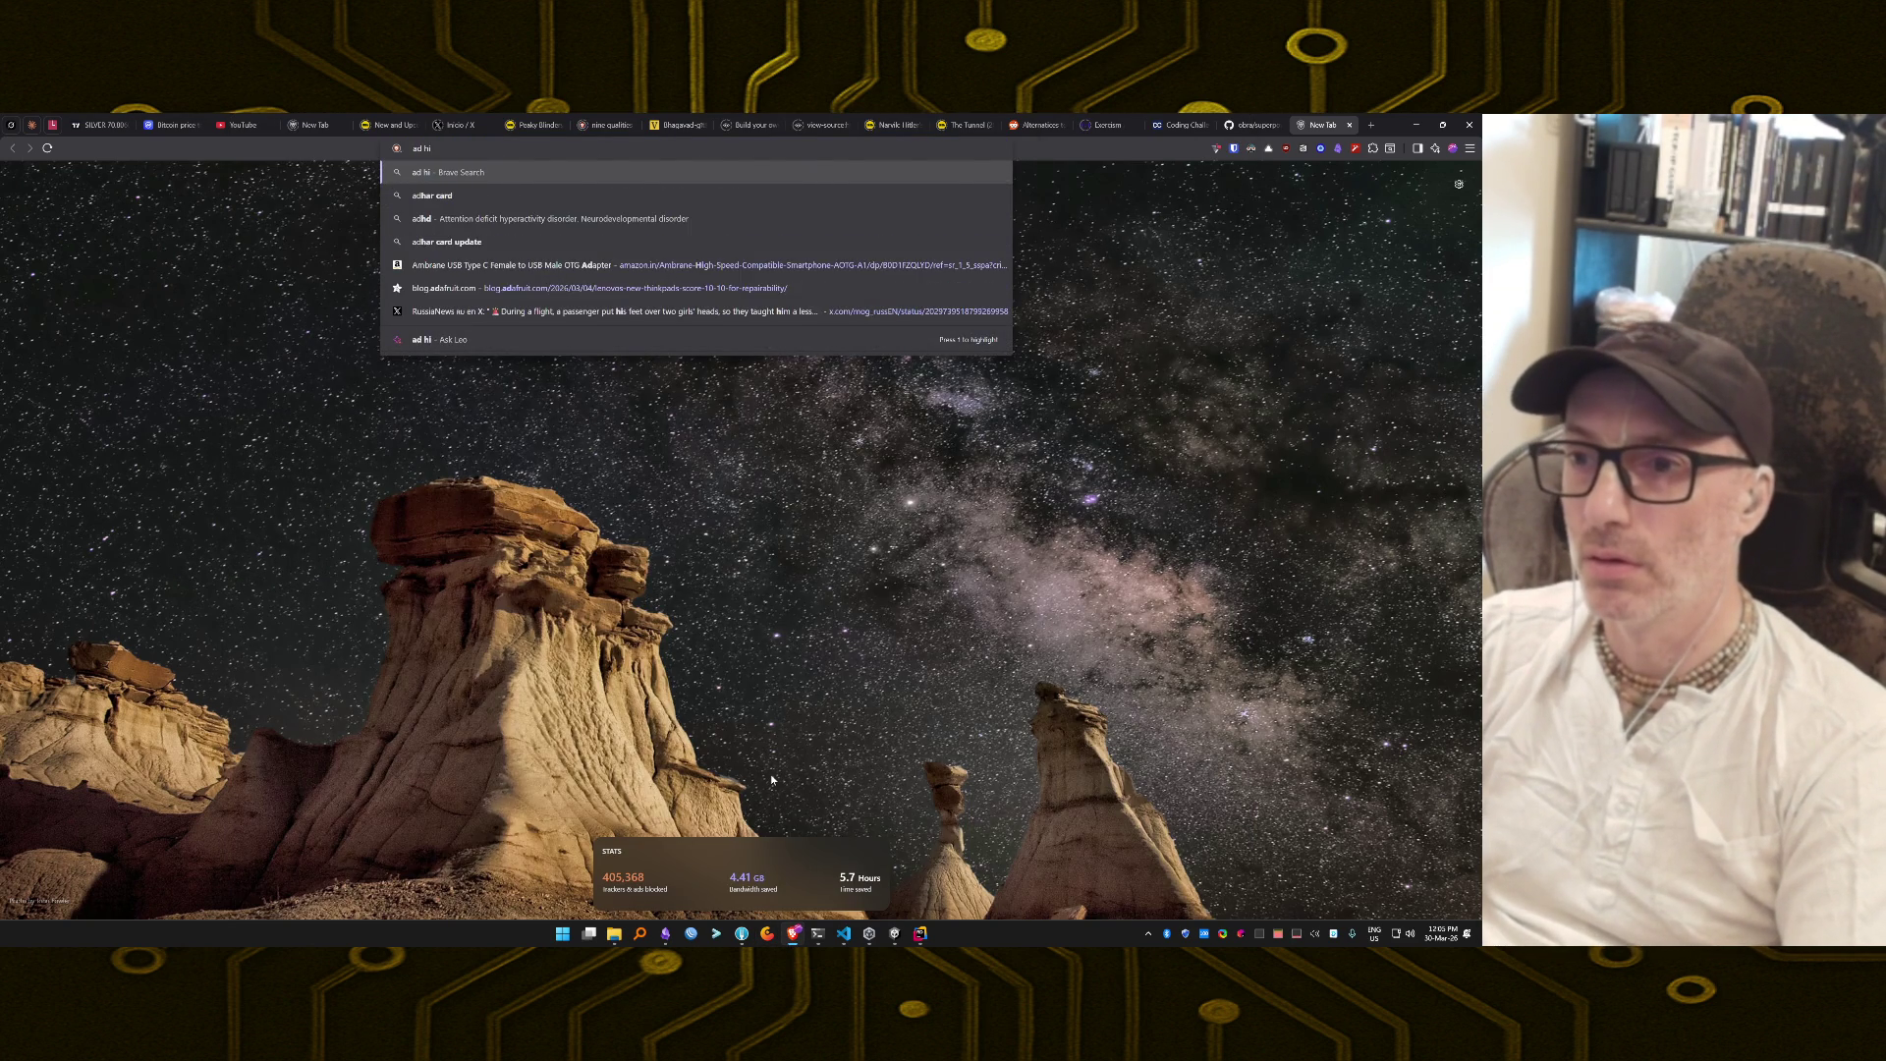
key("Down")
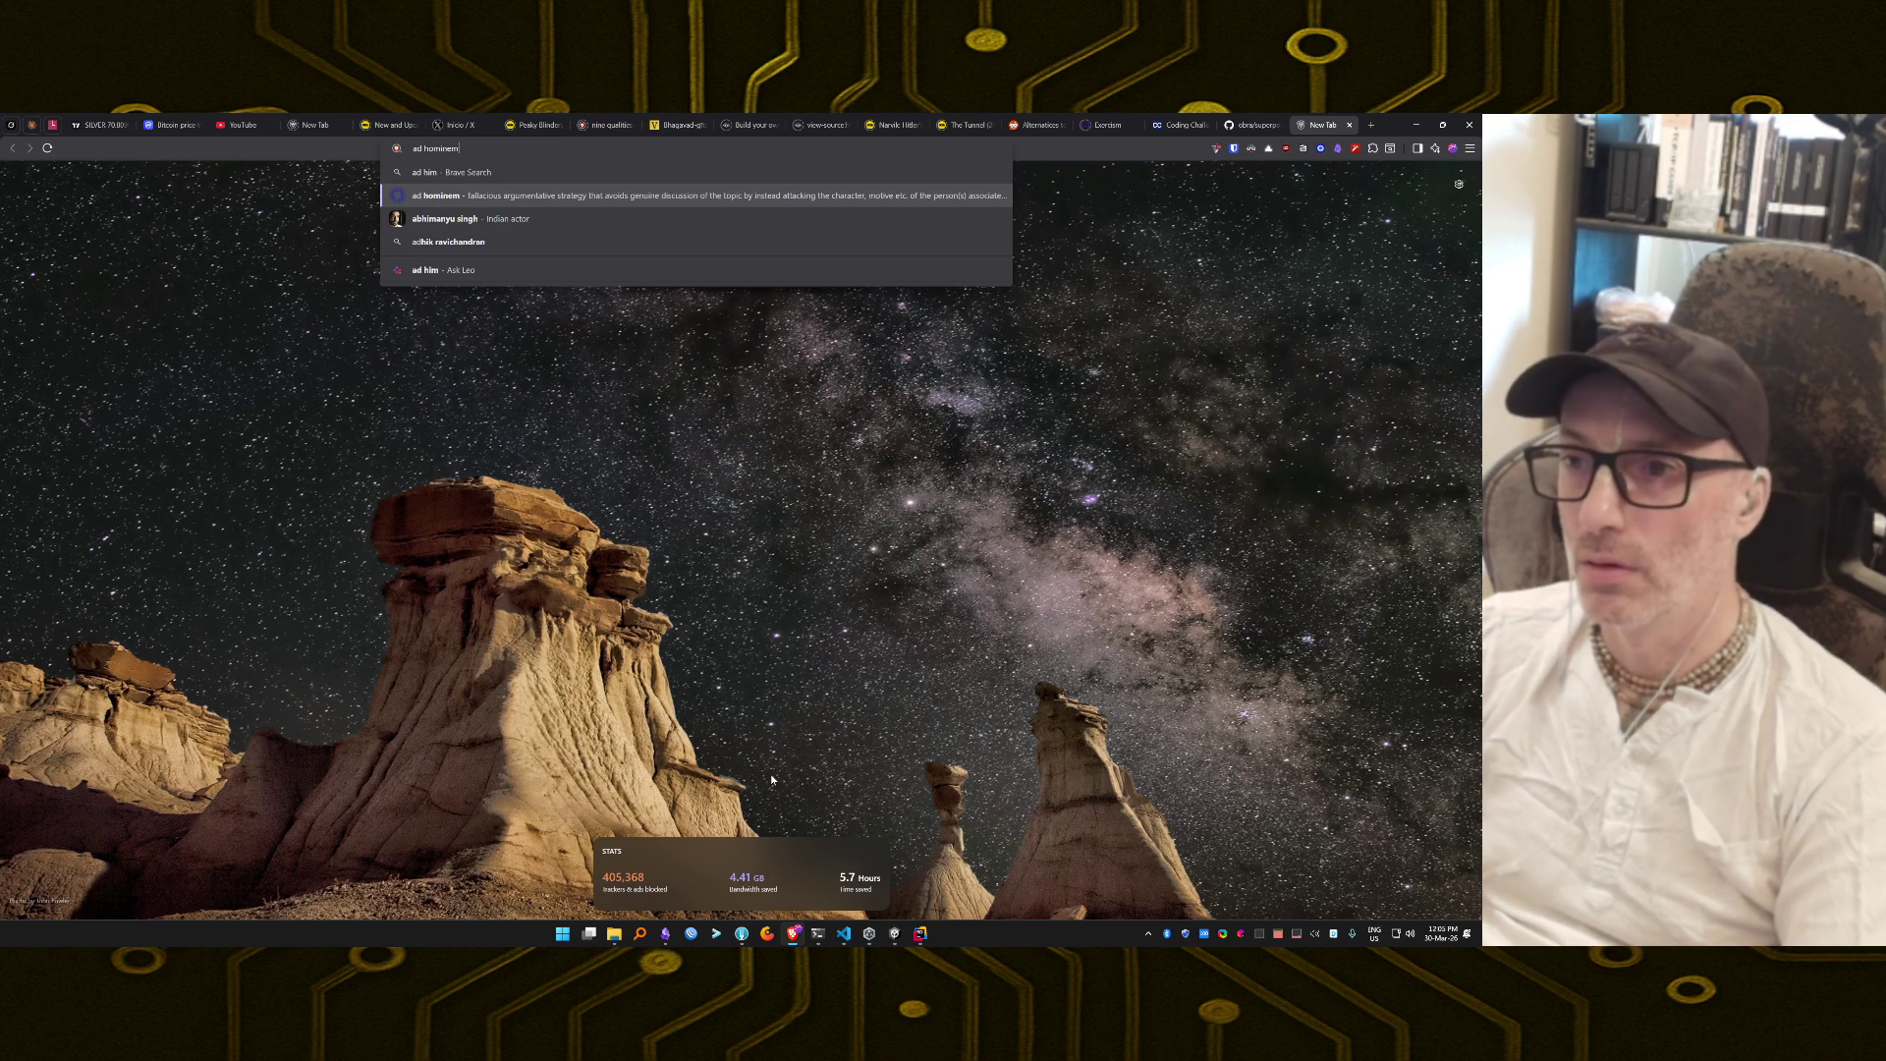
key("ctrl+a")
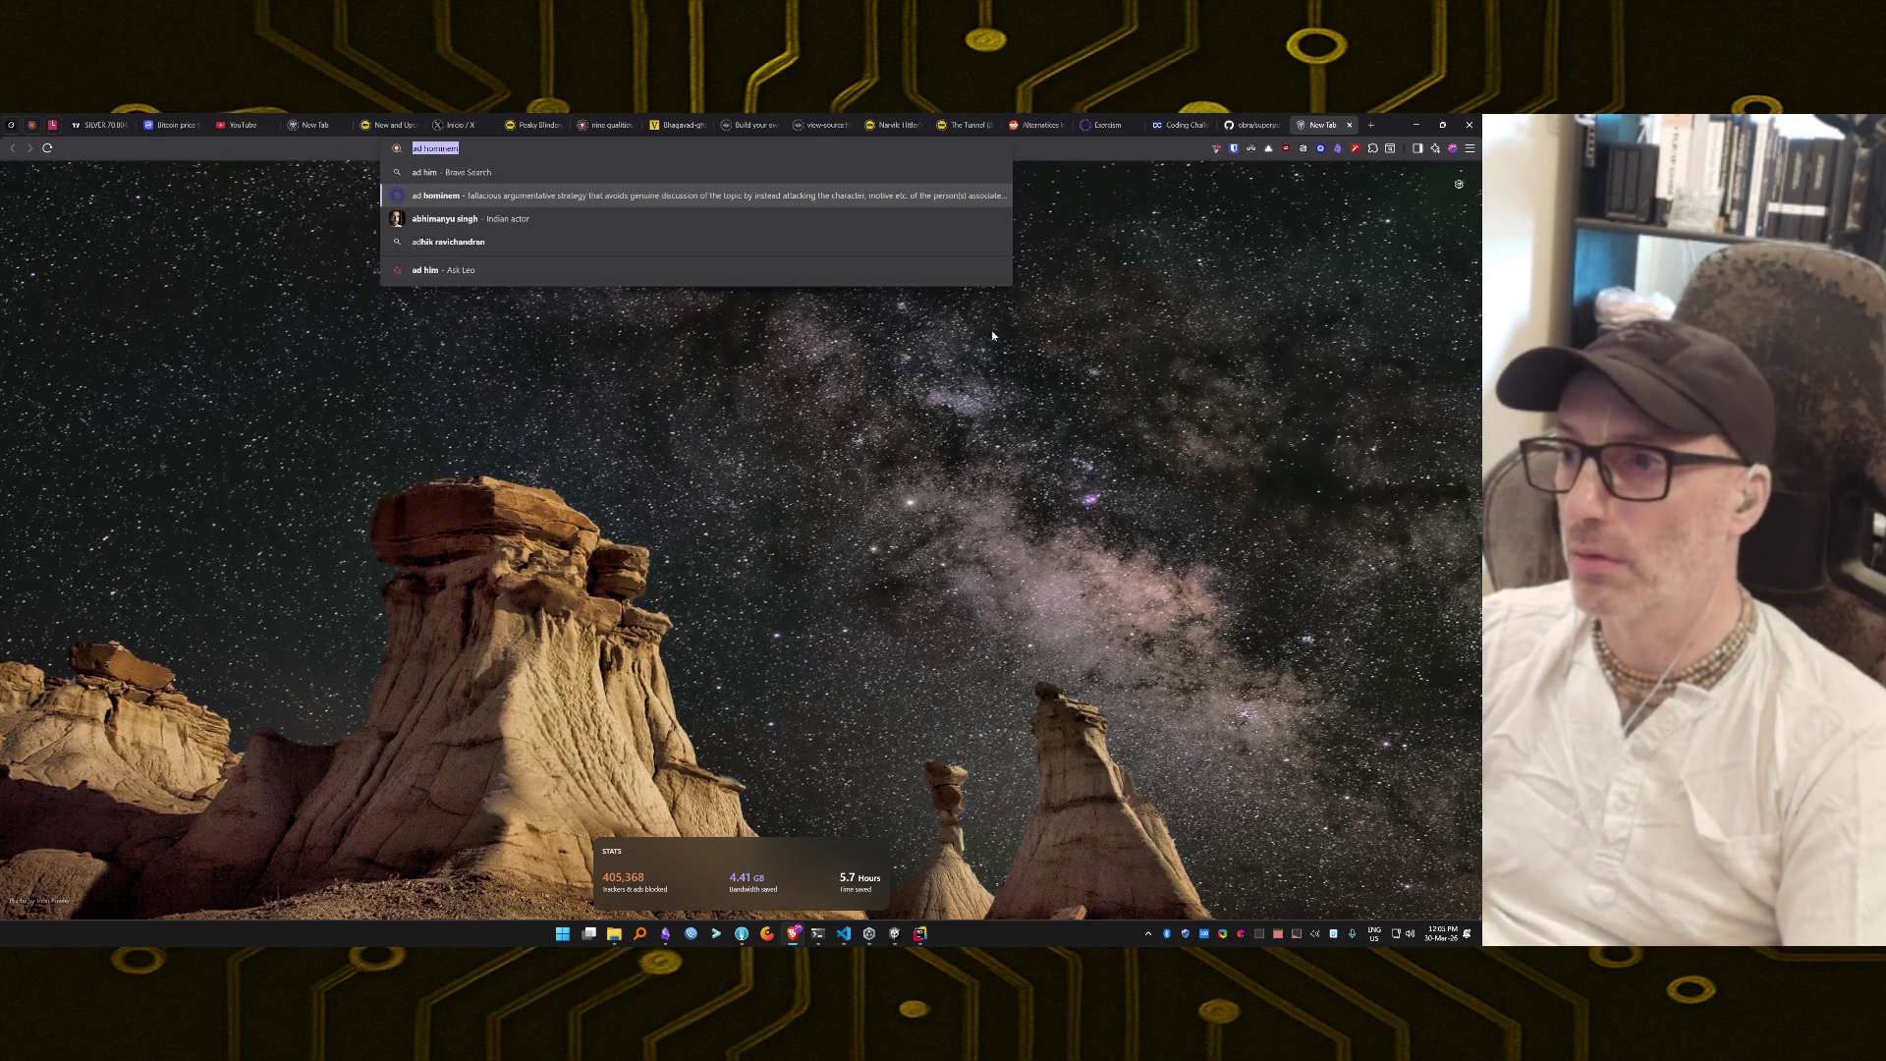
key("Escape")
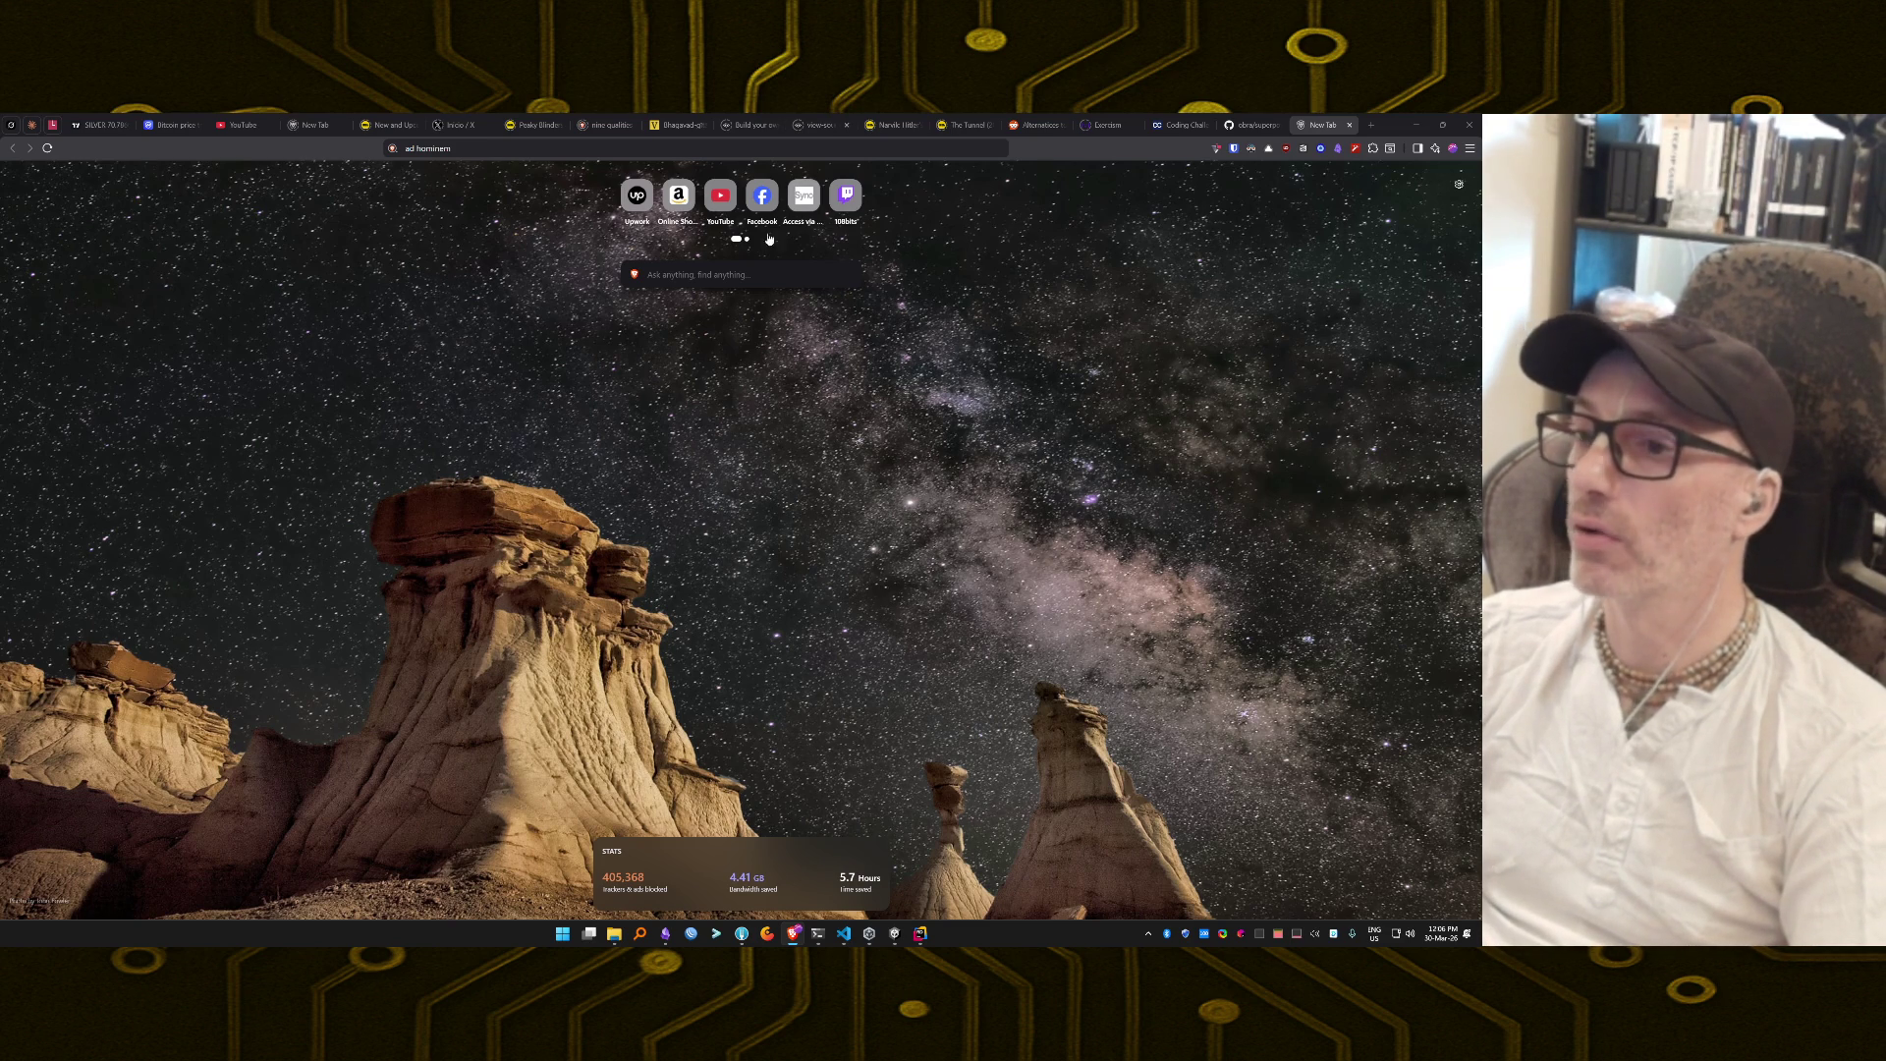
key("Return")
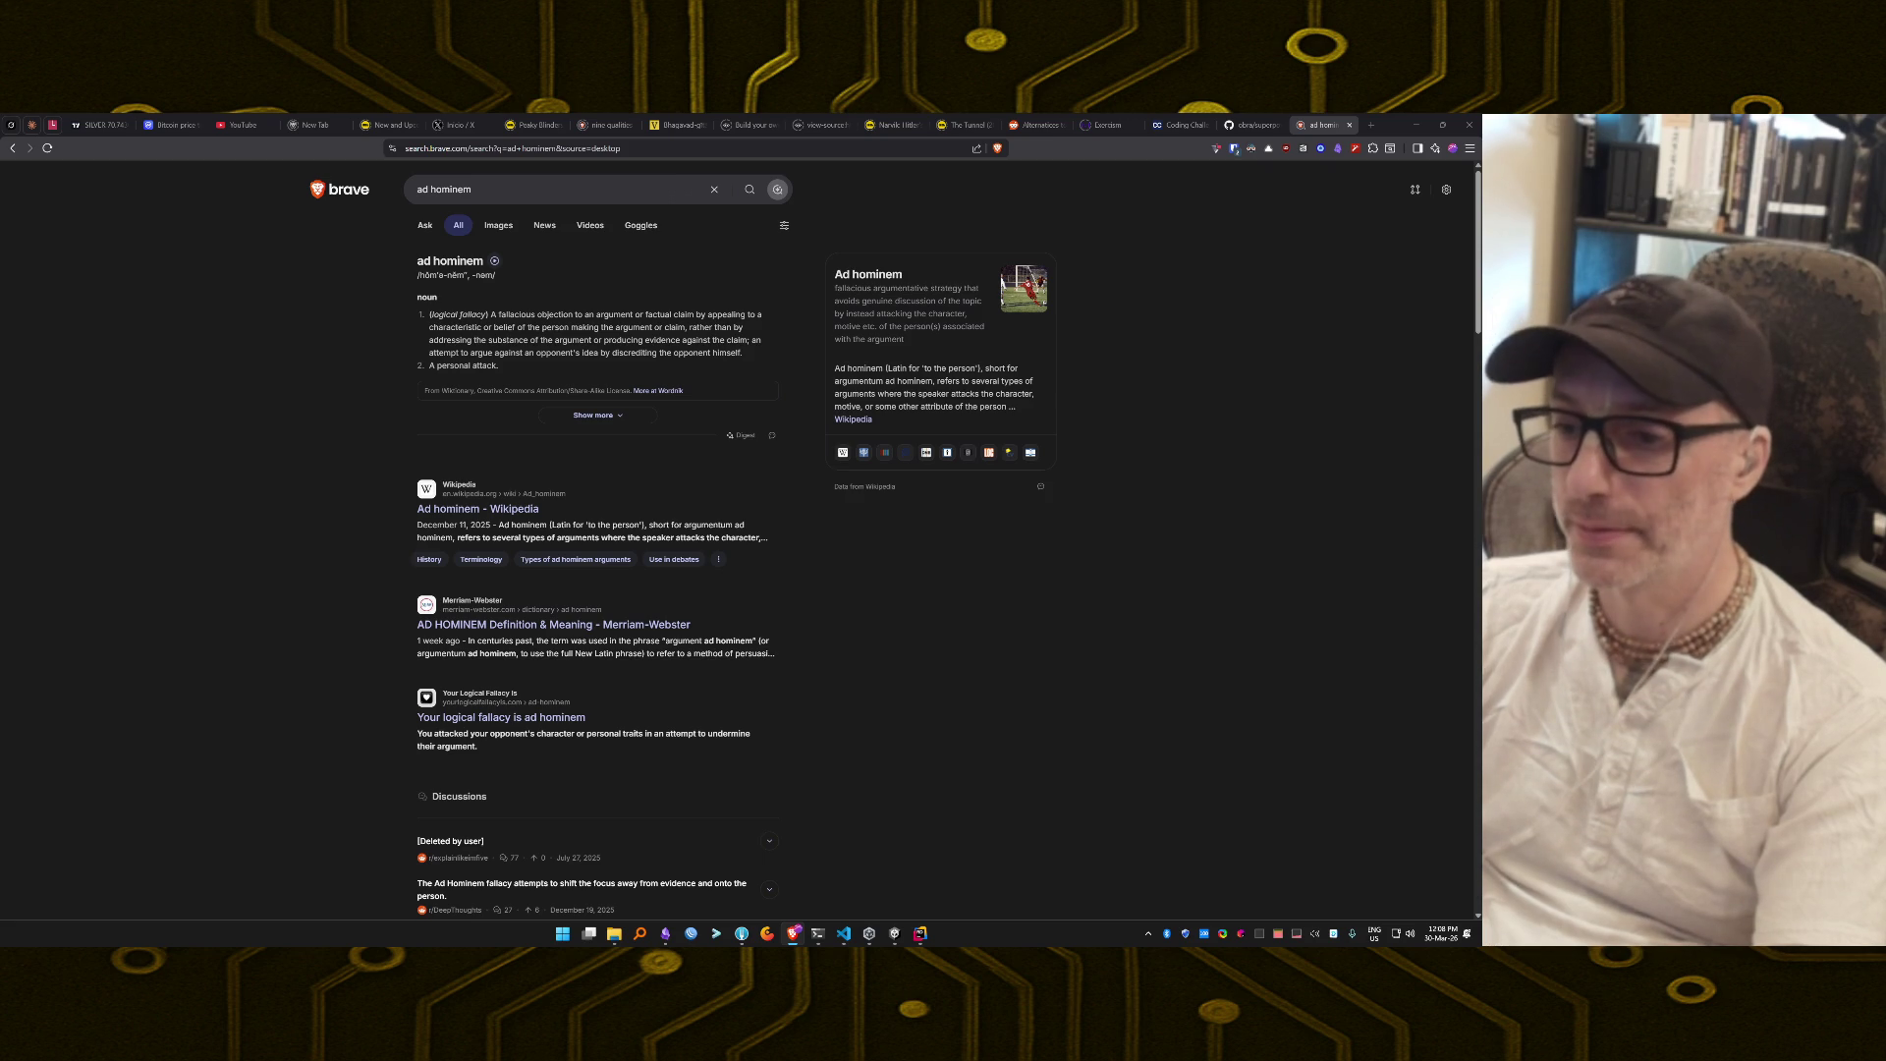
Return to Claude Code, which shows five of eight tasks done.
left_click(828, 940)
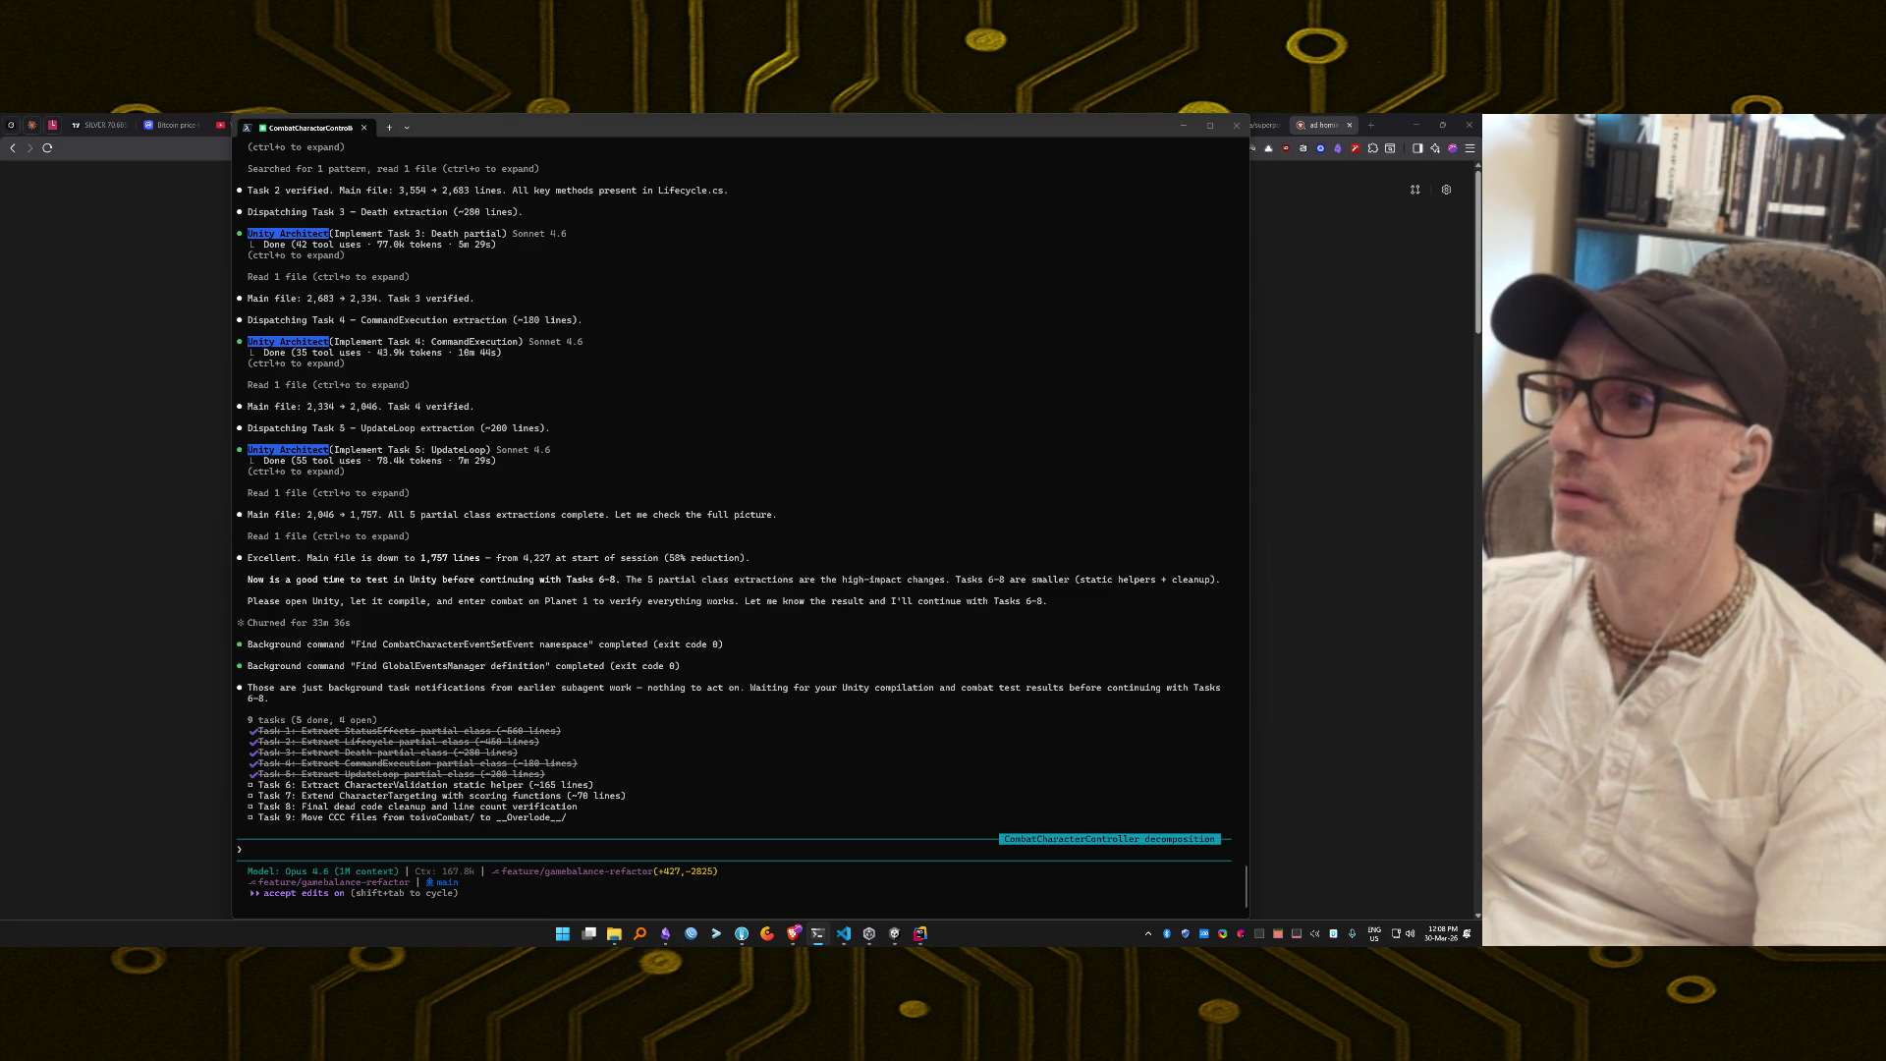
Switch to the Unity editor so the split controller scripts recompile.
key("alt+Tab")
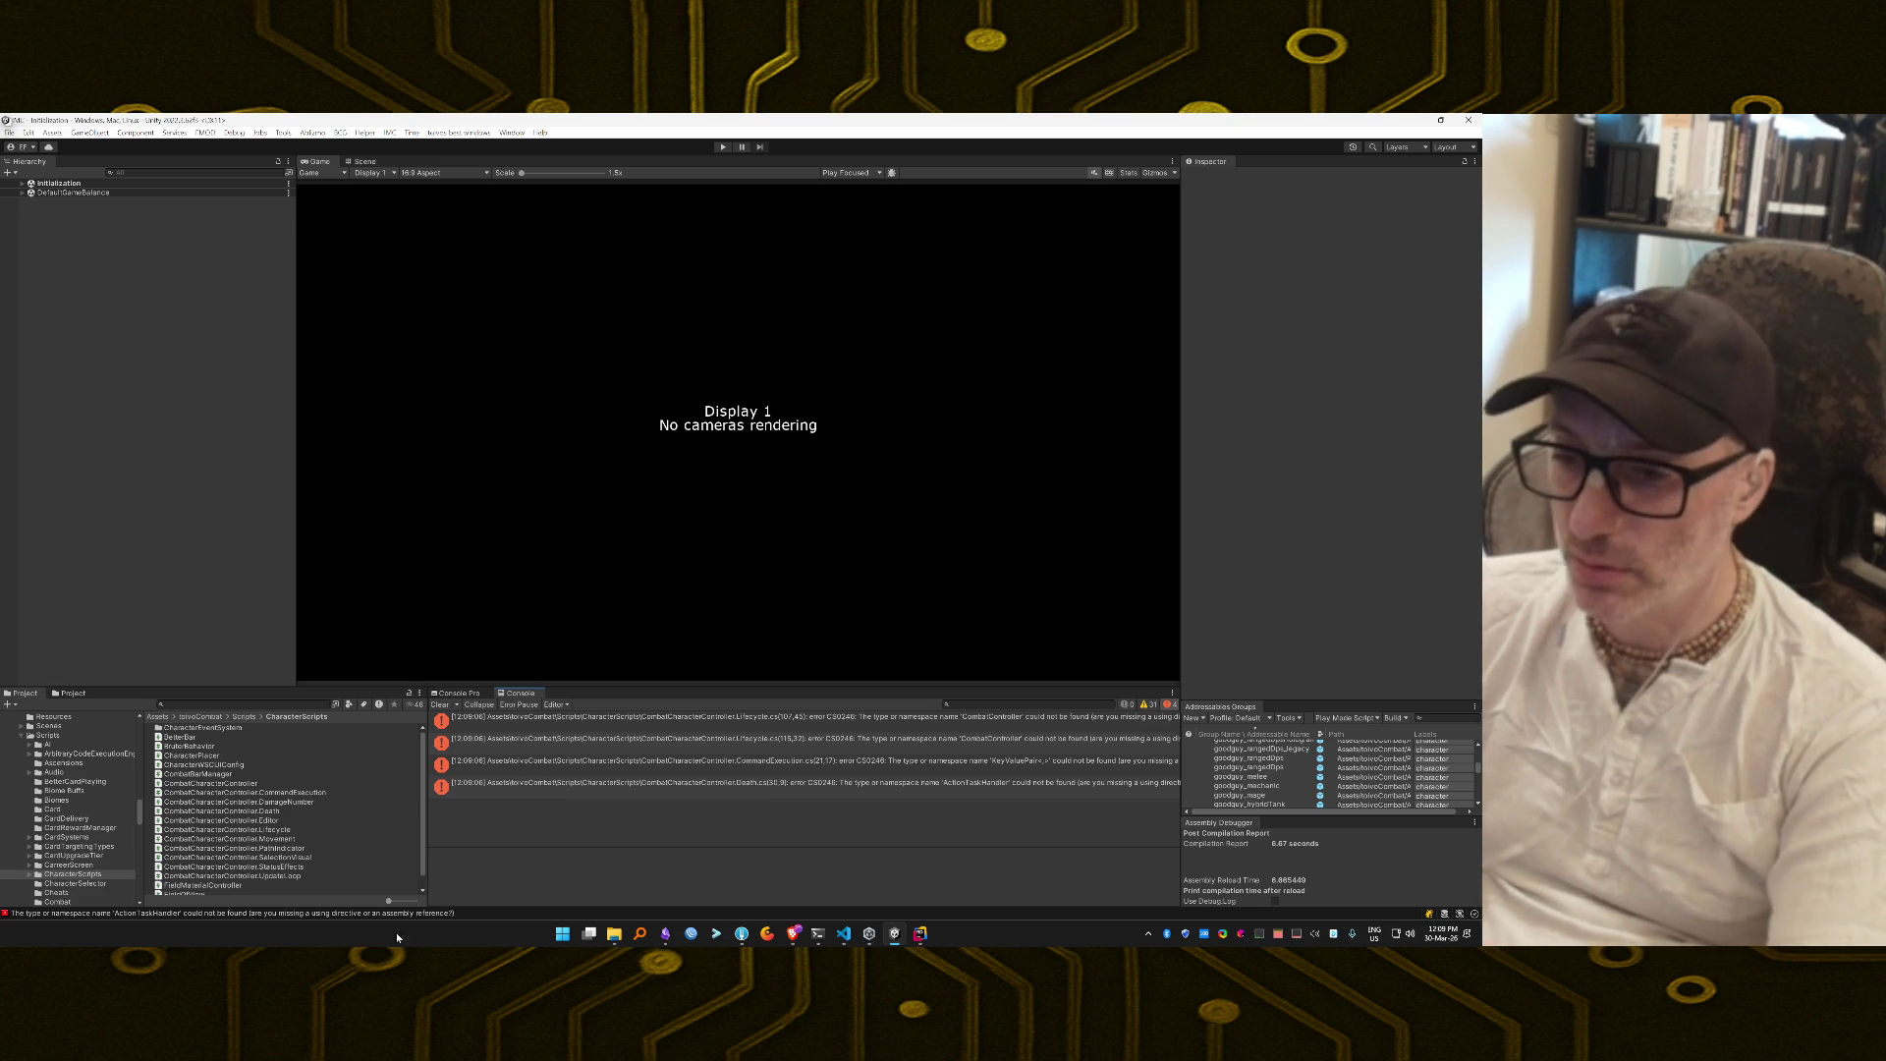
Jump from the first CS0246 error to line 107 of CombatCharacterController.Lifecycle.cs in Rider.
double_click(786, 726)
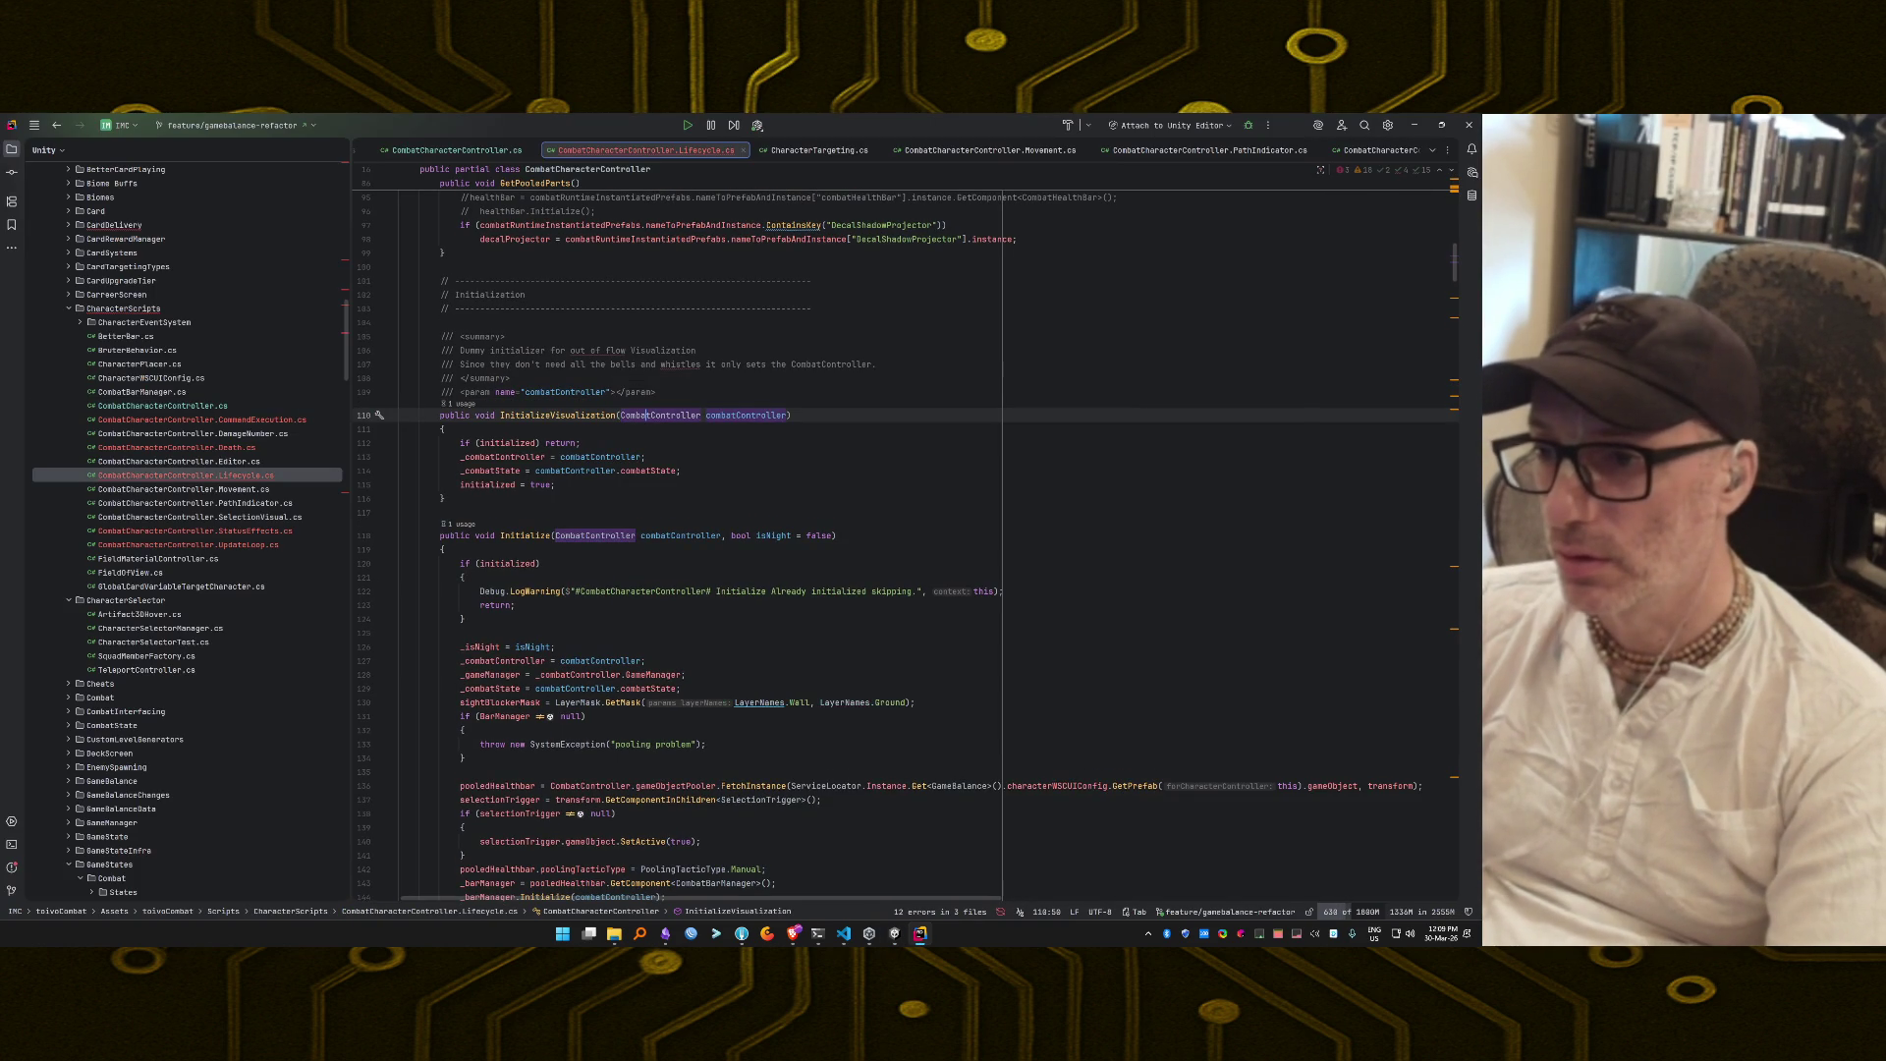
Import the missing KeyValuePair namespace in the CommandExecution partial file.
key("alt+Tab")
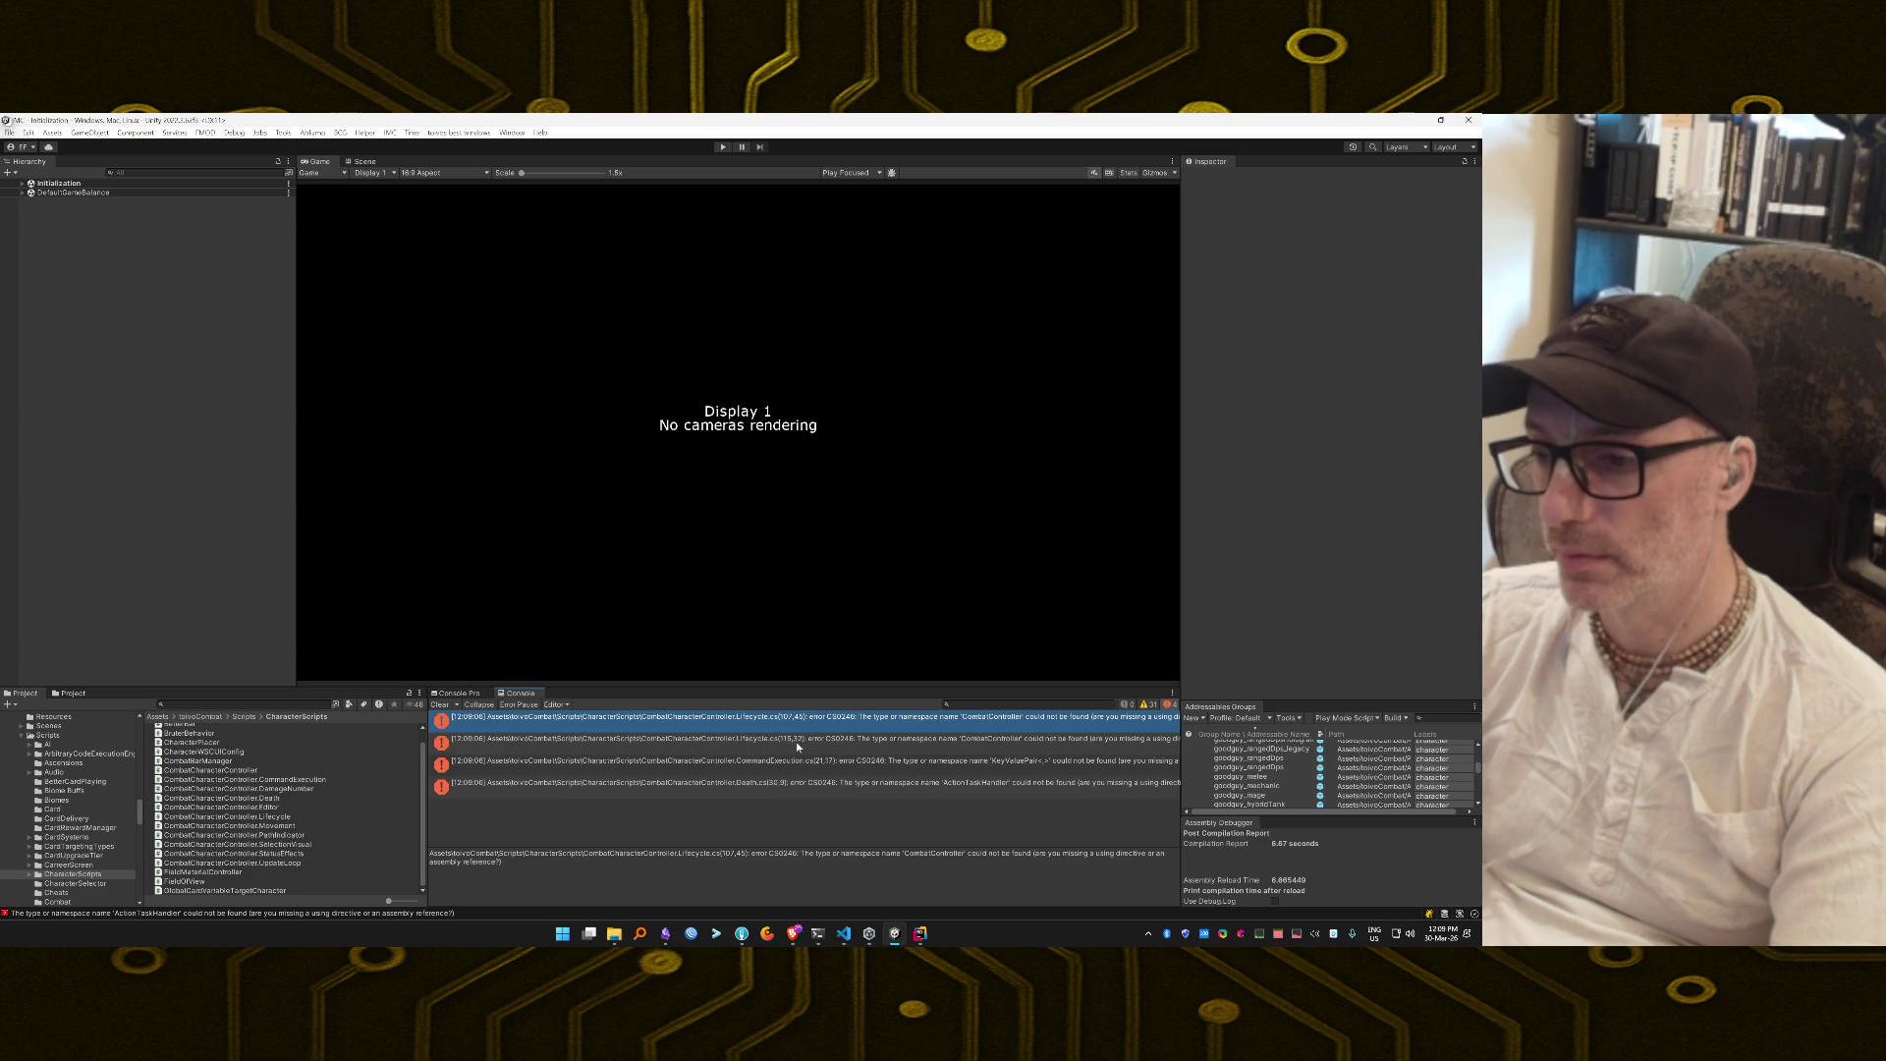
double_click(792, 764)
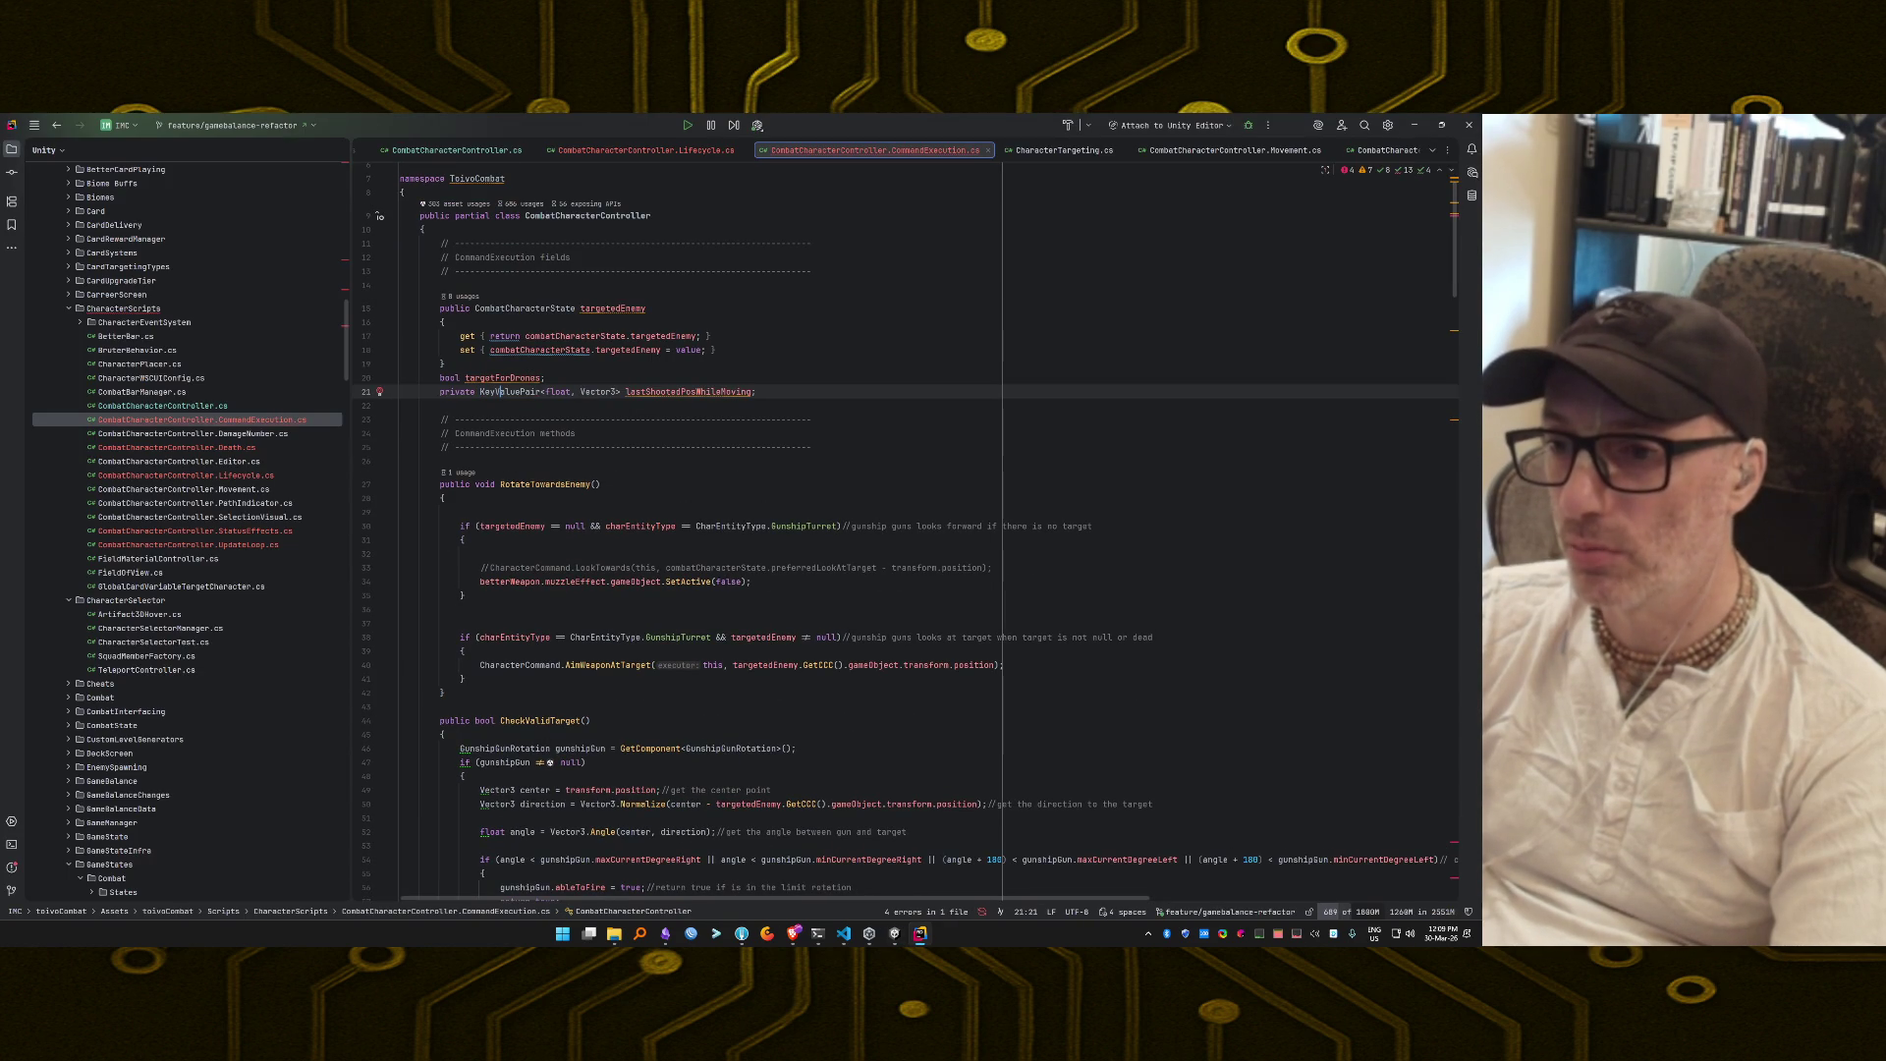
left_click(498, 391)
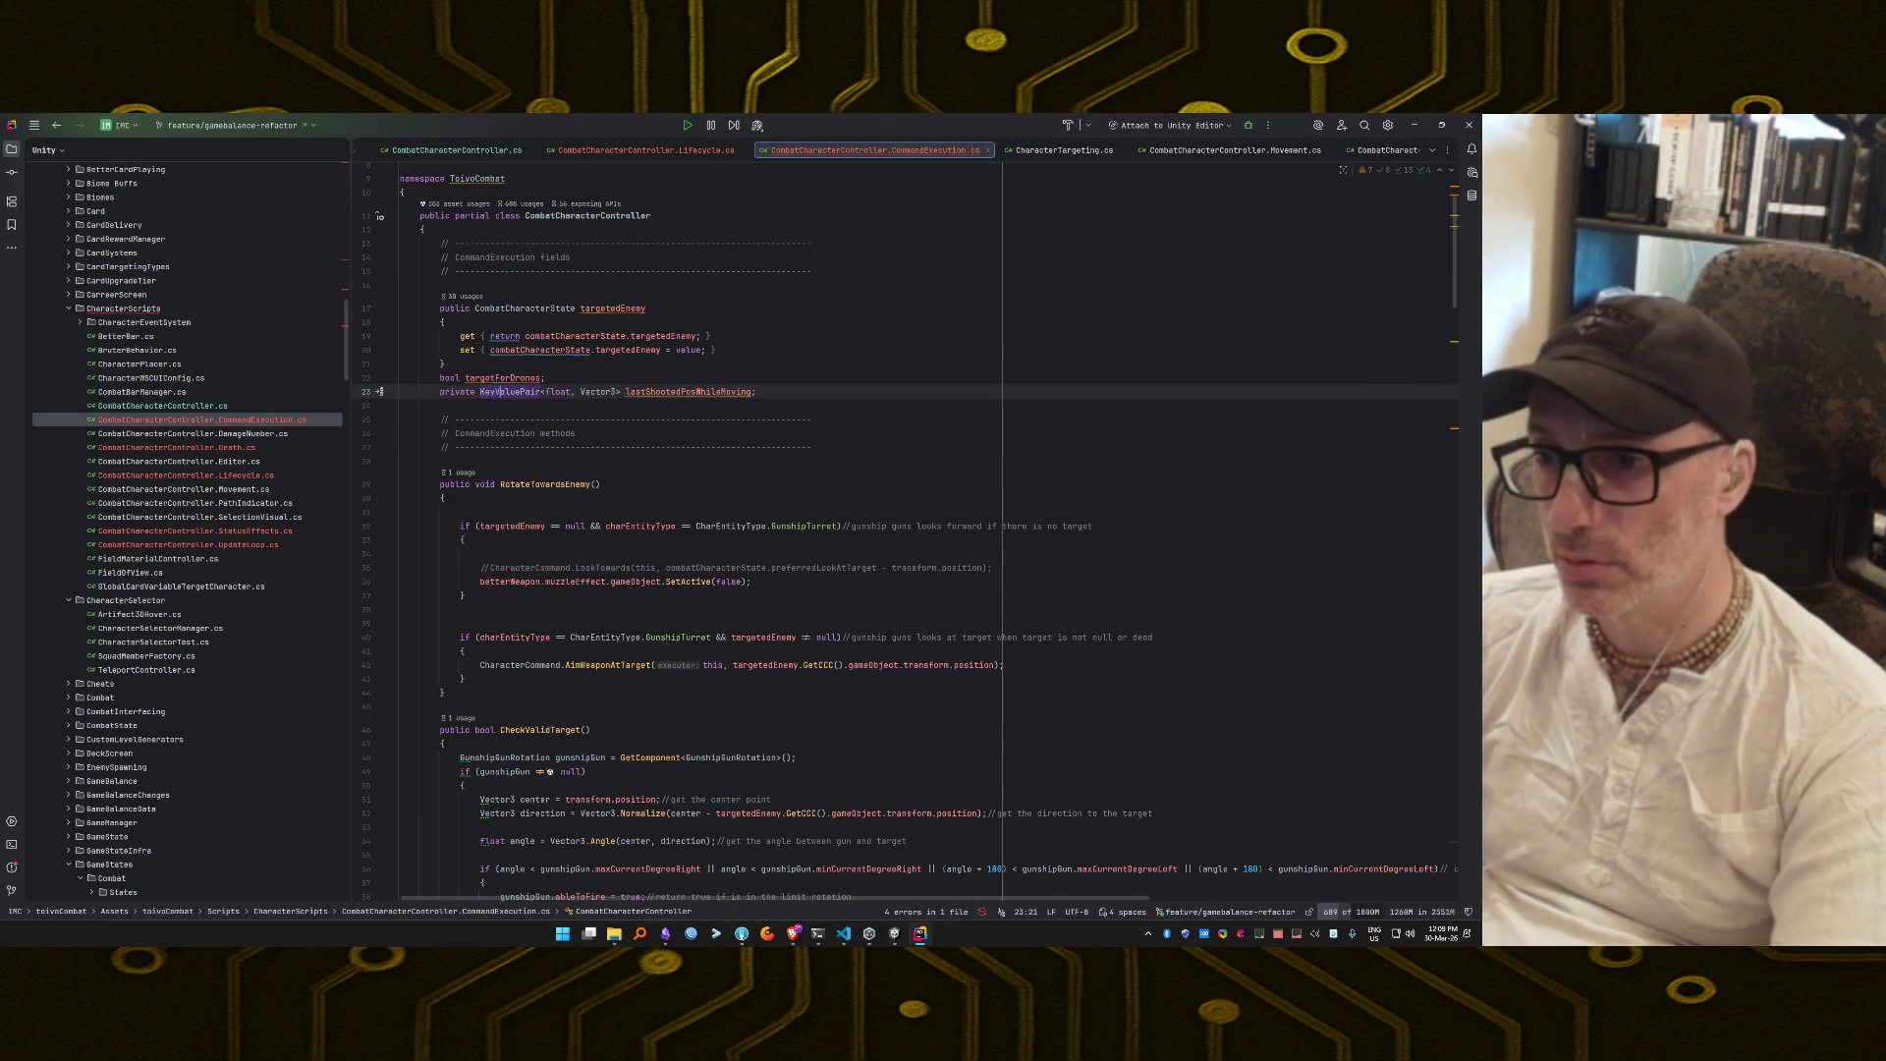
Import the missing ActionTaskHandler namespace in the Death partial file.
key("alt+Tab")
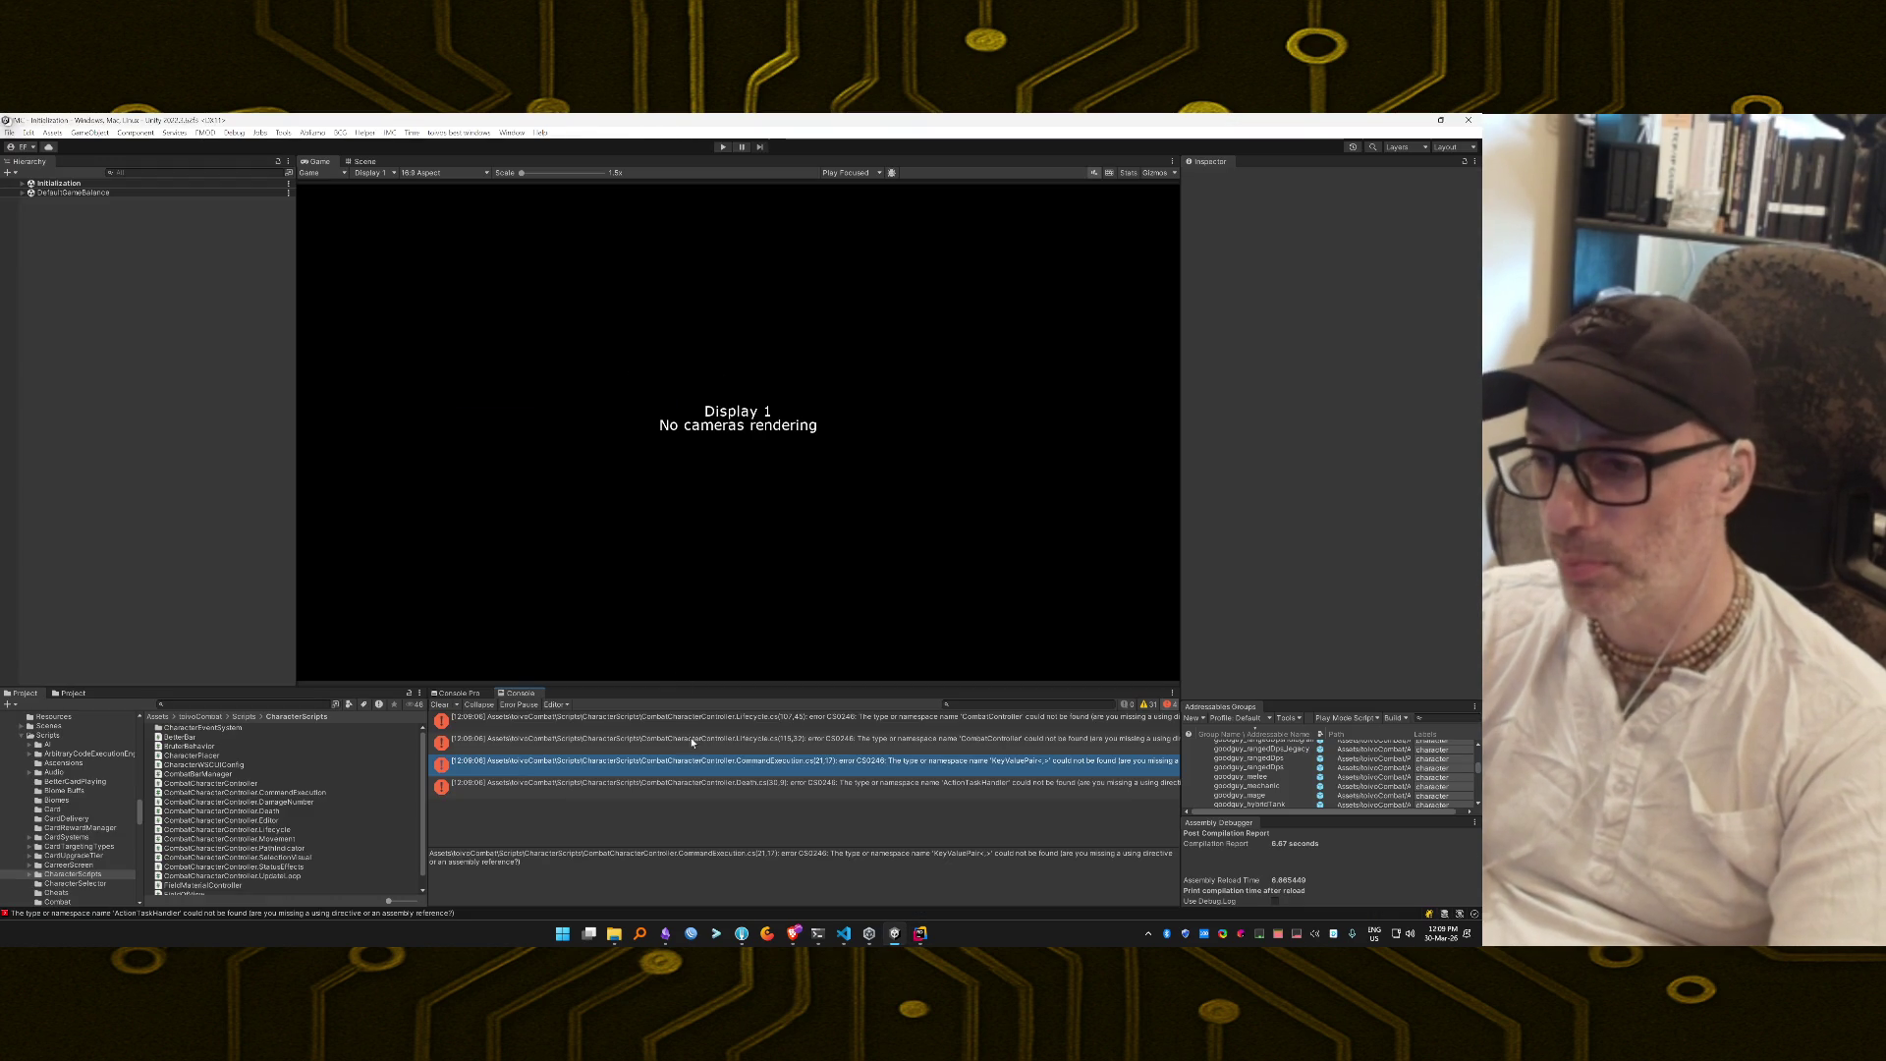
double_click(695, 782)
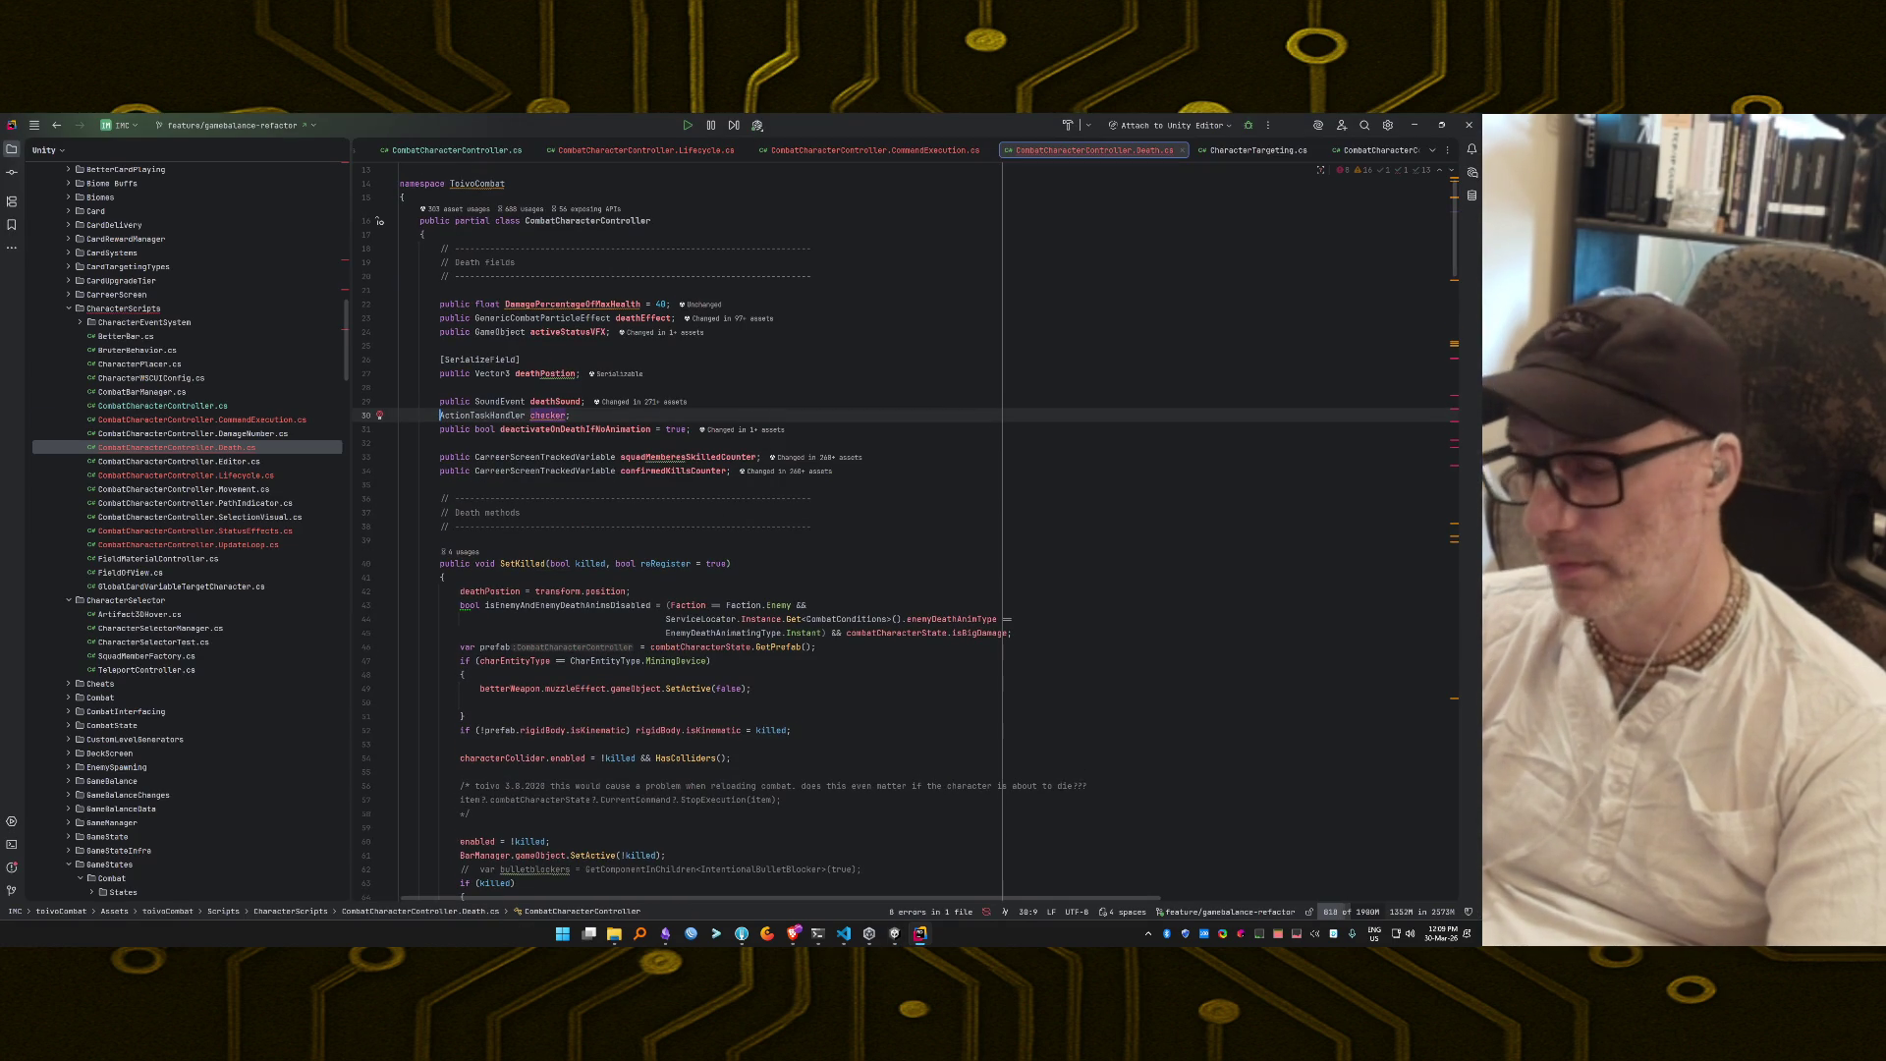
key("alt+Return")
left_click(749, 449)
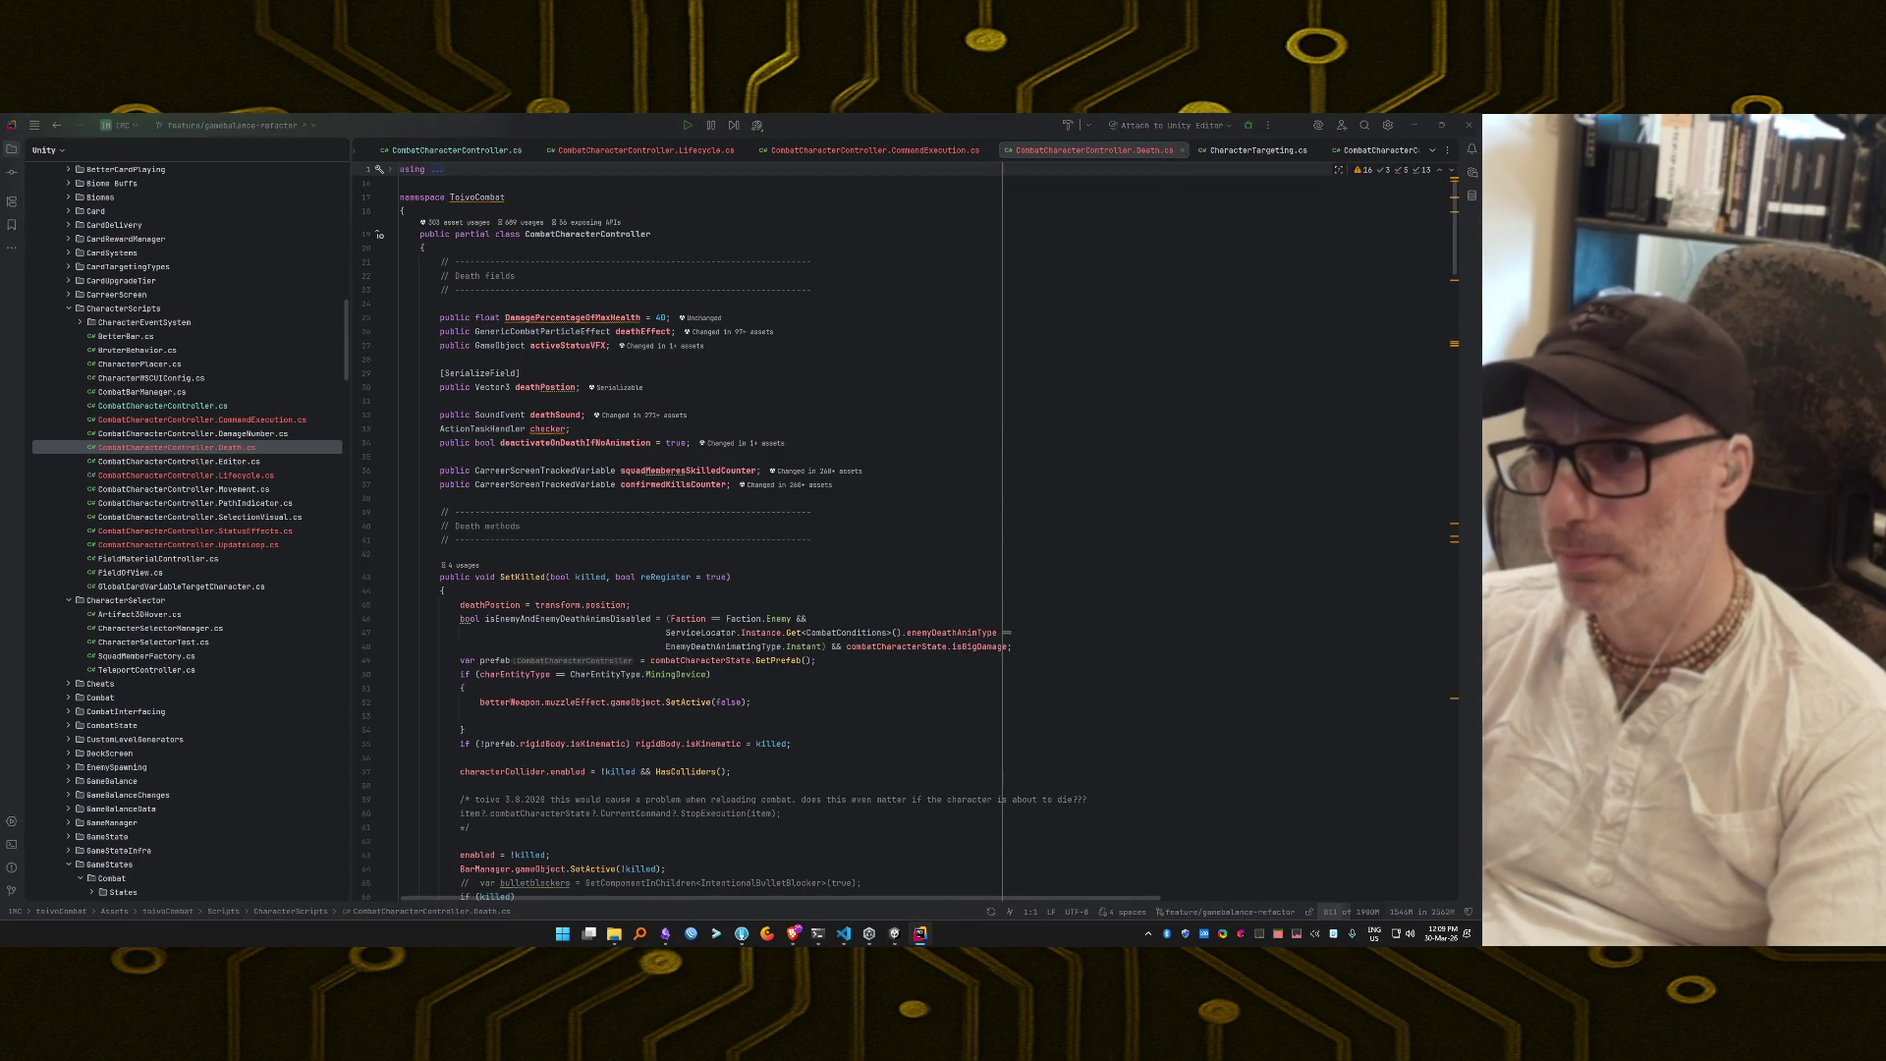
Let Unity recompile and inspect the remaining StatusEffects ForEach error.
key("alt+Tab")
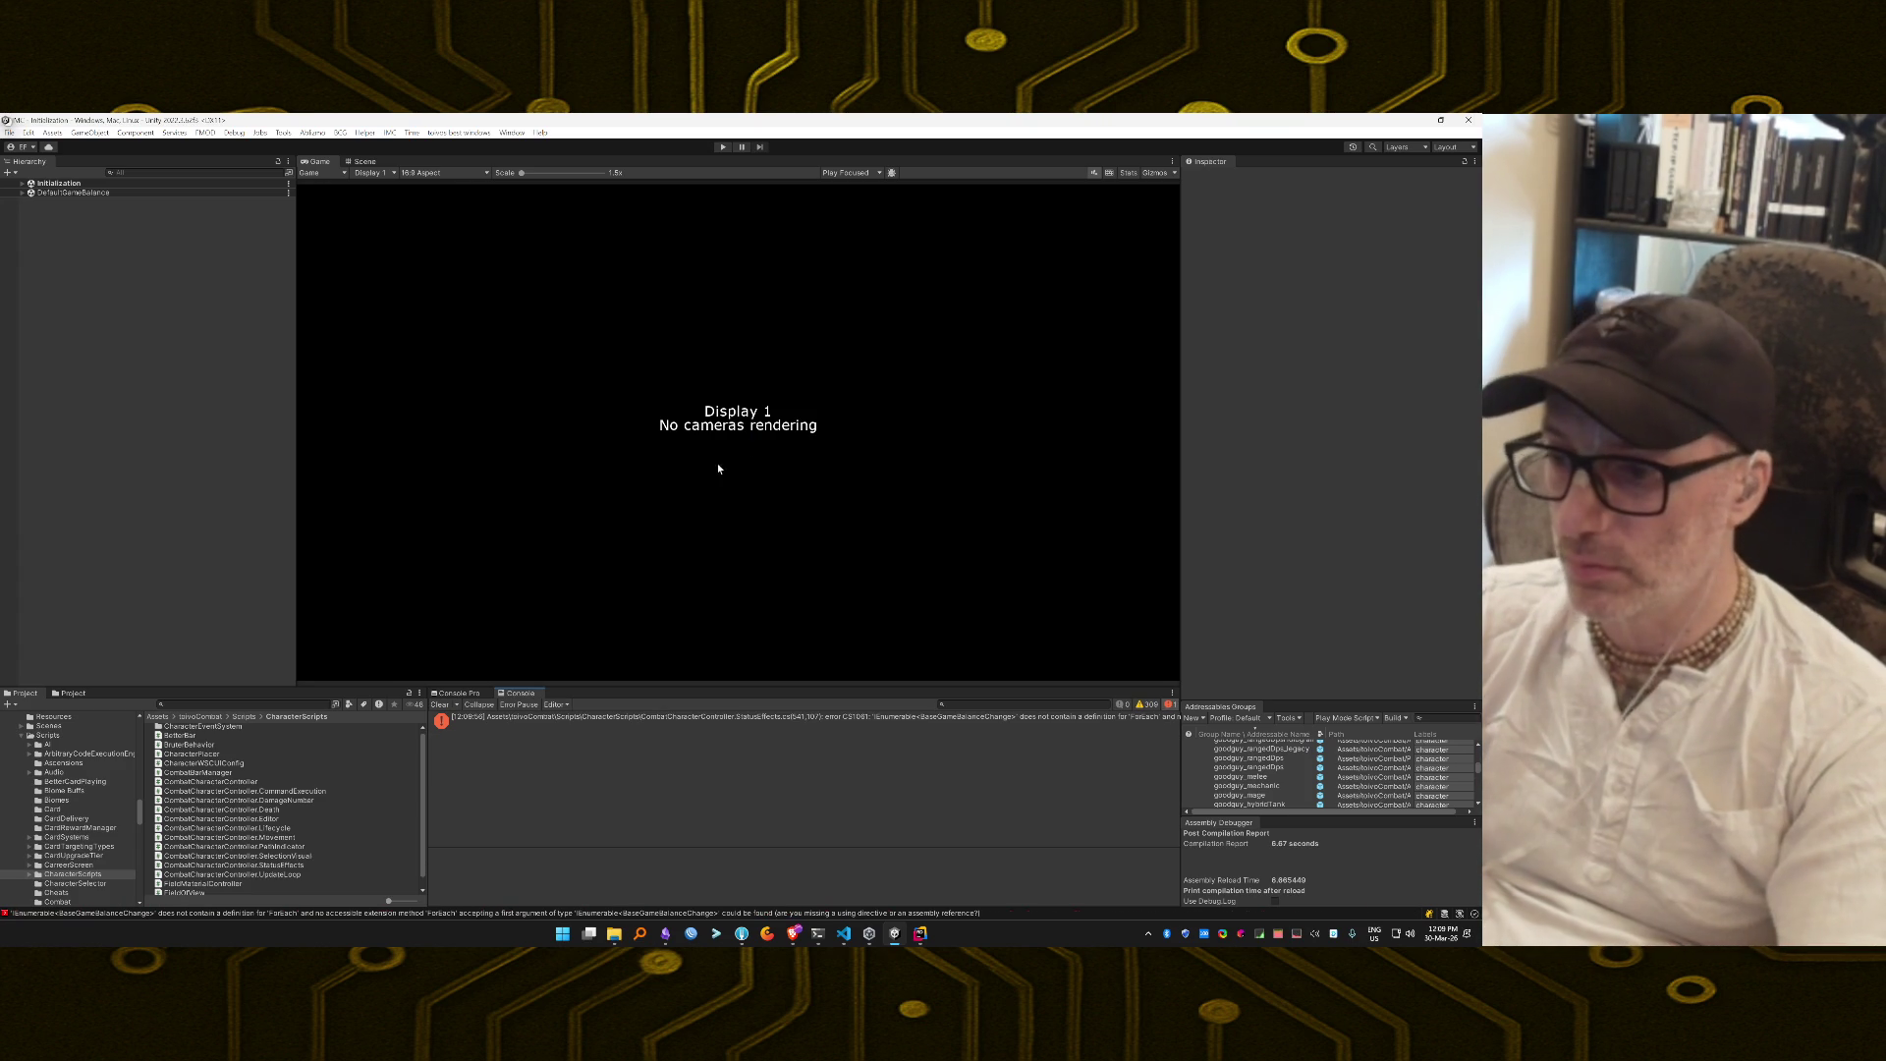
left_click(797, 721)
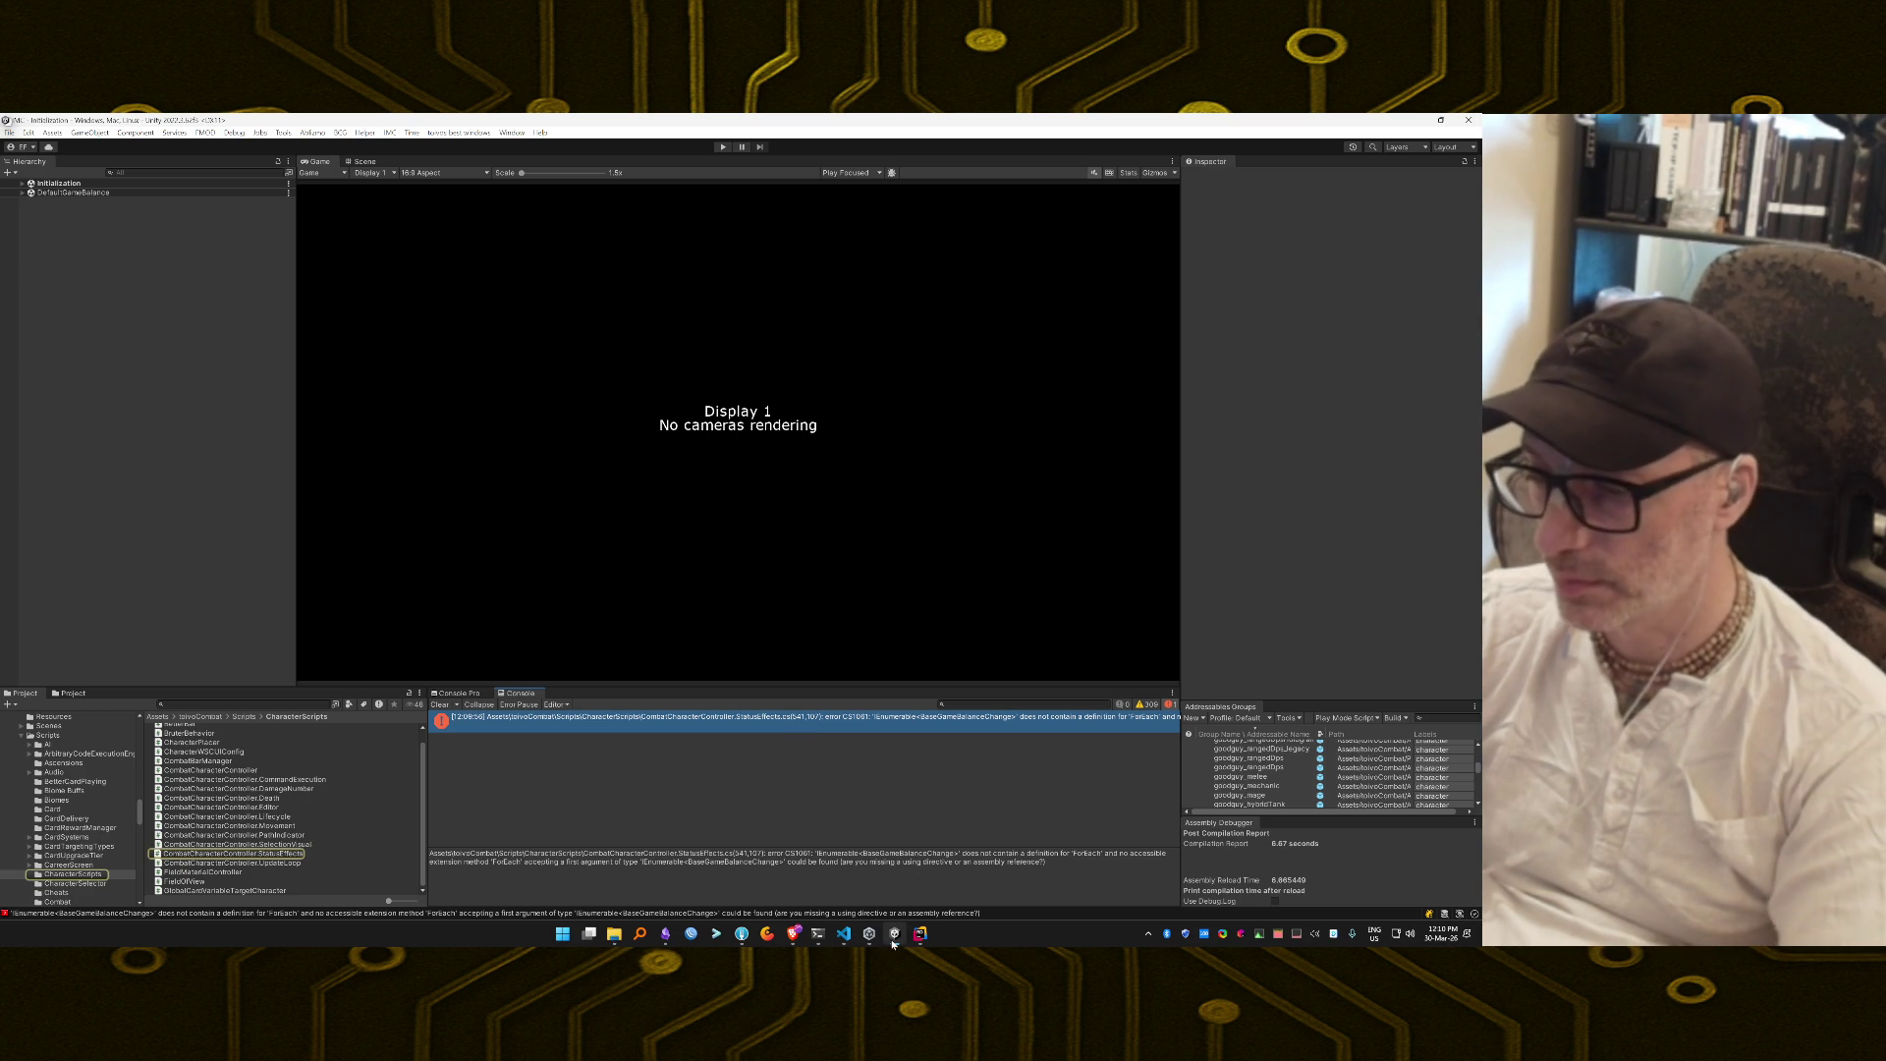
left_click(817, 933)
Send Claude Code the pasted CS1061 ForEach compilation error, then return to Unity.
type("Compilation")
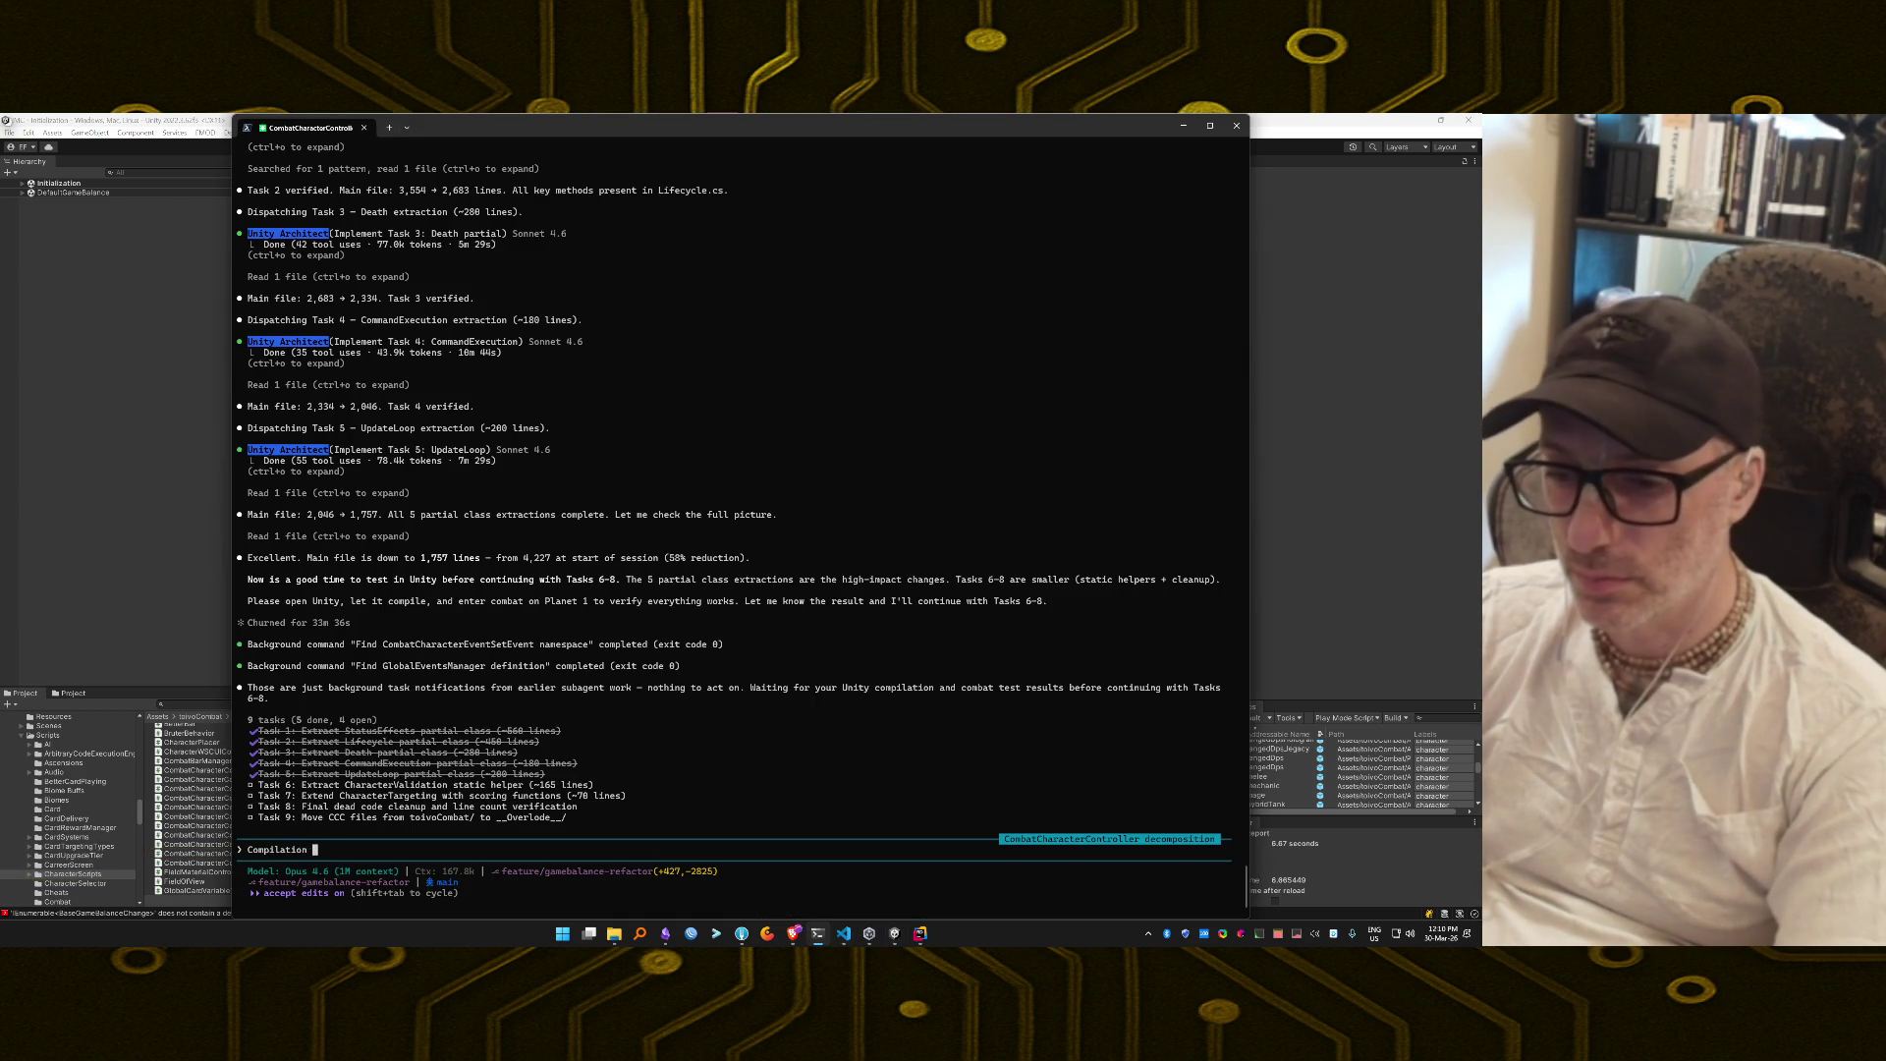
type("Assets\\toivoCombat\\Scripts\\CharacterScripts\\CombatCharacterController.StatusEffects.cs(541,107): error CS1061: 'IEnumerable<BaseGameBalanceChange>' does not contain a definition for 'ForEach' and no accessible extension method 'ForEach' accepting a first argument of type 'IEnumerable<BaseGameBalanceChange>' could be found (are you missing a using directive or an assembly reference?)")
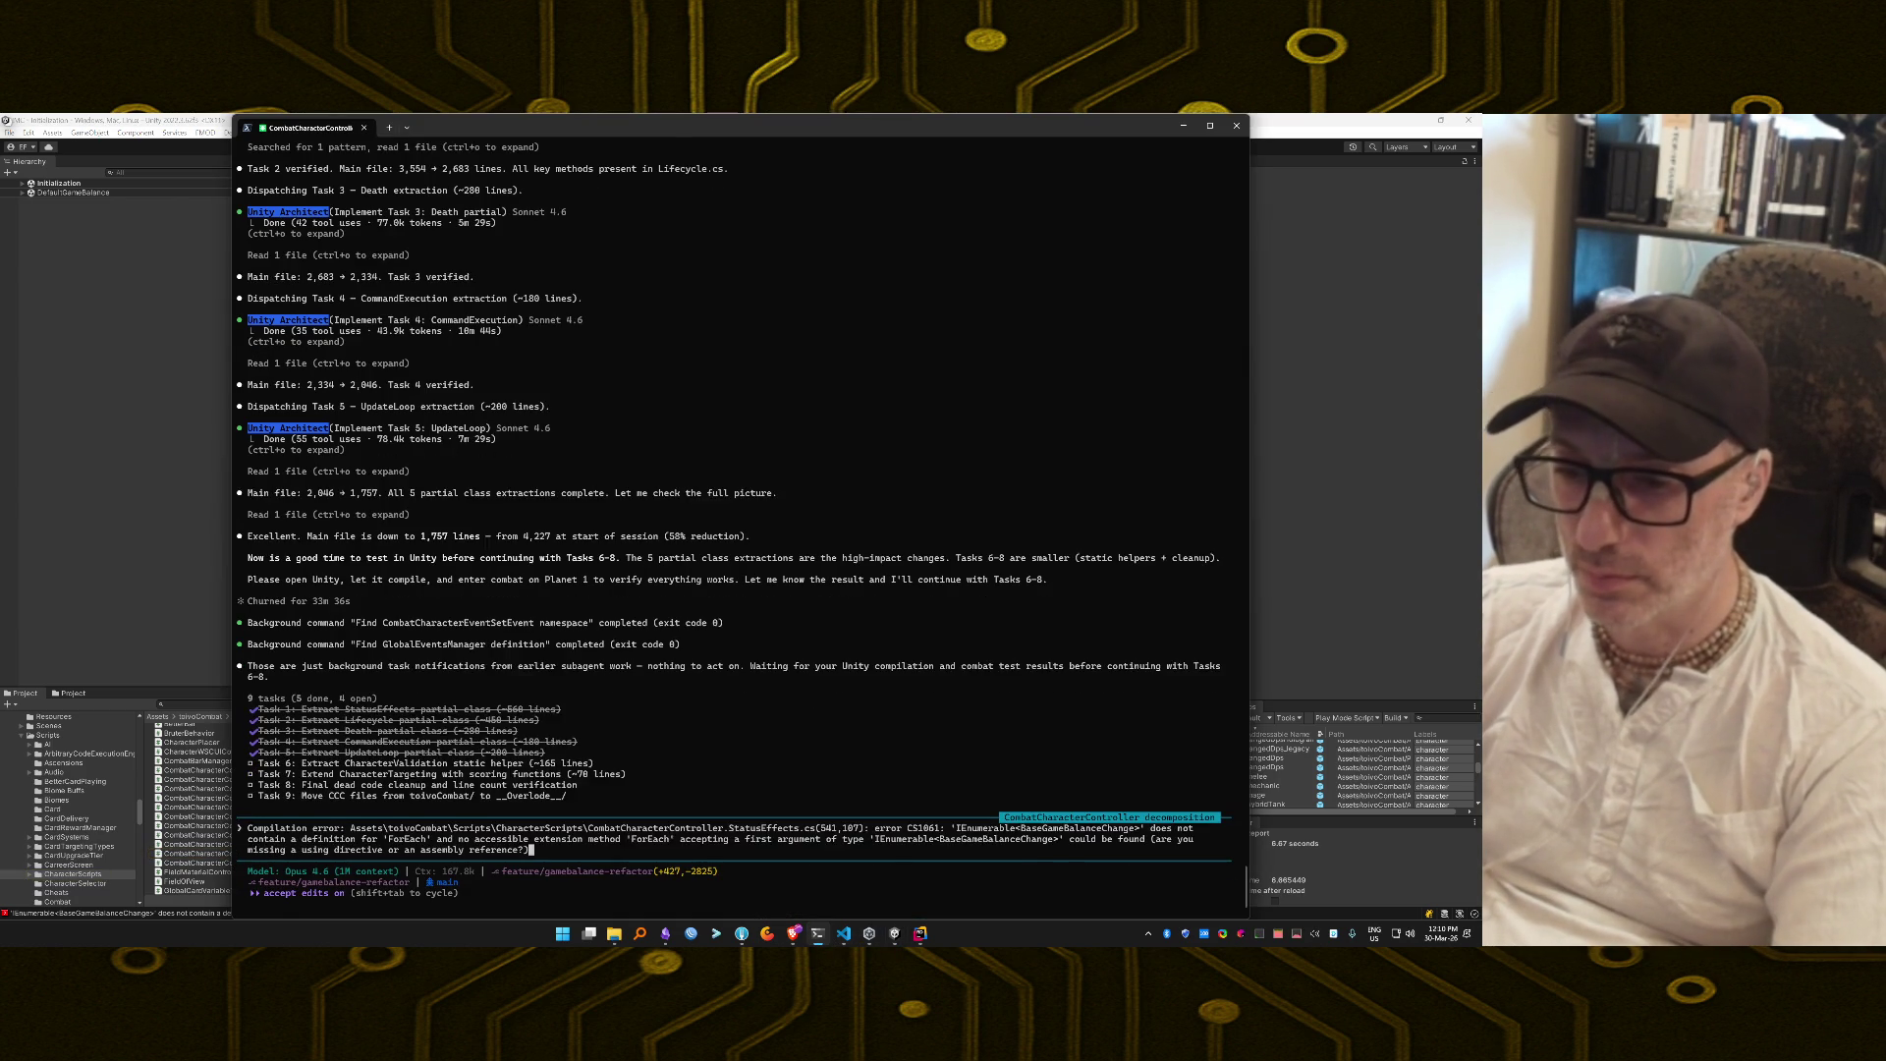
key("Return")
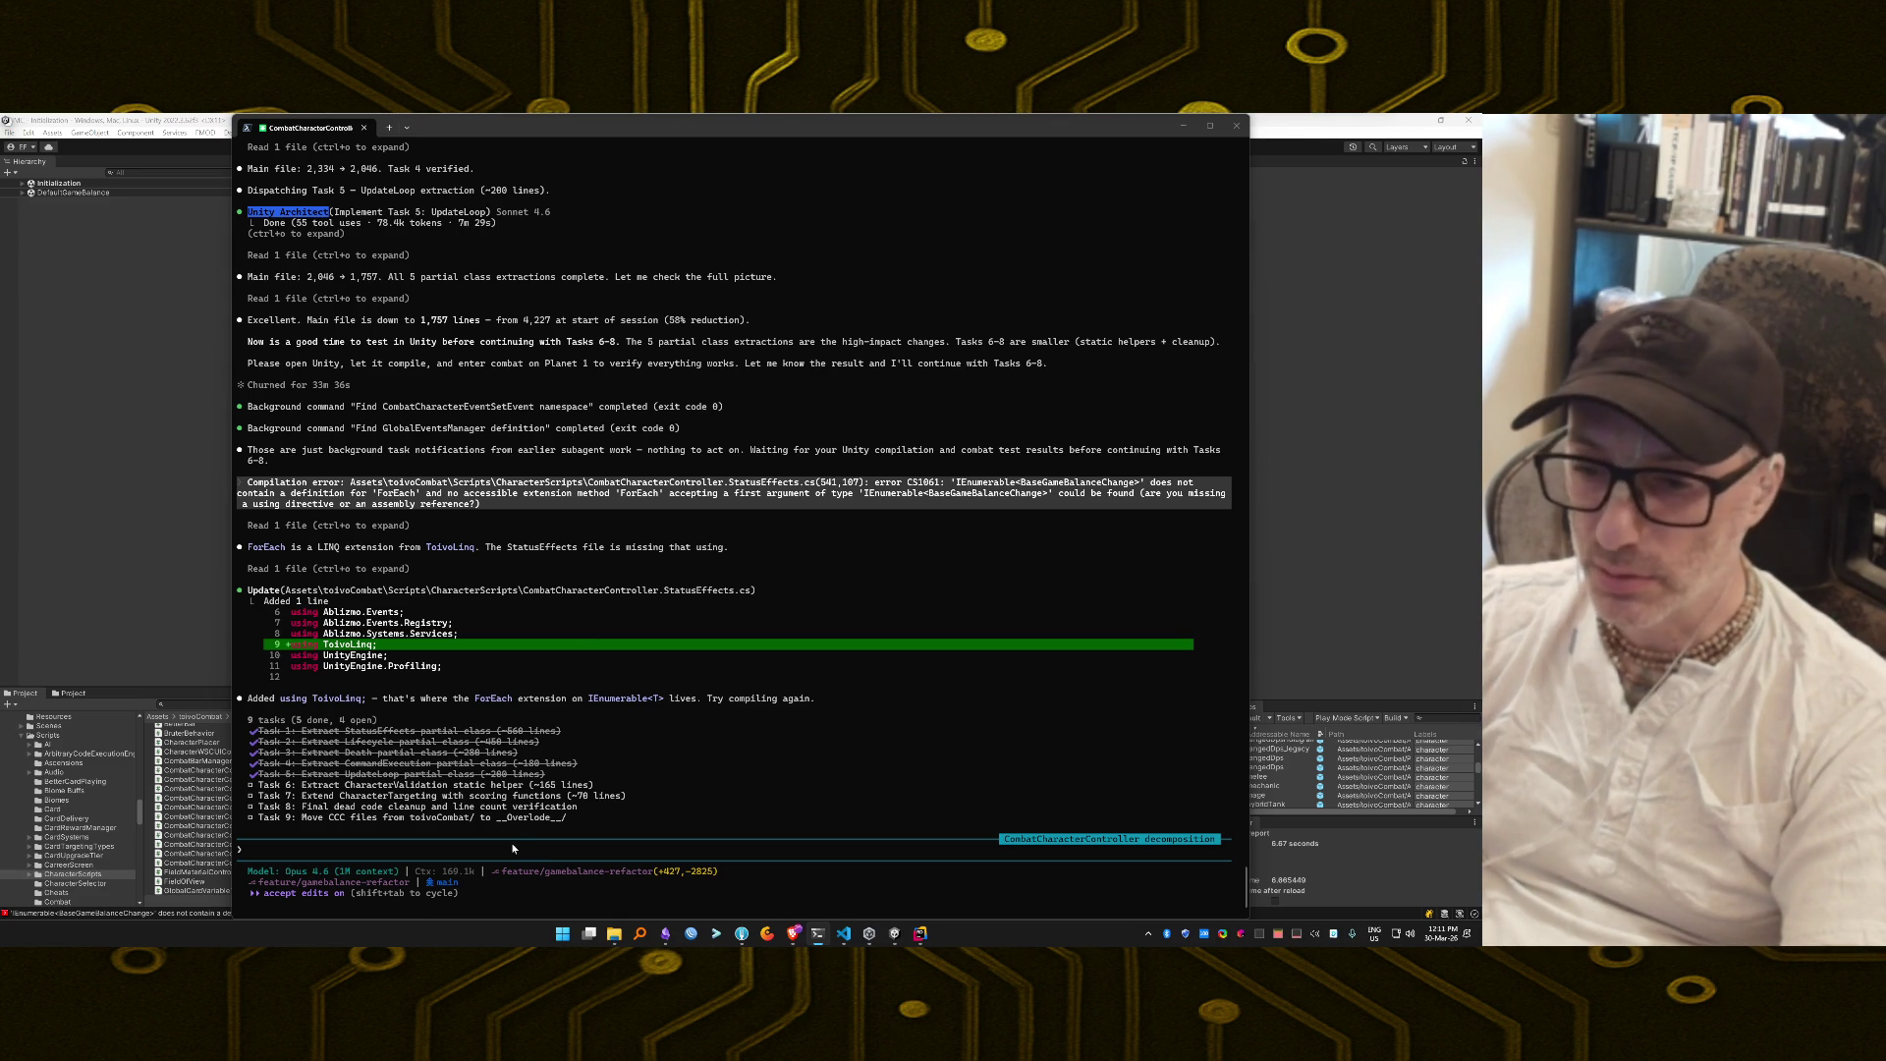
left_click(655, 734)
key("alt+Tab")
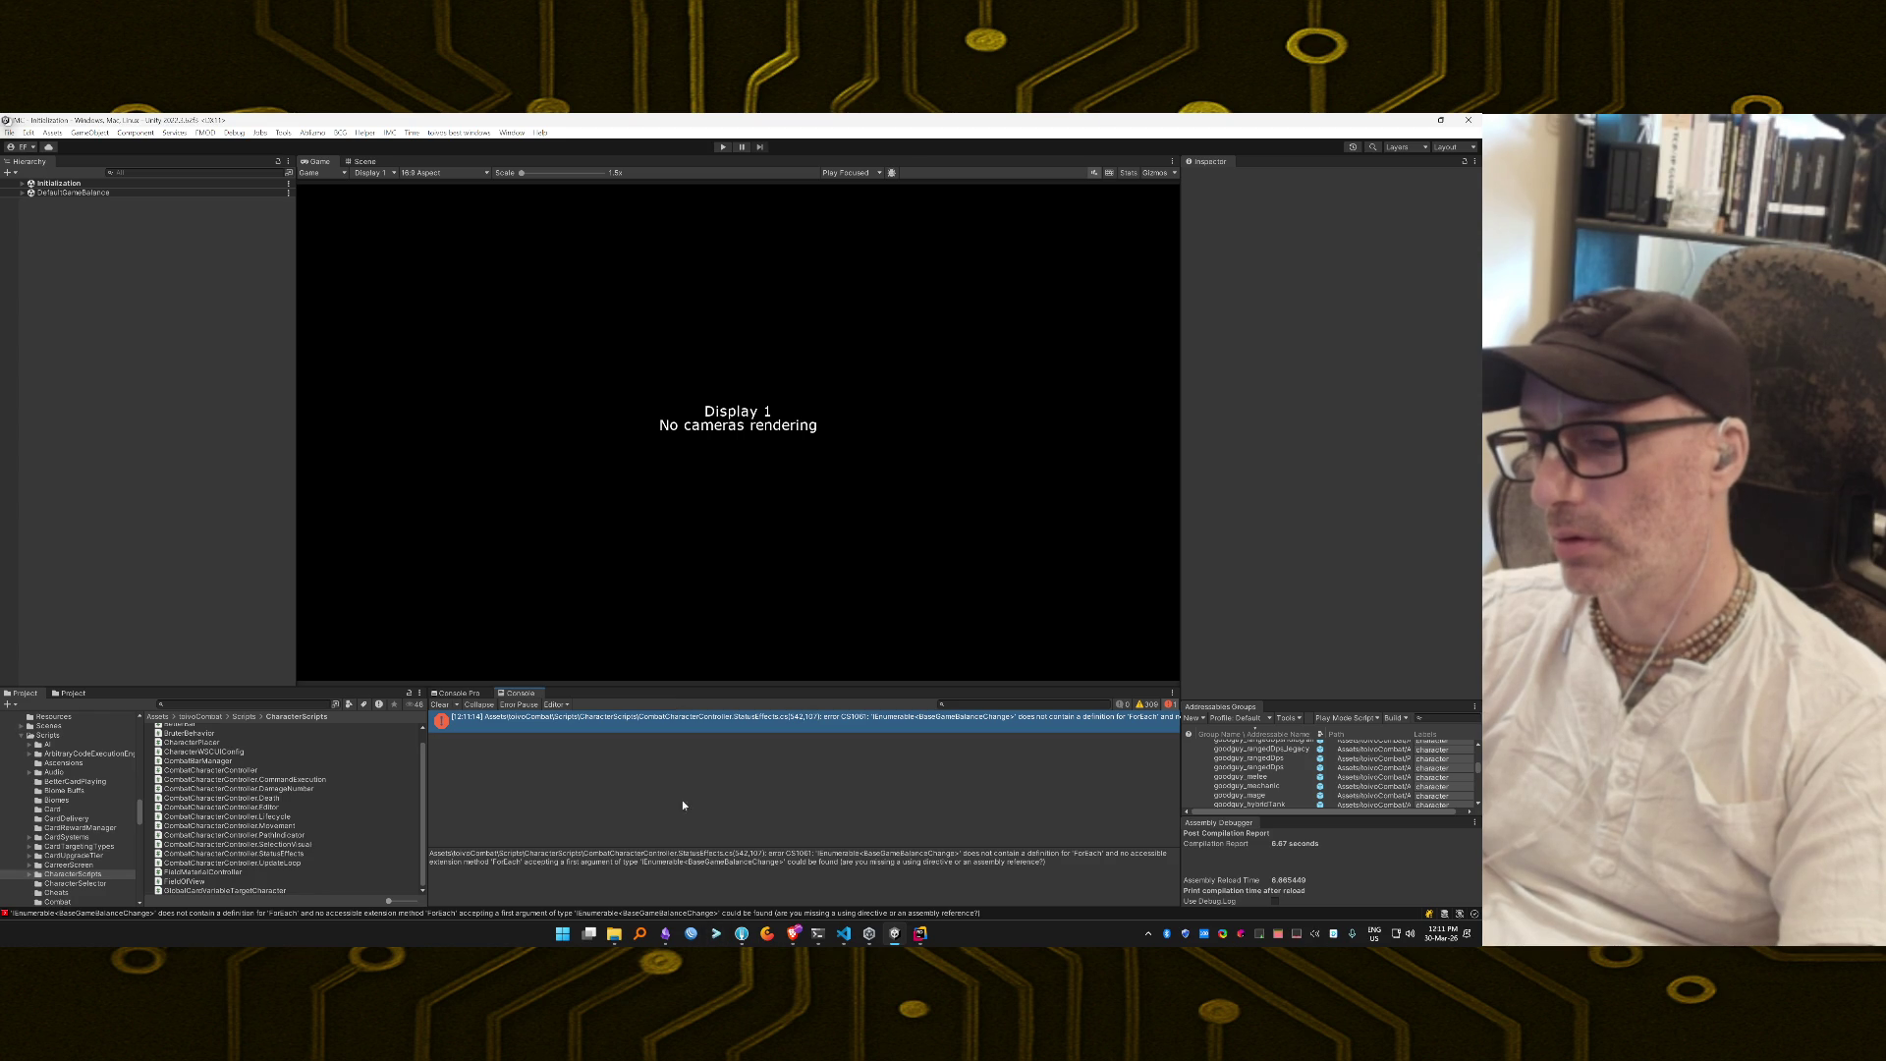
Clear the Console warnings and select the CS1061 ForEach error to ping CombatCharacterController.StatusEffects.
left_click(440, 704)
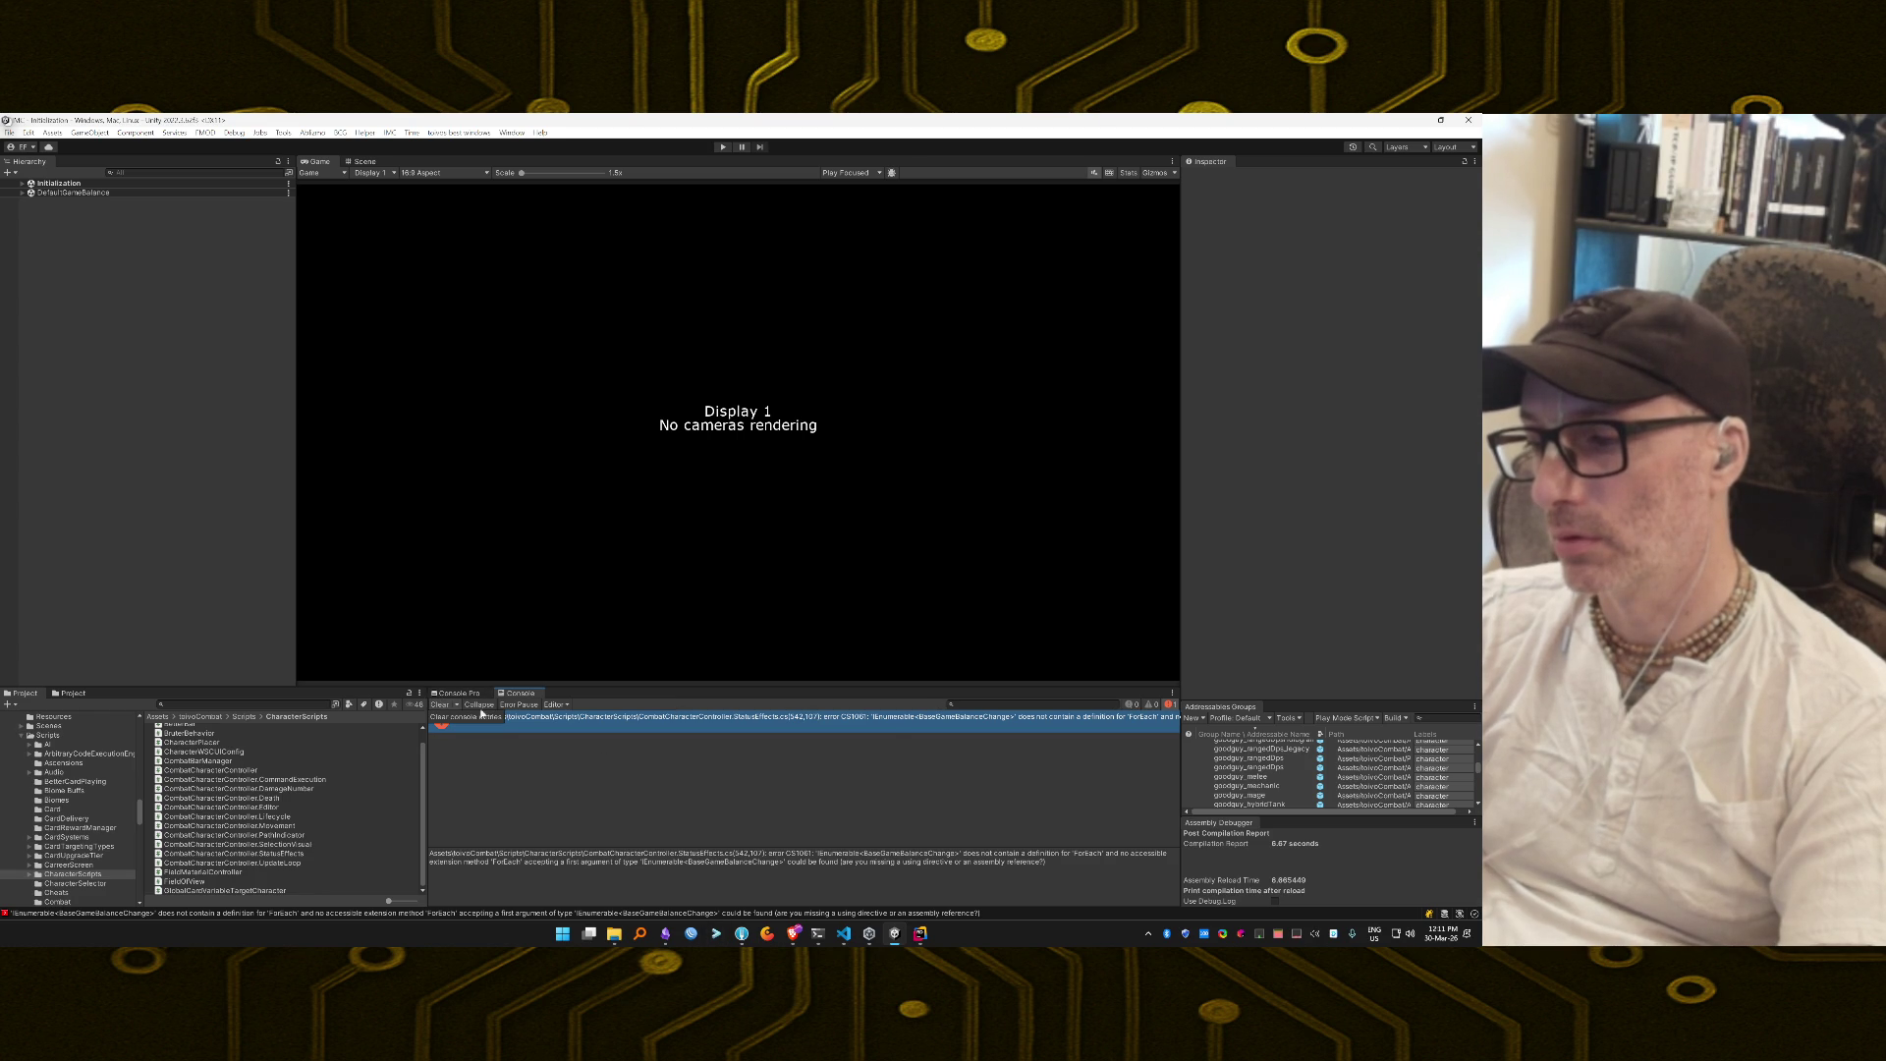
left_click(768, 726)
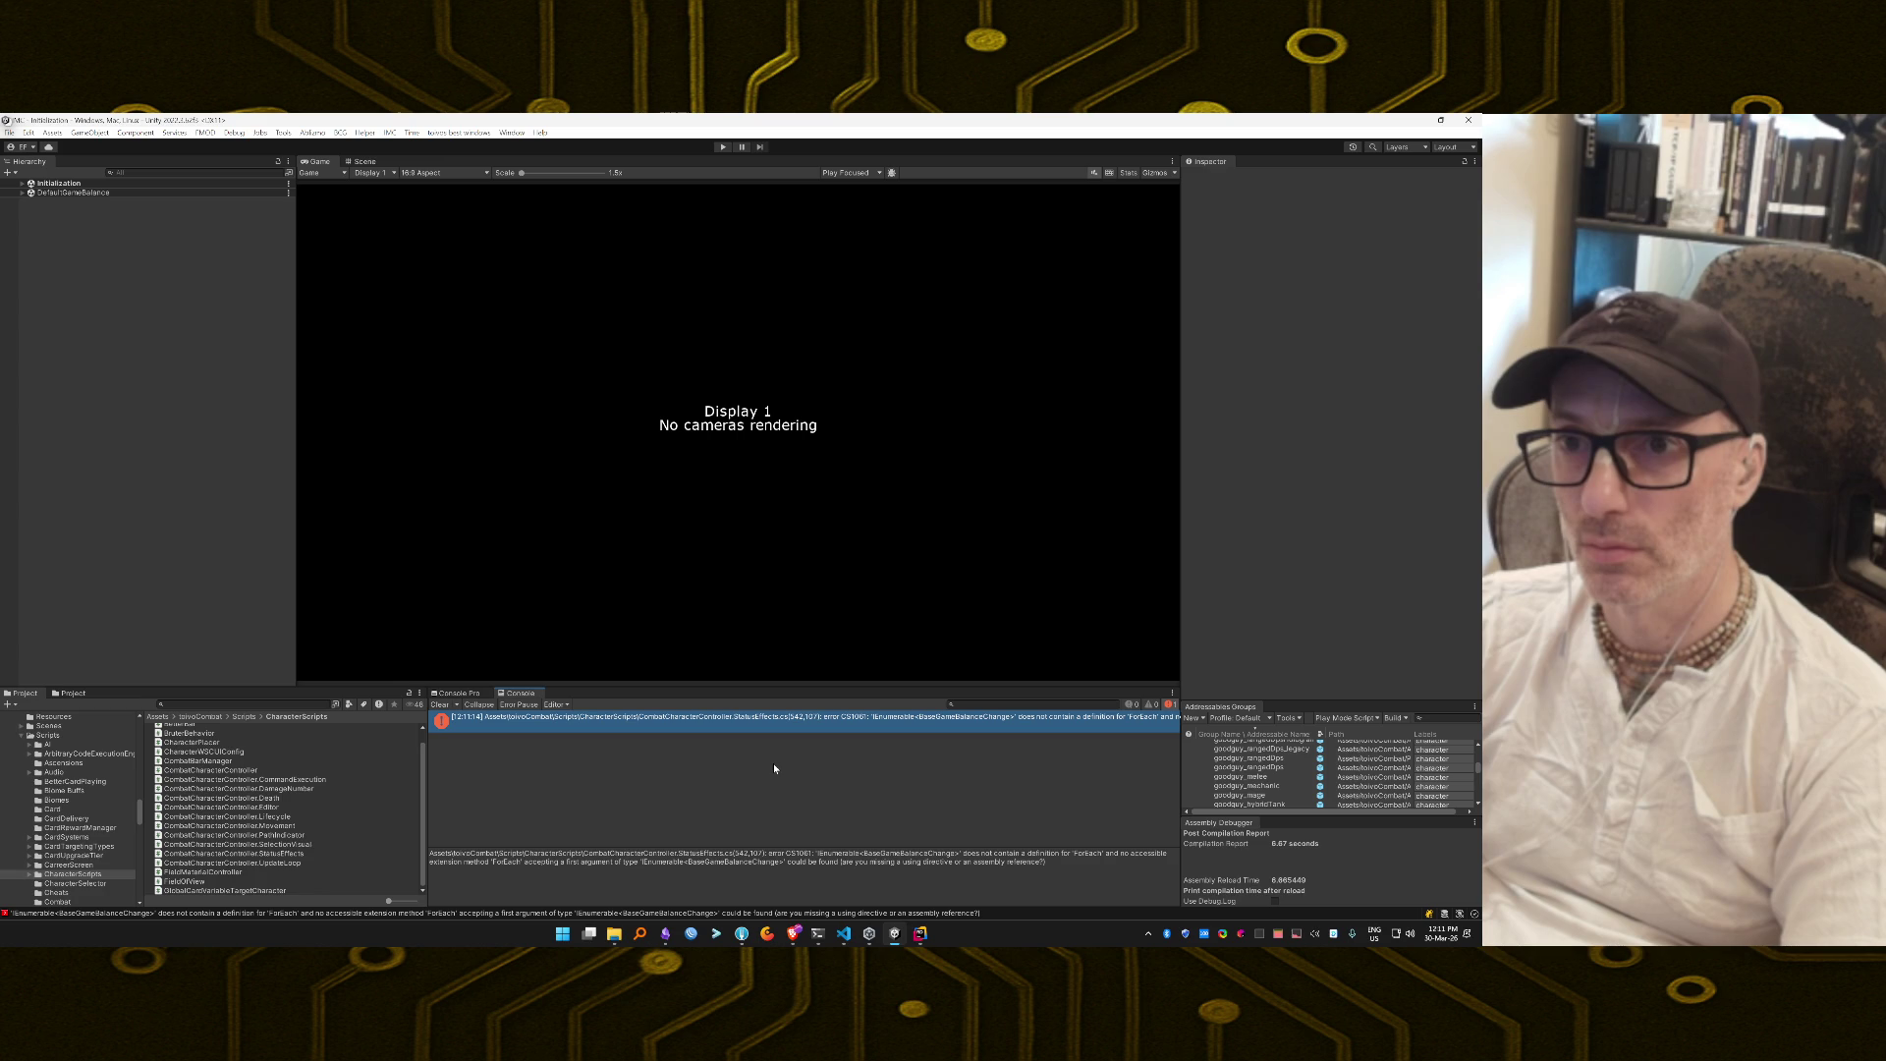
key("alt+Tab")
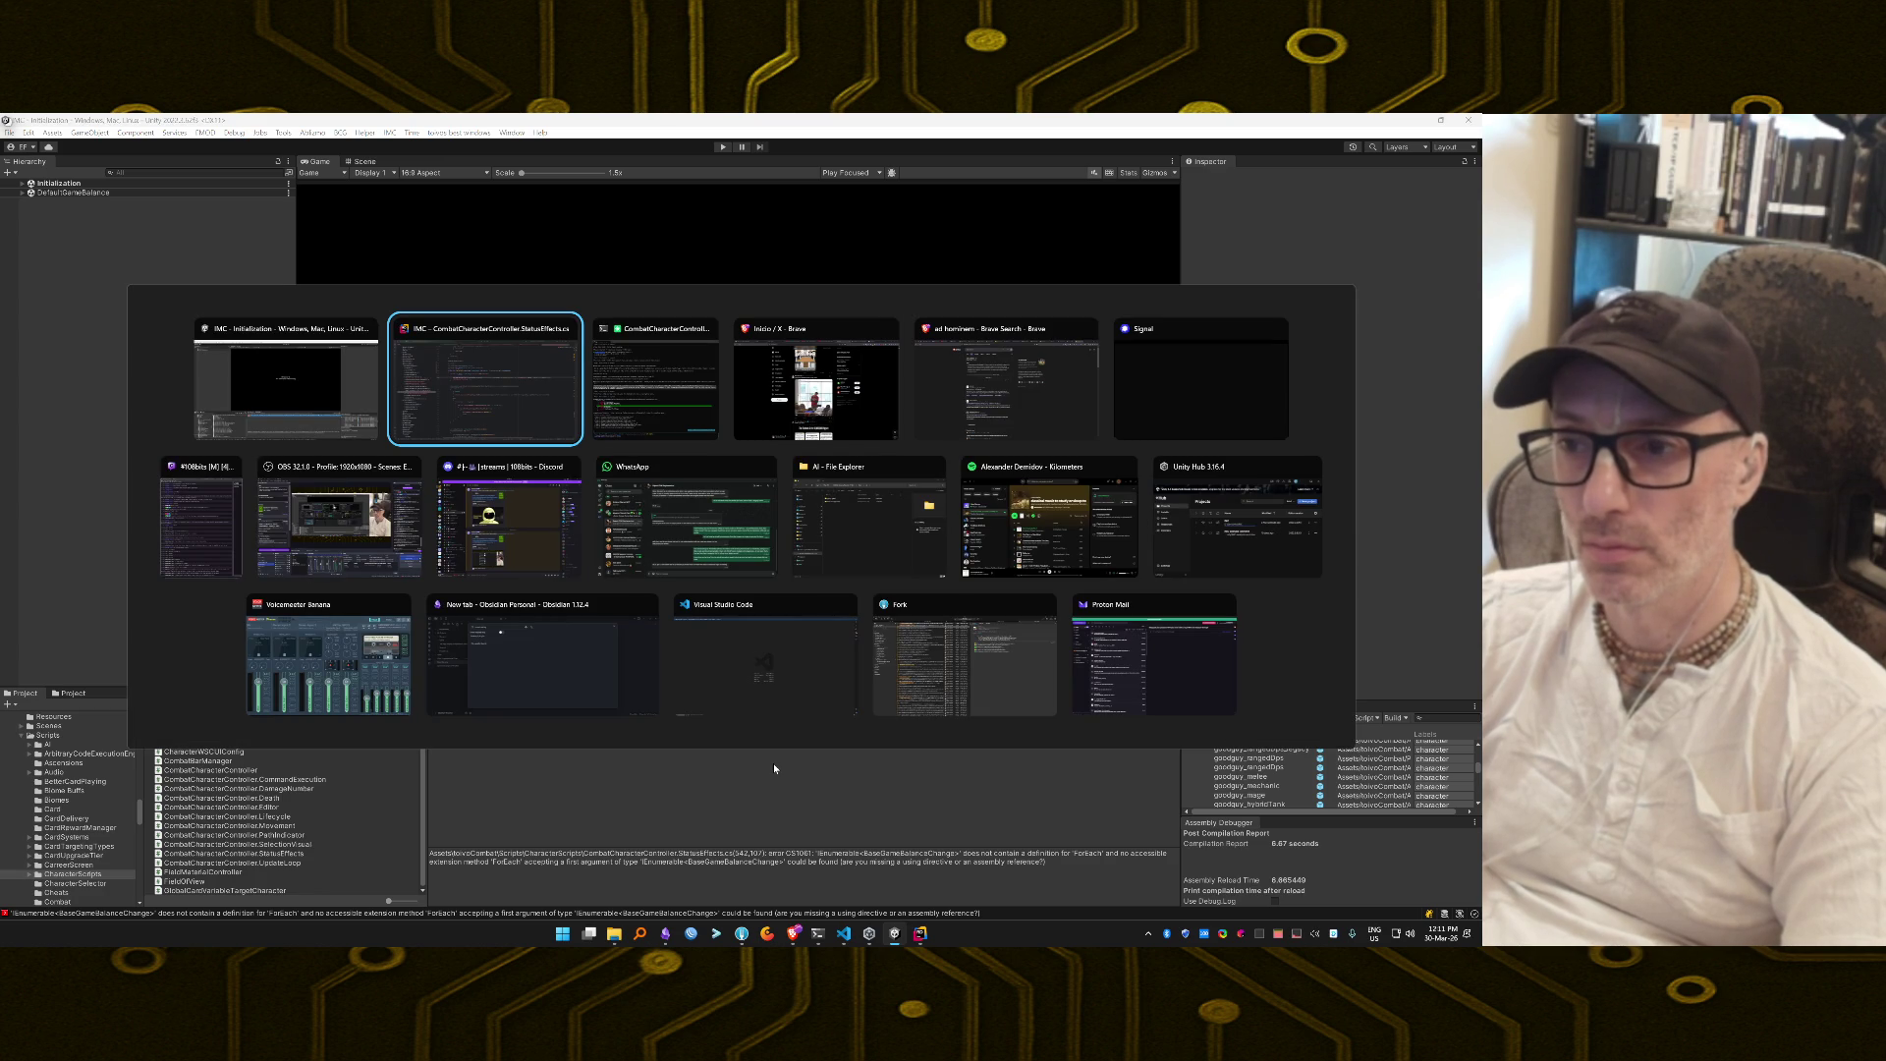
In Claude Code, type 'Compilation error still' and fetch the CS1061 error text from Unity.
key("Tab")
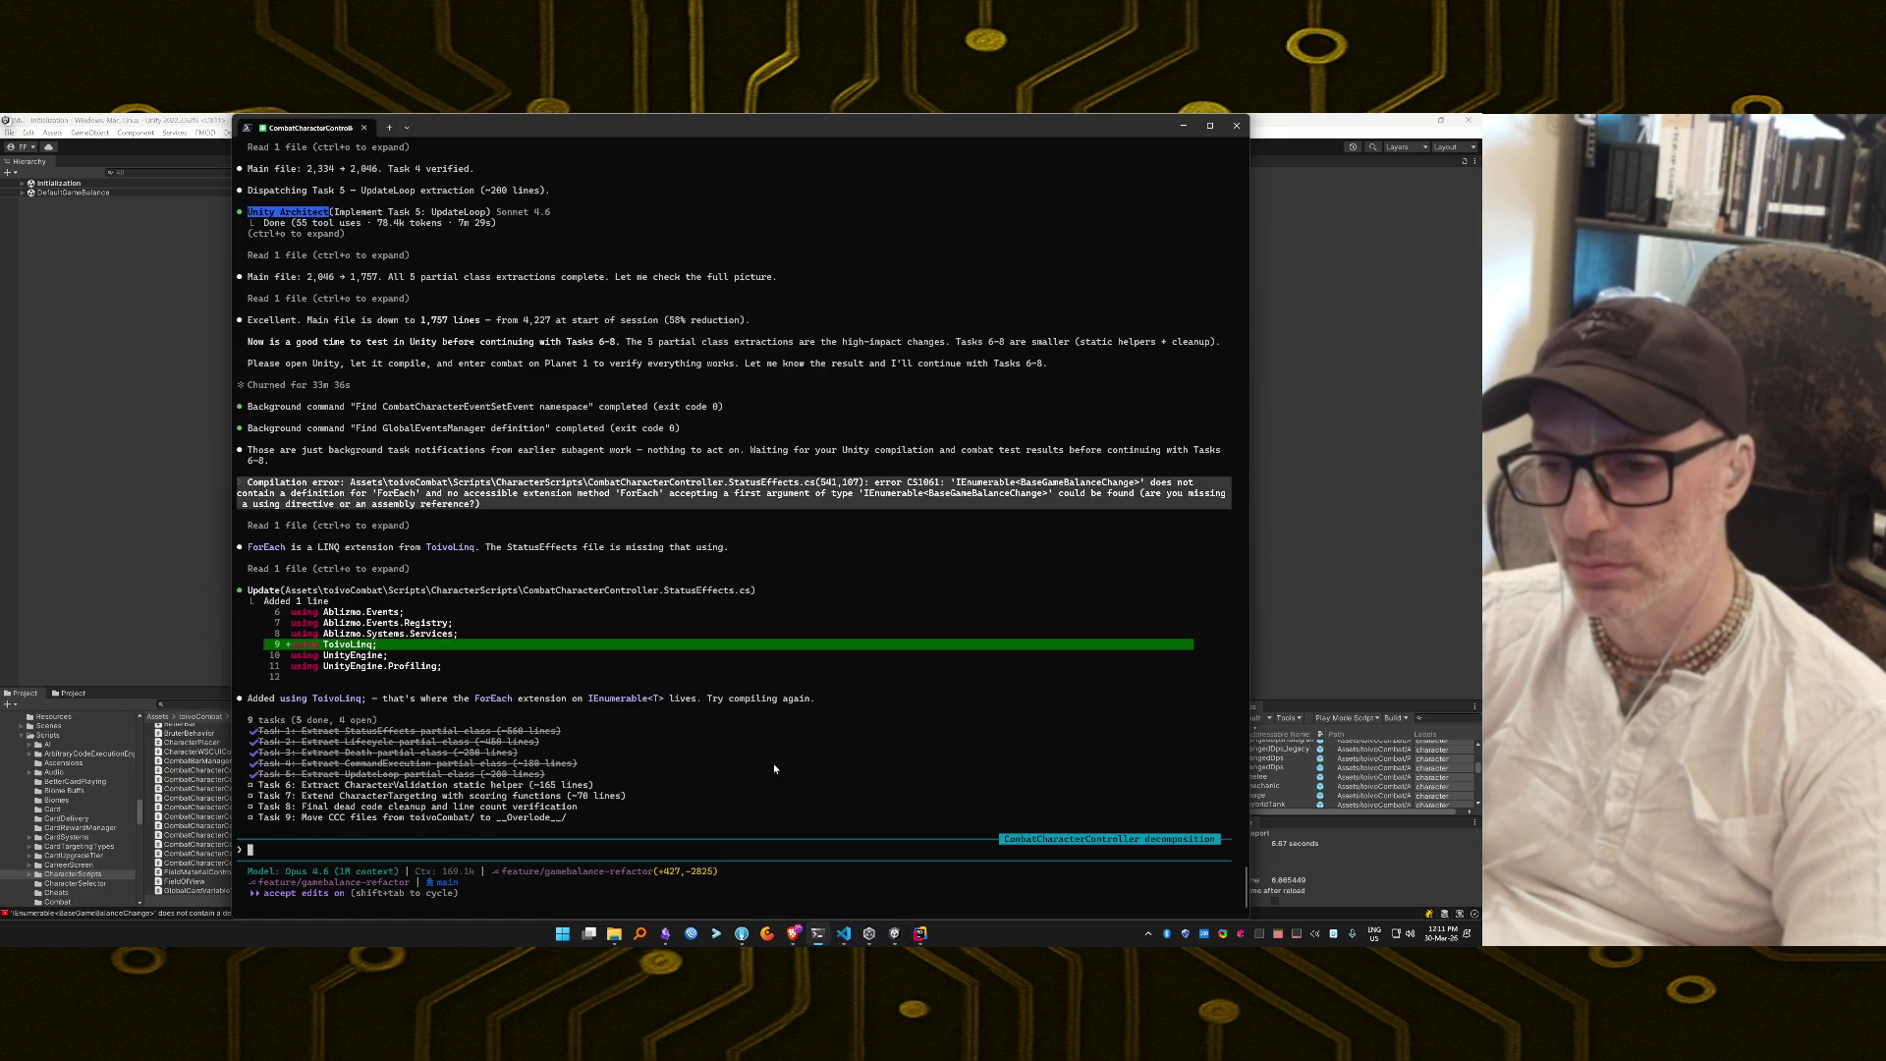
type("Still com")
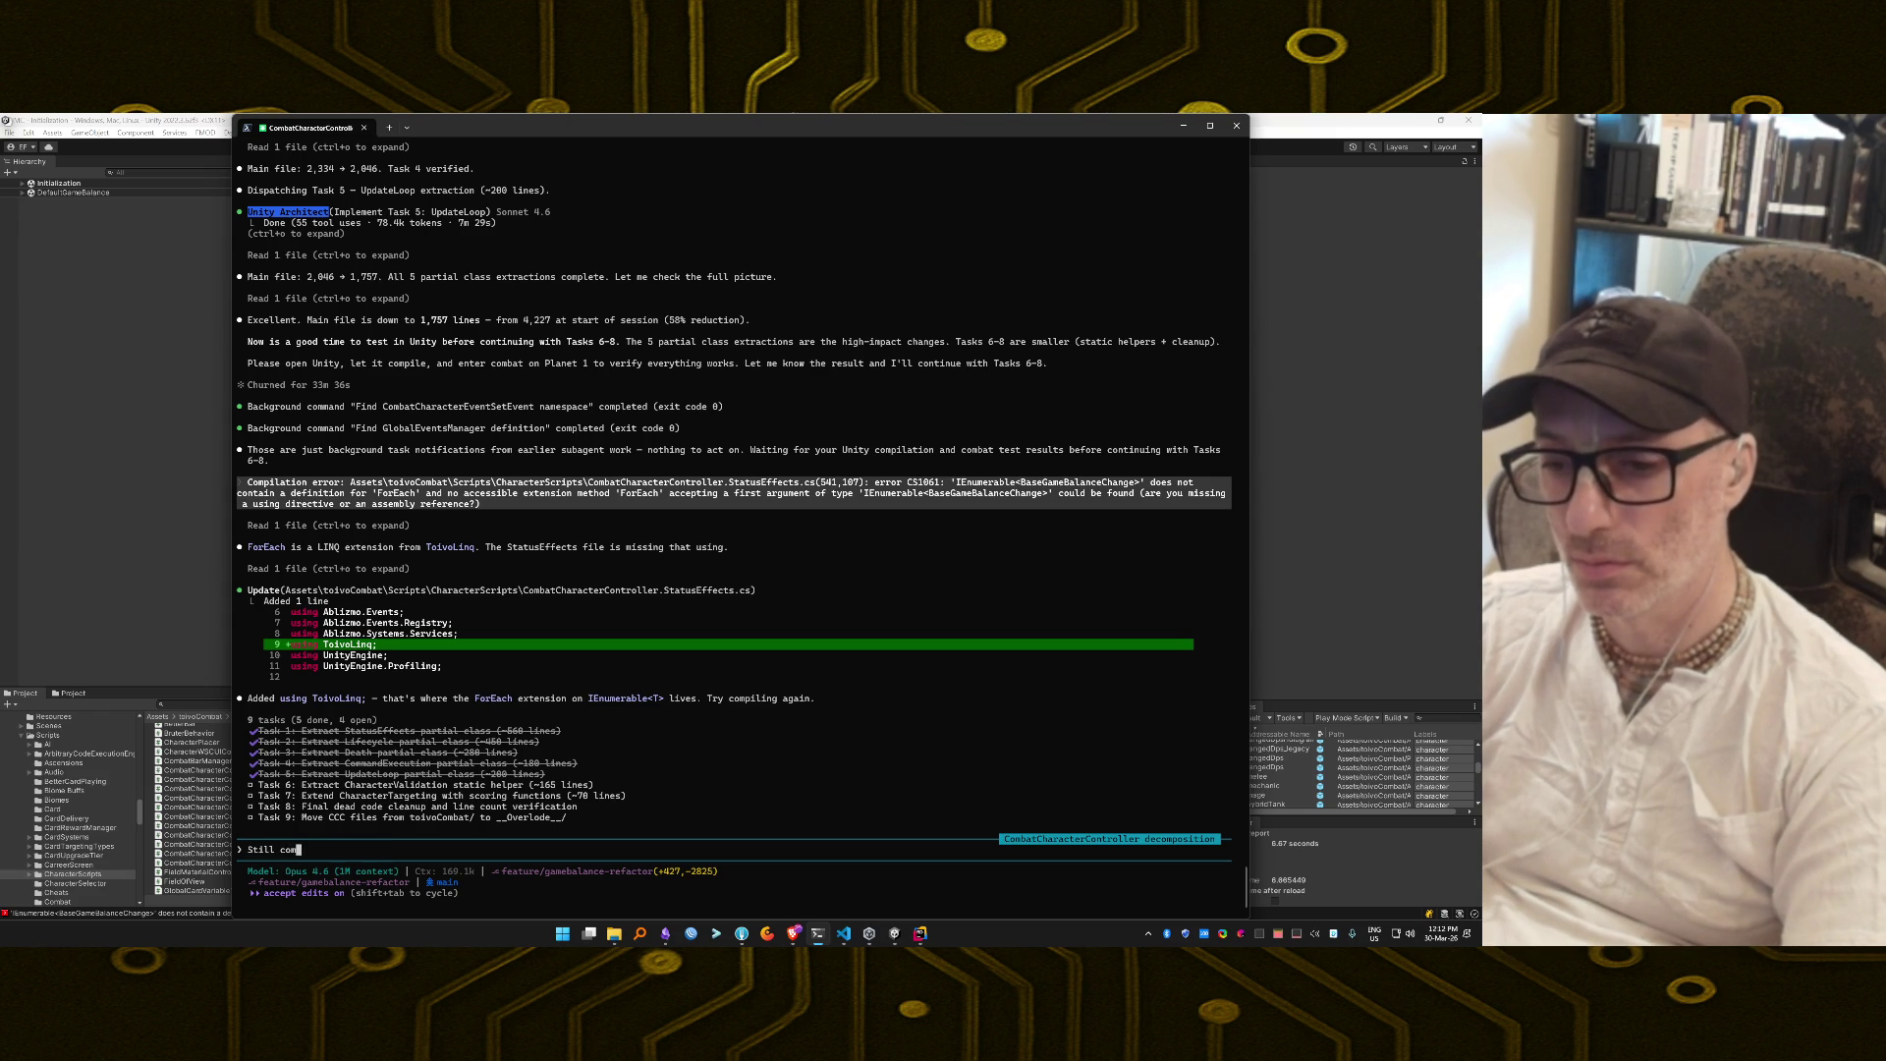
key("BackSpace")
key("BackSpace")
key("BackSpace")
type("Compilat")
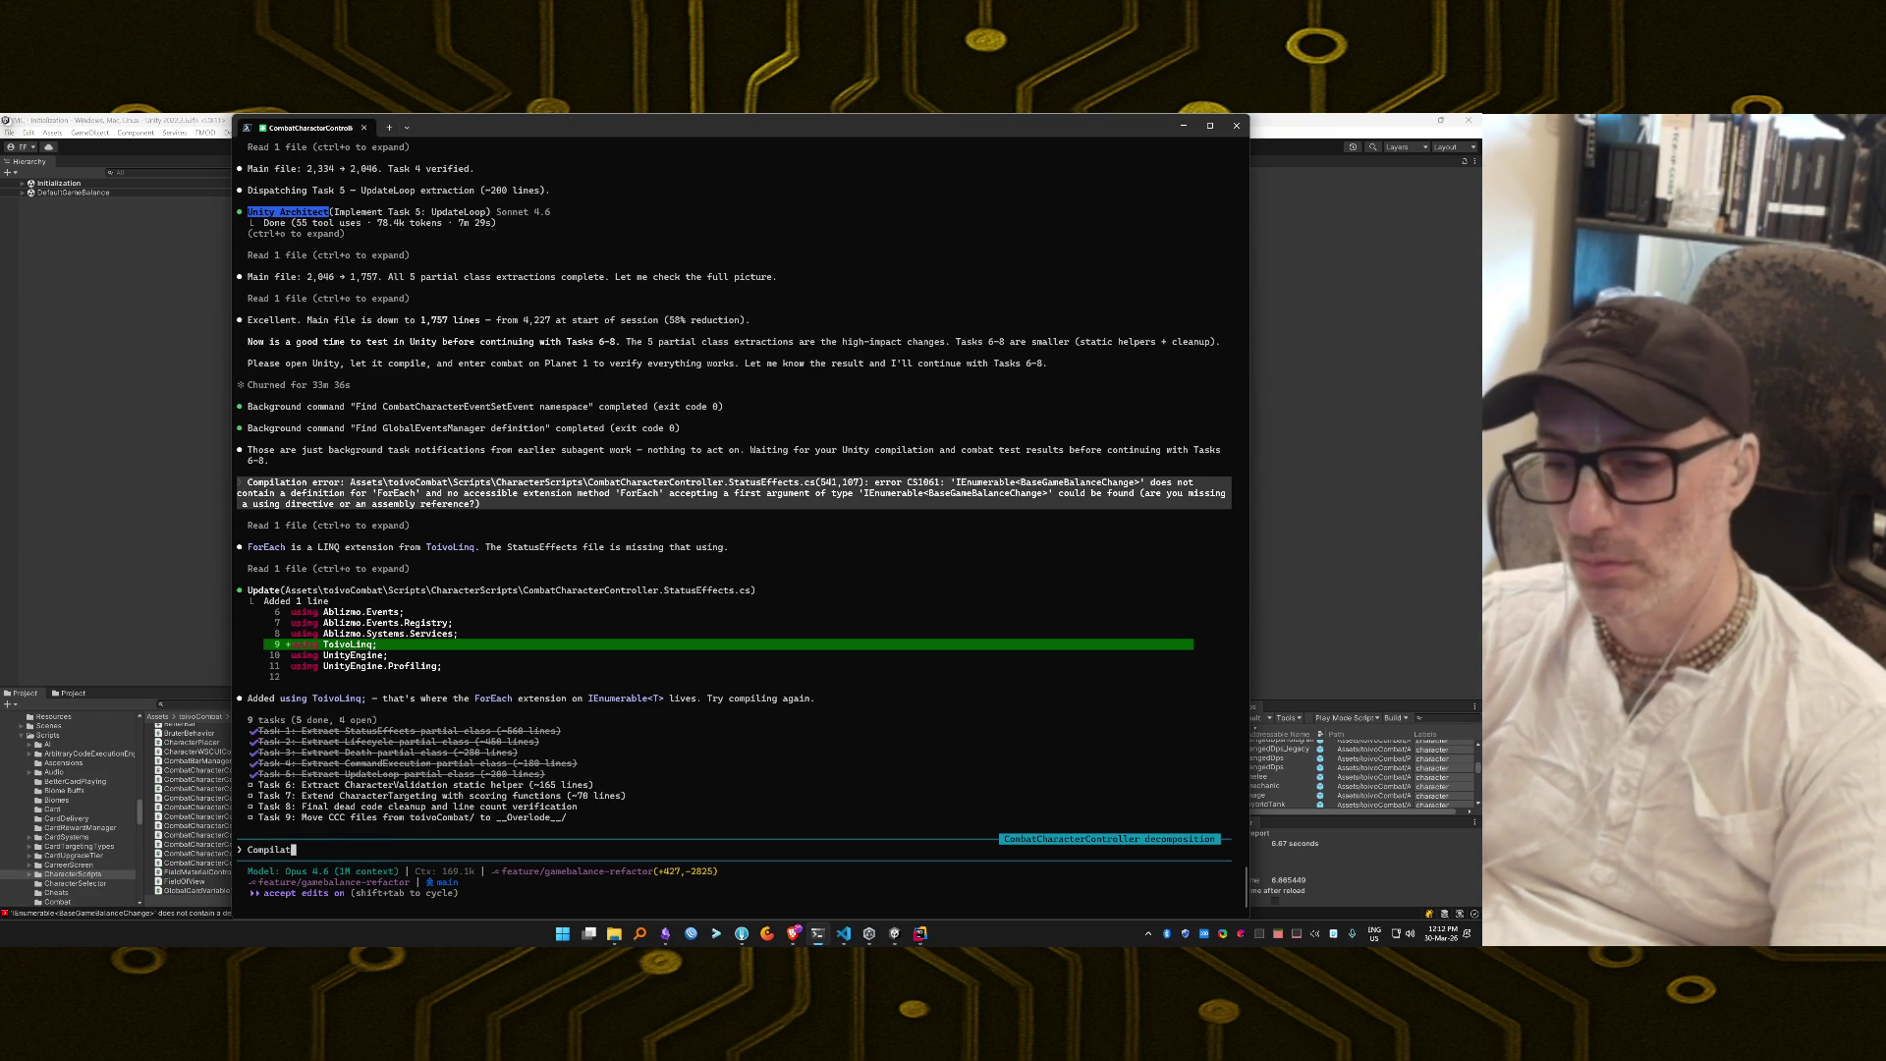
type("ion error still")
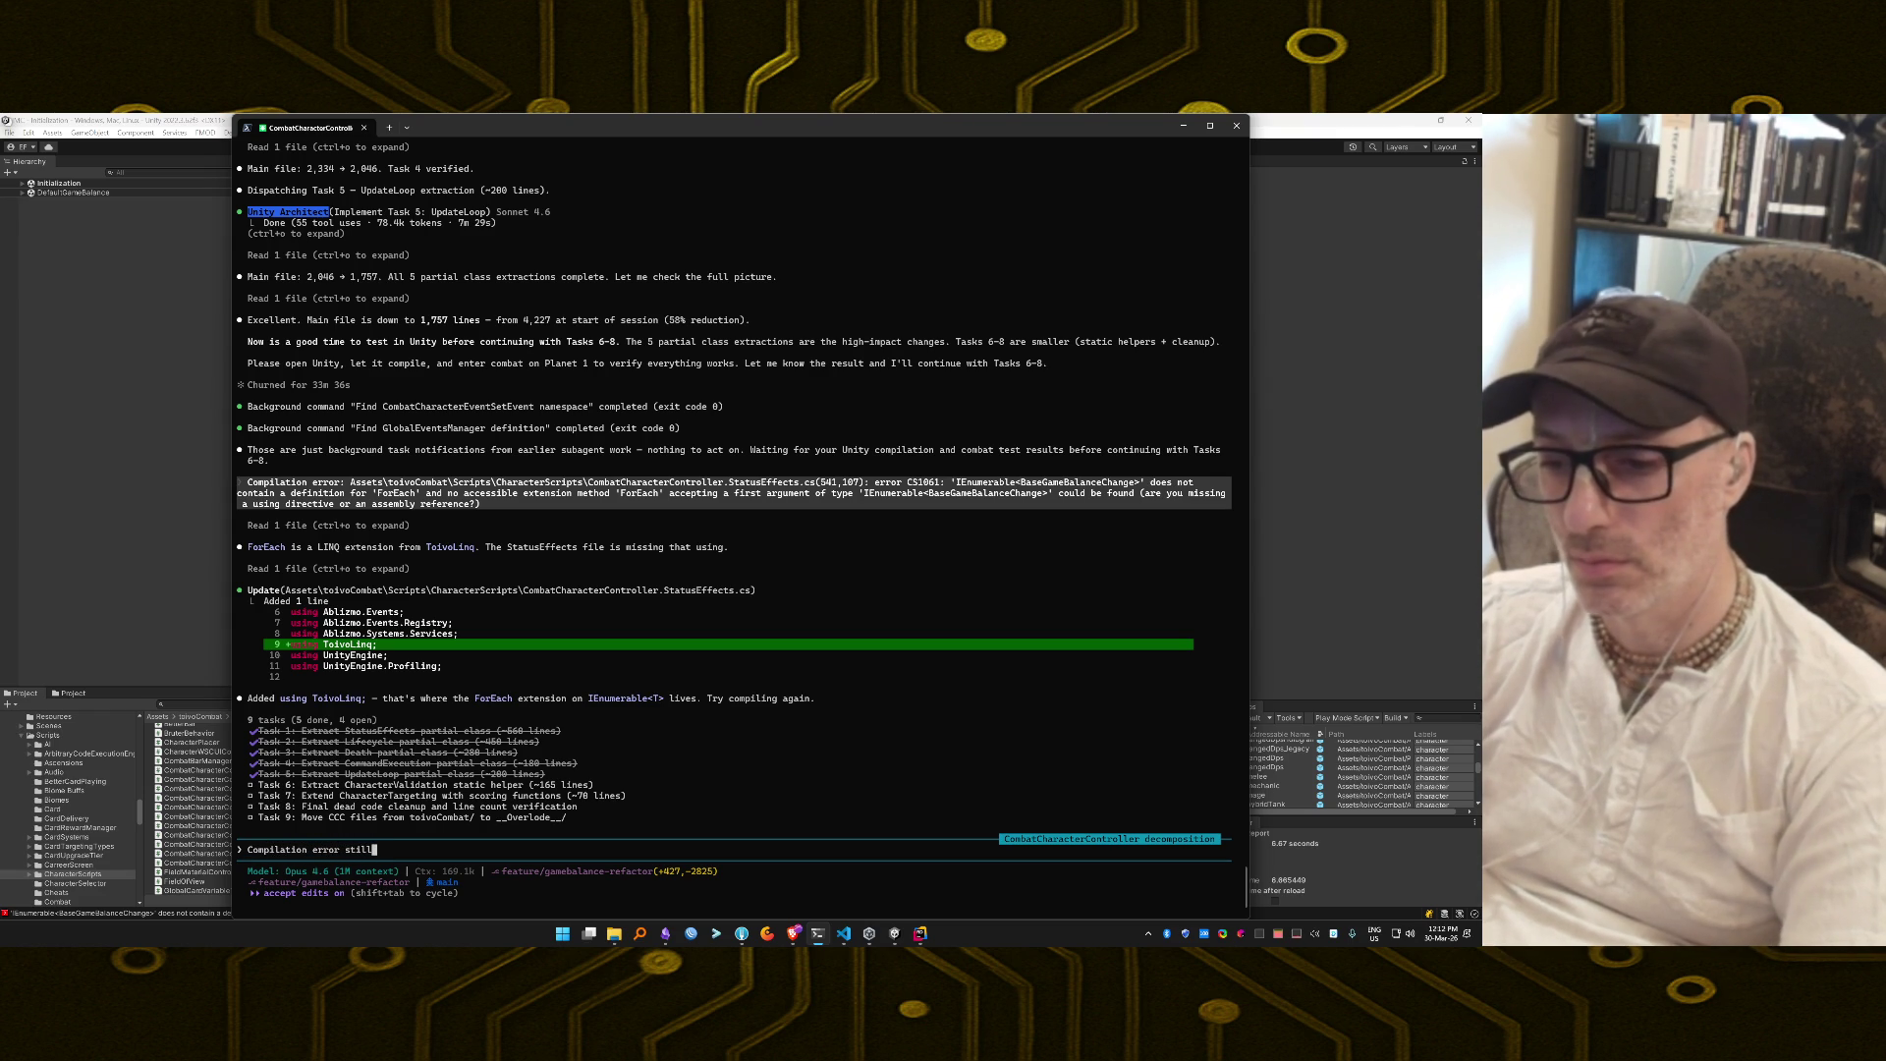
key("alt+Tab")
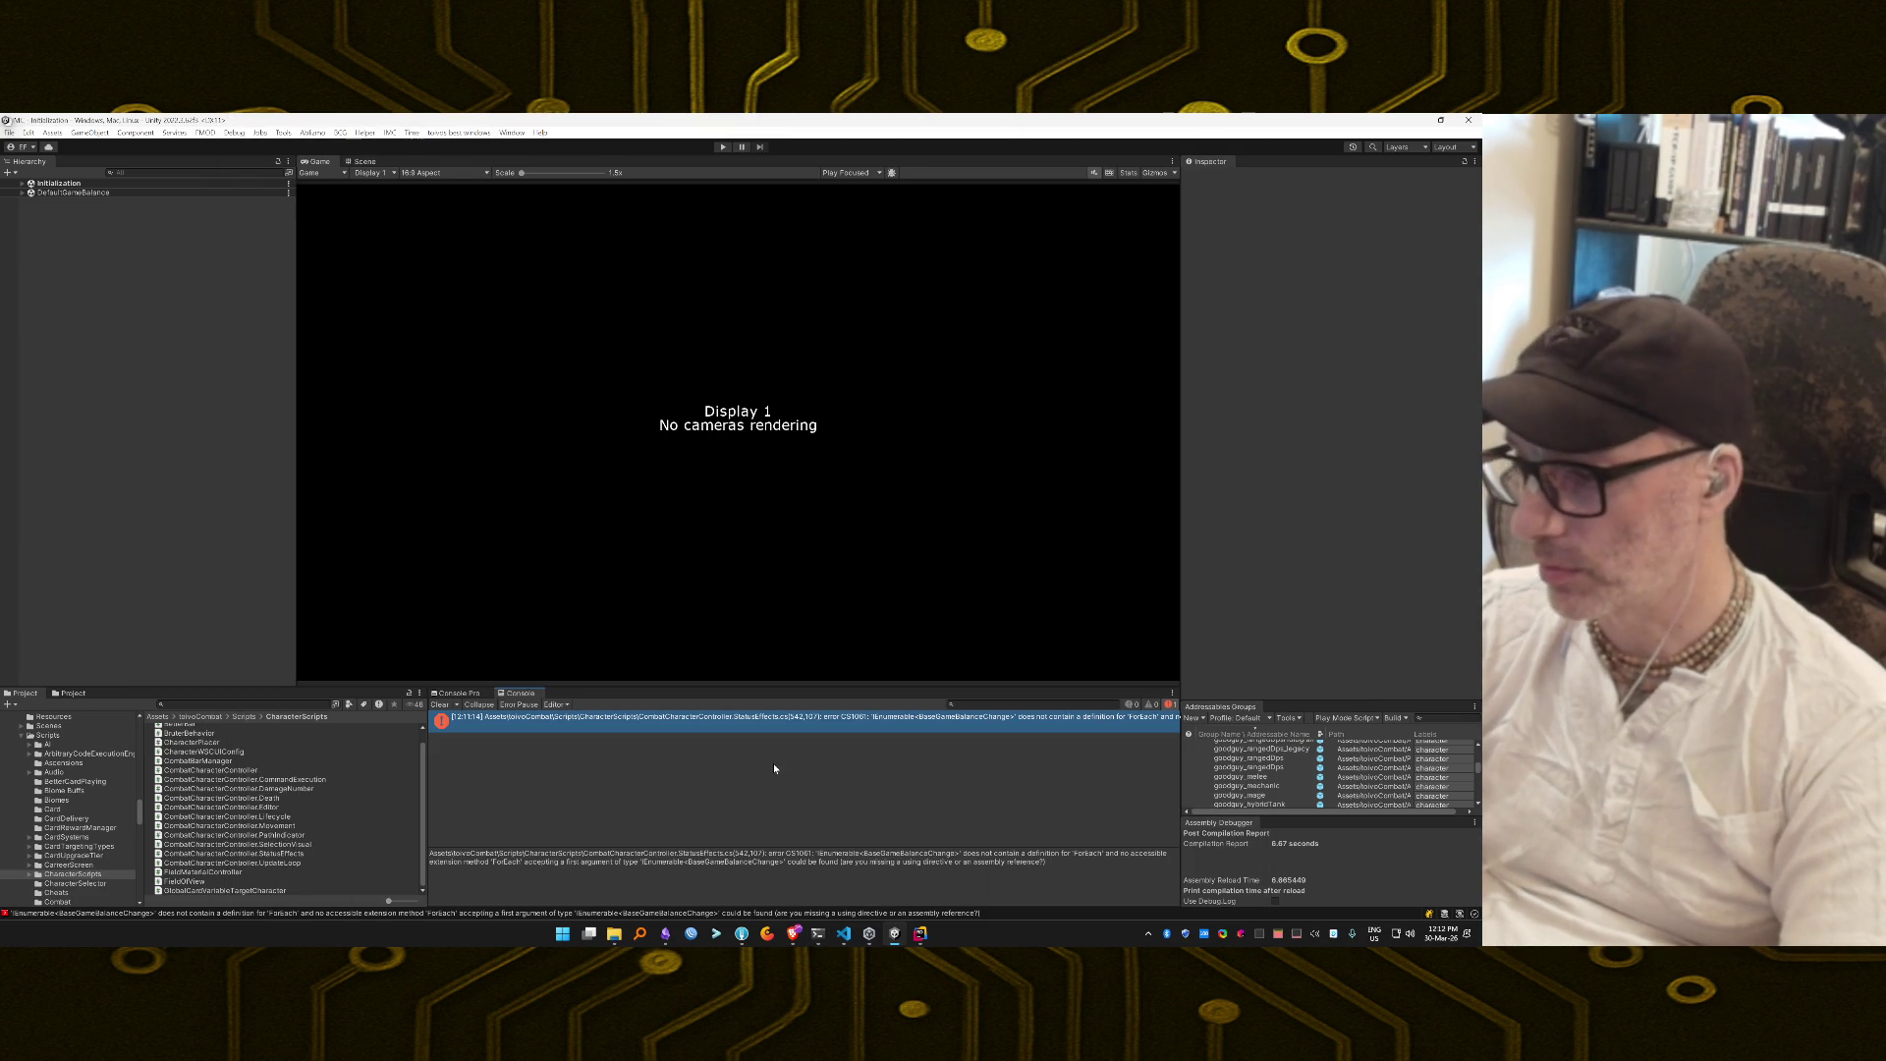
key("alt+Tab")
Paste the CS1061 ForEach error after the message and send the report to Claude.
type("Assets\\toivoCombat\\Scripts\\CharacterScripts\\CombatCharacterController.StatusEffects.cs(542,107): error CS1061: 'IEnumerable<BaseGameBalanceChange>' does not contain a definition for 'ForEach' and no accessible extension method 'ForEach' accepting a first argument of type 'IEnumerable<BaseGameBalanceChange>' could be found (are you missing a using directive or an assembly reference?)")
key("Return")
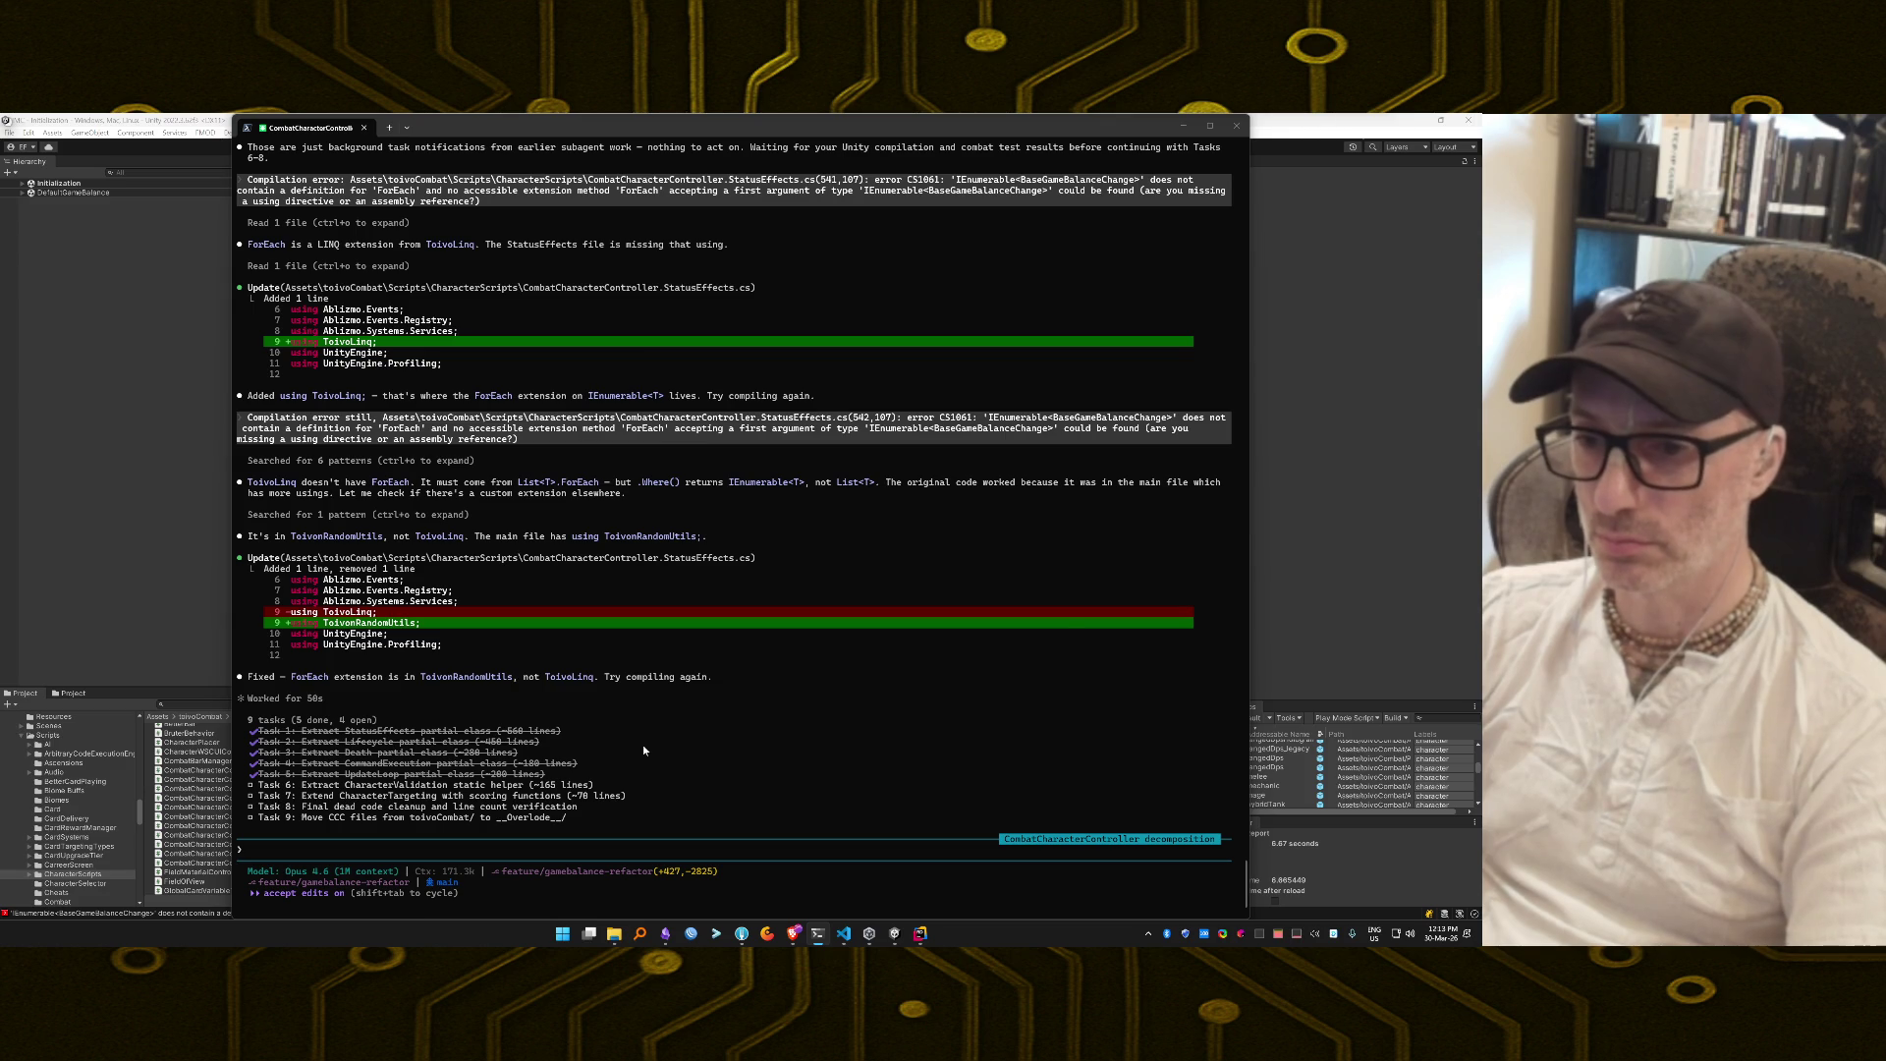
key("alt+Tab")
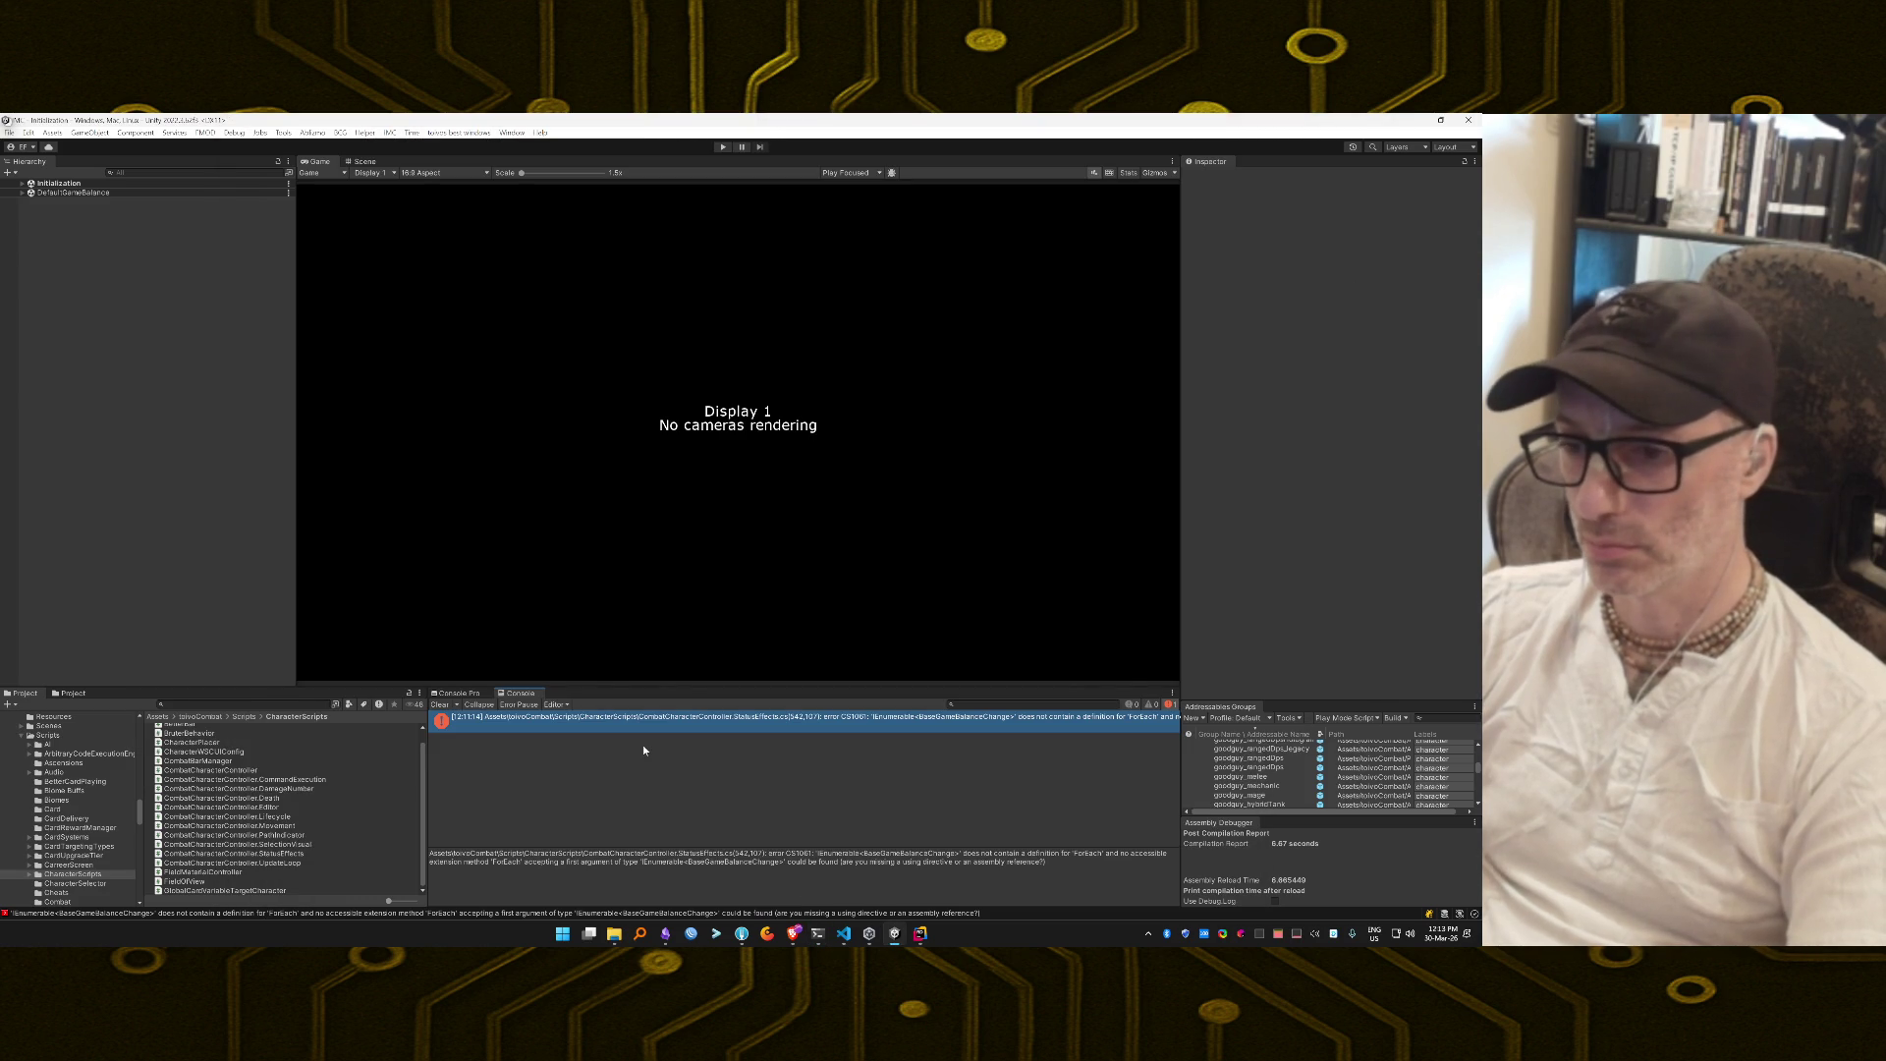
Close the Find bar in CombatCharacterController.StatusEffects.cs at the line-542 ForEach call.
key("alt+Tab")
key("alt+Tab")
key("alt+Tab")
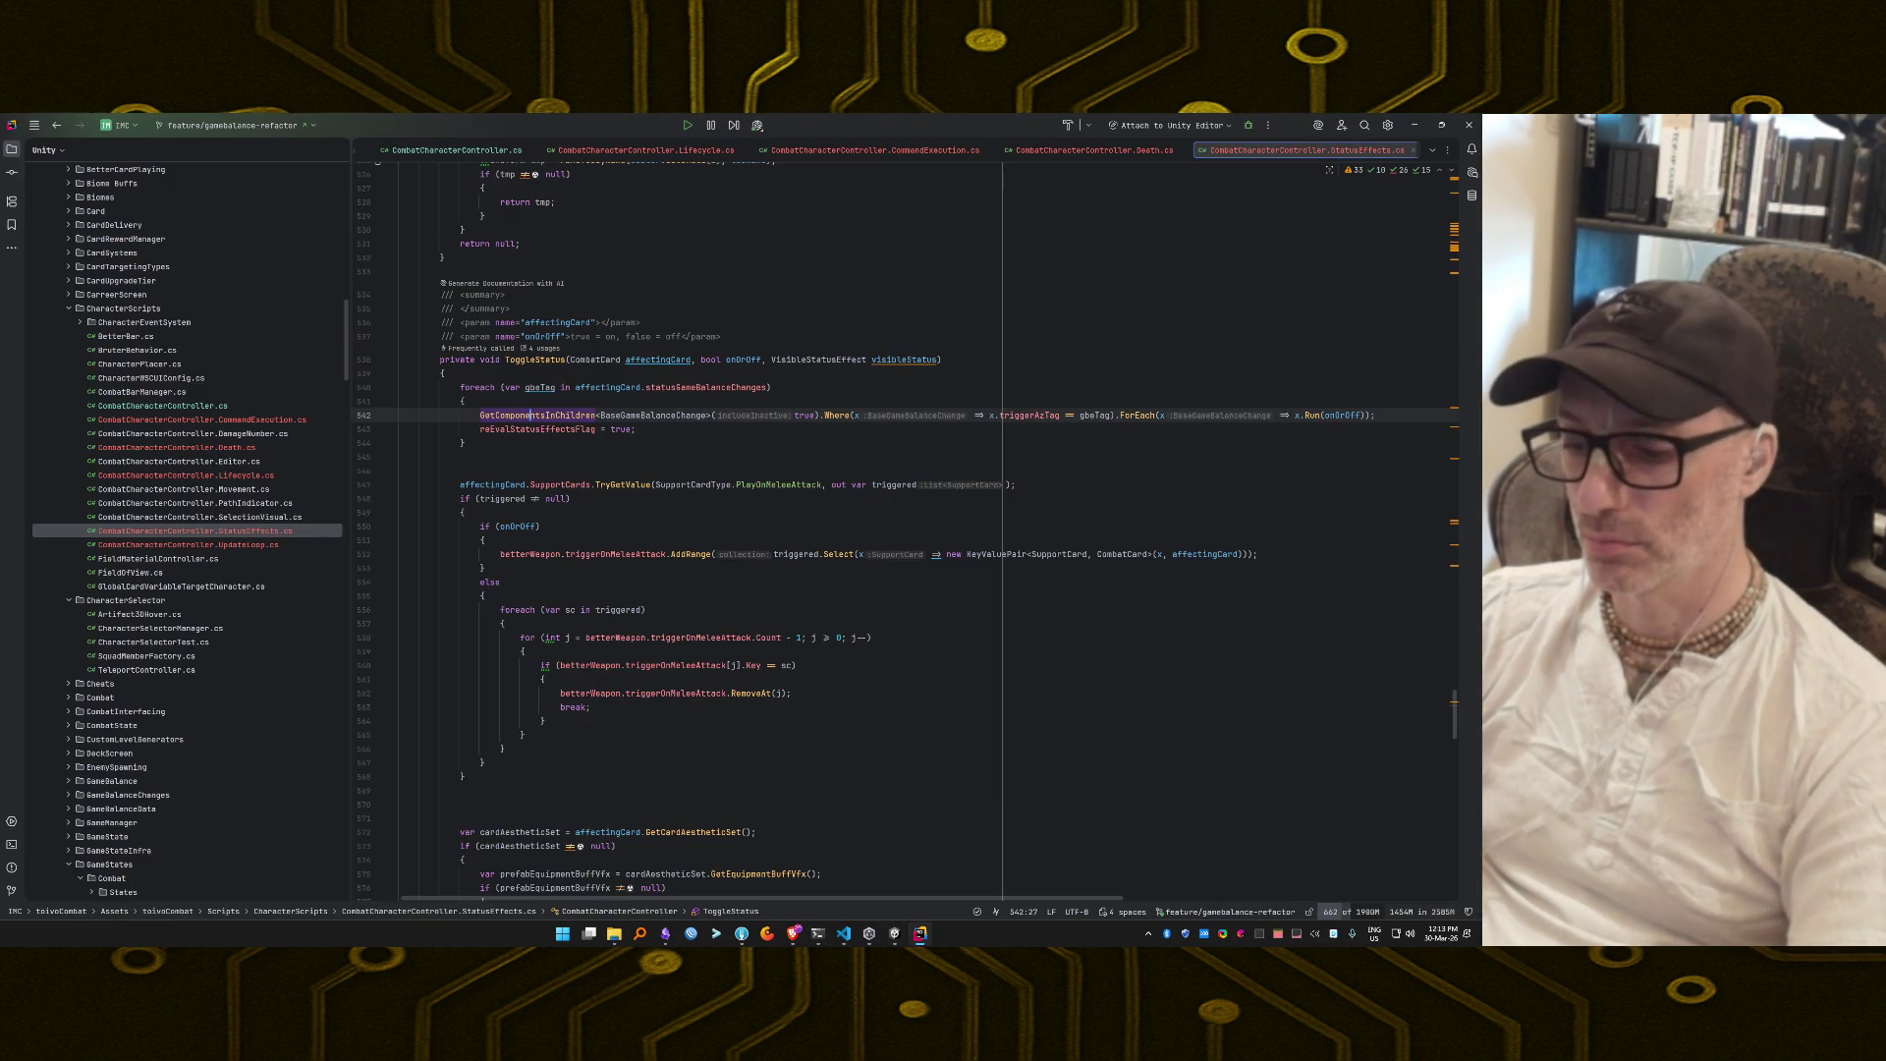
key("ctrl+f")
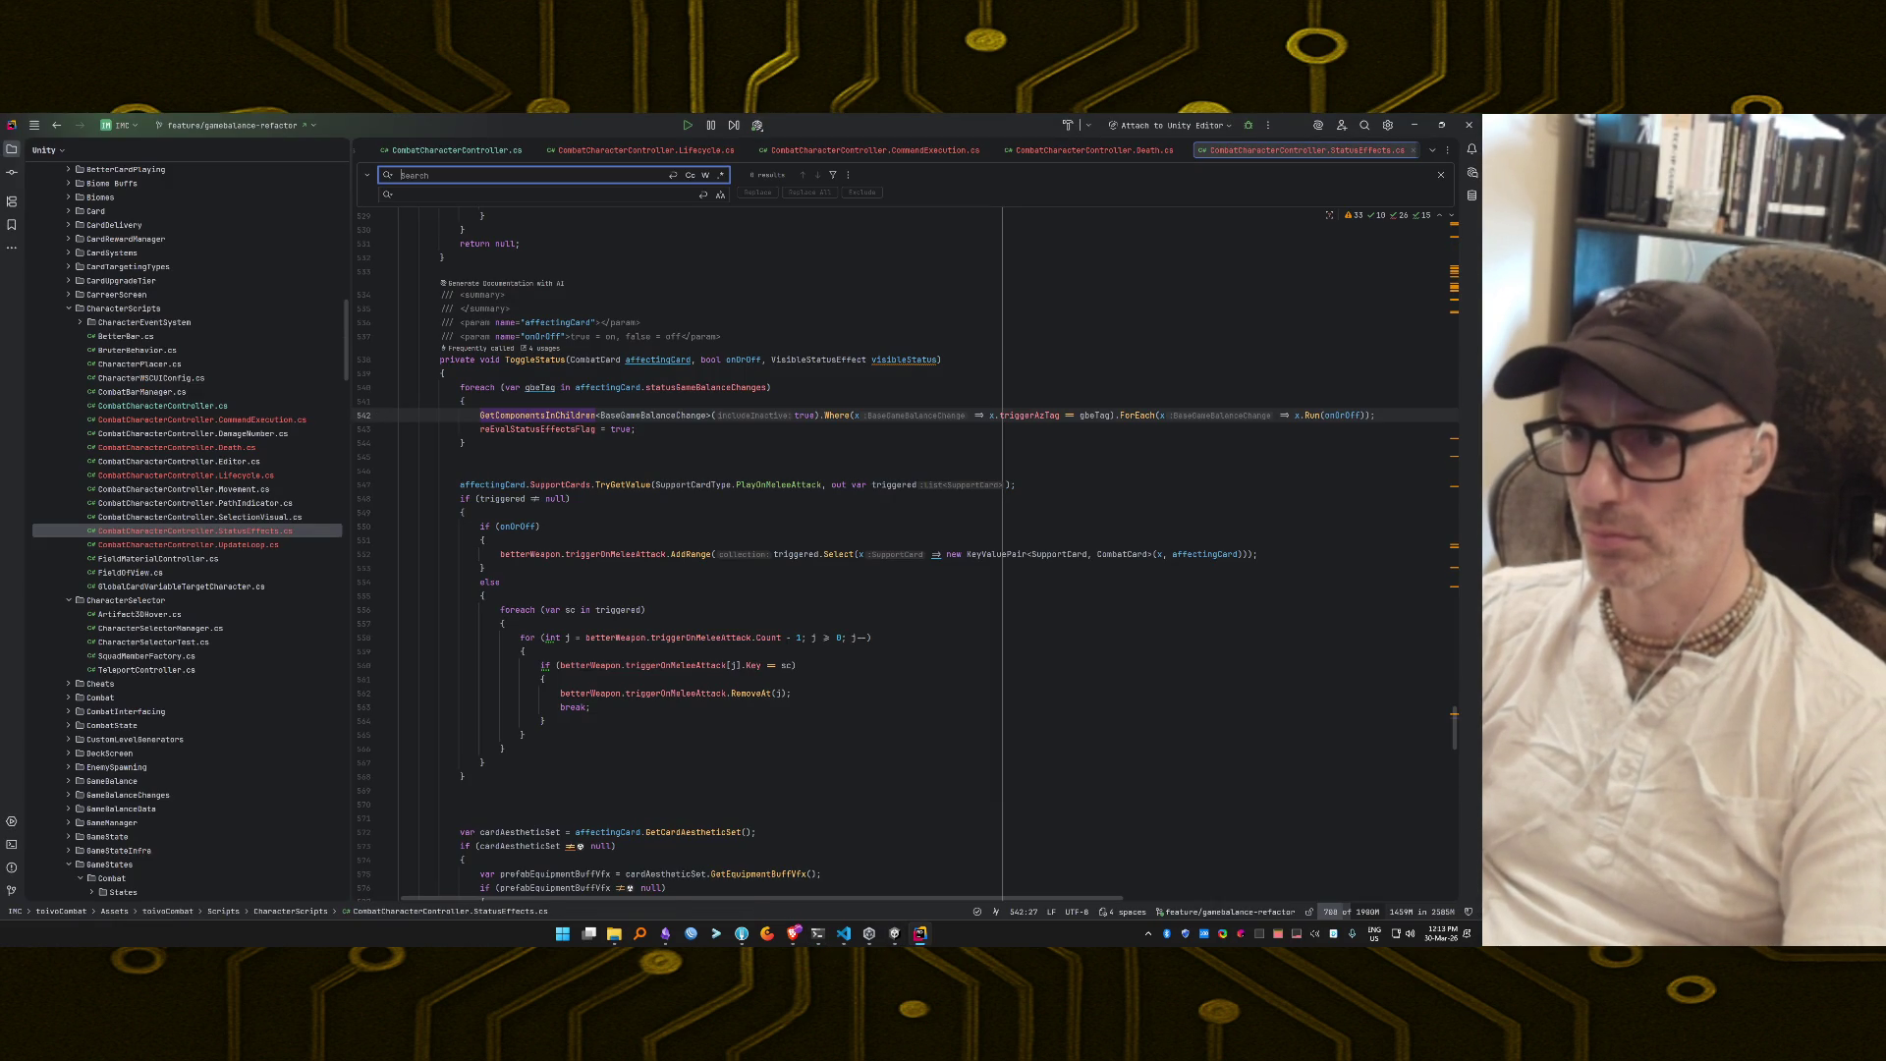
key("Escape")
key("alt+Tab")
key("alt+Tab")
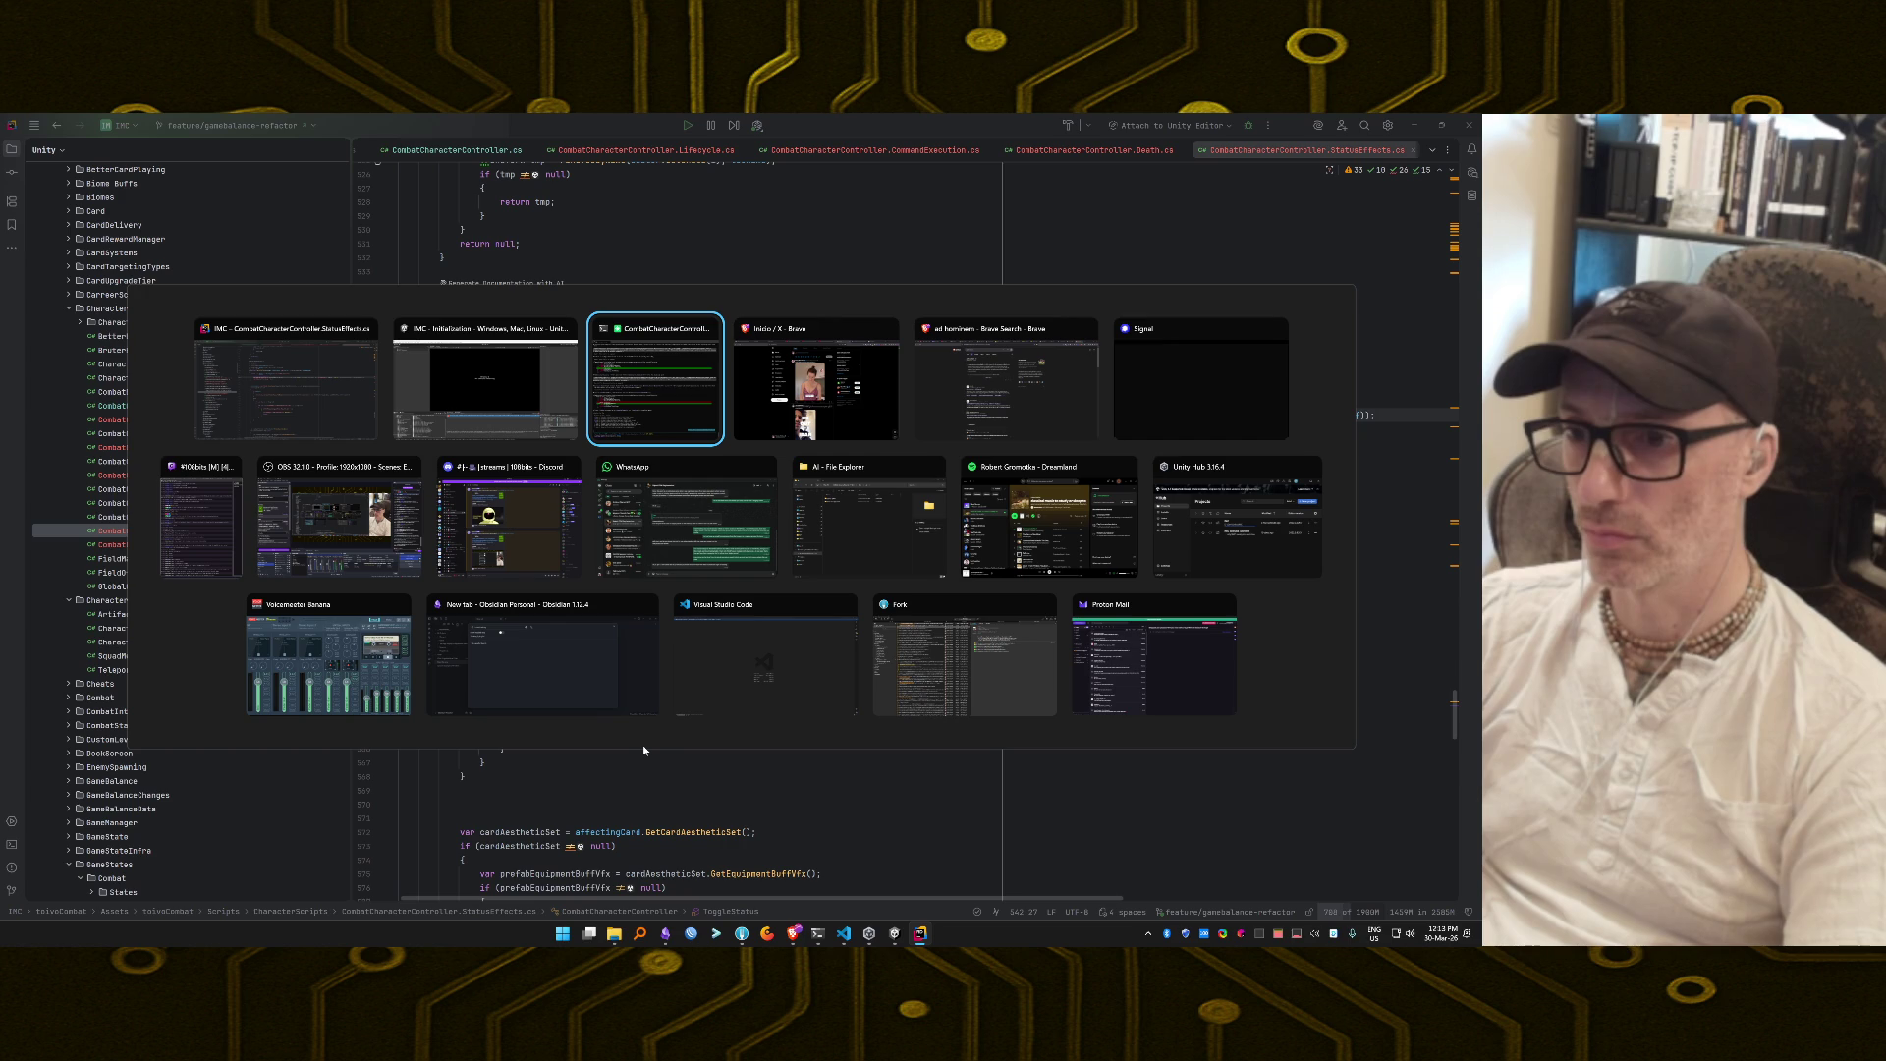
Clear the Broken text PPtr errors from Unity's Console and enter Play mode with Ctrl+P.
key("alt+shift+Tab")
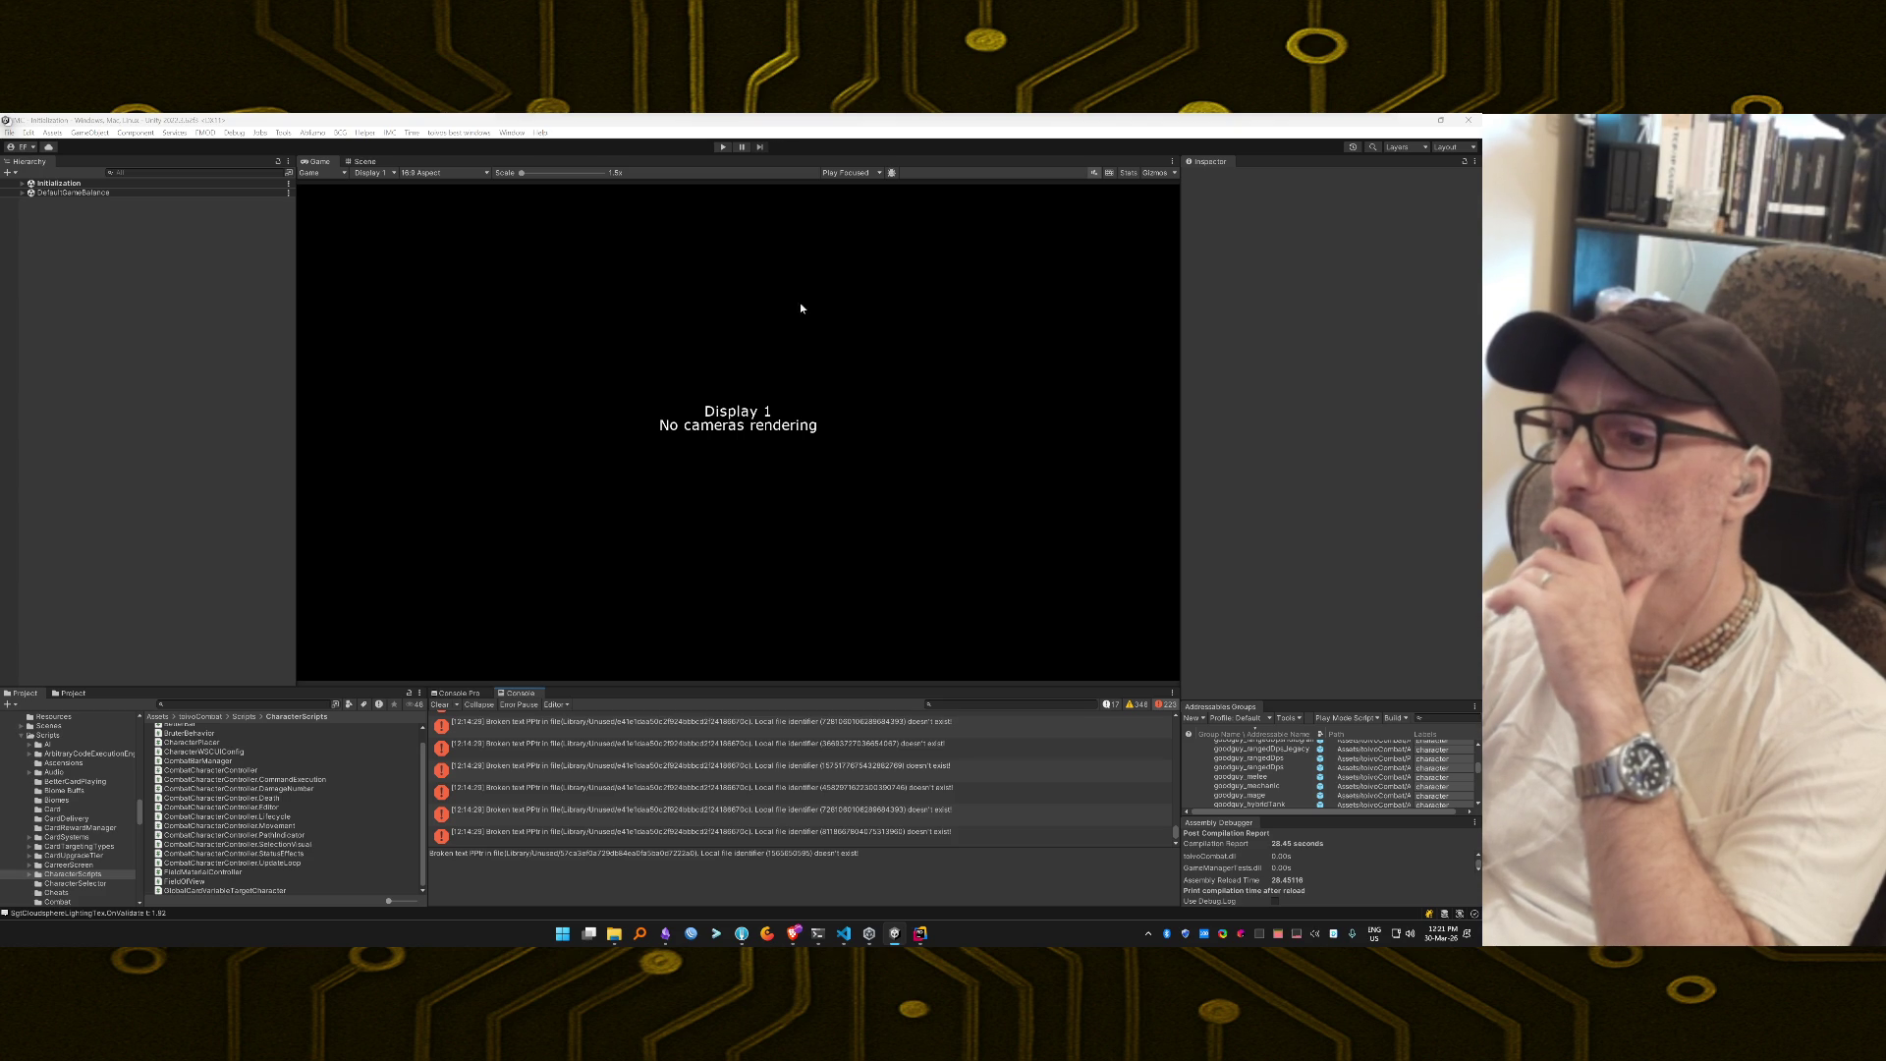
scroll(868, 752, "up", 3)
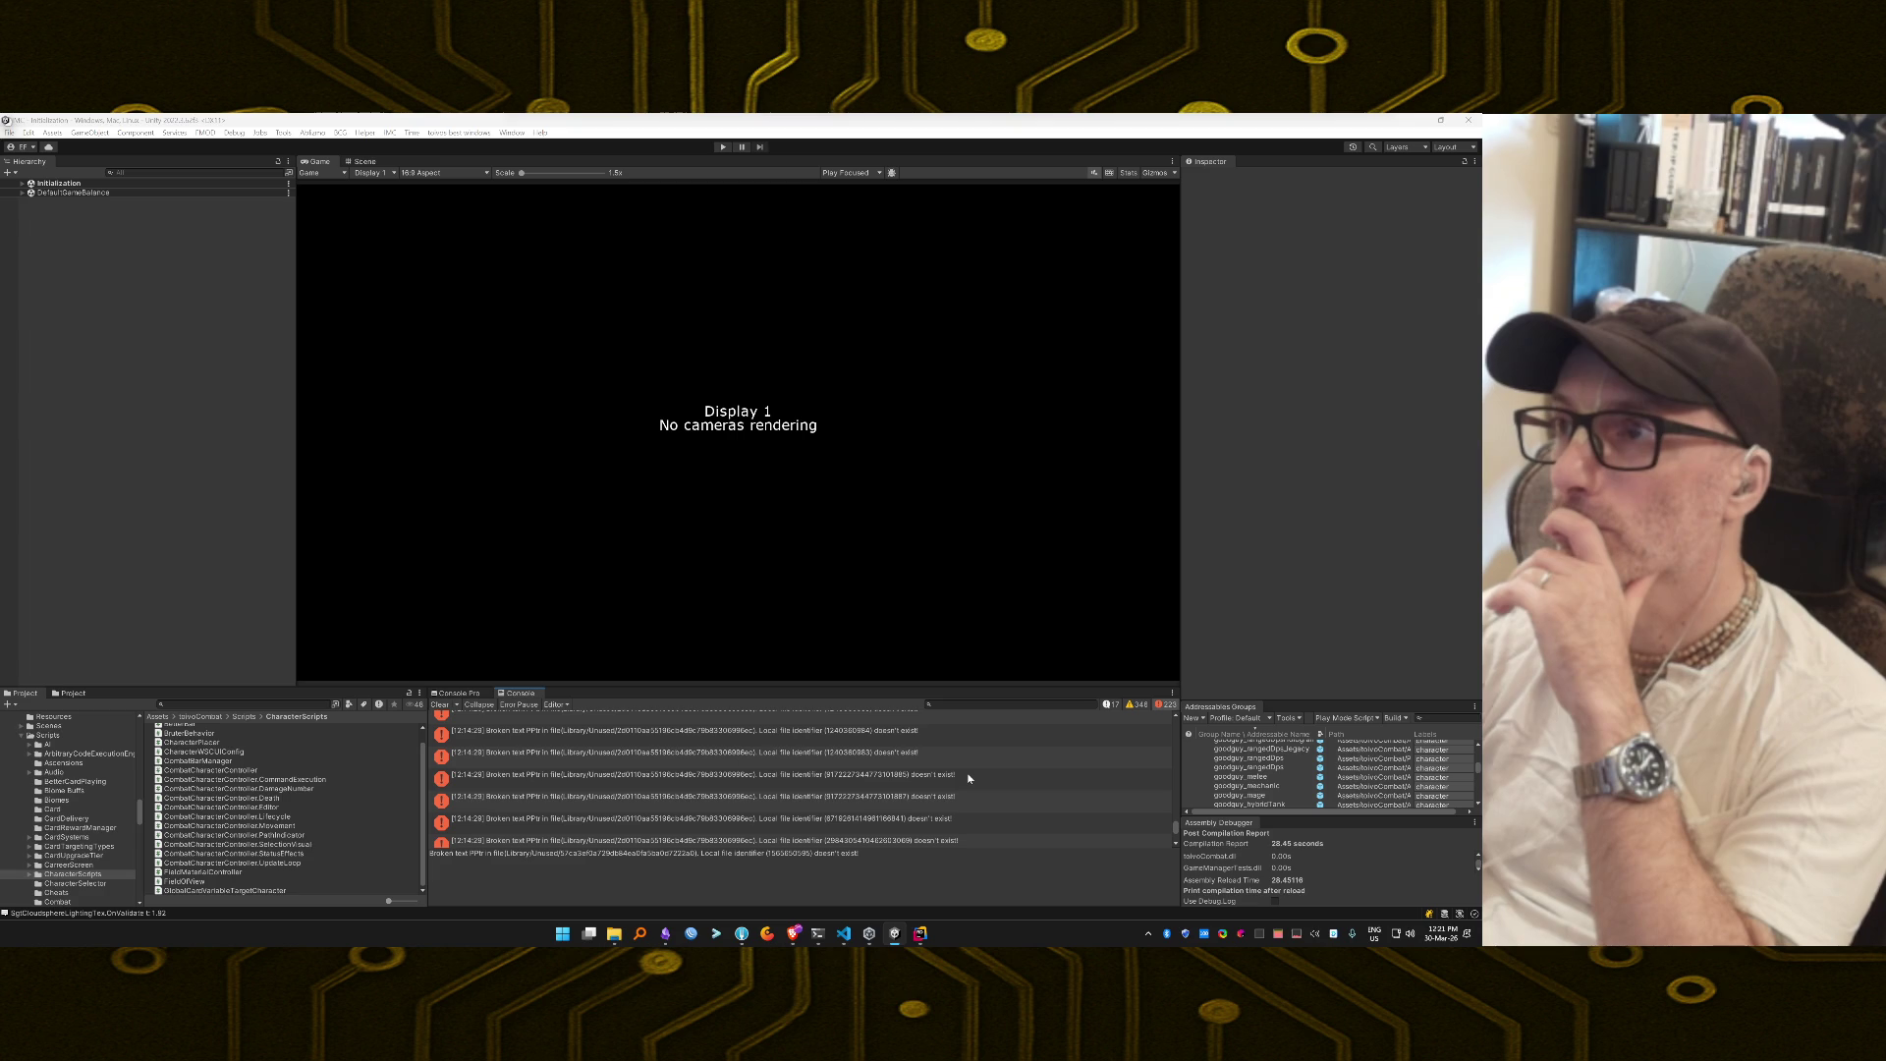
scroll(968, 778, "up", 3)
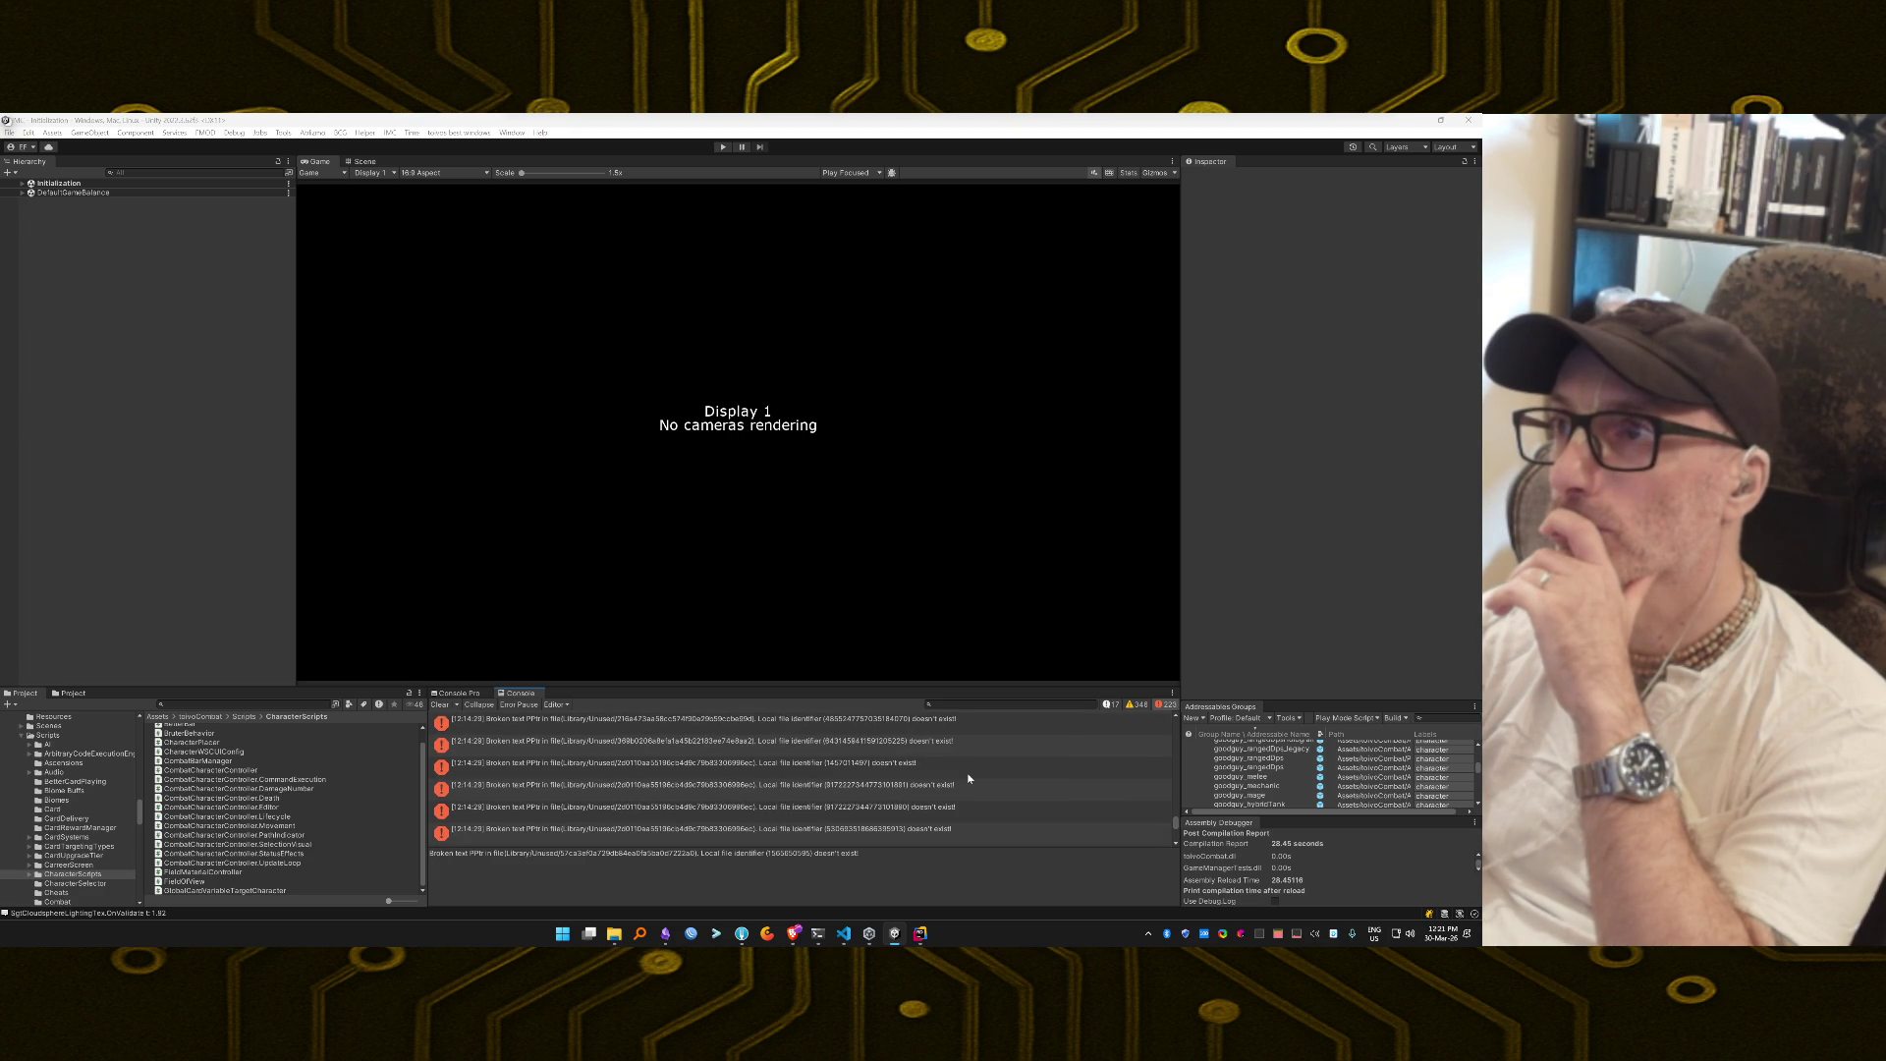
scroll(968, 778, "up", 3)
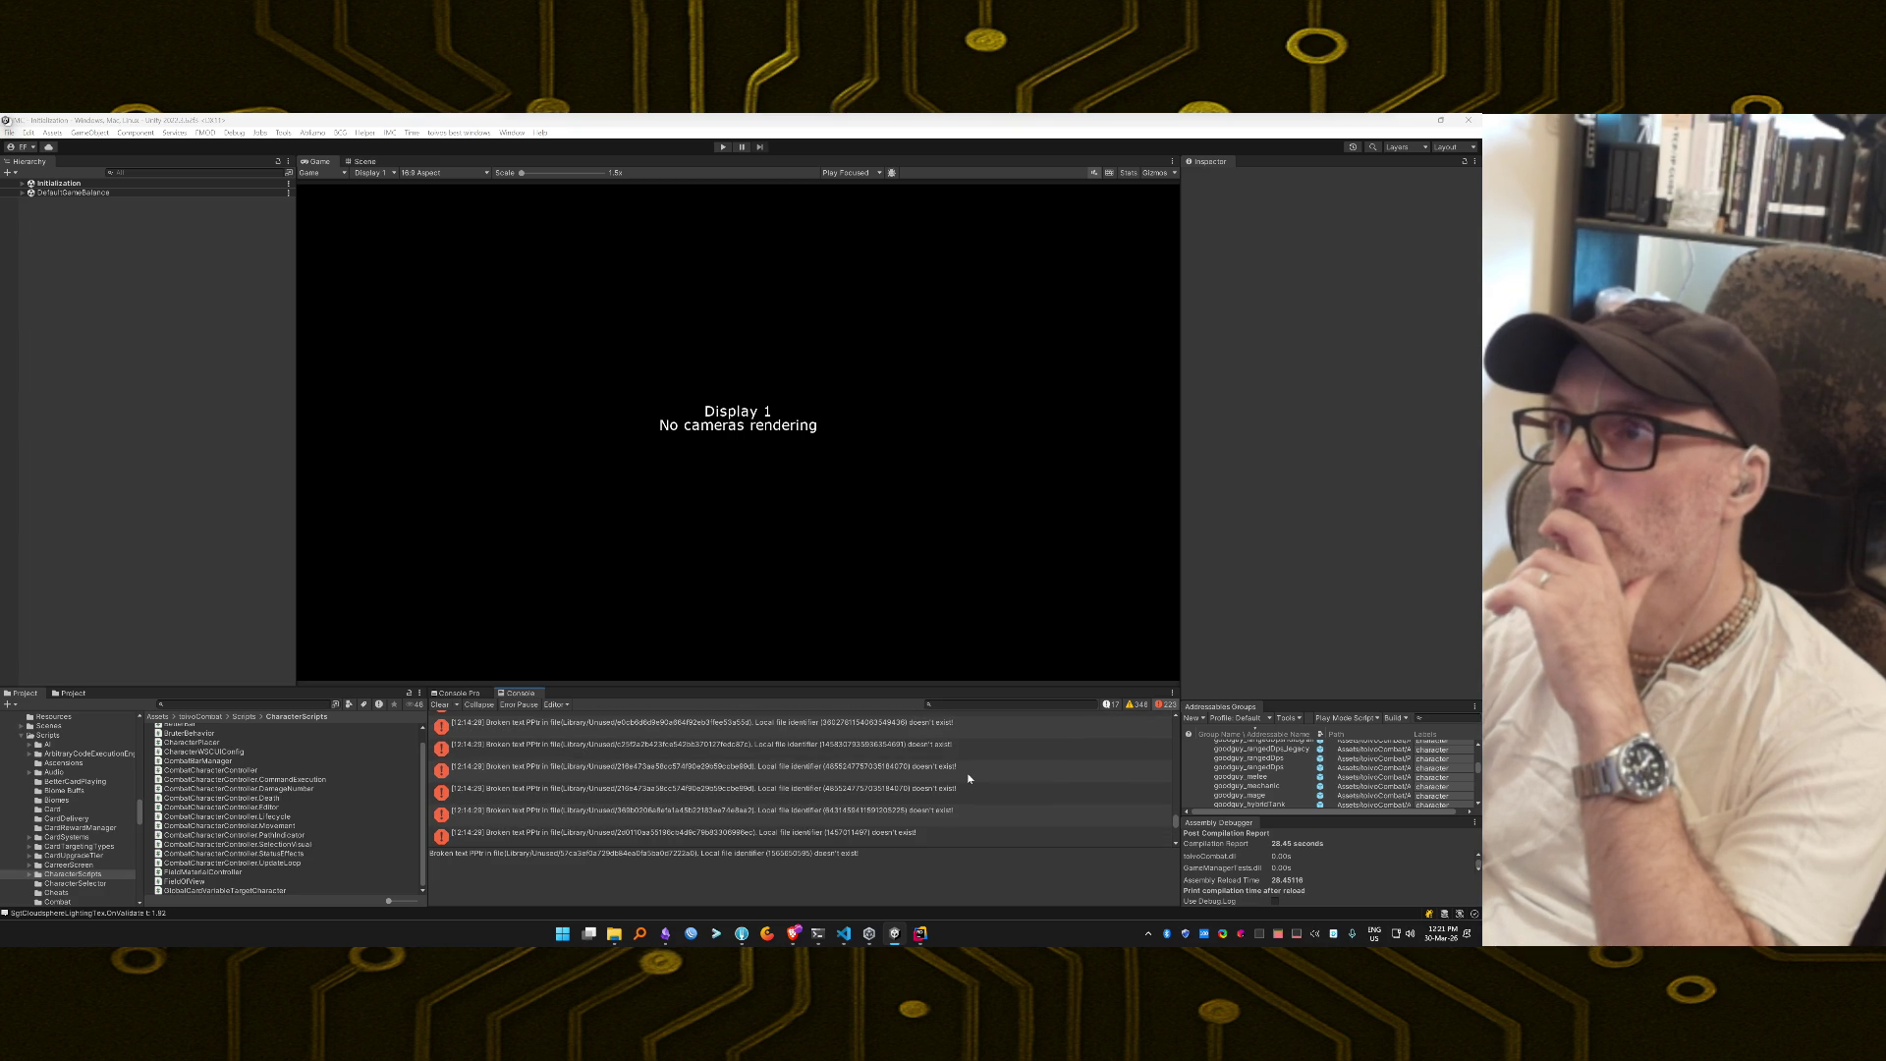
scroll(967, 778, "up", 6)
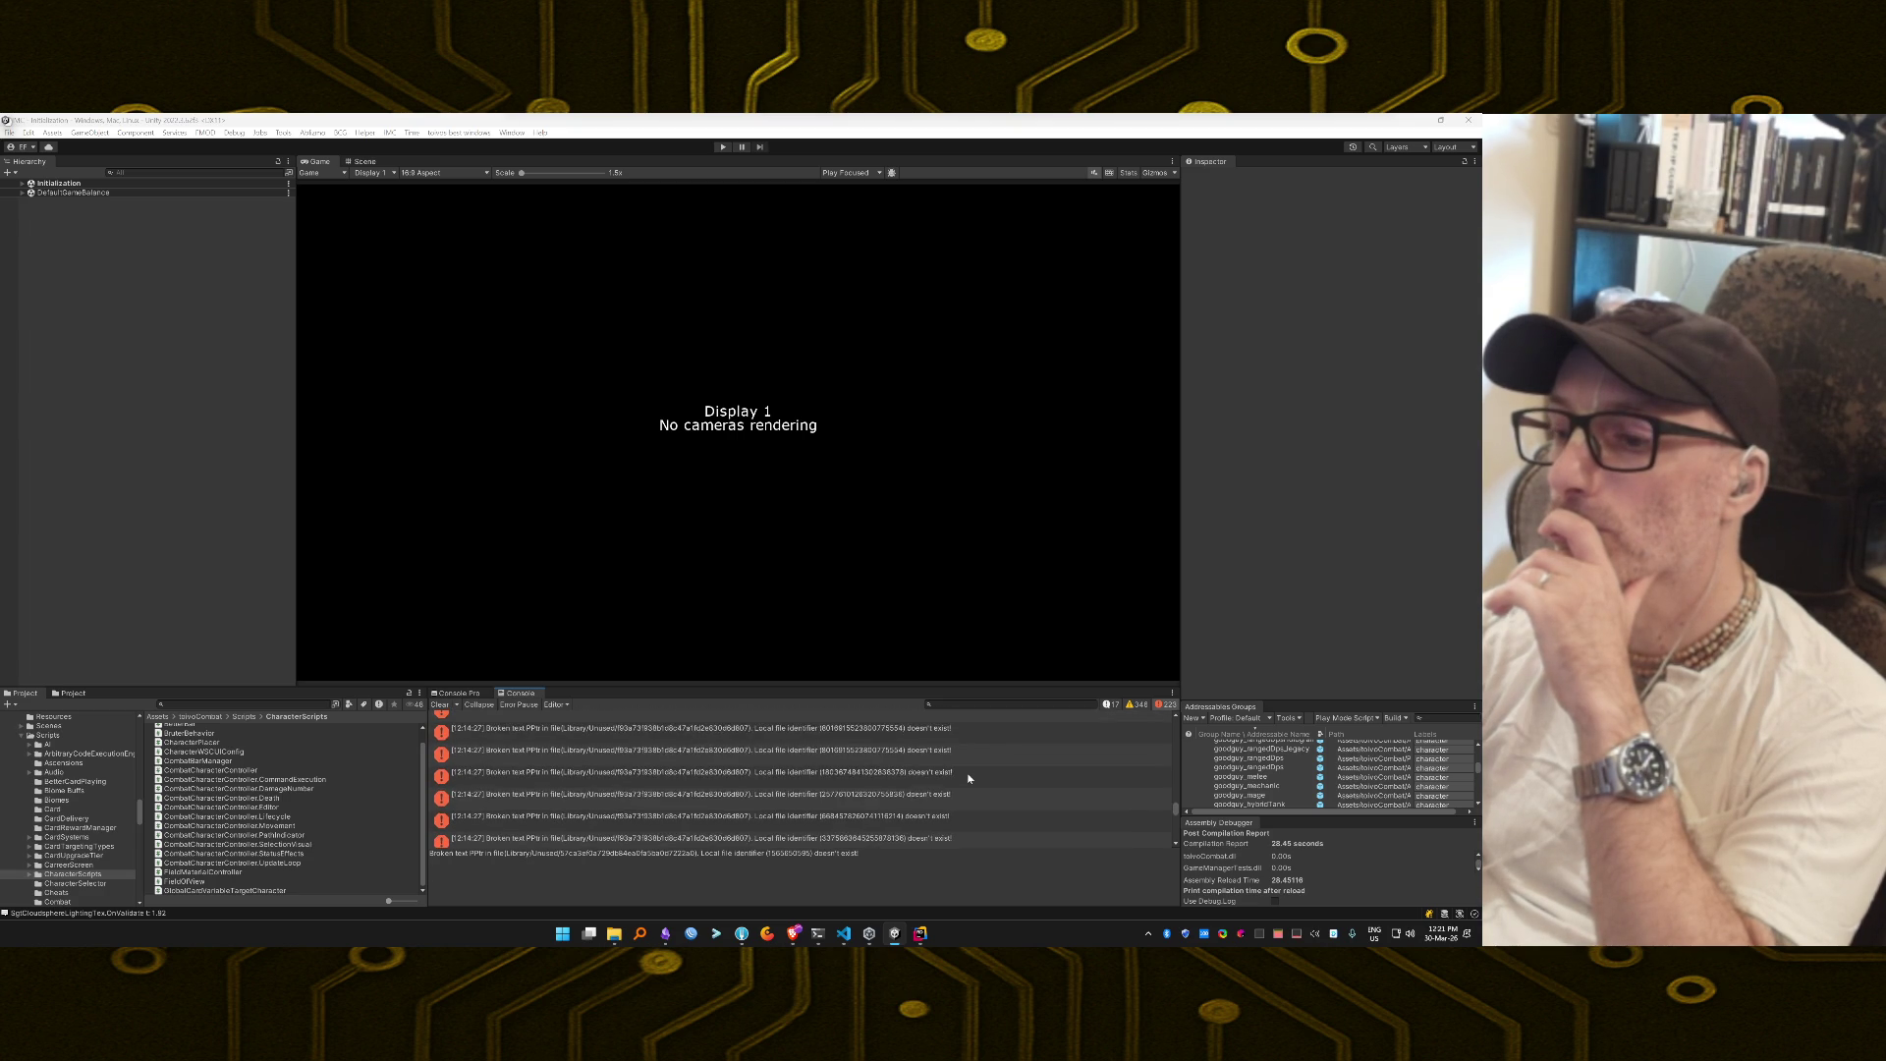
left_click(439, 704)
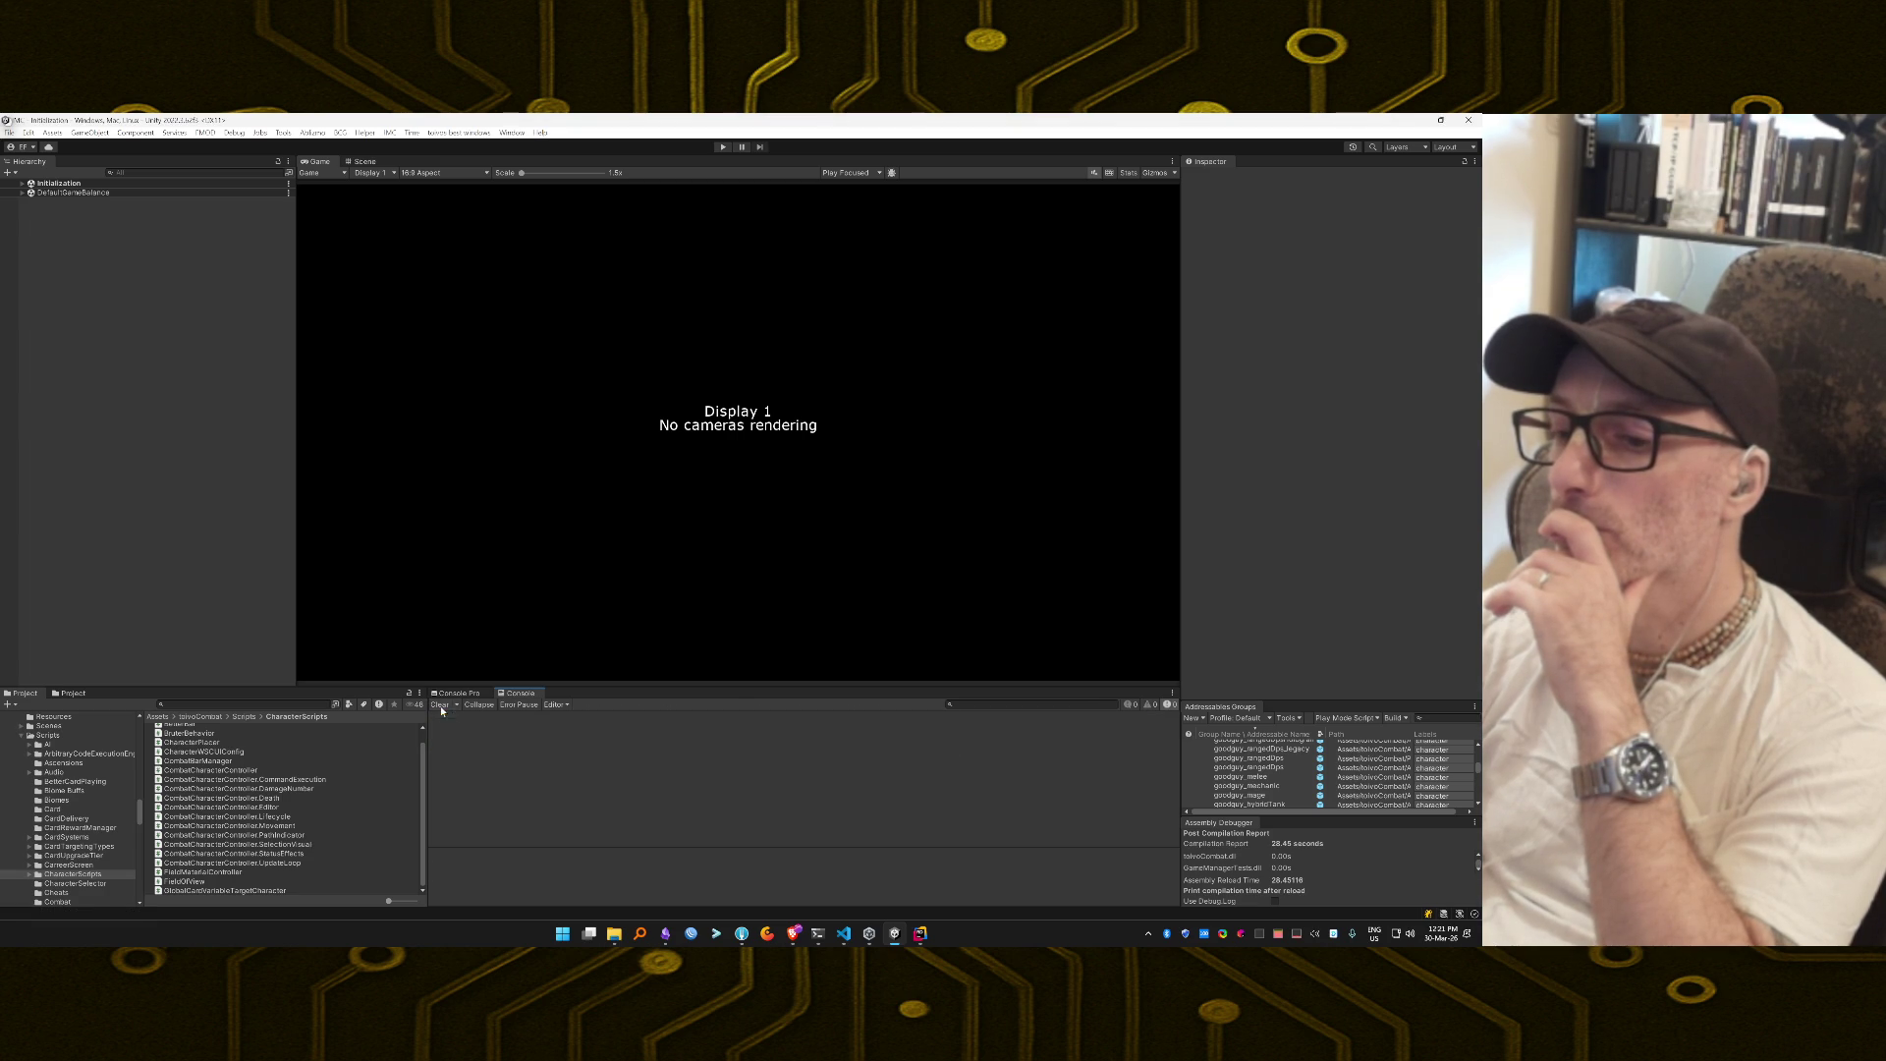
key("ctrl+p")
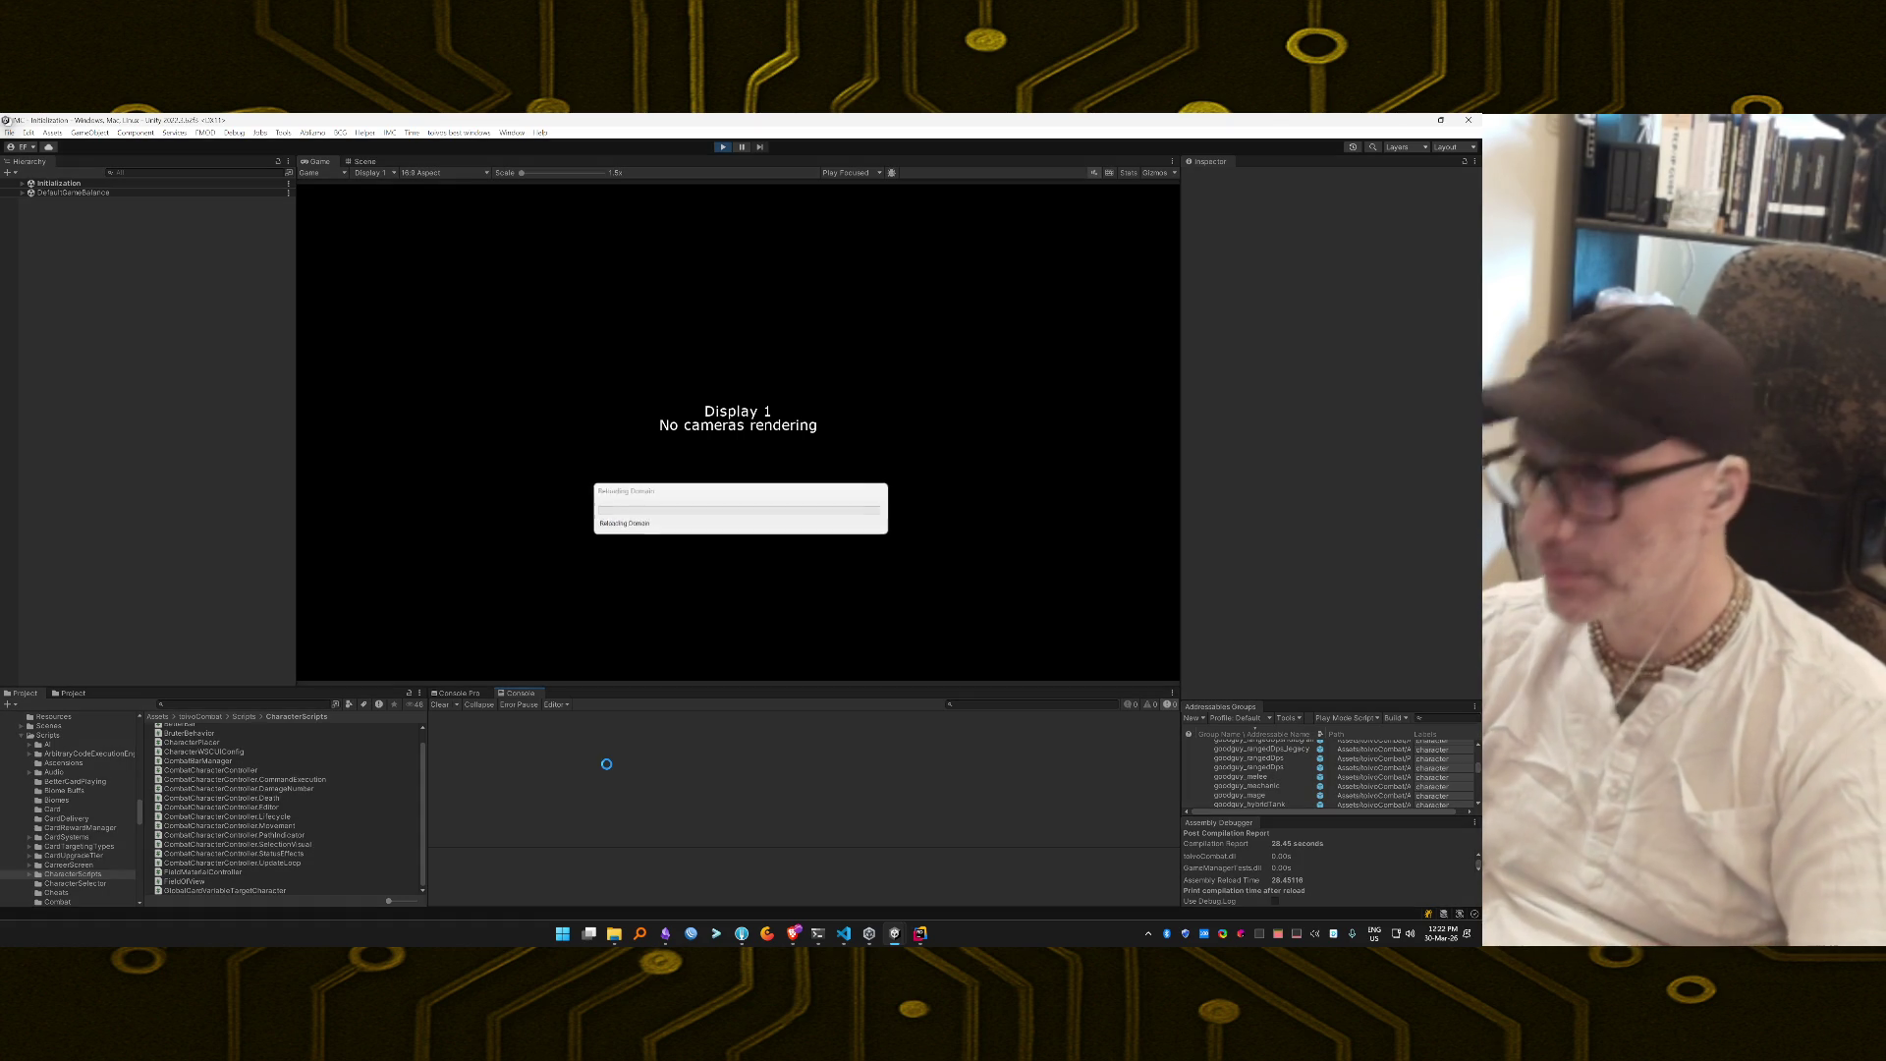
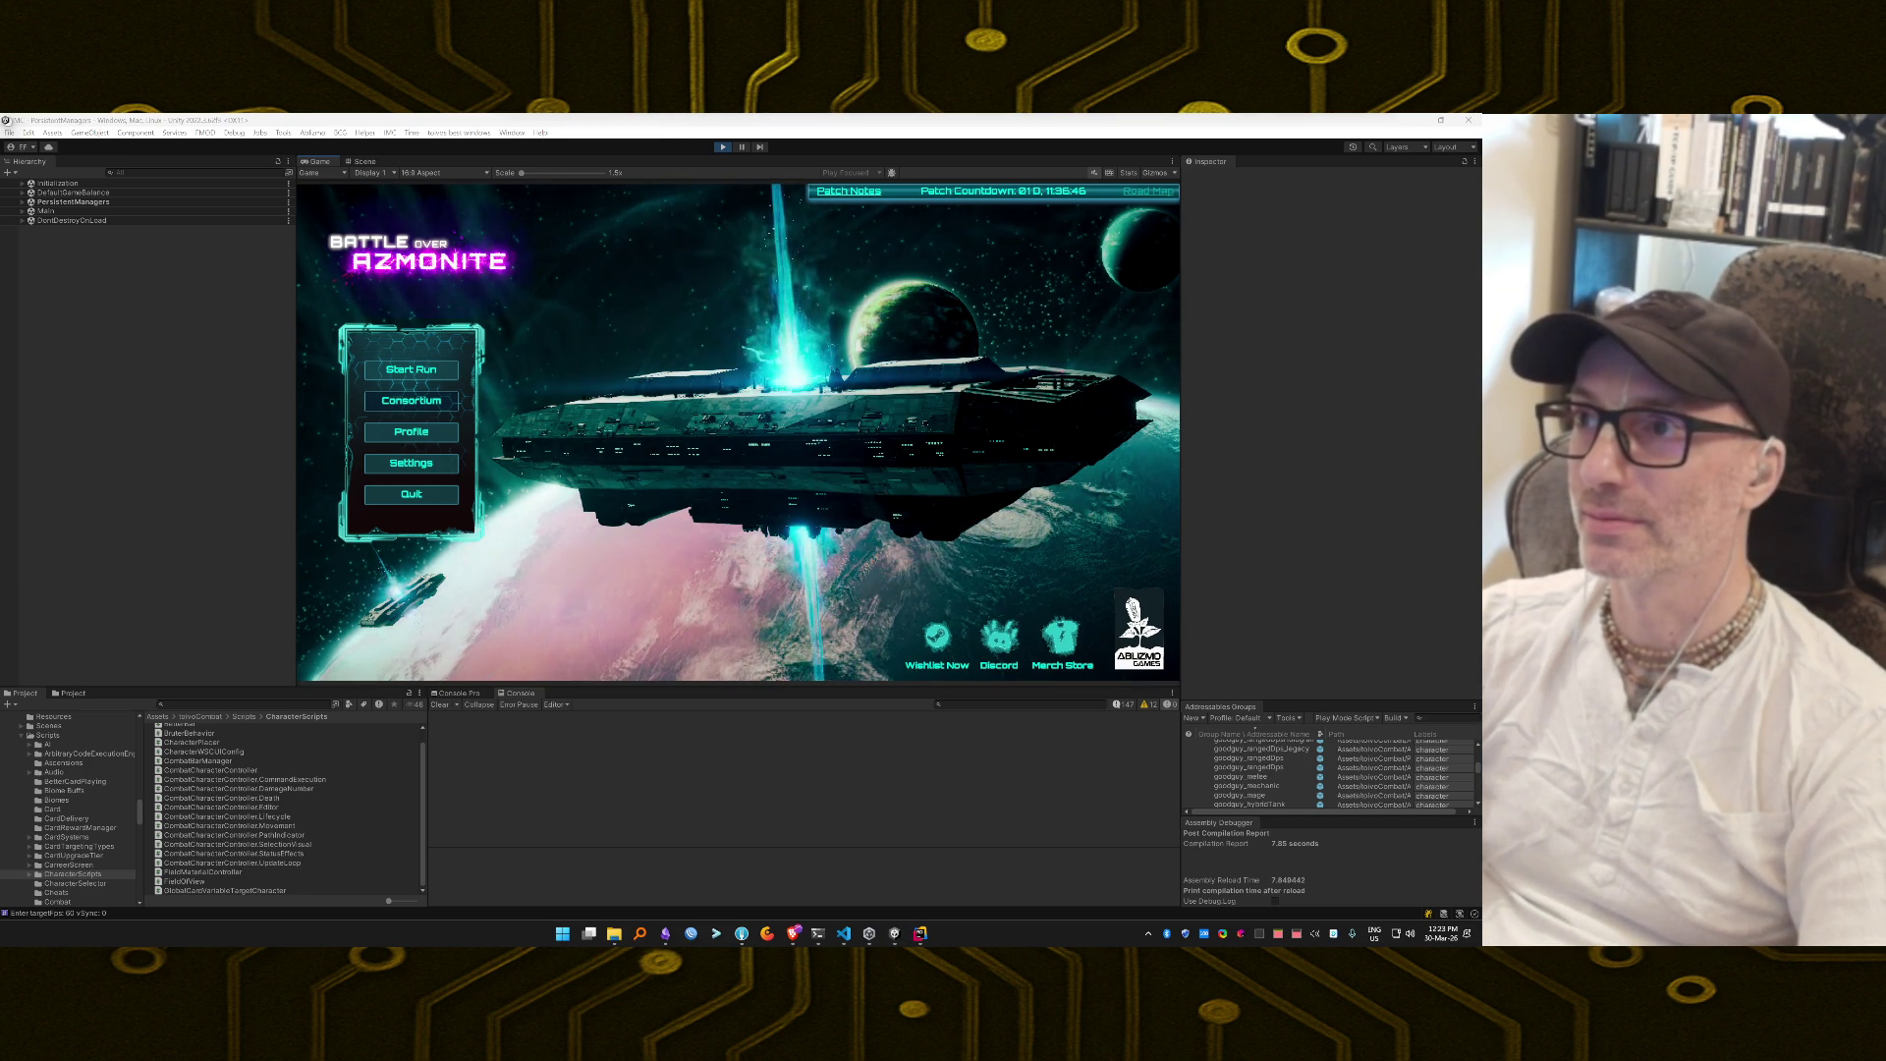
Start a new run, launch the squad from the hangar, and enter the Desert Canyon battle.
left_click(402, 362)
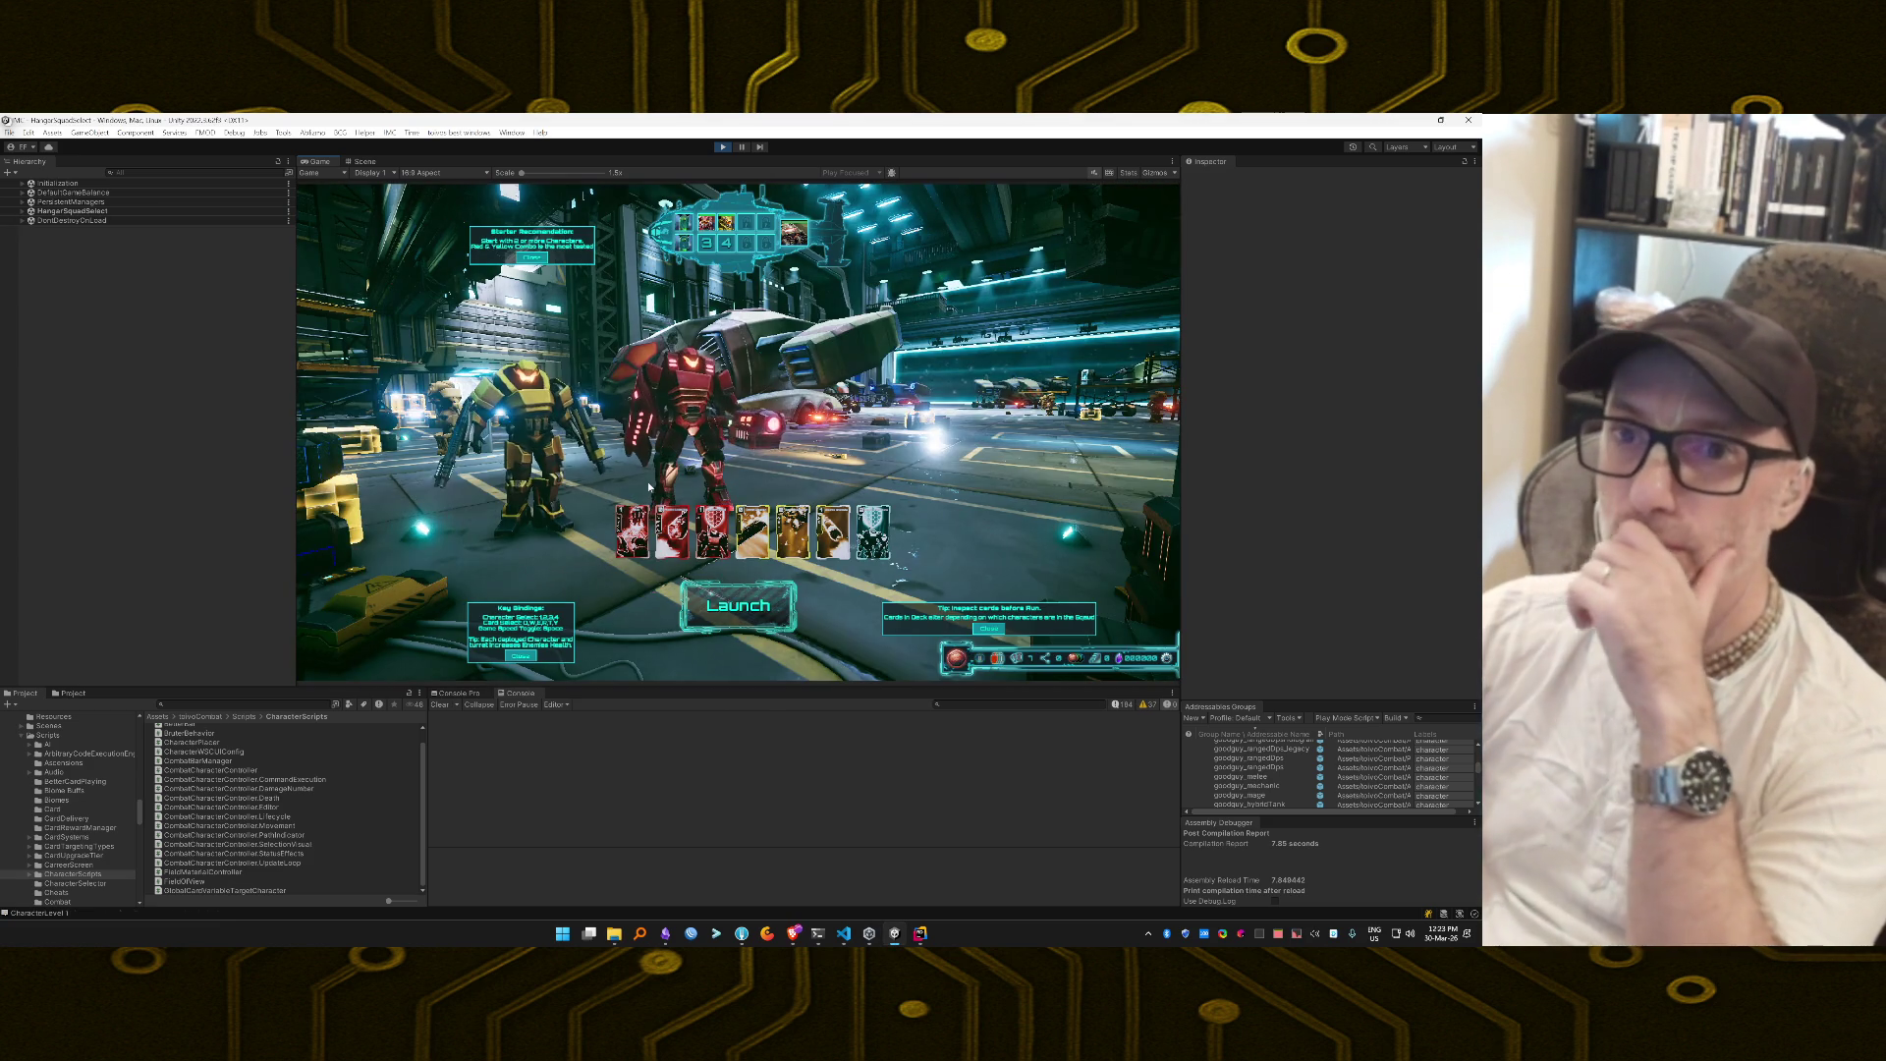
left_click(767, 616)
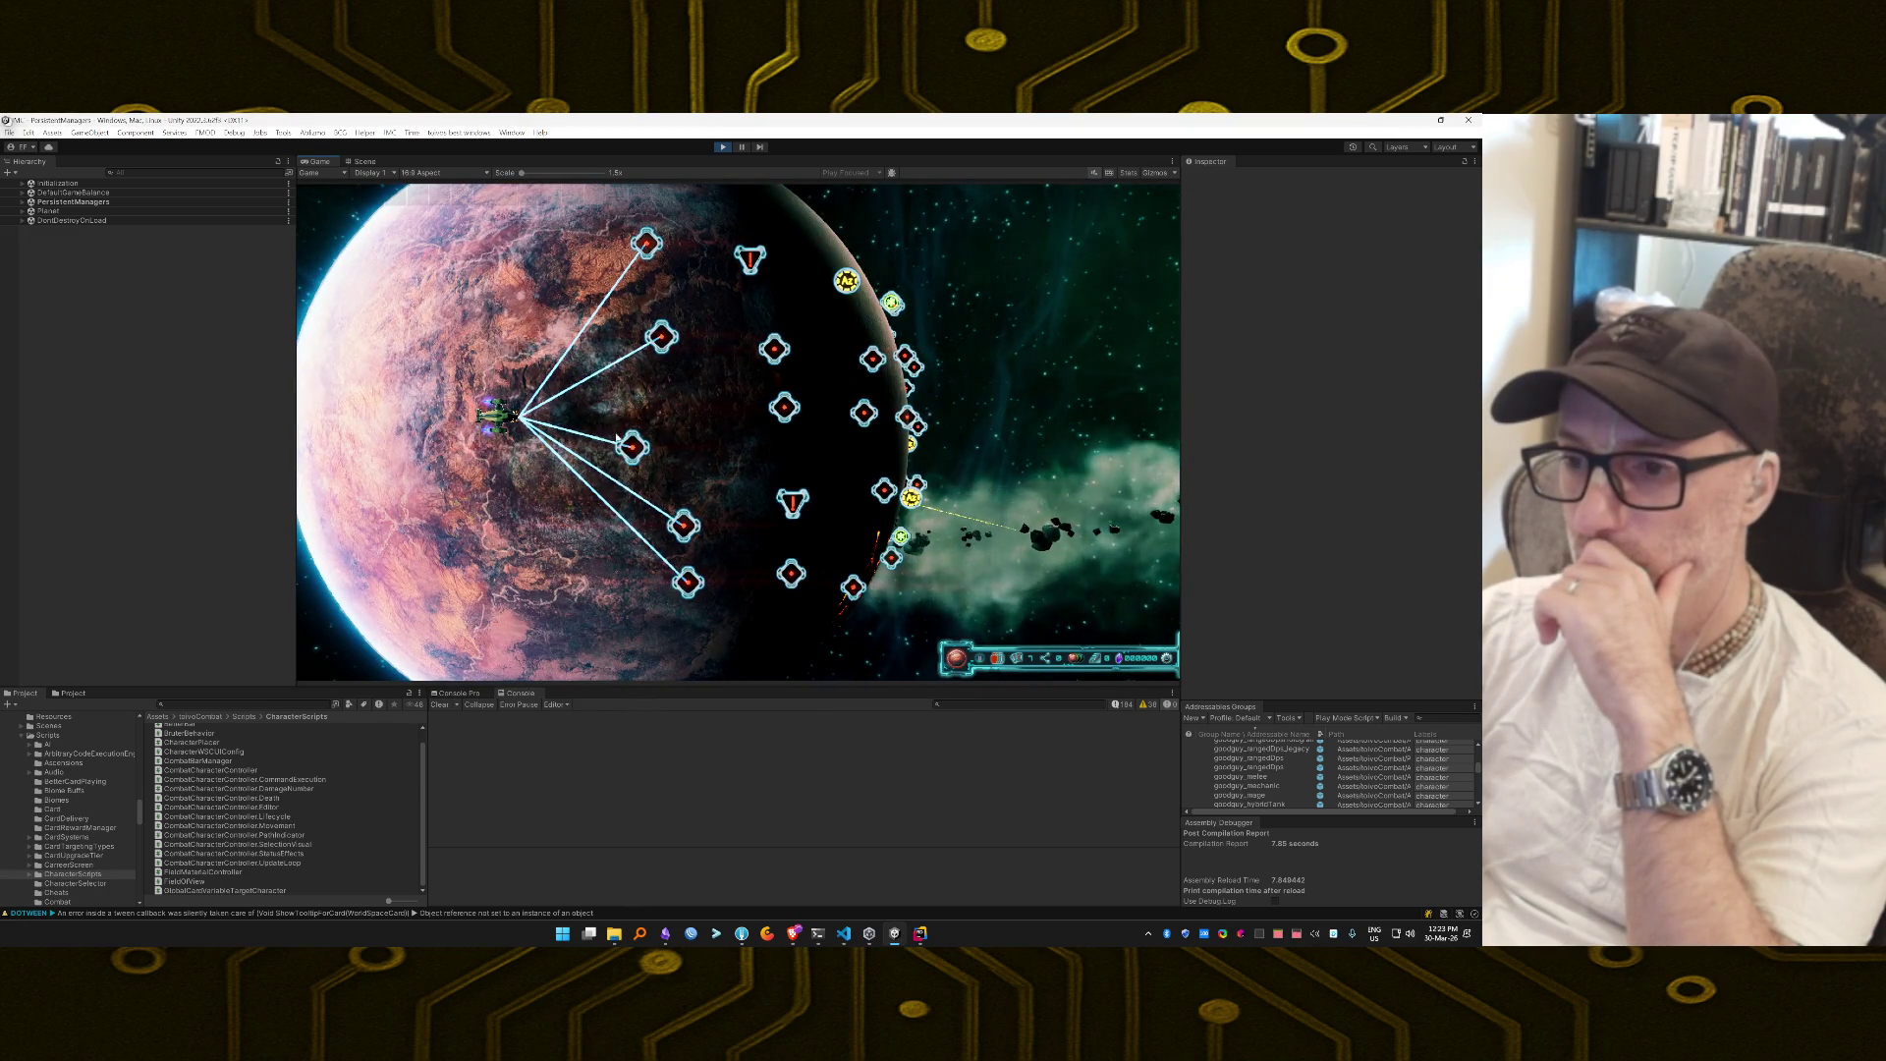
left_click(633, 453)
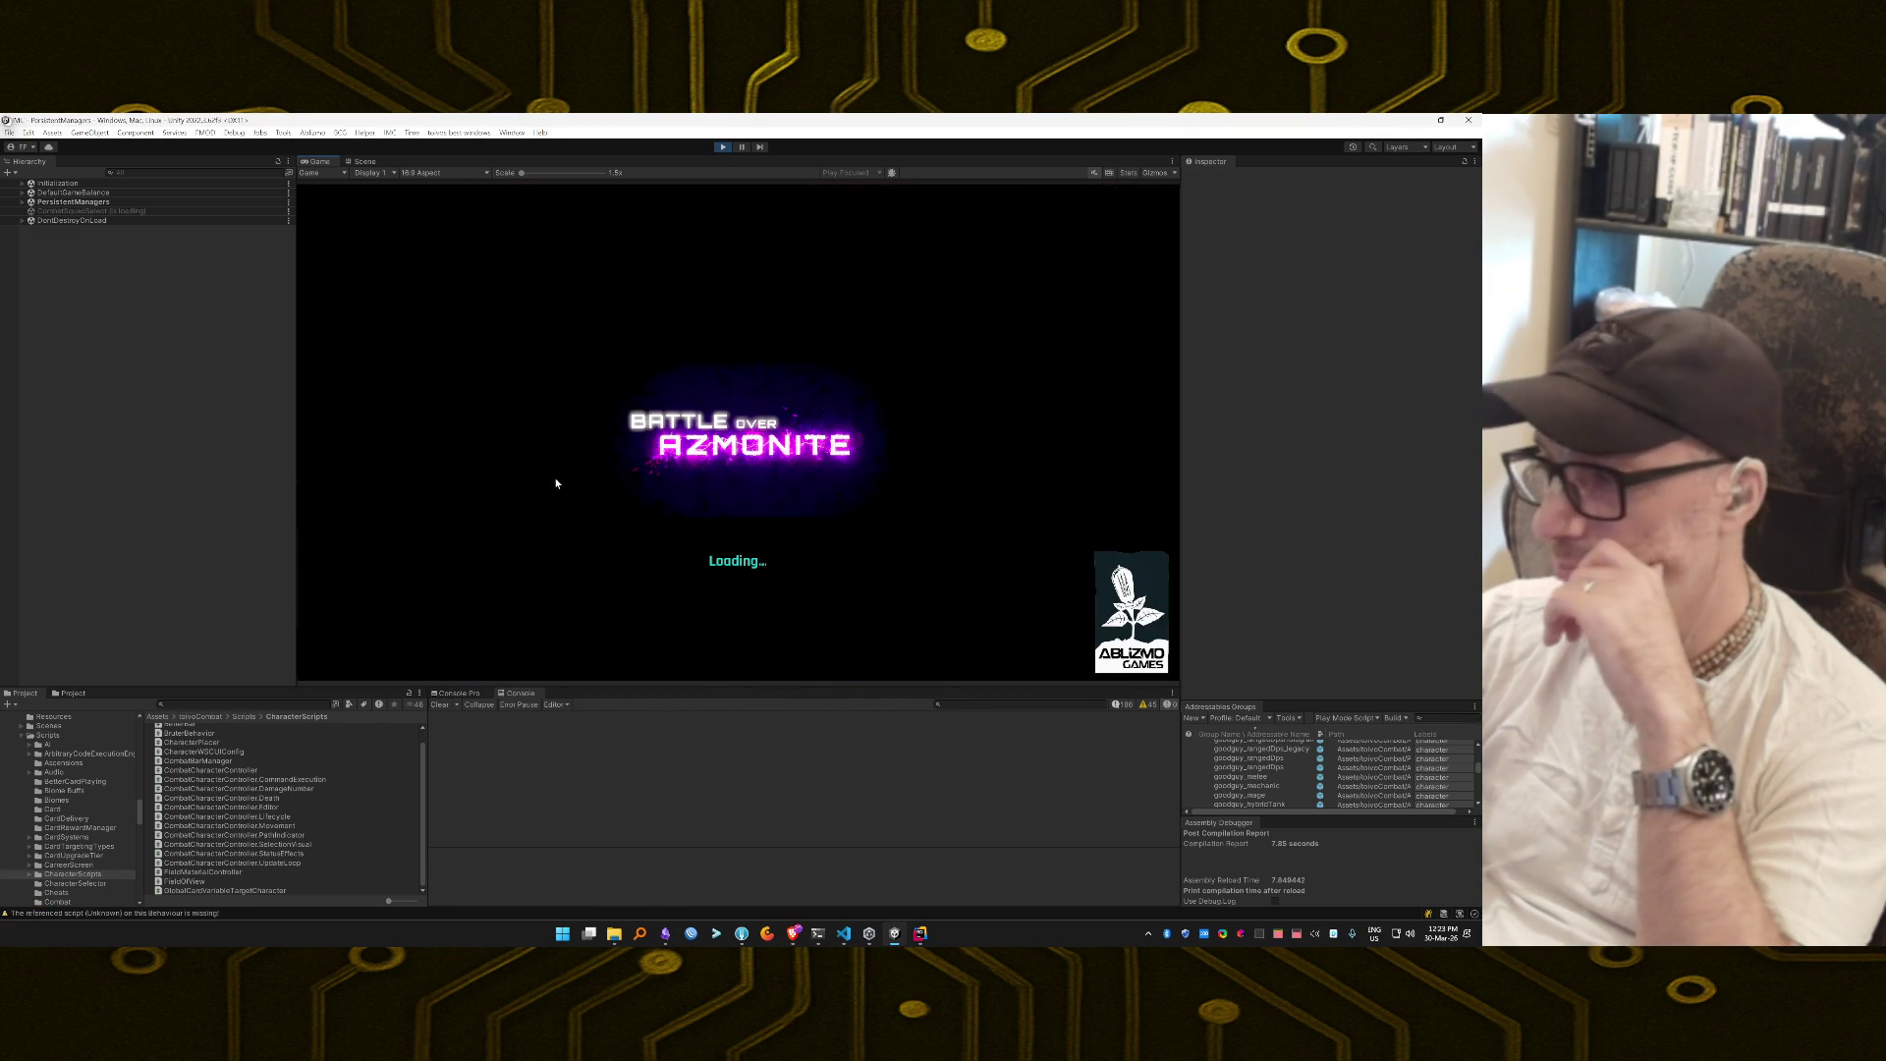
left_click(732, 614)
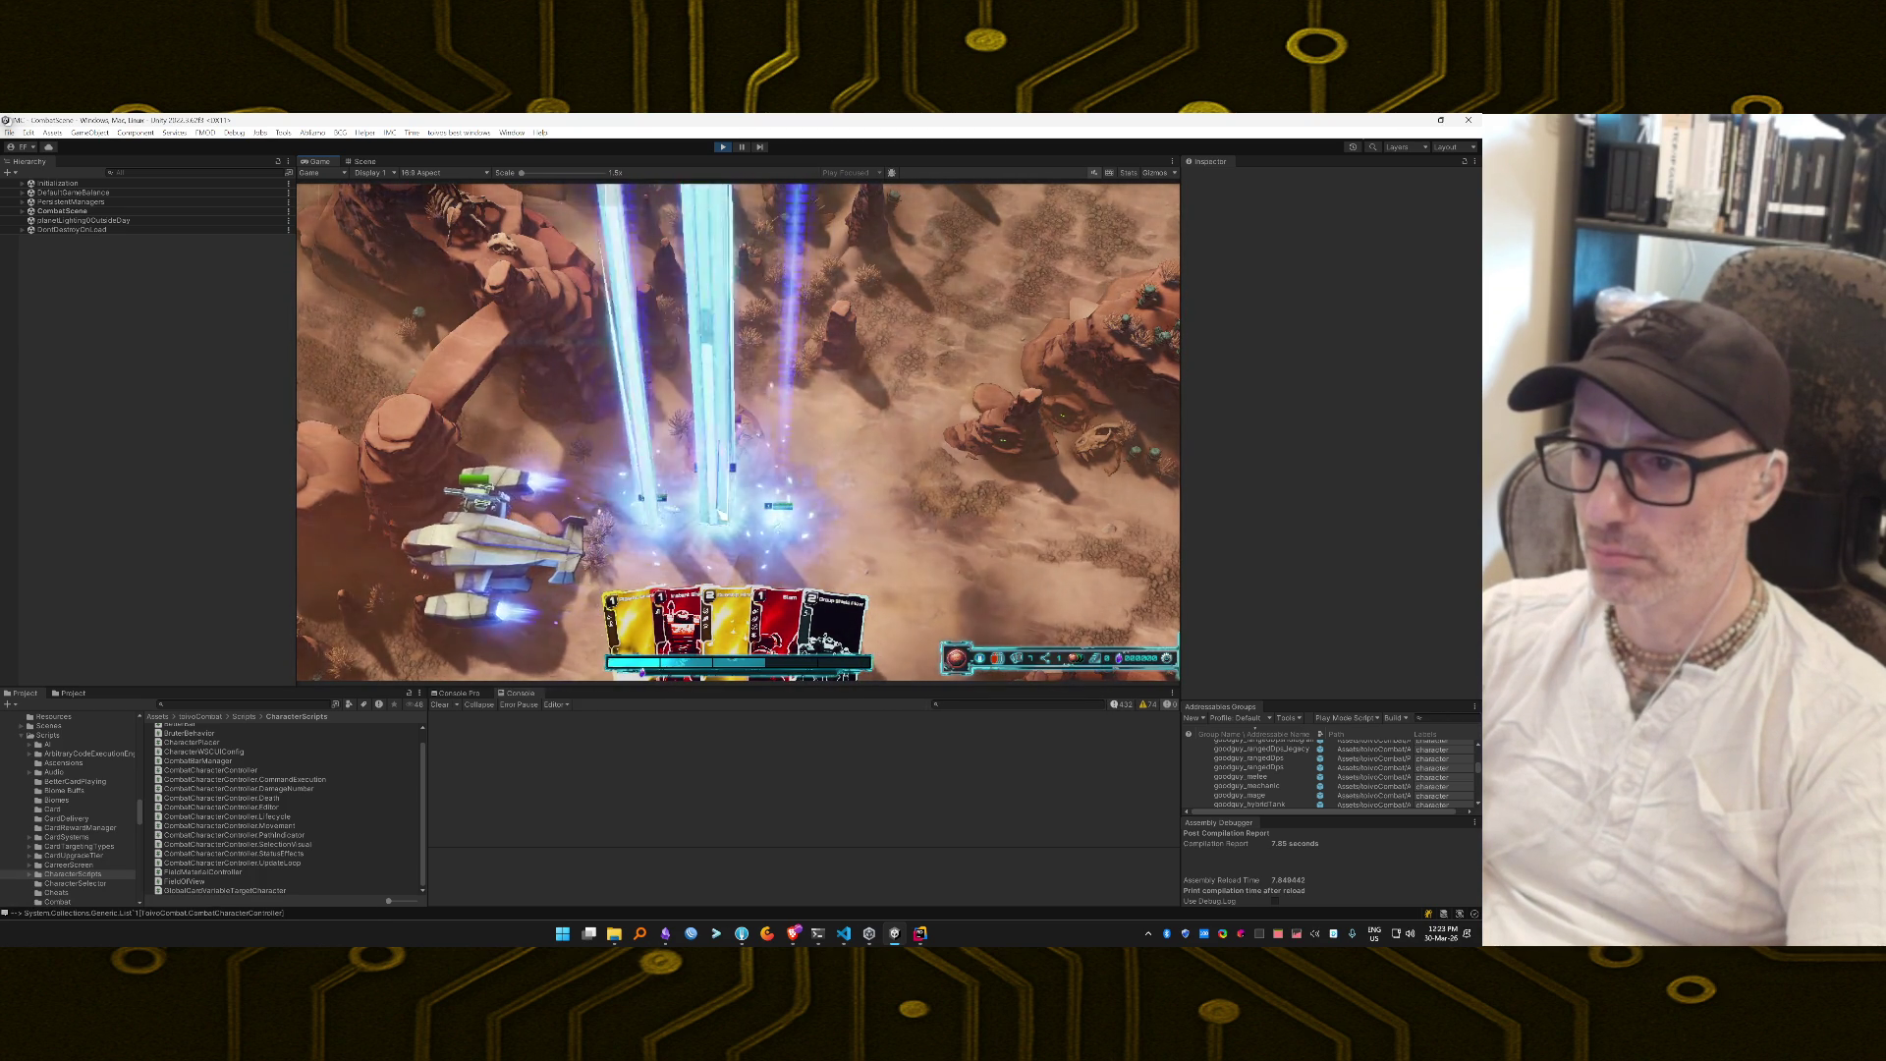
Play Instant Shield, Group Shield Flow, Boost Blaster, Gunship Blaster, a yellow card and Slam onto targets.
left_click(818, 430)
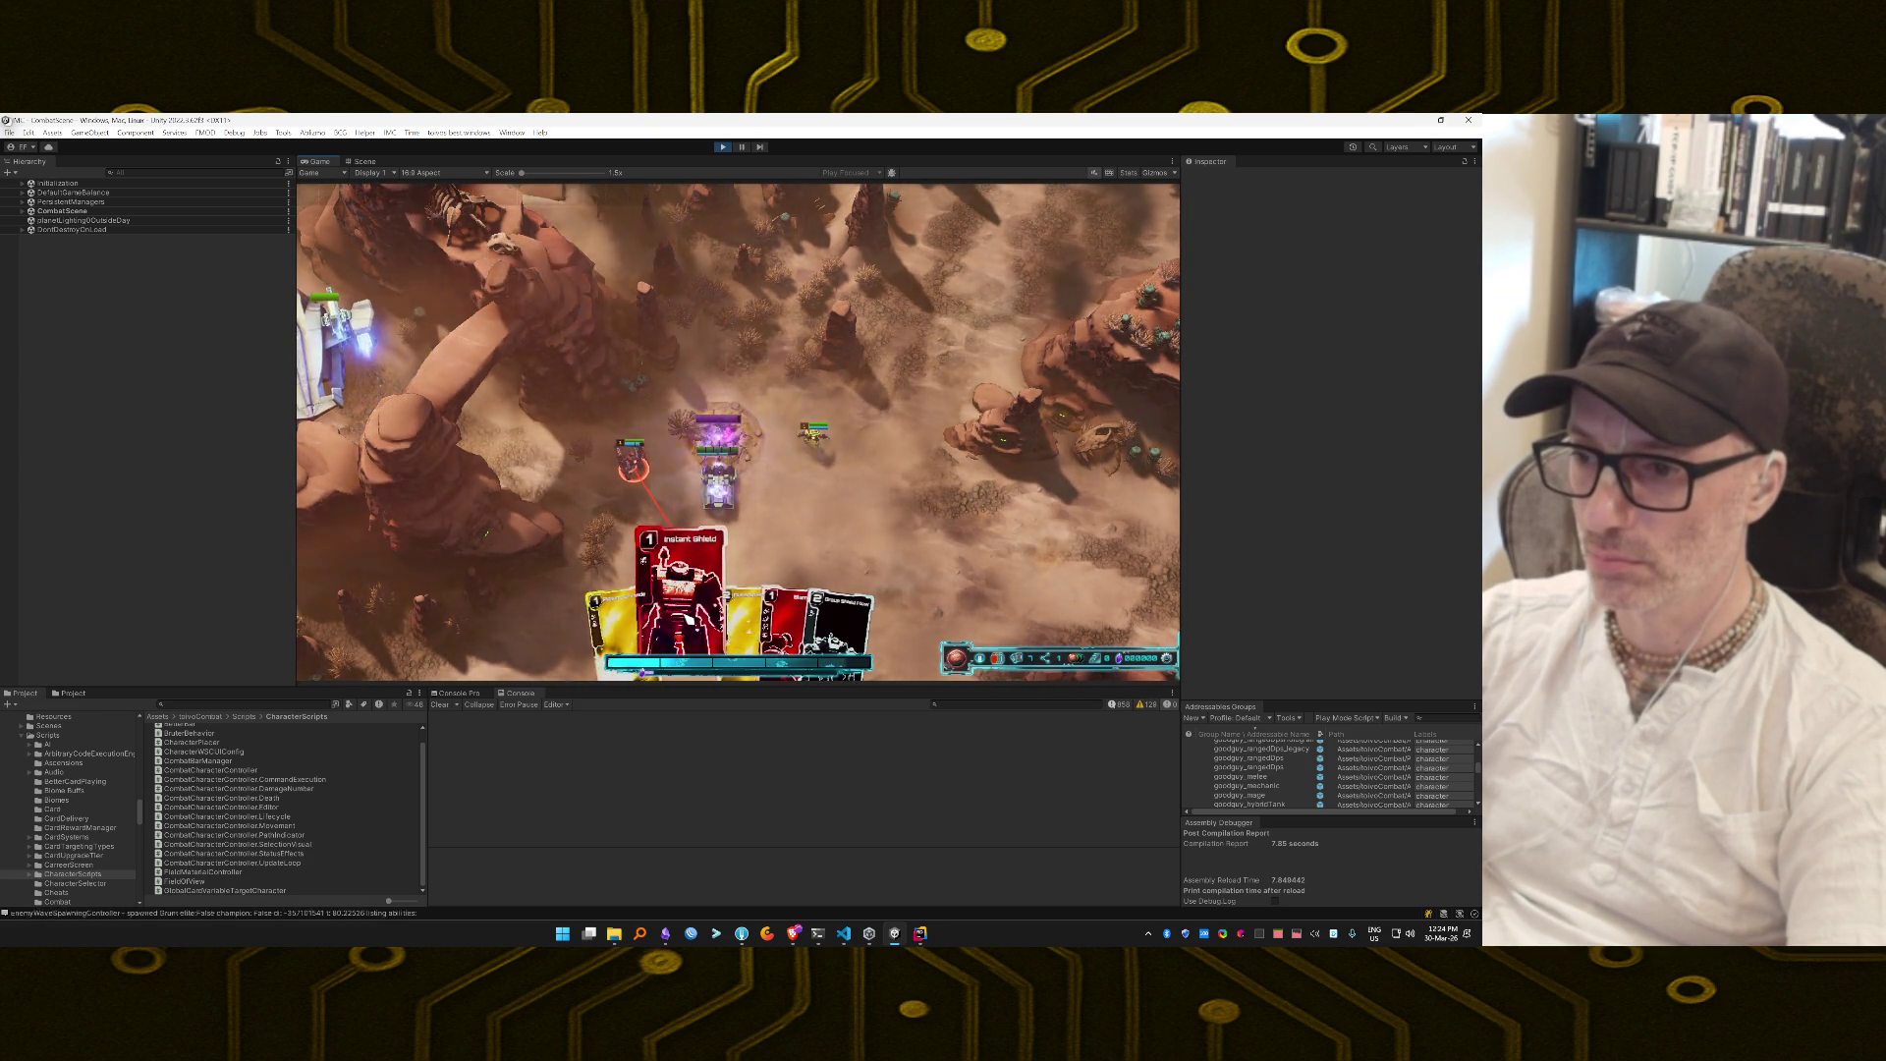
left_click_drag(682, 589, 691, 594)
left_click_drag(637, 518, 637, 511)
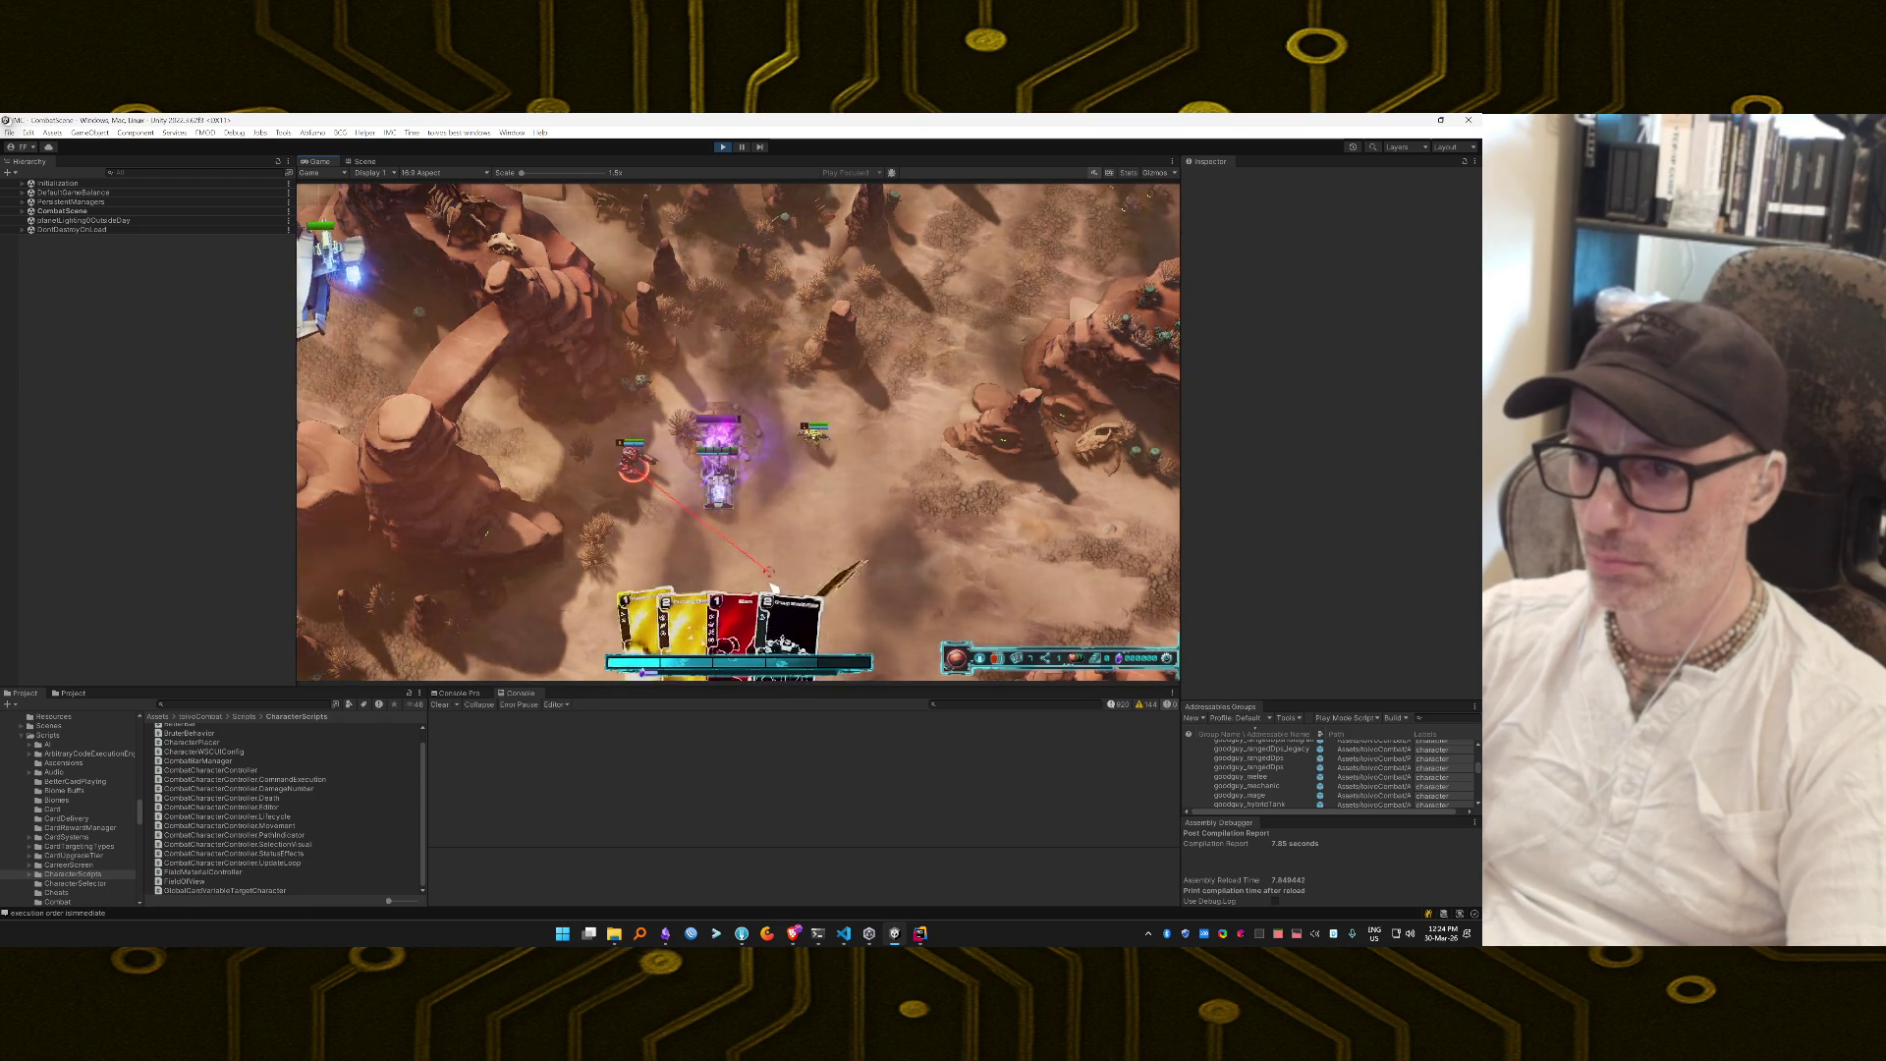
mouse_move(783, 589)
left_mouse_down()
mouse_move(821, 501)
mouse_move(756, 520)
left_mouse_up()
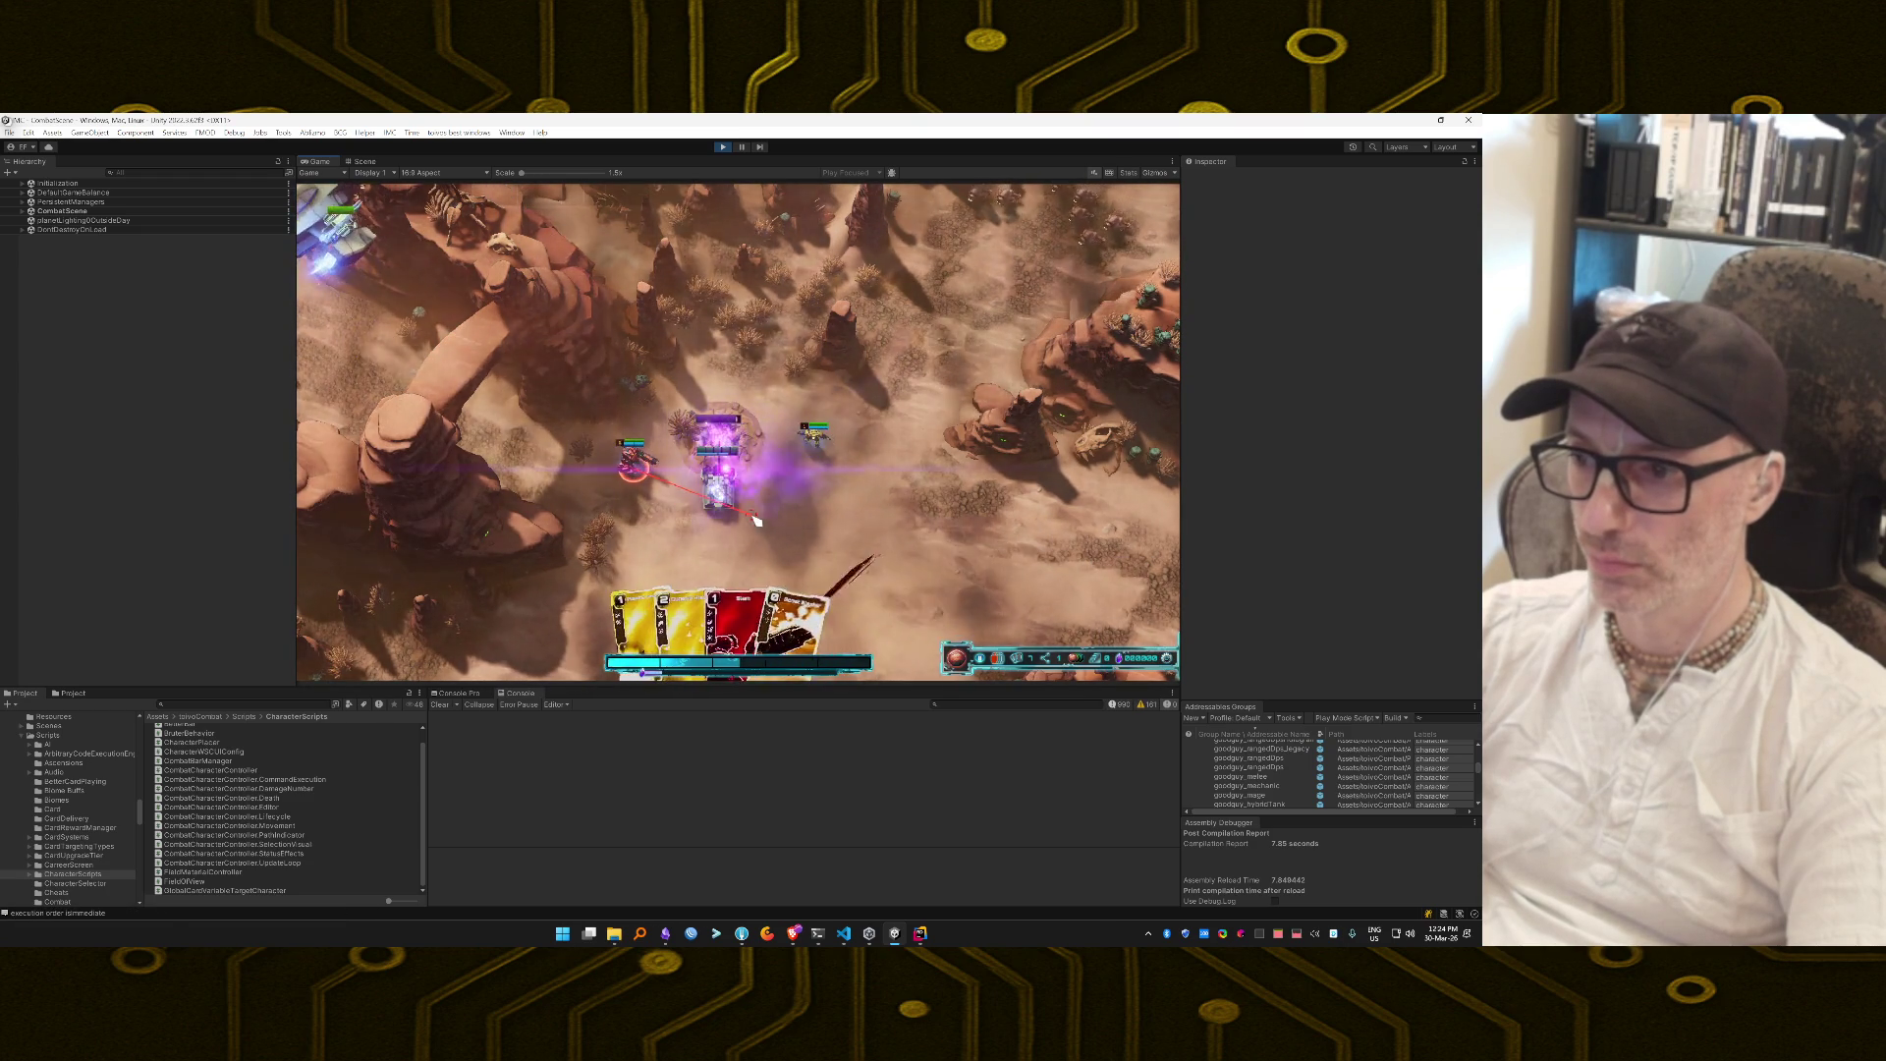
mouse_move(786, 590)
left_mouse_down()
mouse_move(815, 590)
mouse_move(779, 622)
mouse_move(1103, 610)
left_mouse_up()
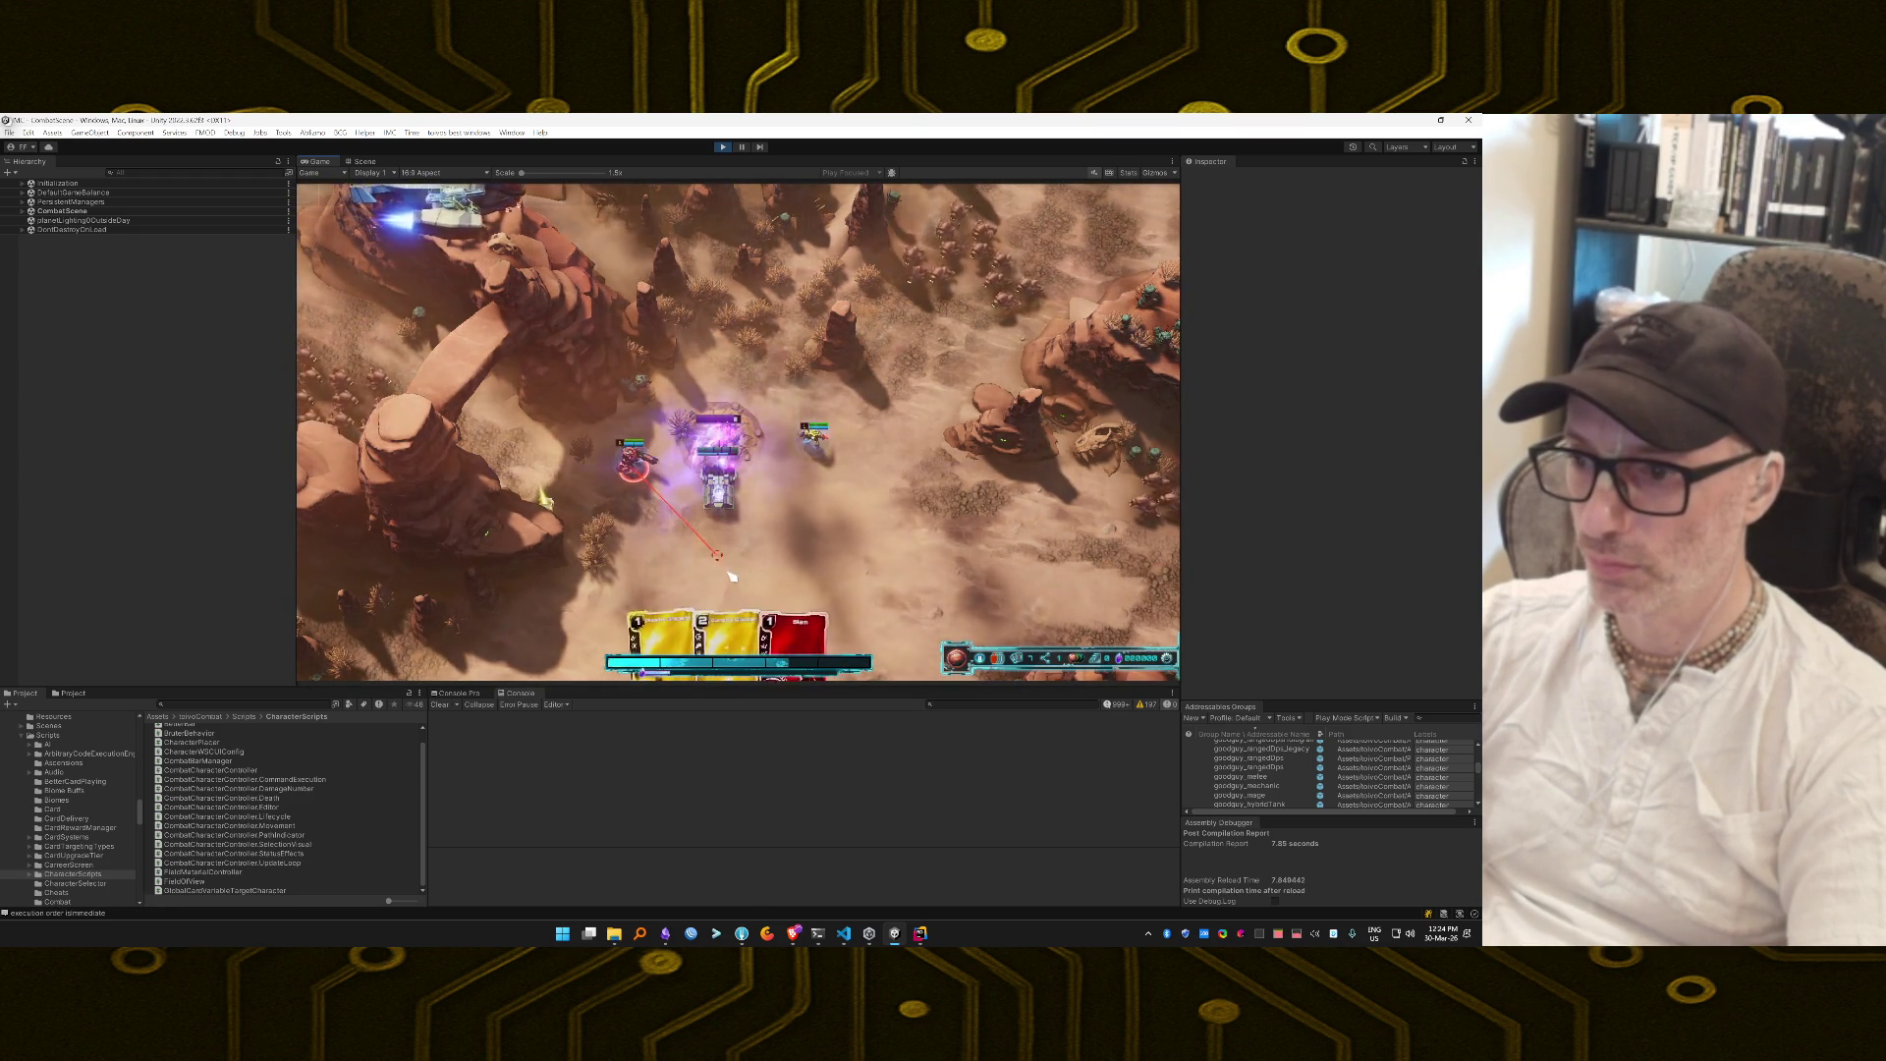
left_click_drag(721, 636, 869, 428)
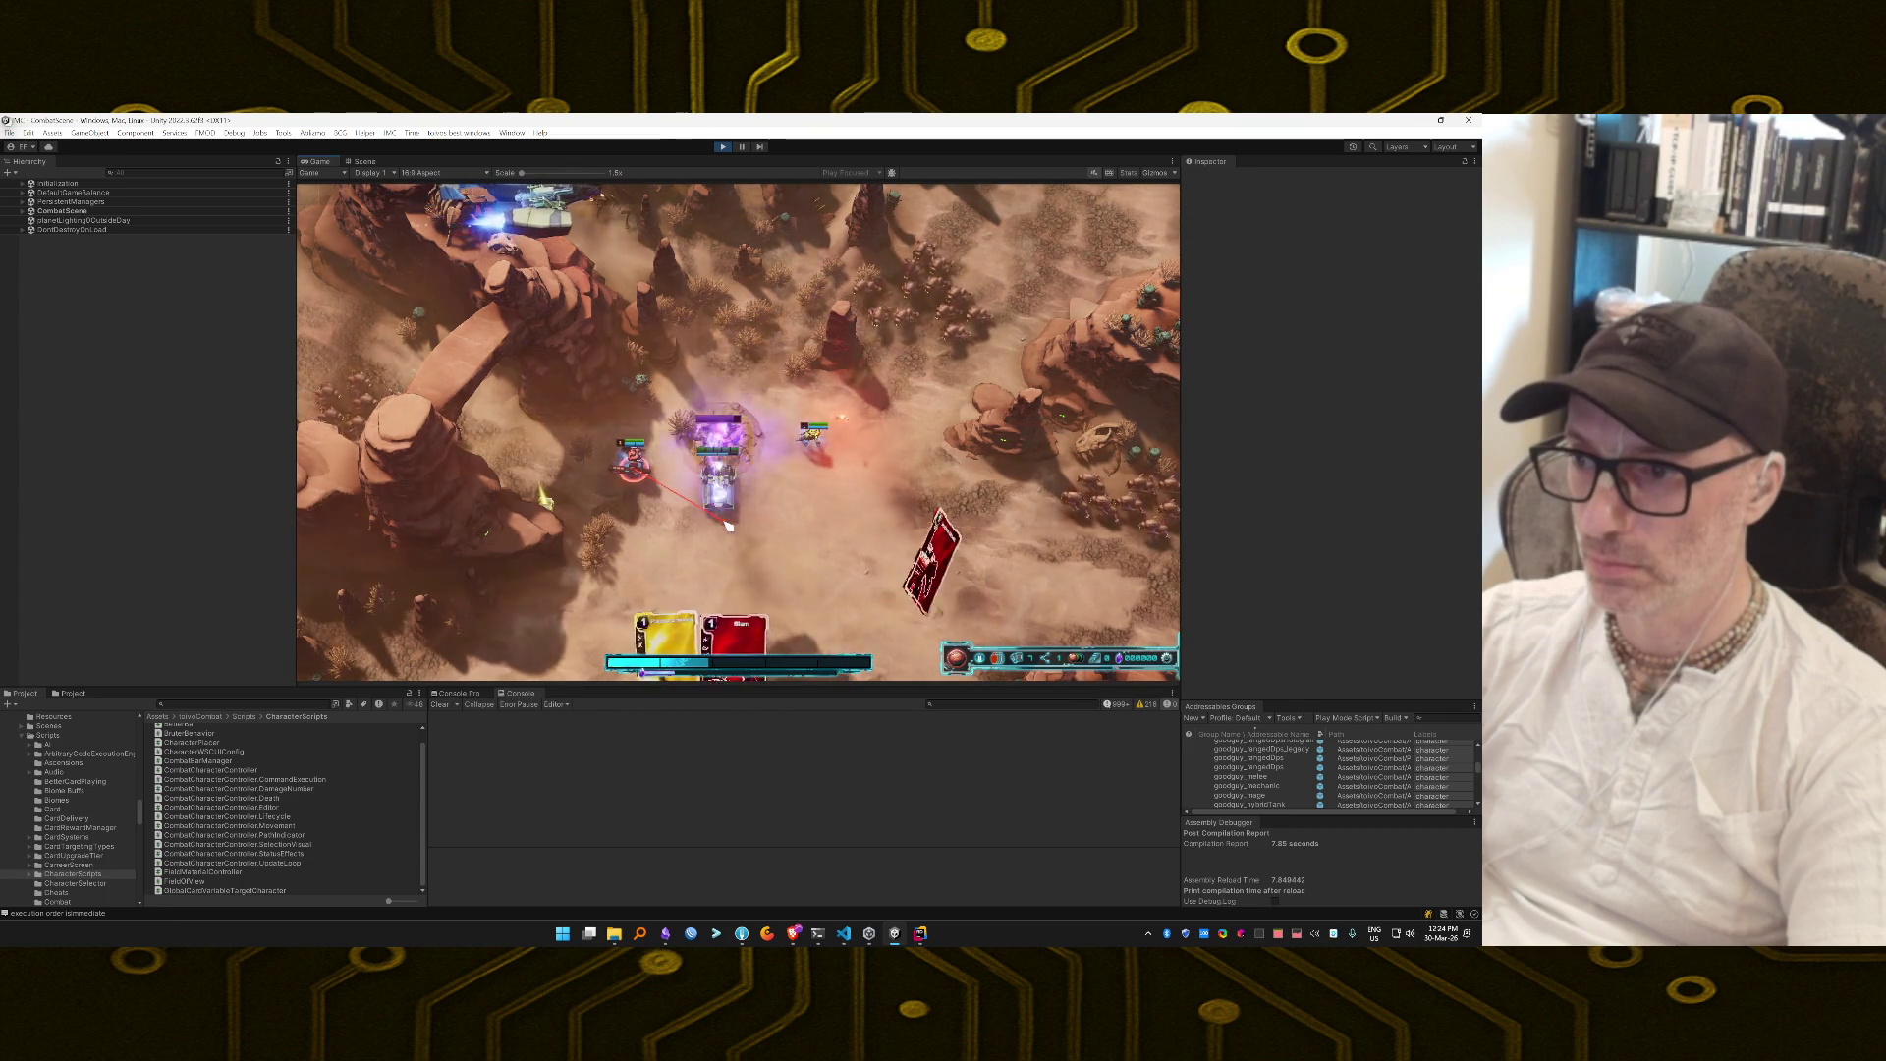
mouse_move(656, 628)
left_mouse_down()
mouse_move(842, 540)
mouse_move(1002, 497)
mouse_move(1006, 523)
left_mouse_up()
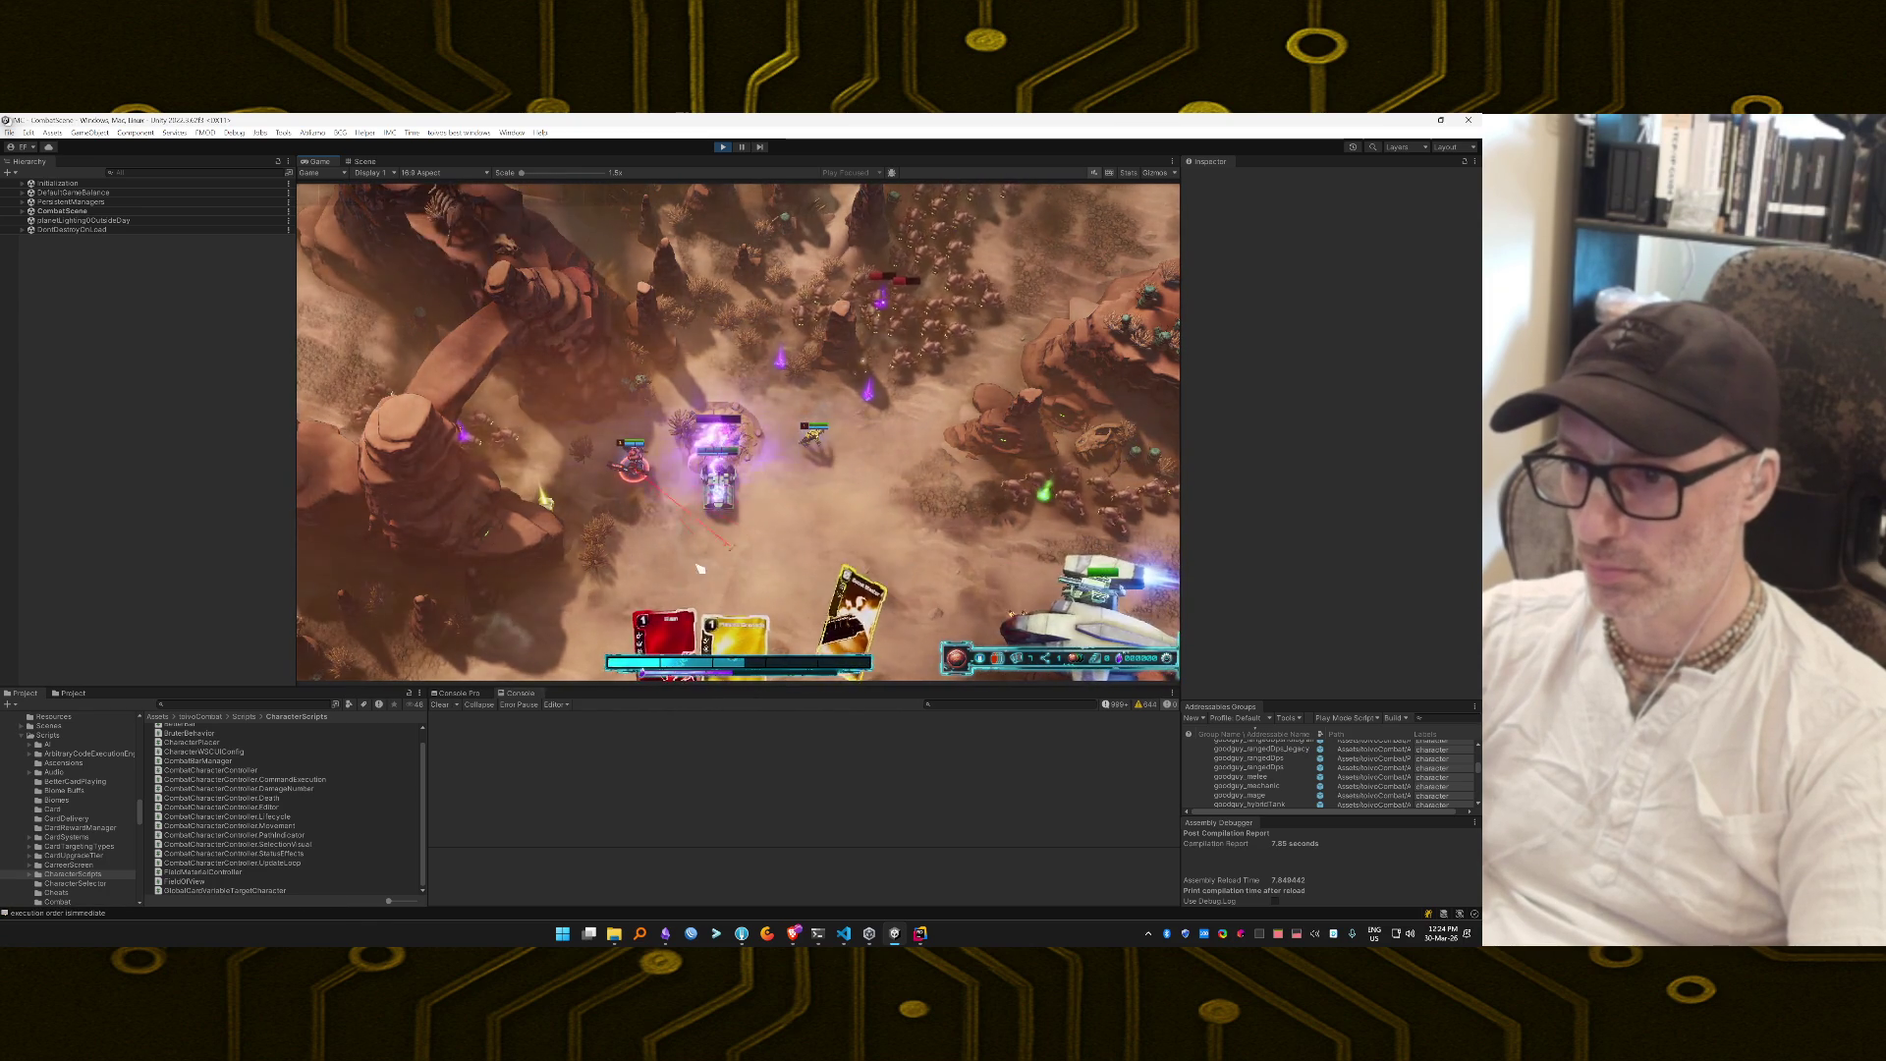
left_click(636, 469)
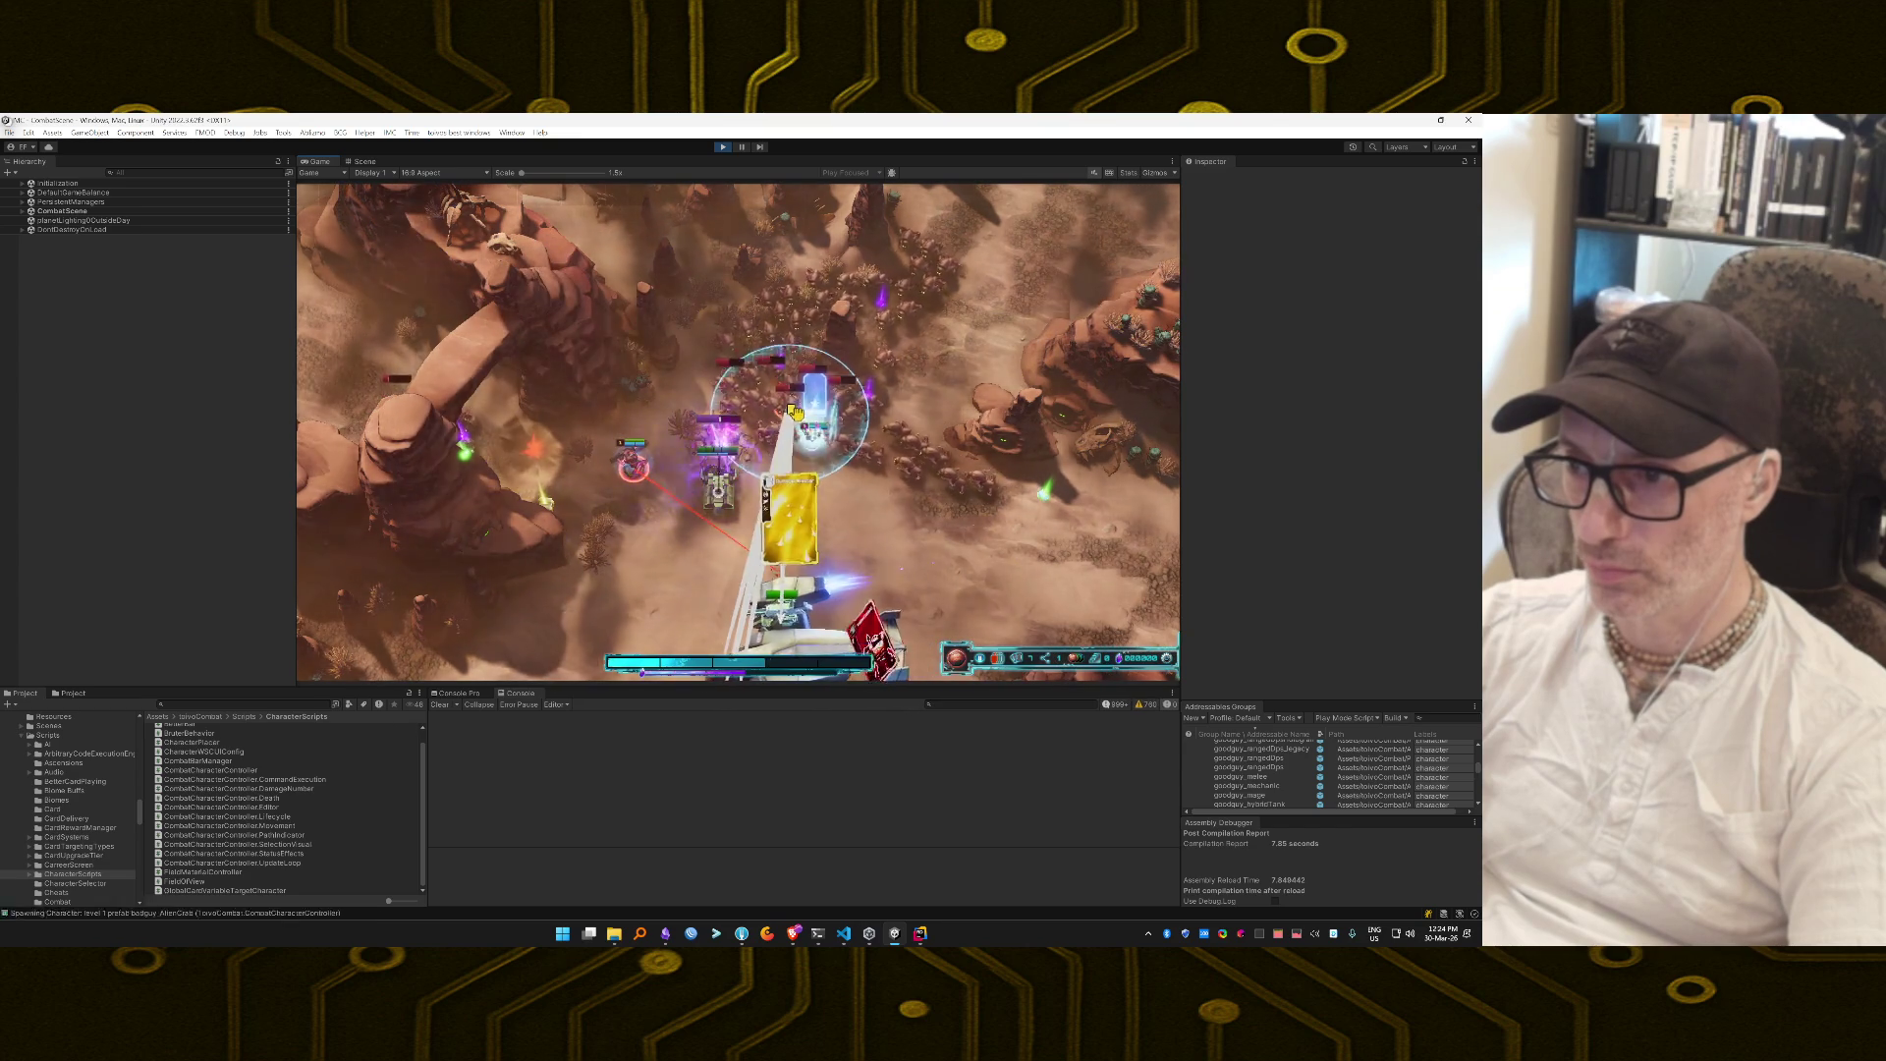
Fire yellow, Instant Shield, Plasma Launcher and Slam cards at enemies until MISSION SUCCESS appears.
left_click(785, 486)
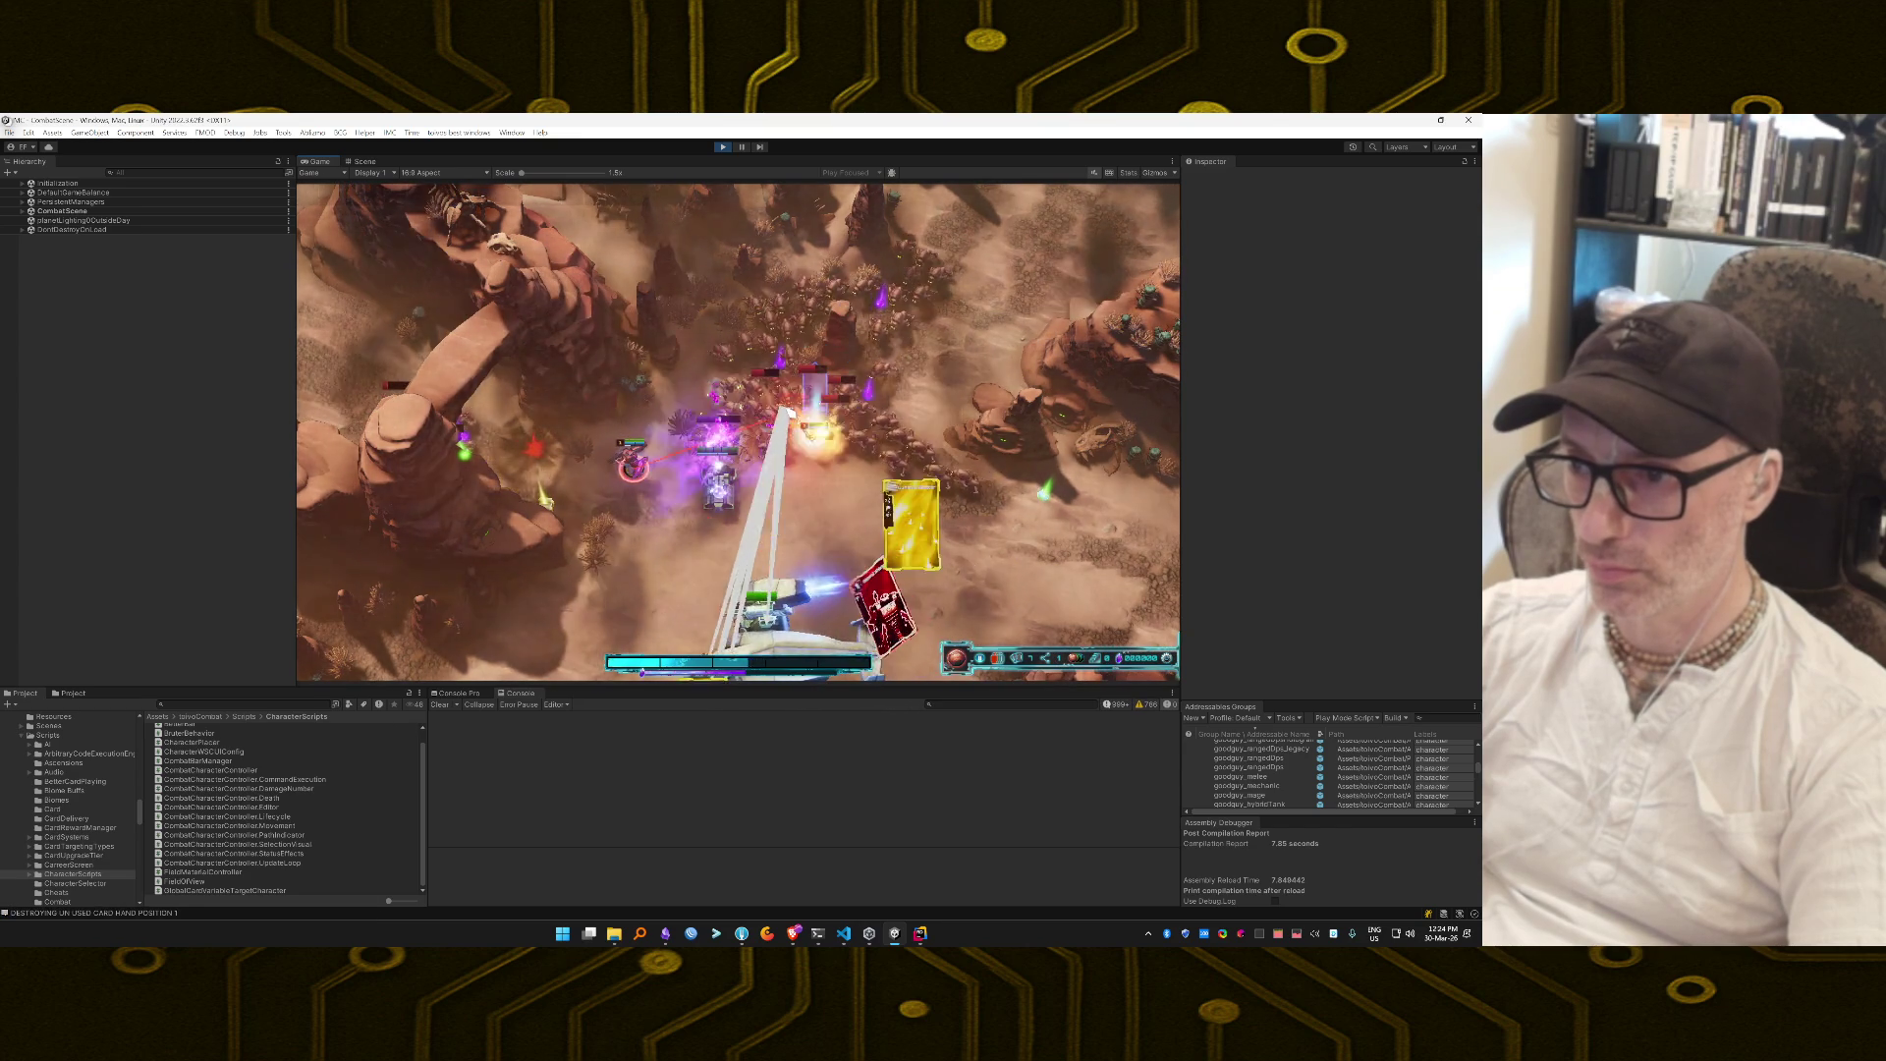
left_click(735, 550)
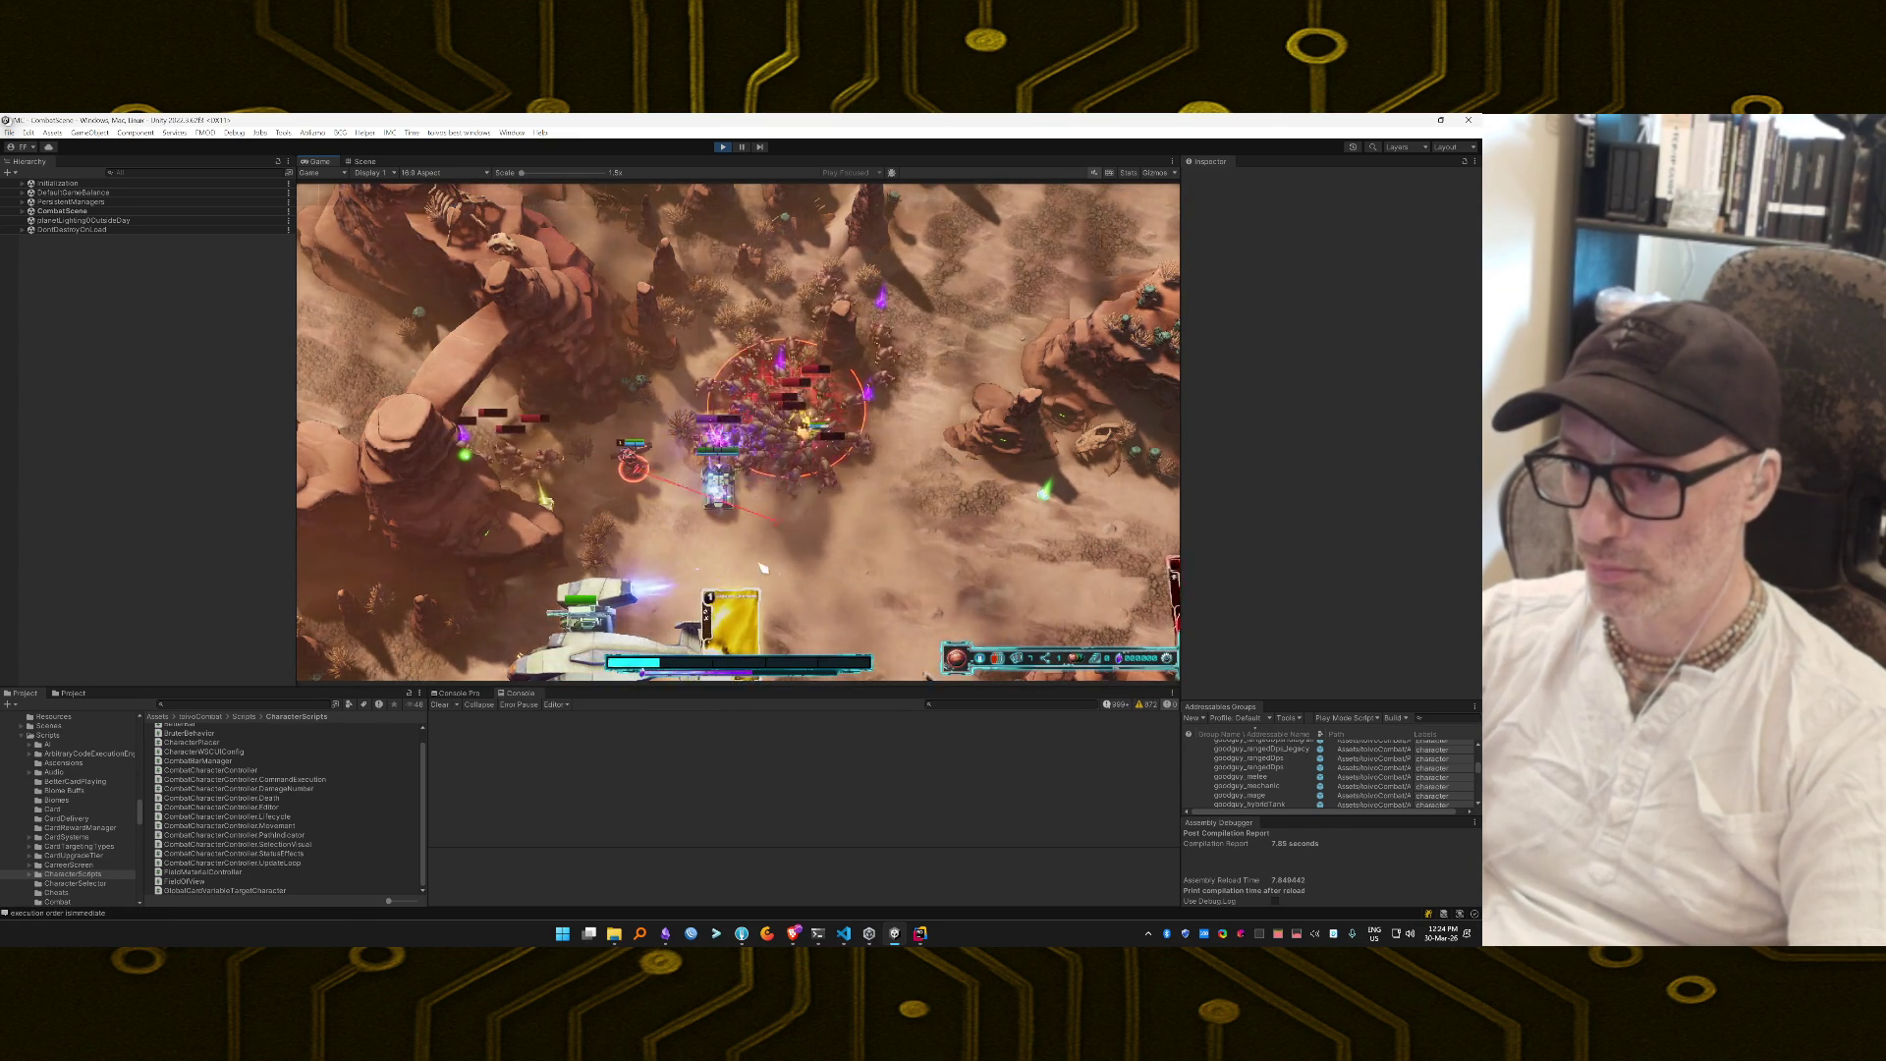
mouse_move(732, 584)
left_mouse_down()
mouse_move(751, 506)
mouse_move(828, 513)
left_mouse_up()
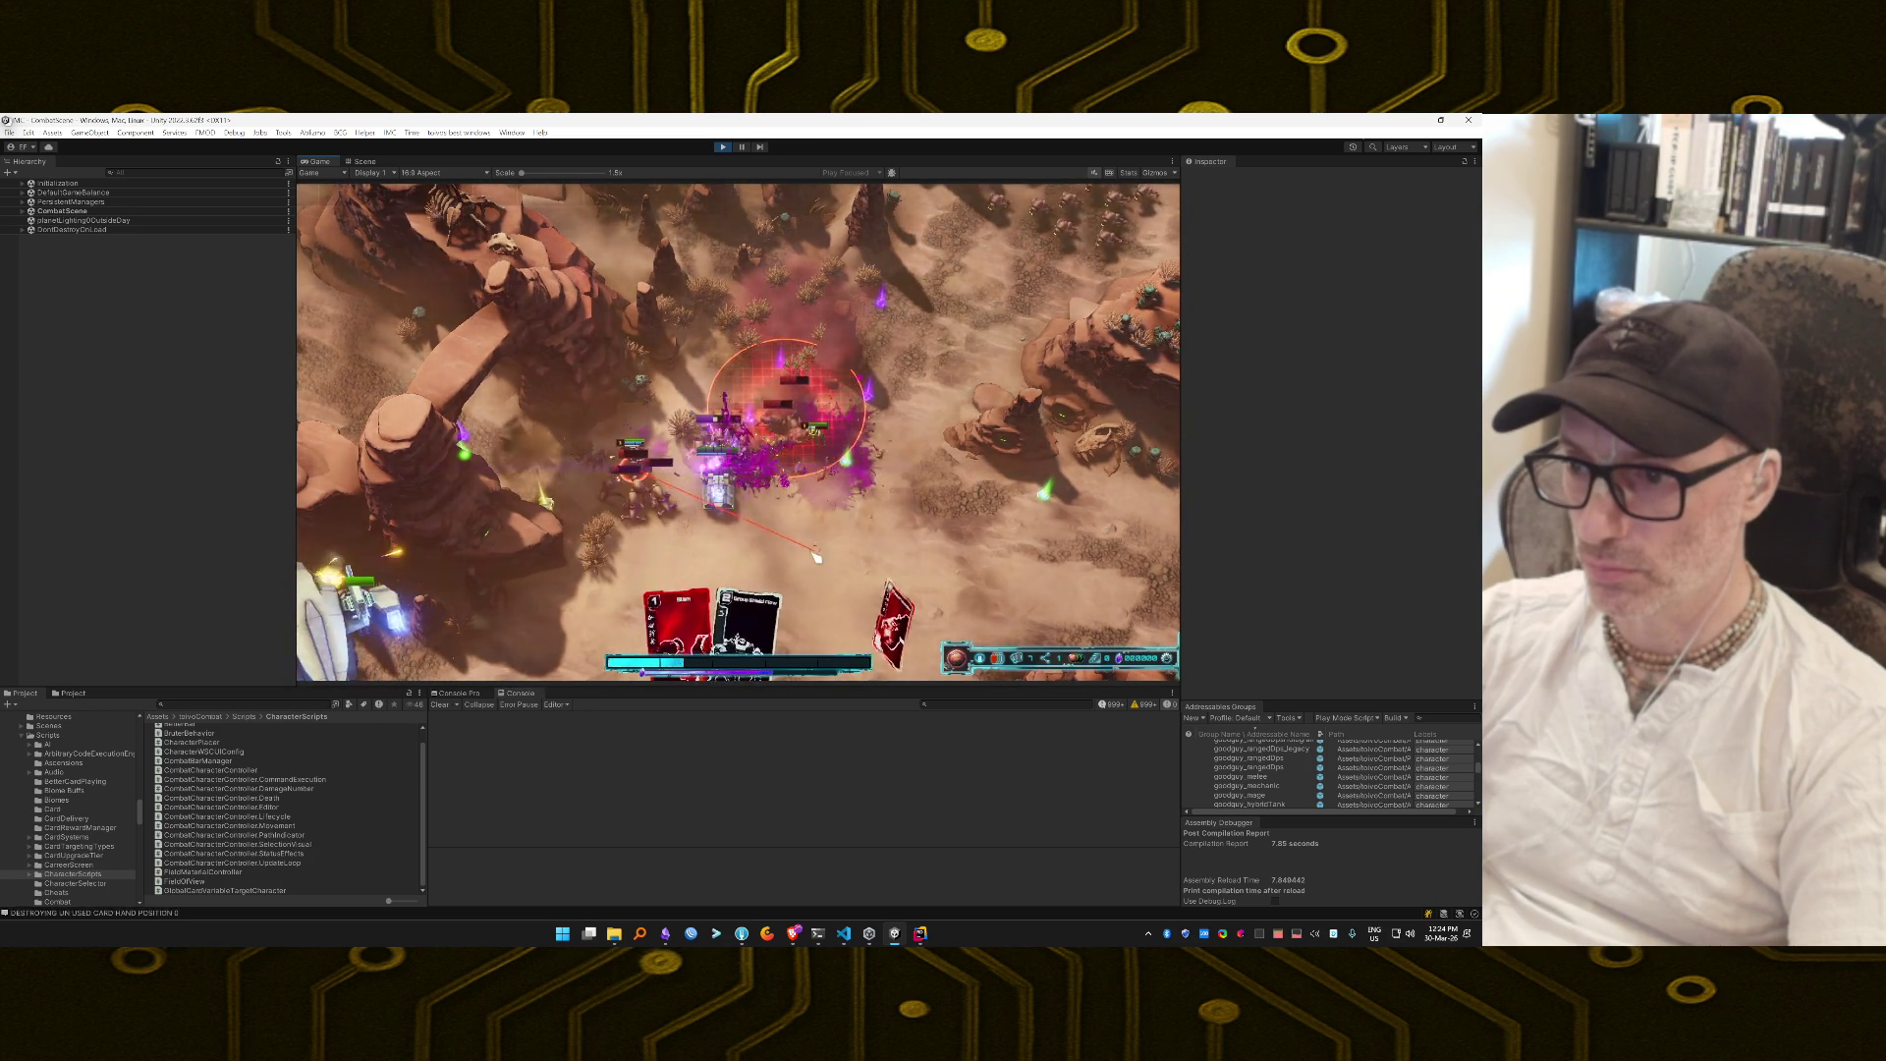
mouse_move(786, 555)
left_mouse_down()
mouse_move(843, 518)
mouse_move(841, 458)
left_mouse_up()
mouse_move(771, 637)
left_mouse_down()
mouse_move(883, 481)
mouse_move(864, 451)
left_mouse_up()
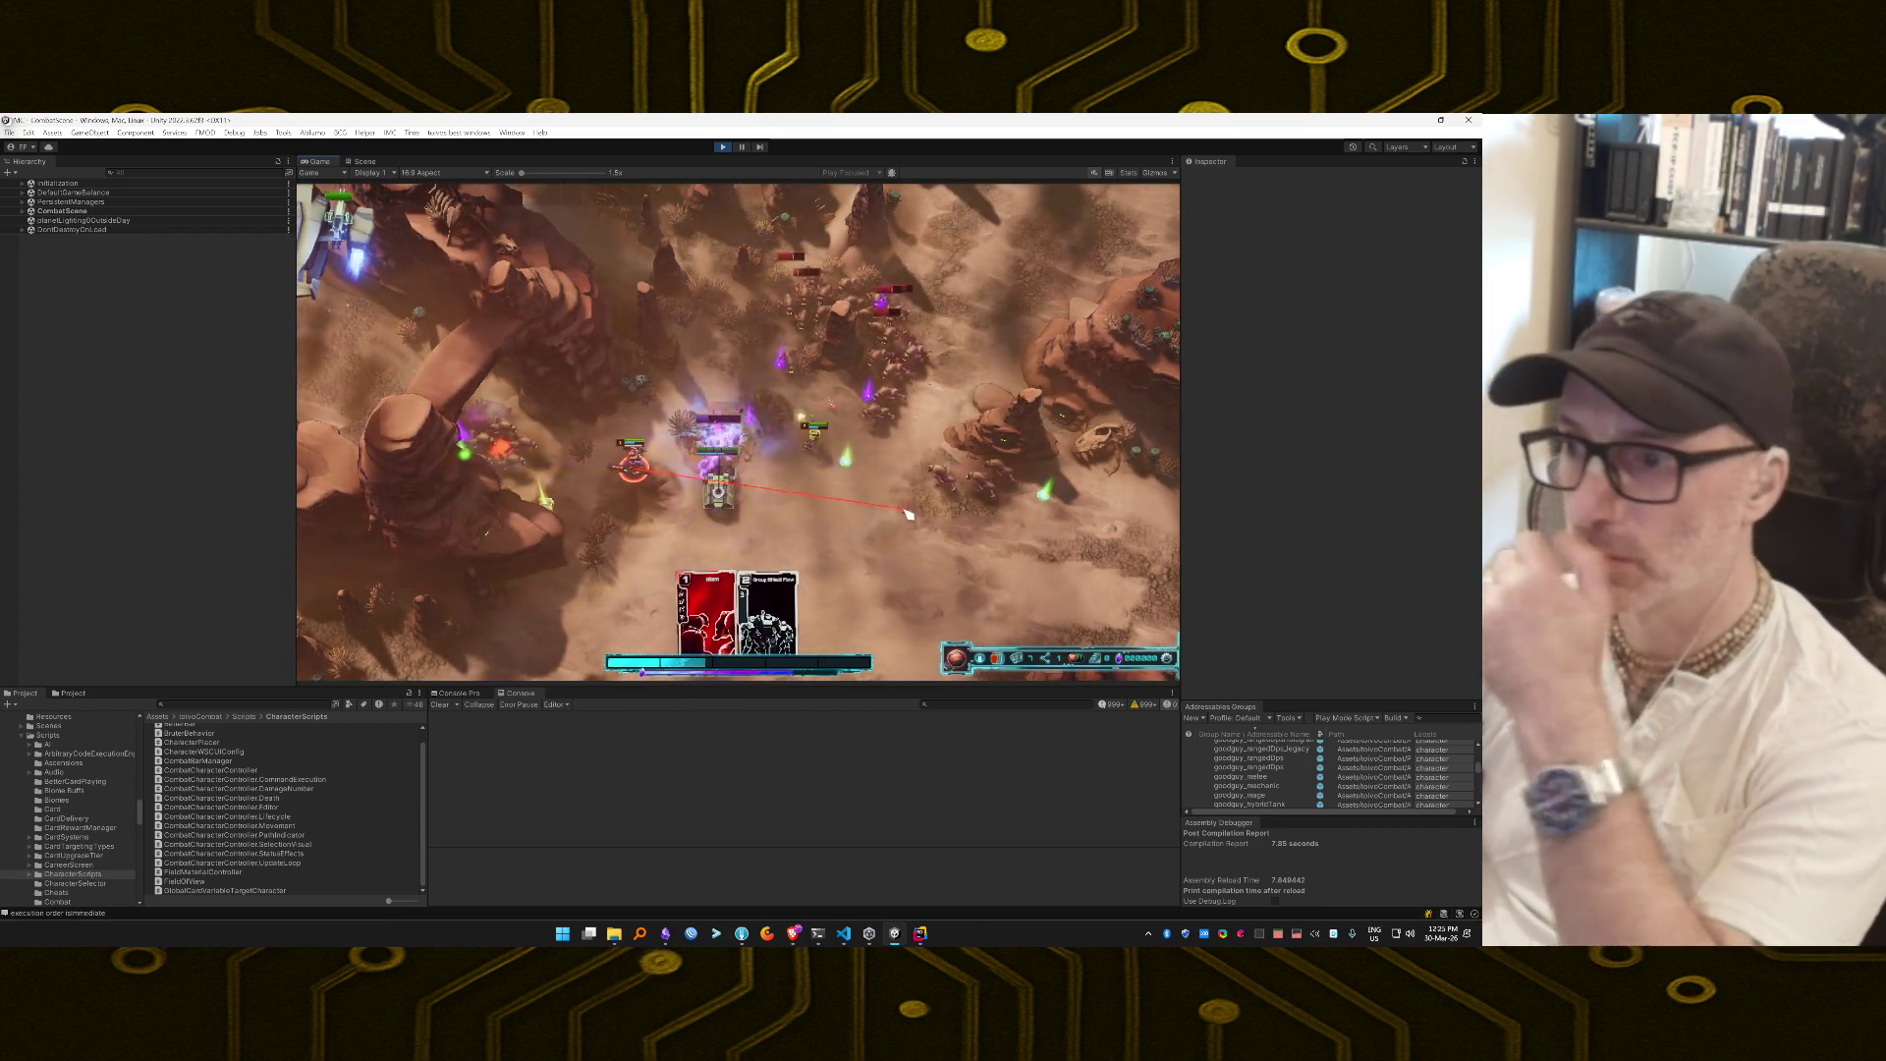
left_click_drag(693, 560, 540, 501)
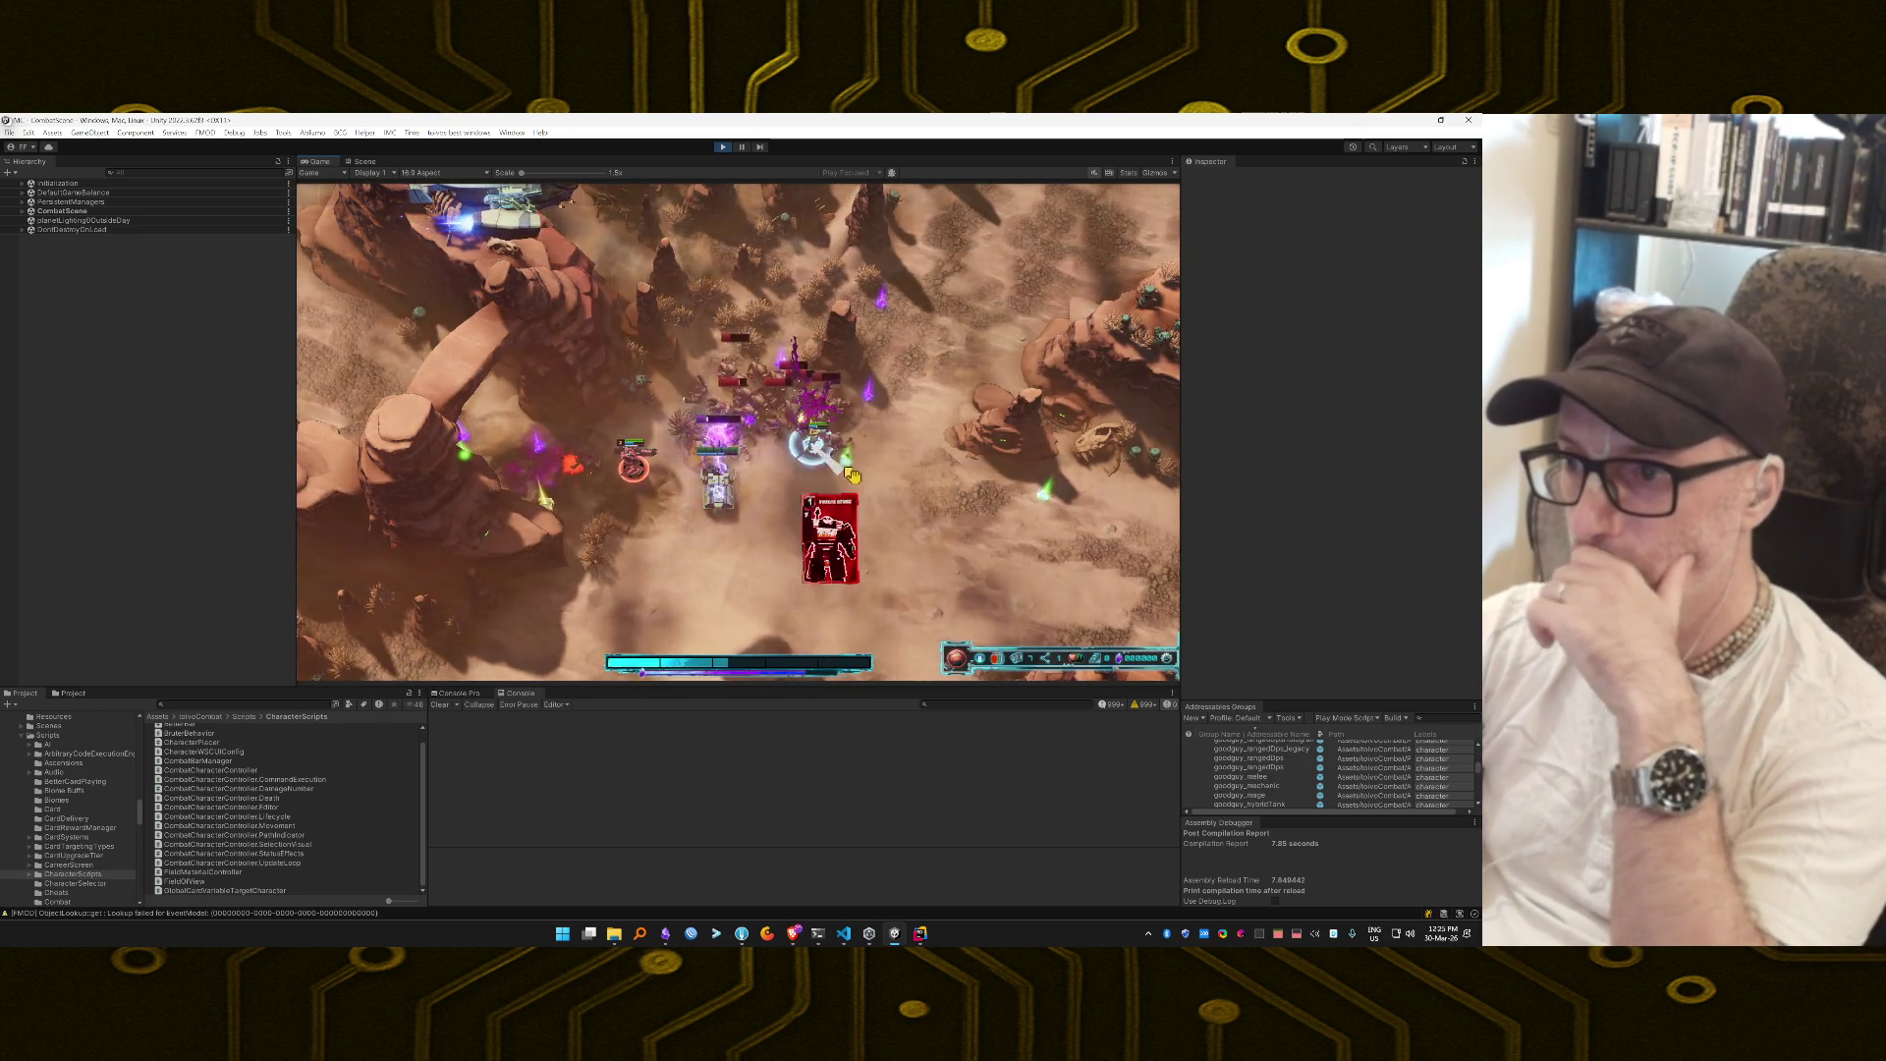
mouse_move(784, 593)
left_mouse_down()
mouse_move(786, 547)
mouse_move(830, 520)
left_mouse_up()
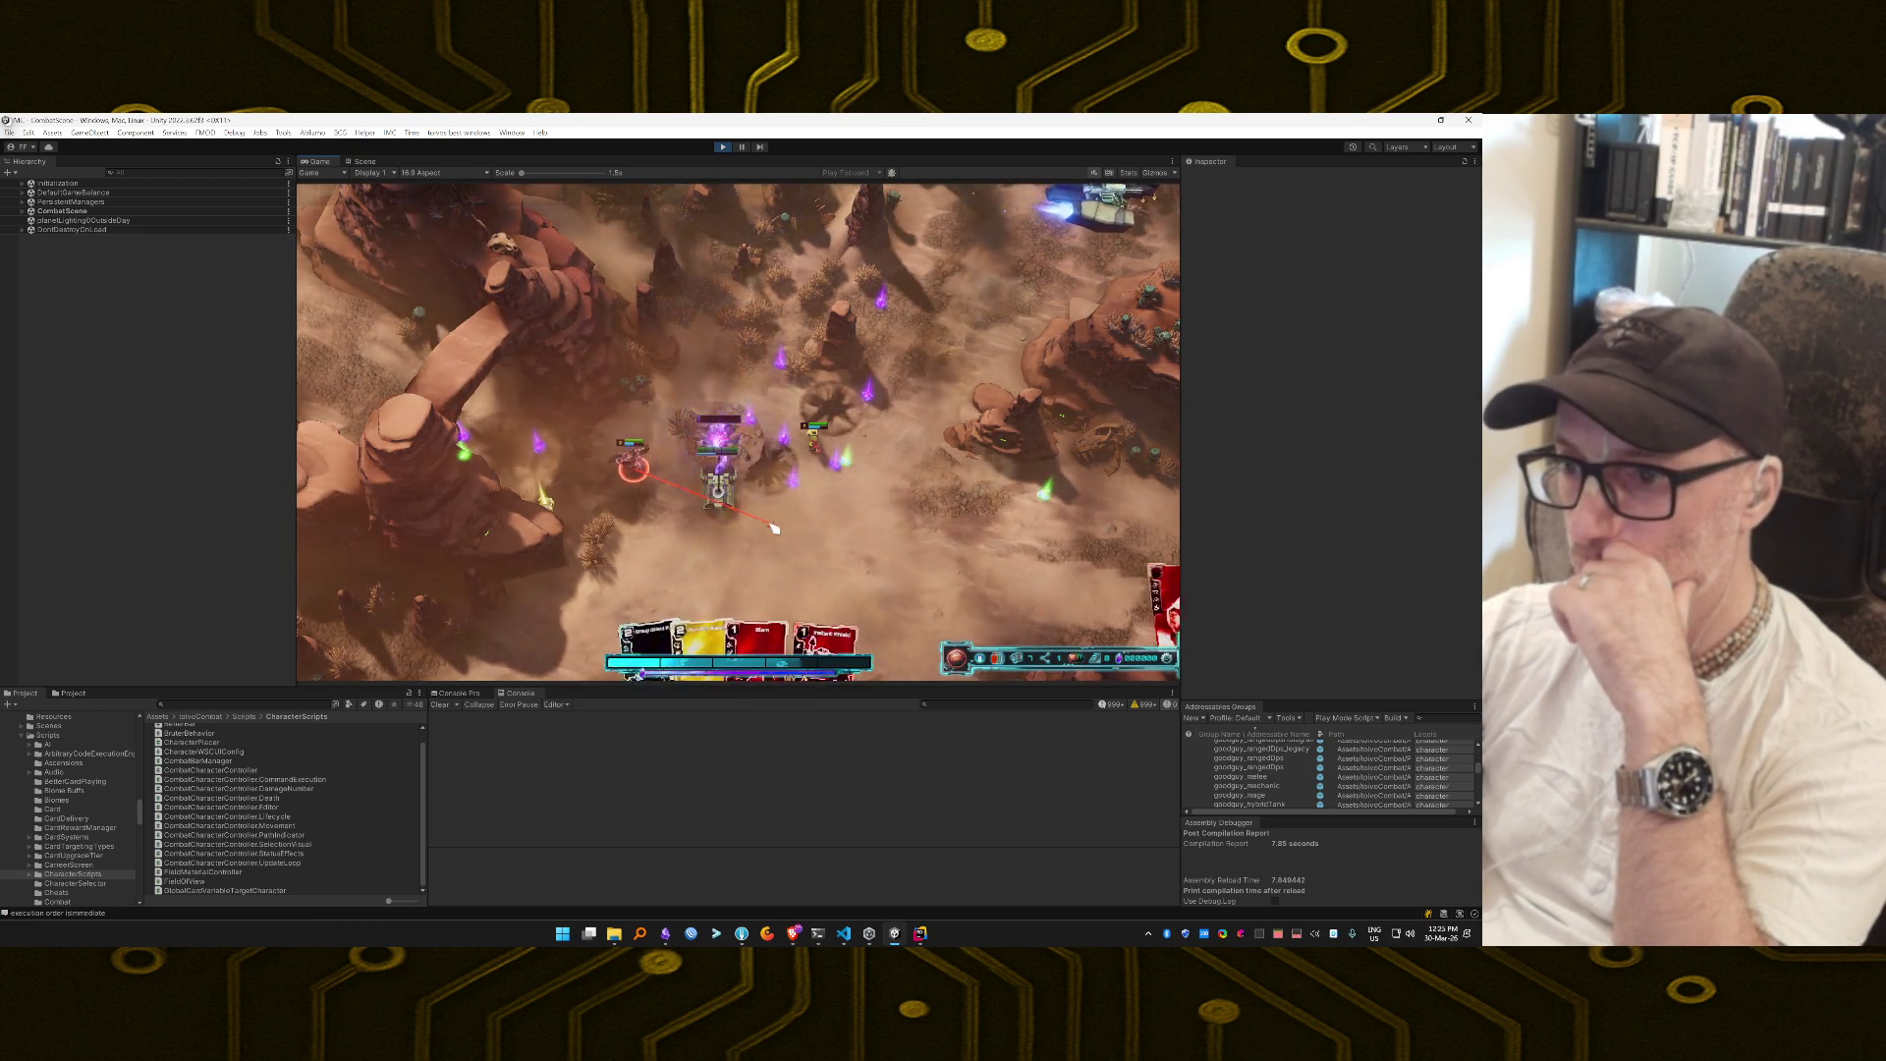
left_click_drag(698, 628, 830, 466)
left_click_drag(918, 406, 905, 403)
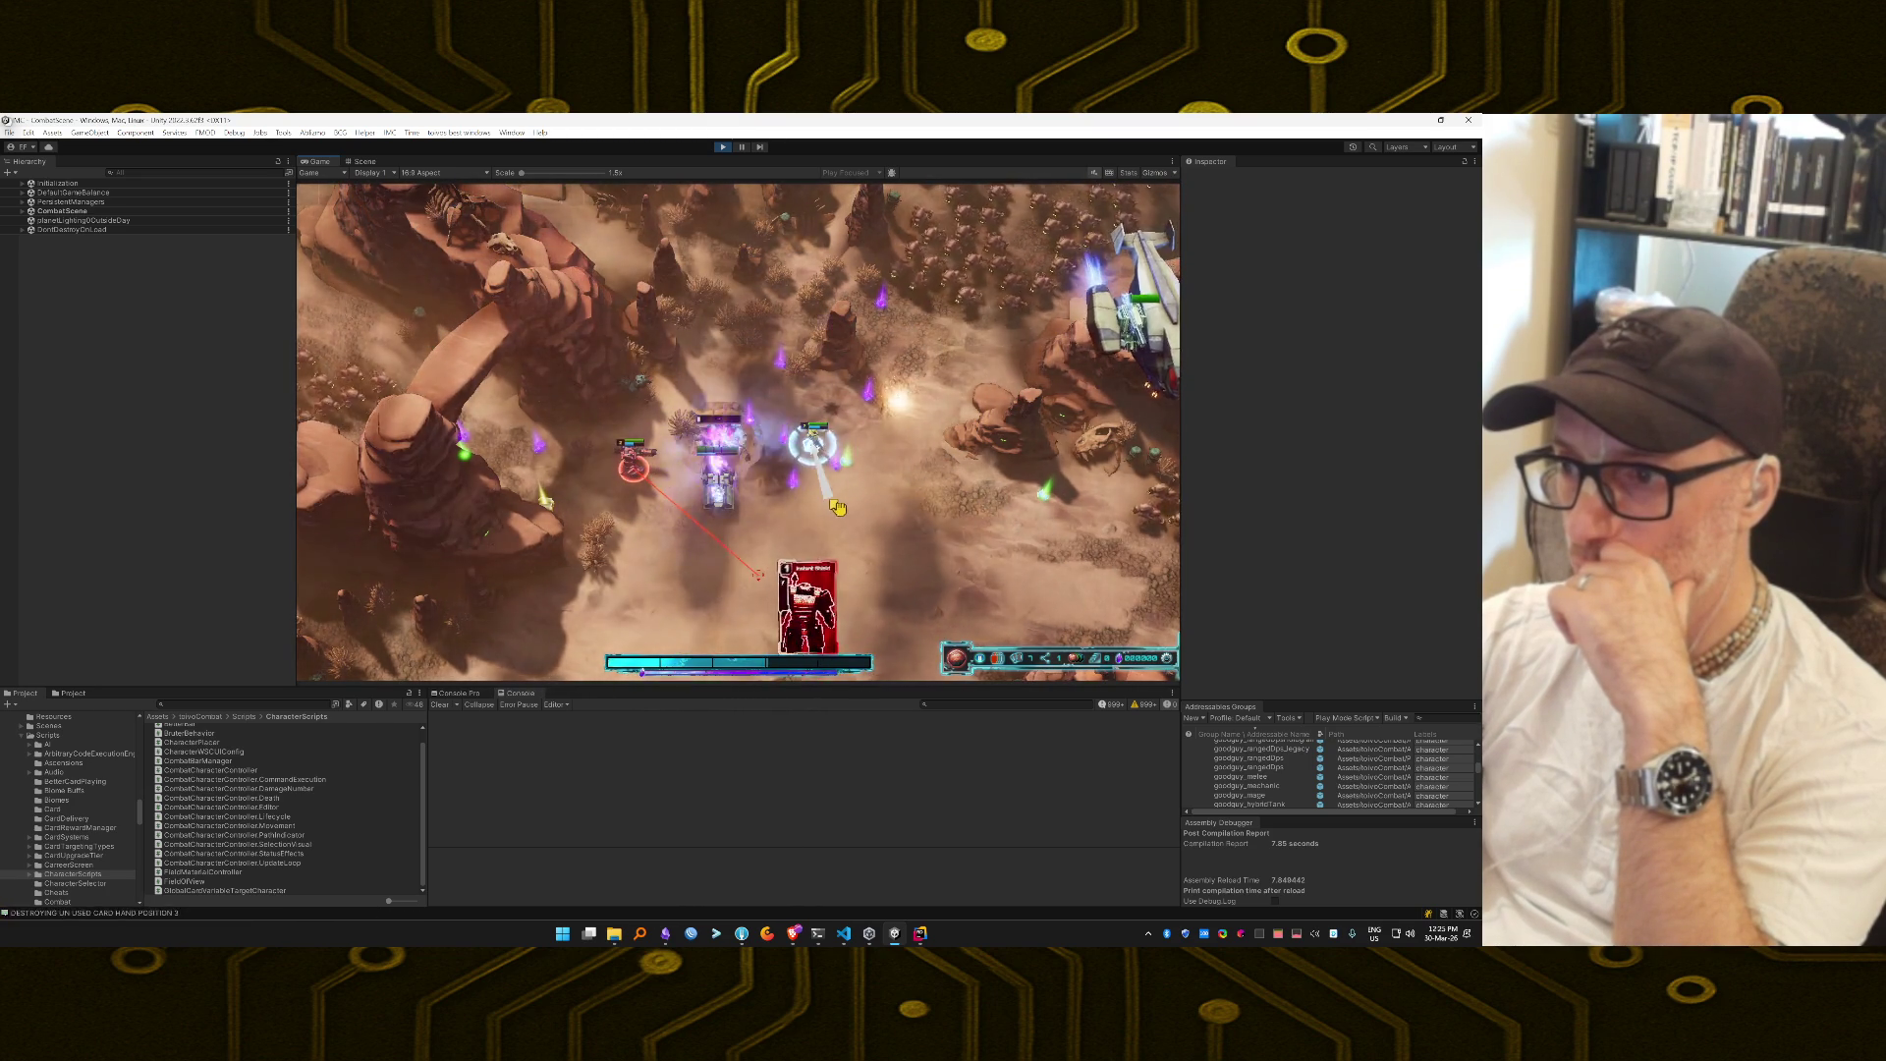
left_click_drag(786, 640, 909, 385)
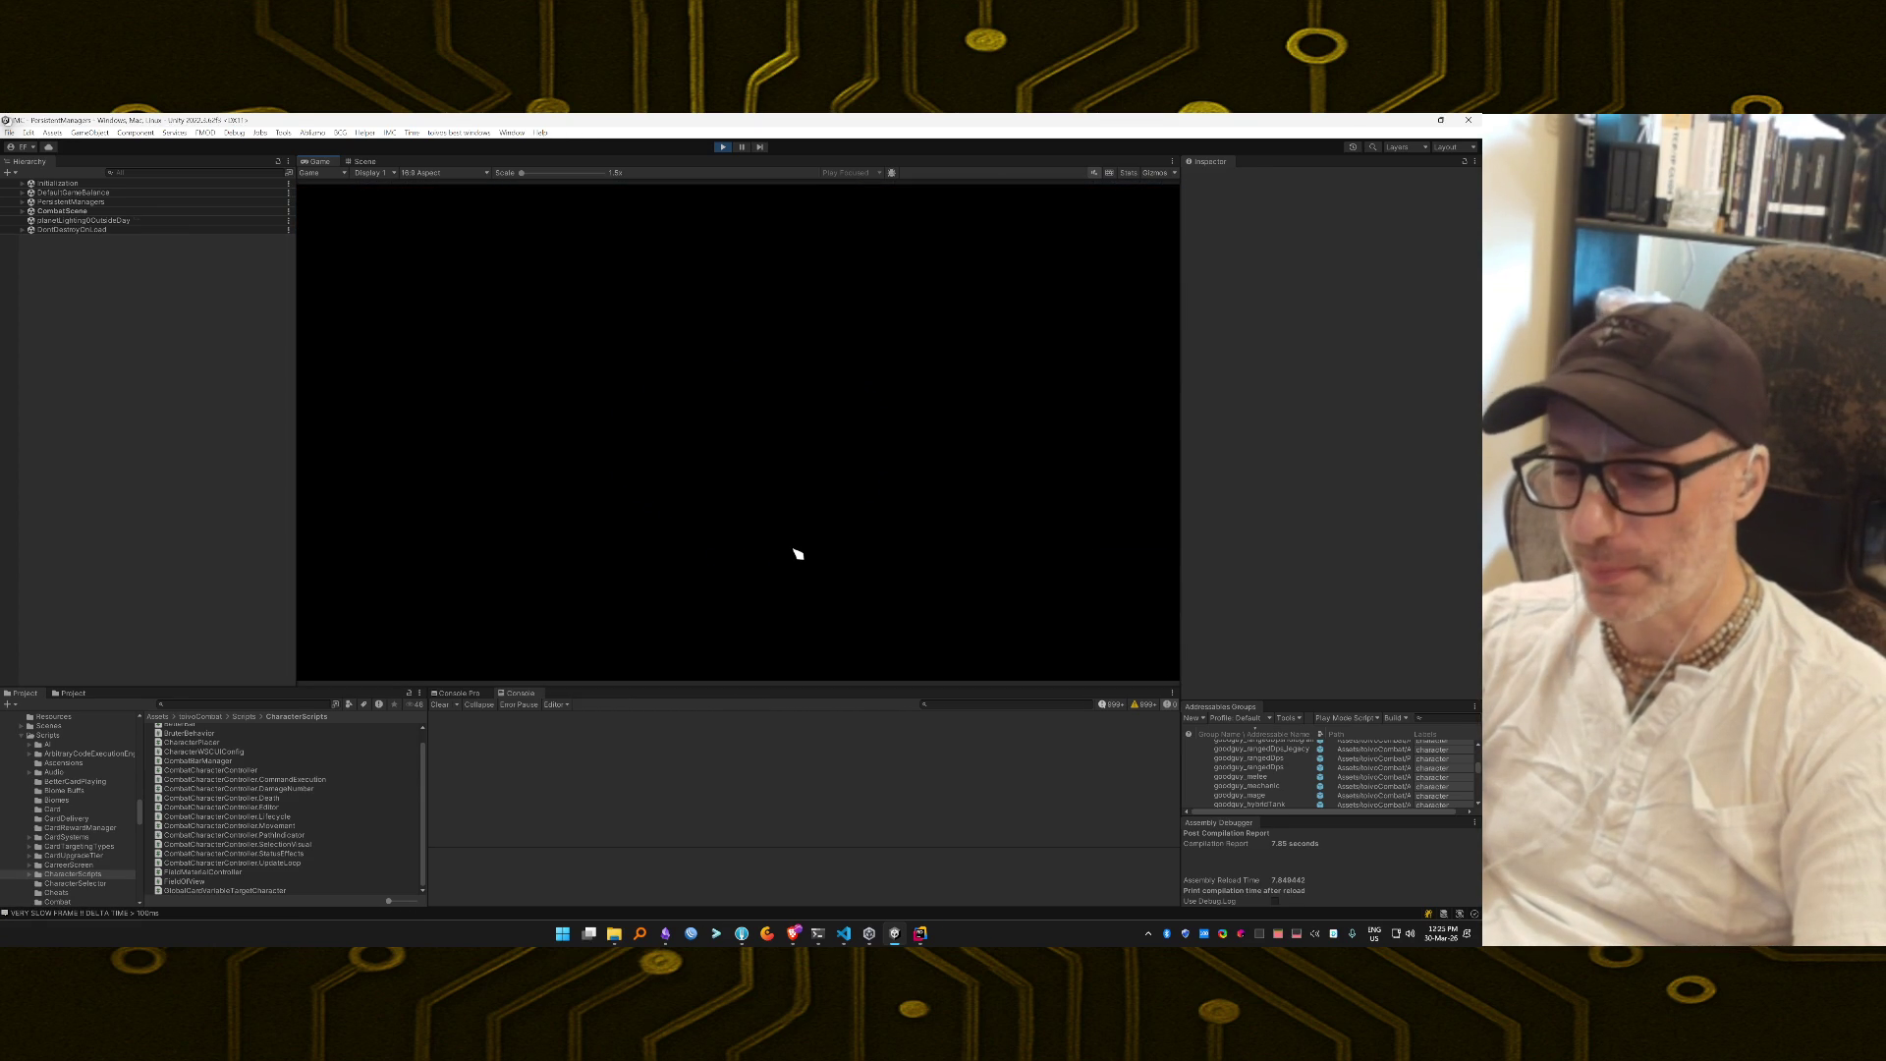
Collect the mined loot and card rewards, exit Play mode, and switch to Rider.
left_click(743, 374)
left_click(743, 356)
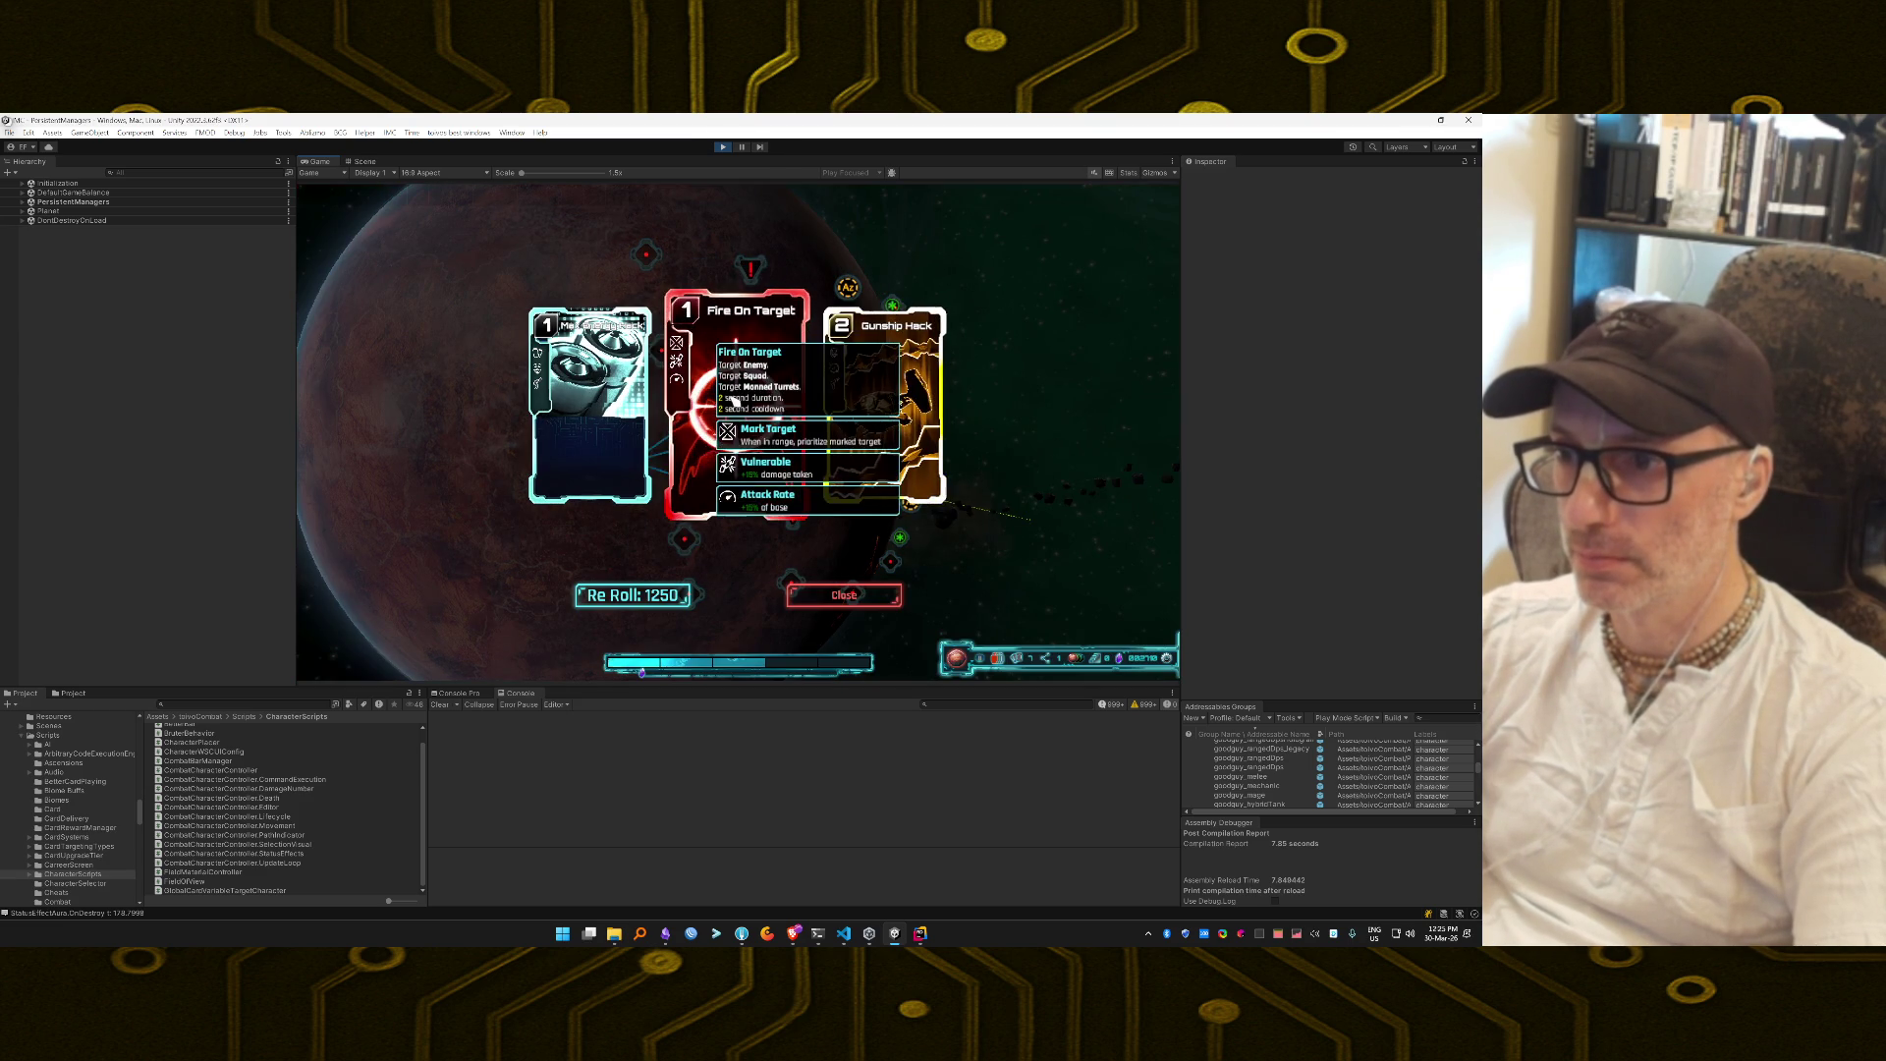
left_click(734, 402)
left_click(727, 329)
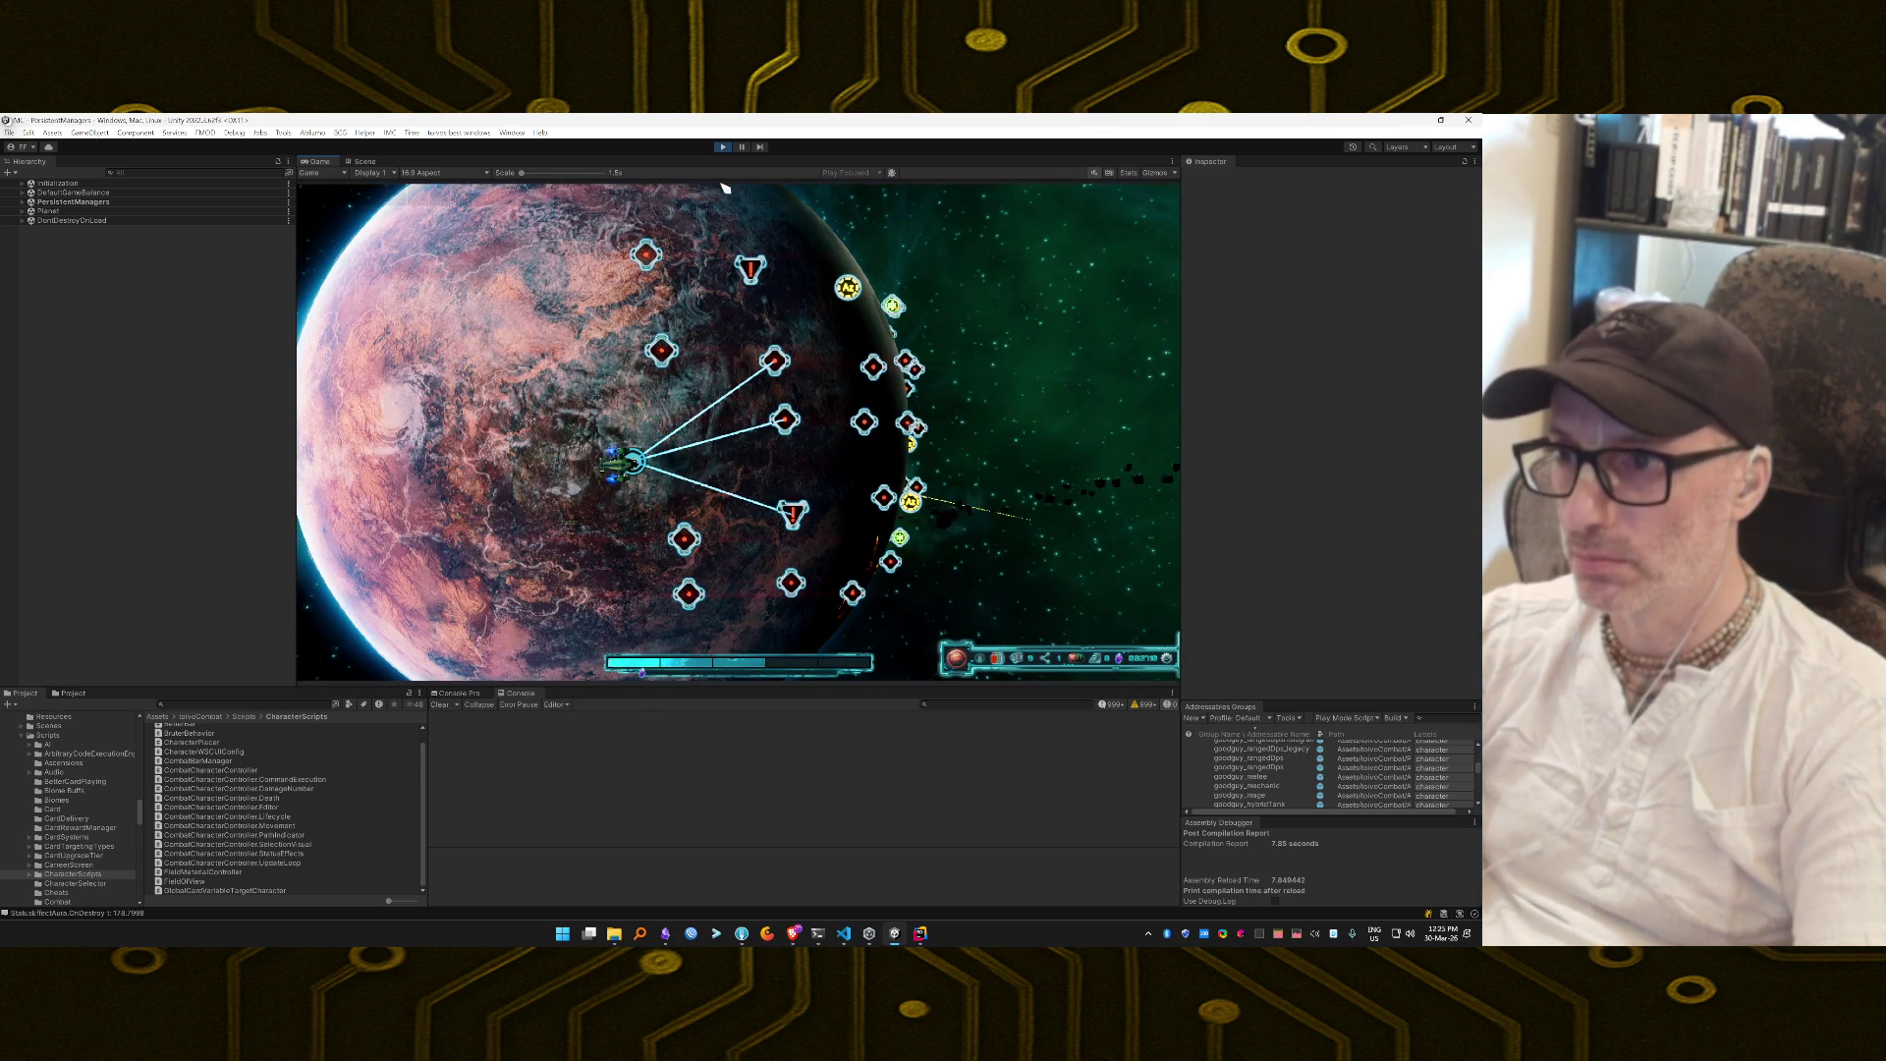
left_click(720, 146)
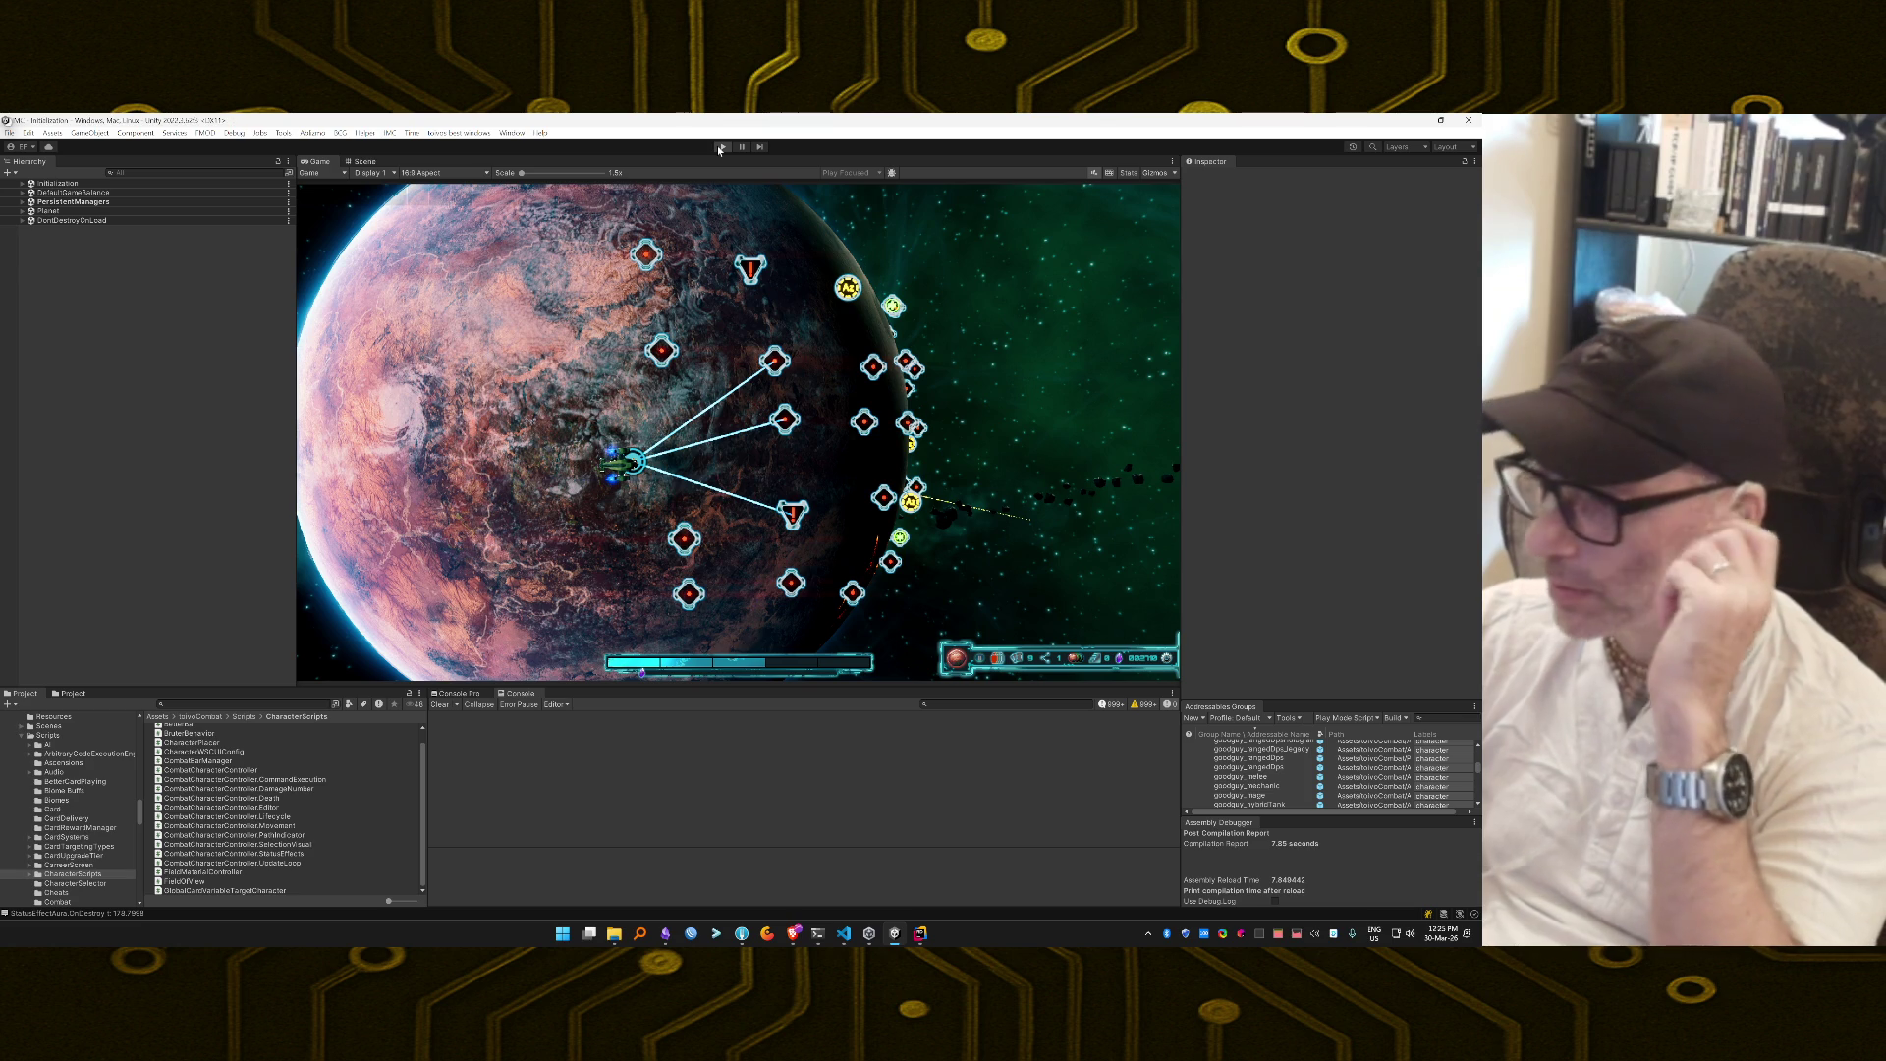
left_click(922, 935)
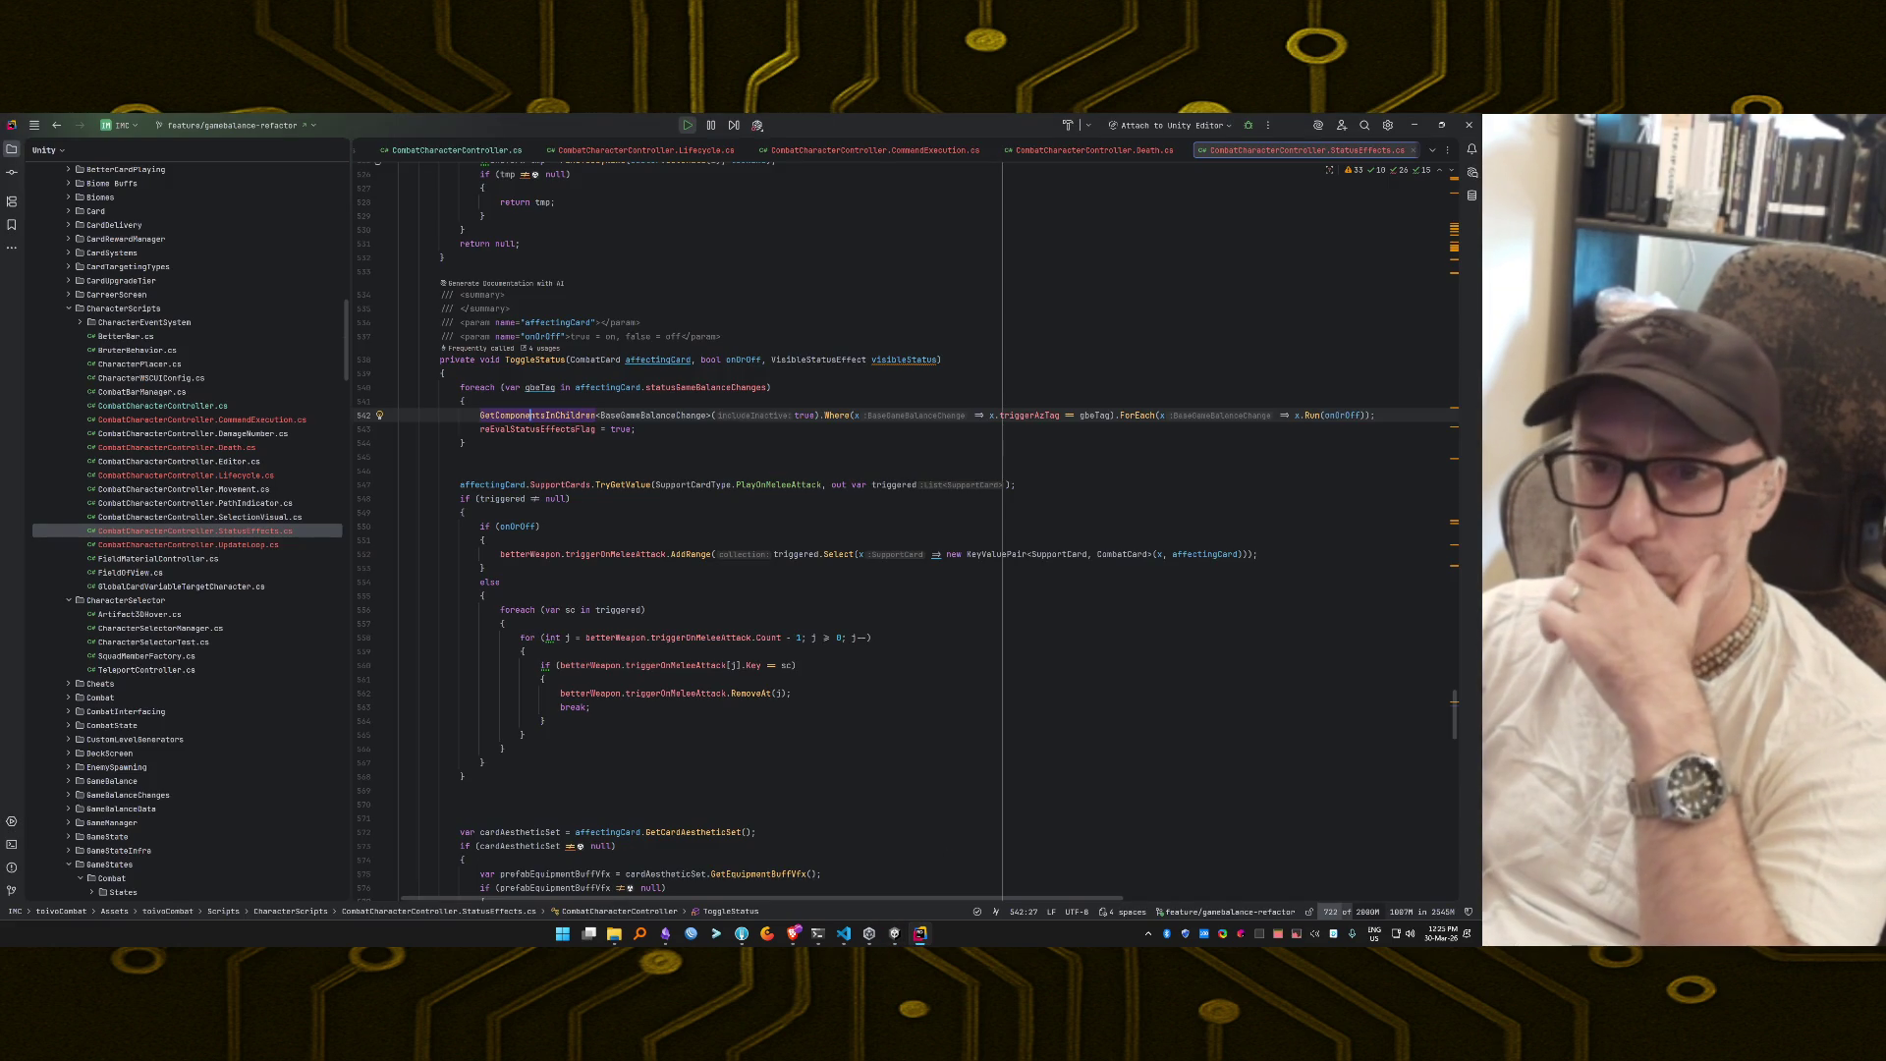
Commit the three changed files with an AI-generated message, excluding the elated-neumann and interesting-rubin folders.
left_click(12, 171)
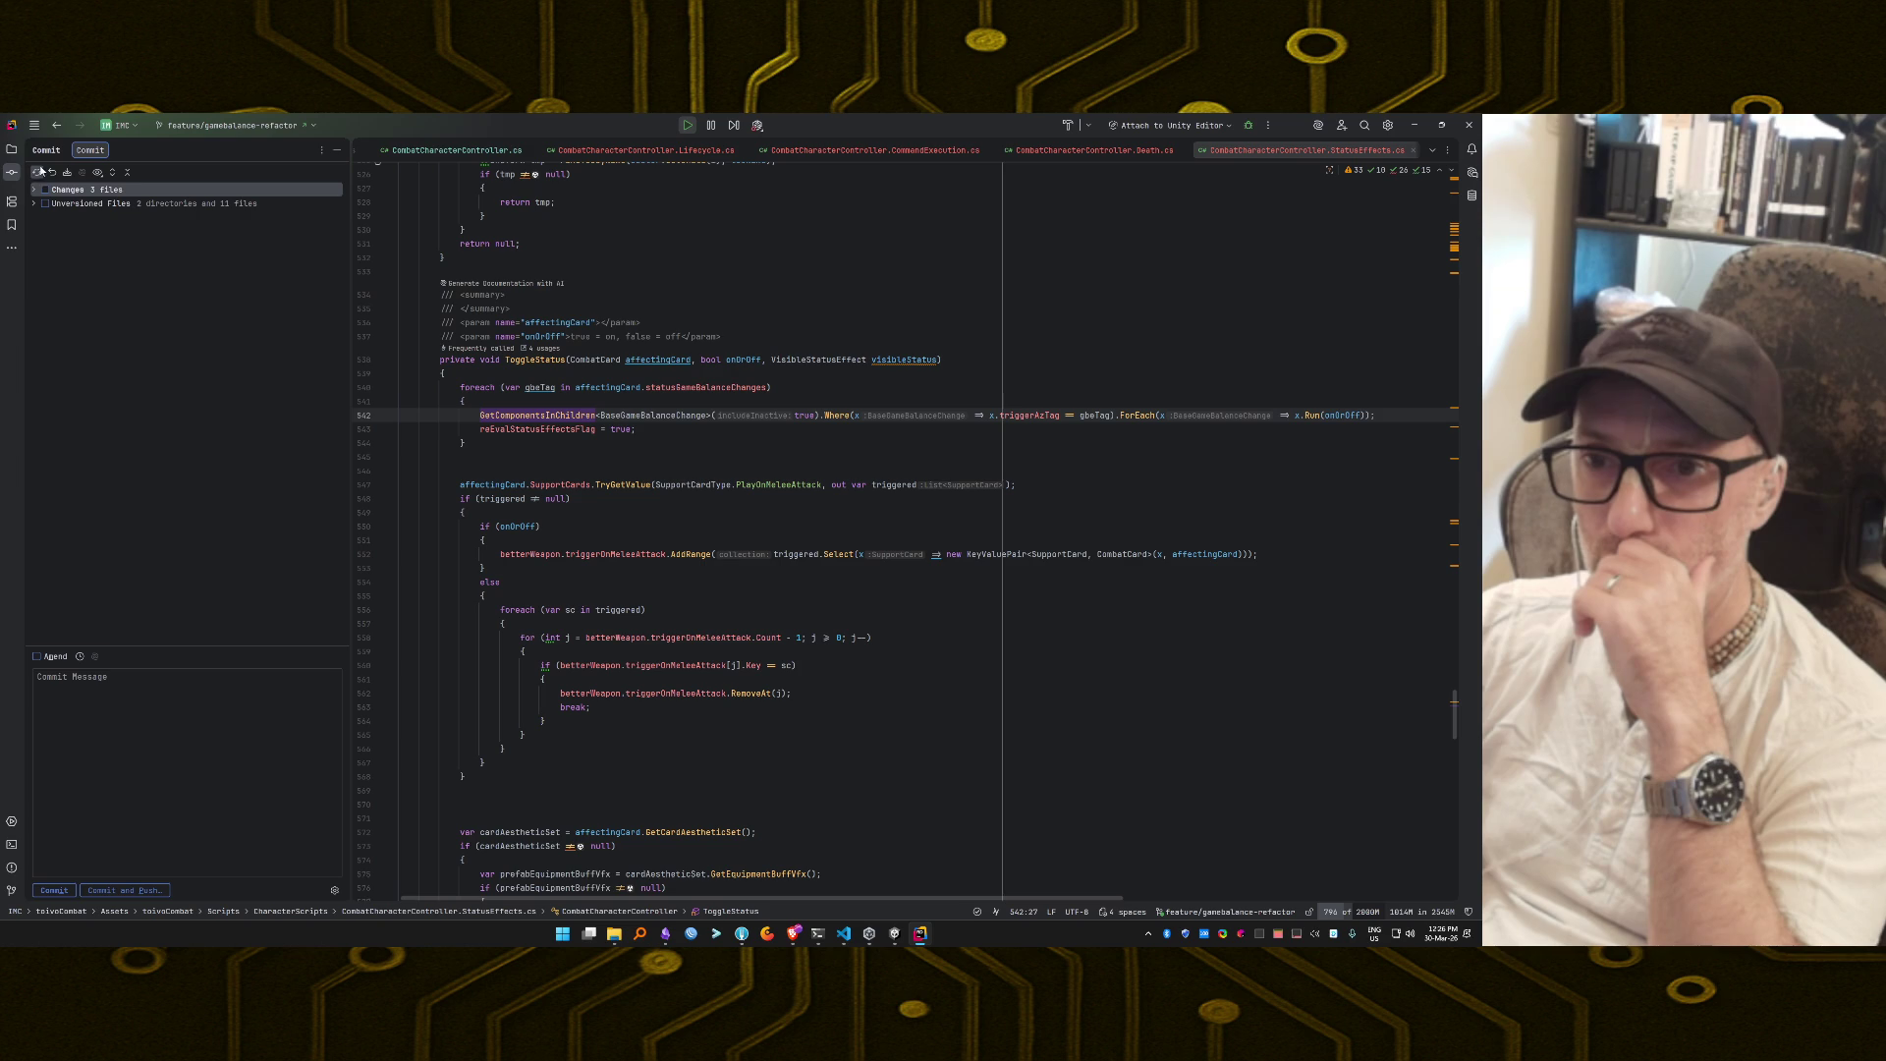
left_click(41, 174)
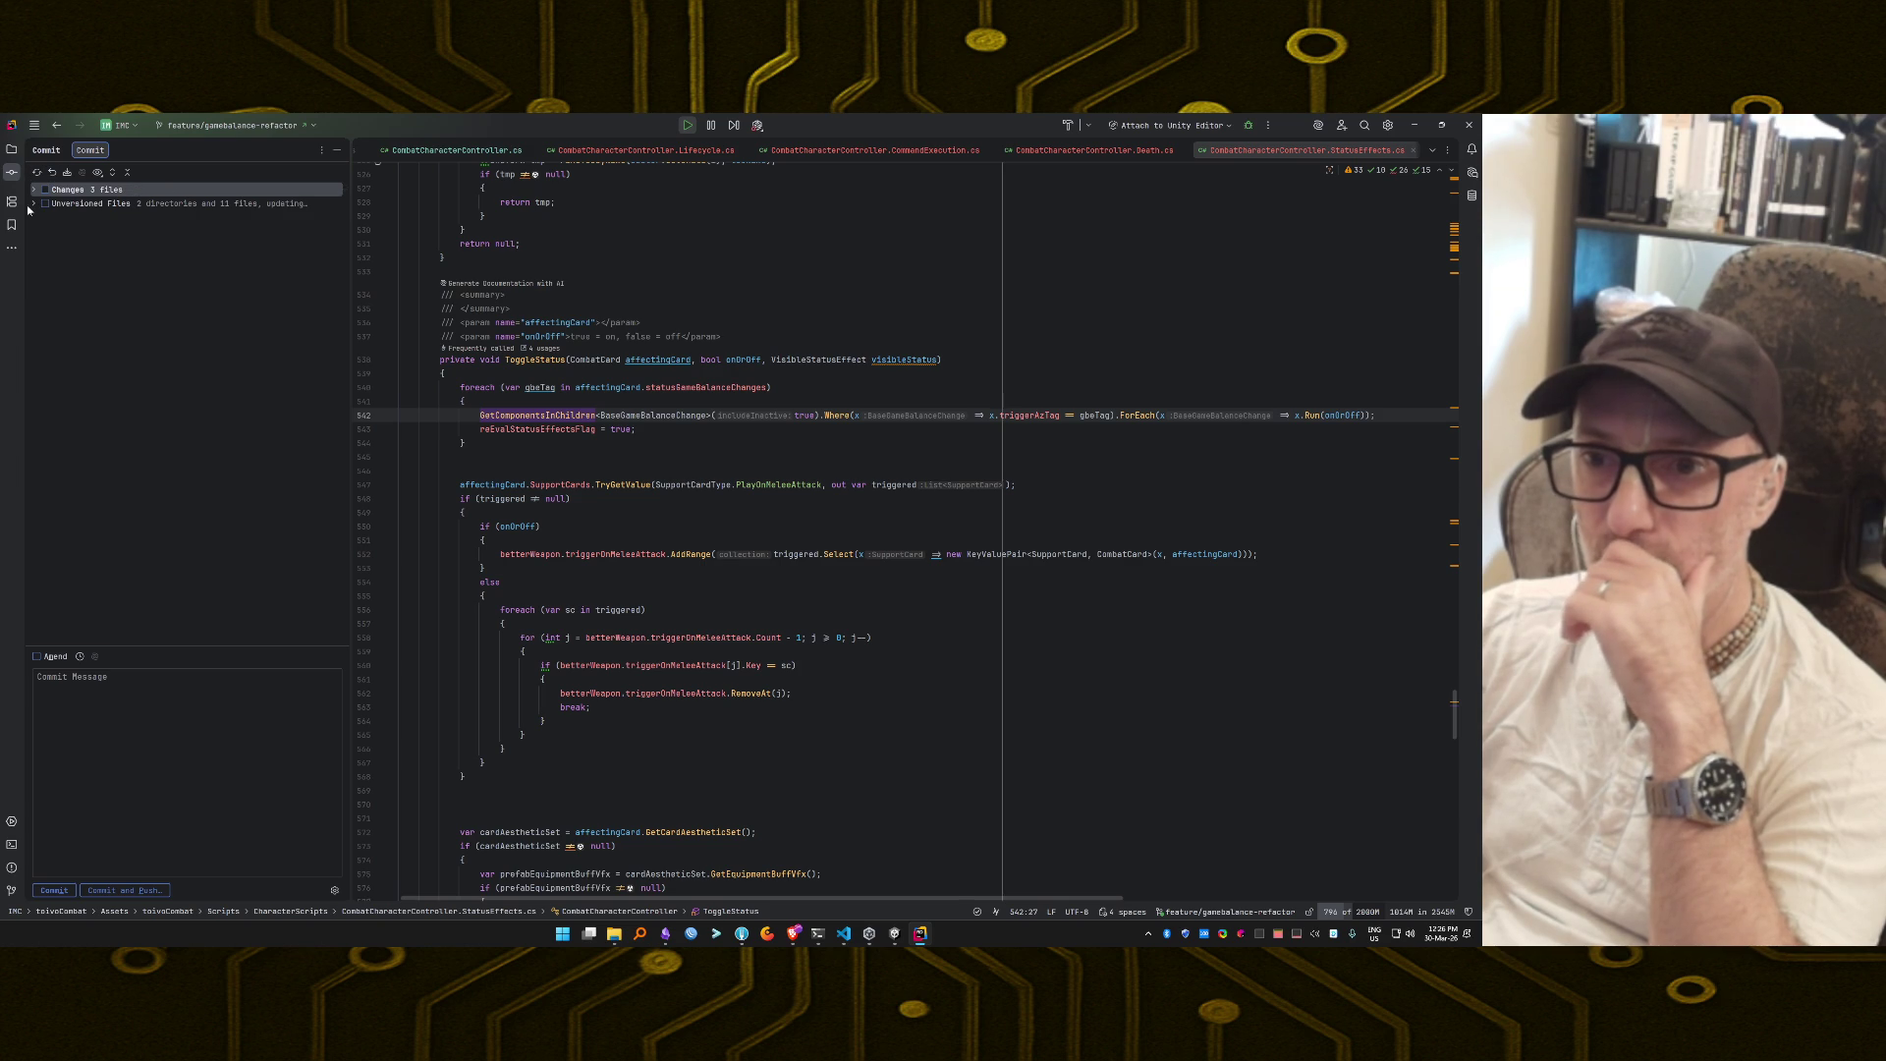
left_click(33, 204)
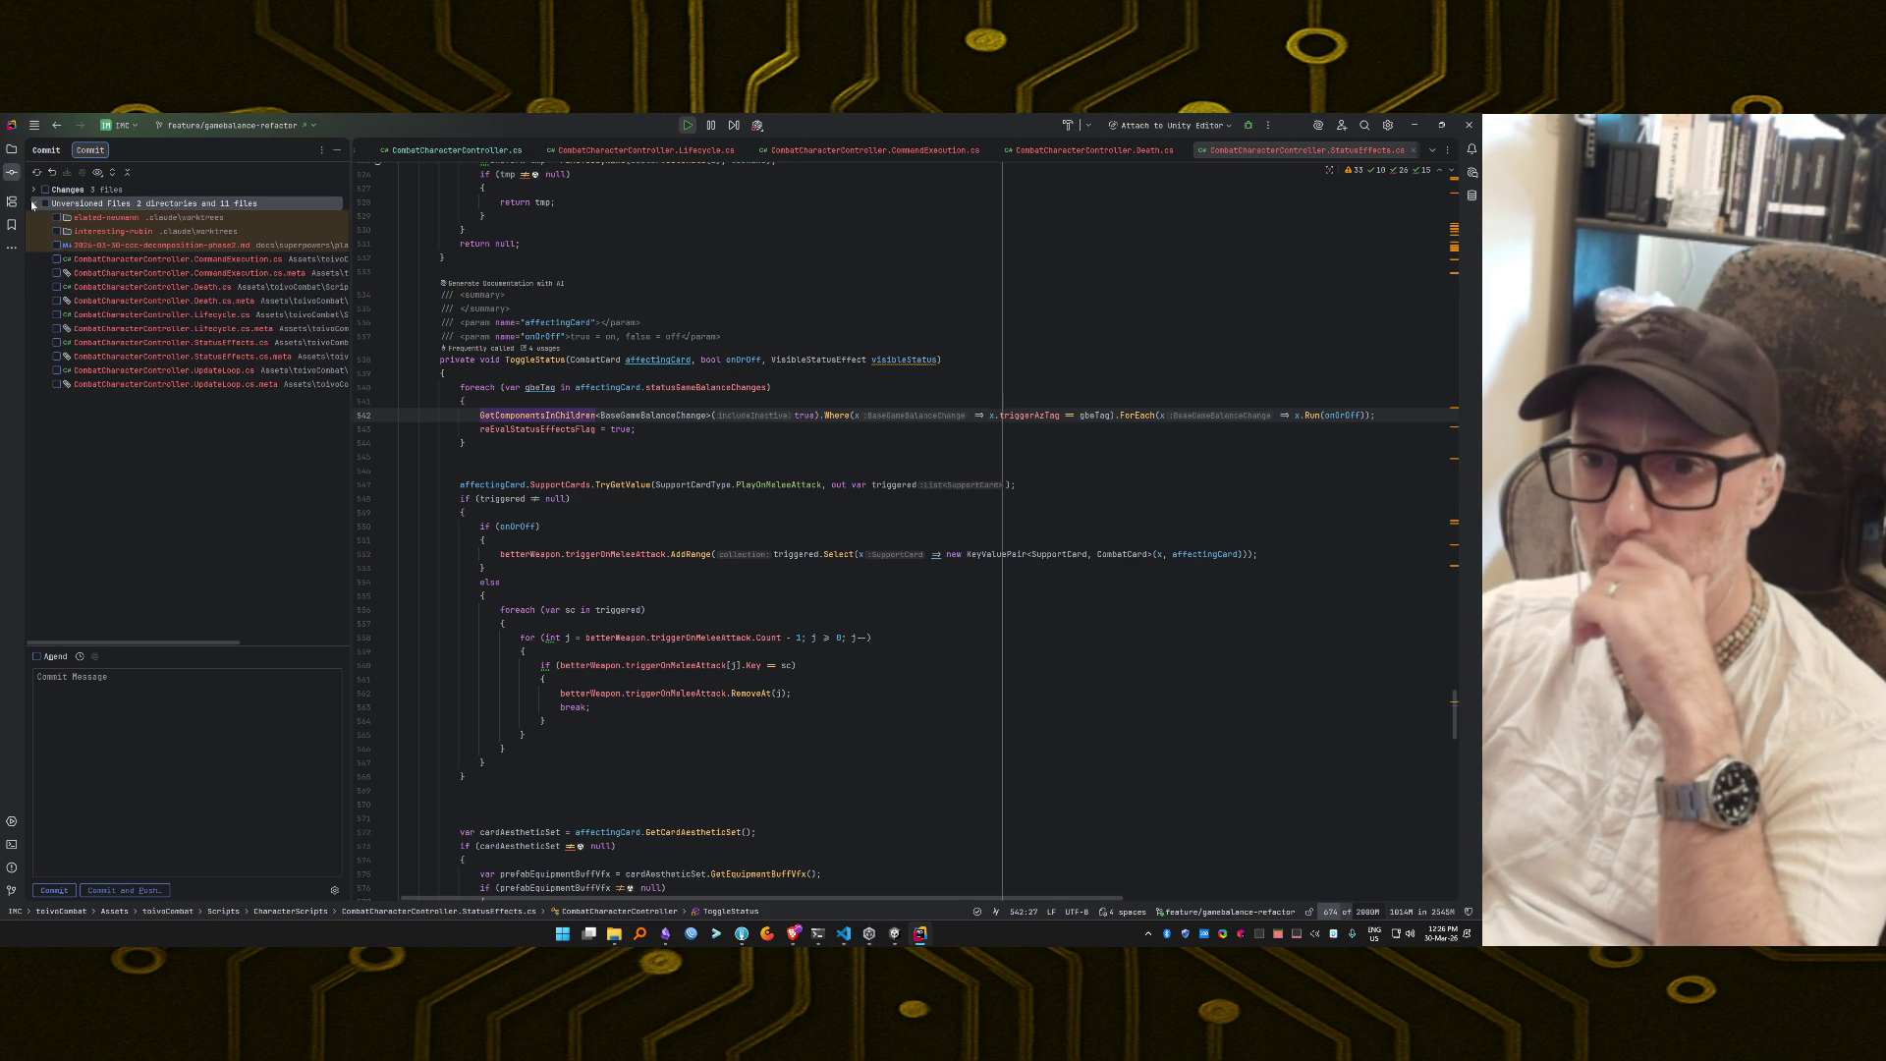
left_click(56, 217)
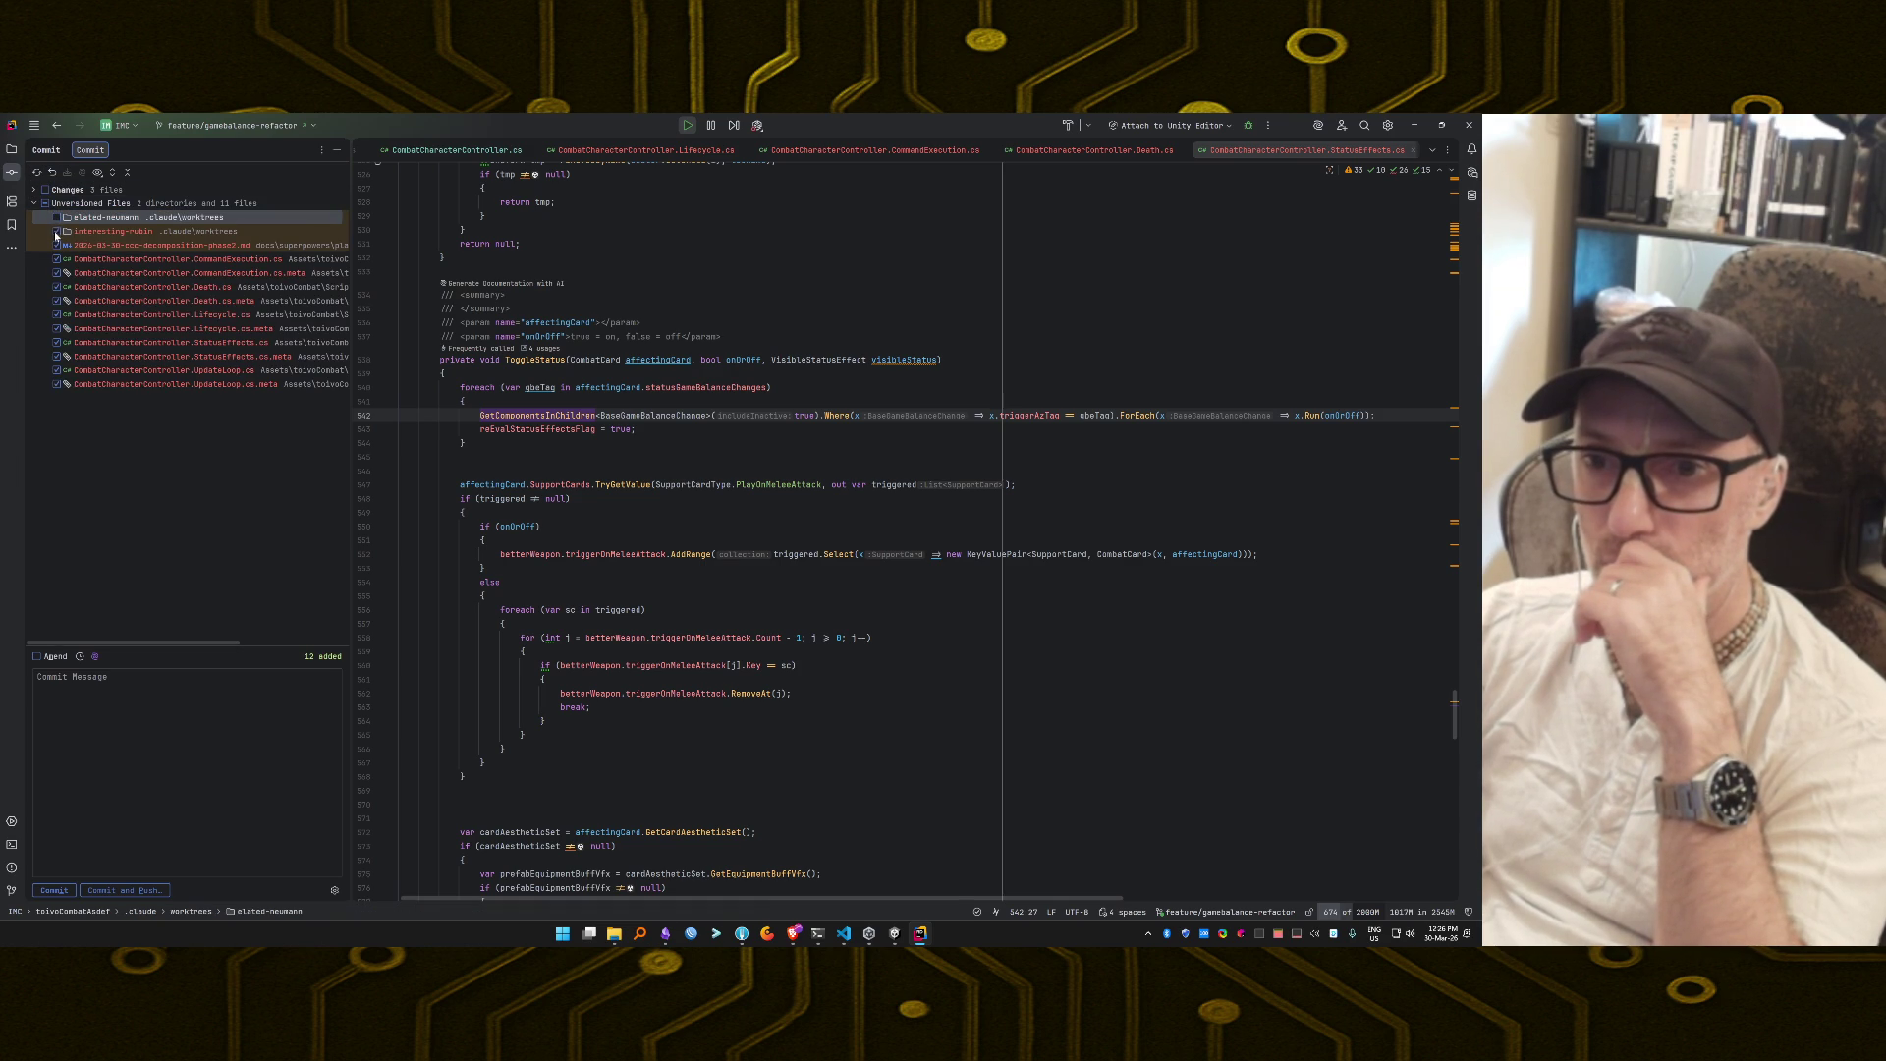
left_click(57, 231)
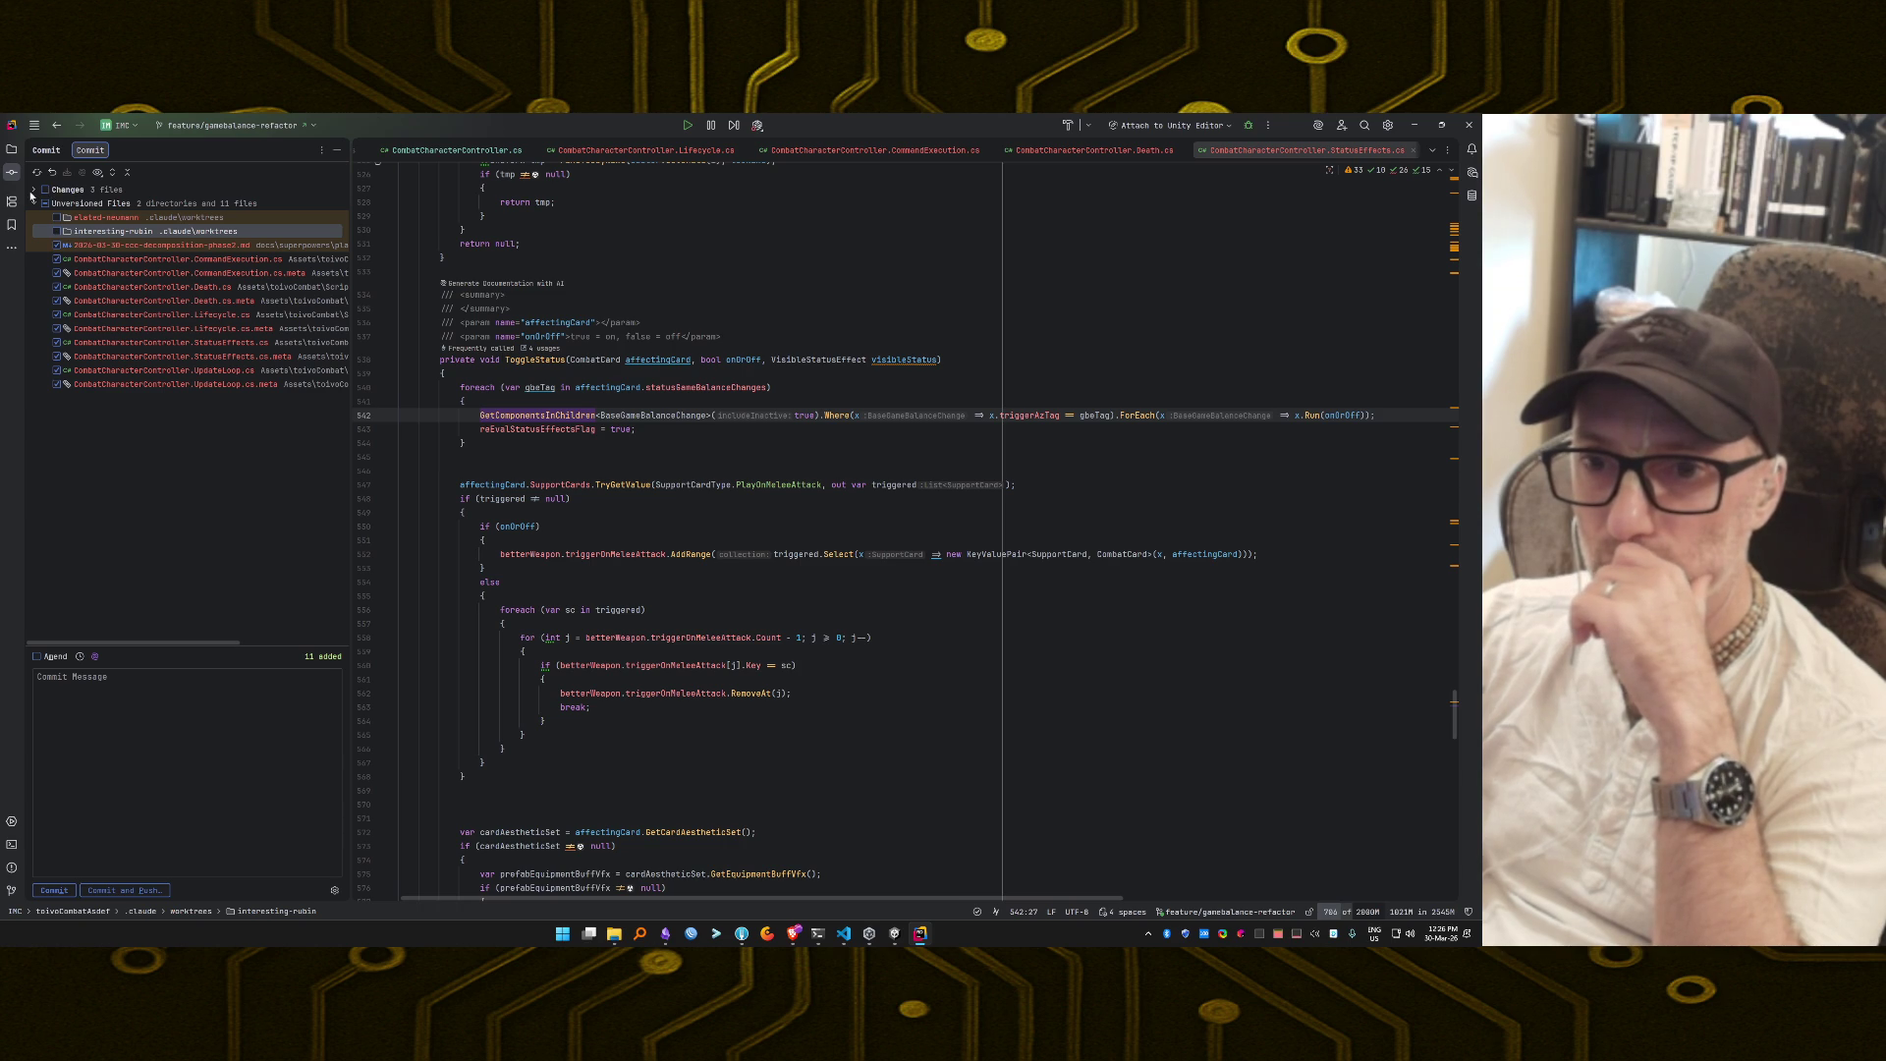
left_click(34, 190)
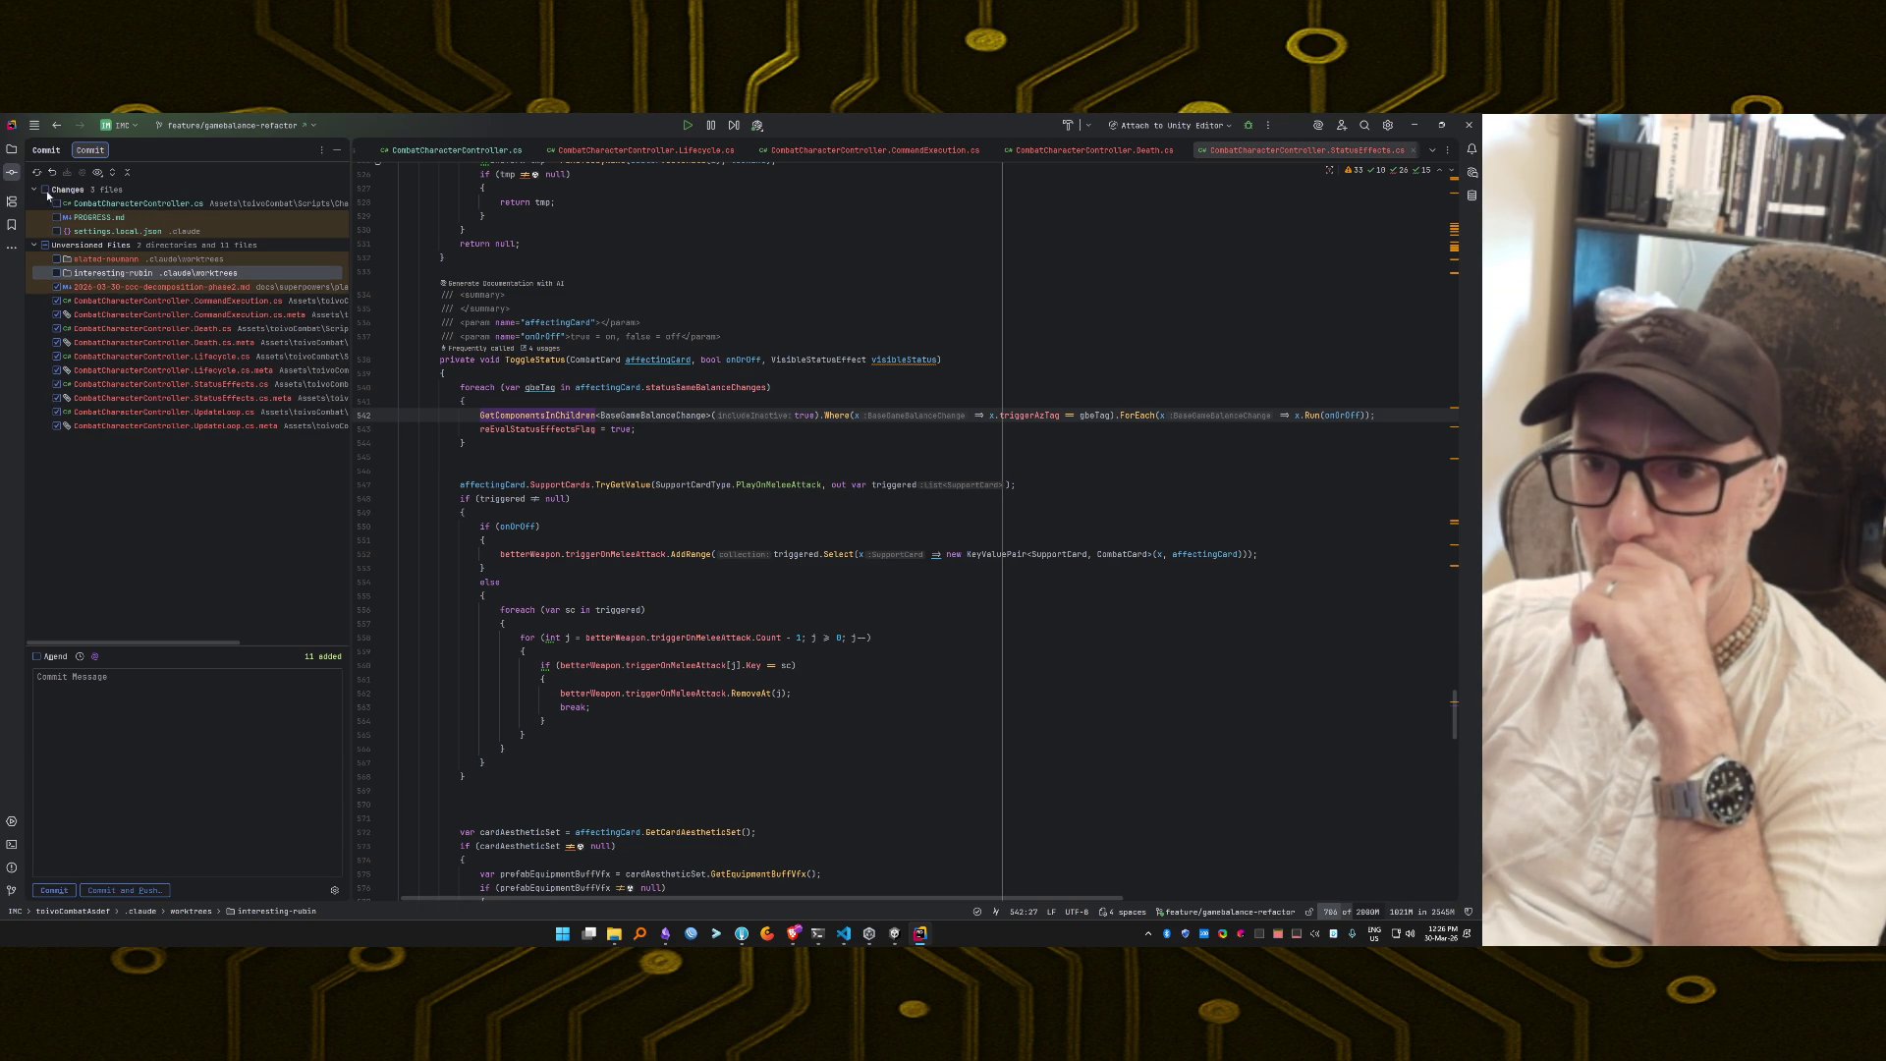
left_click(45, 188)
left_click(94, 655)
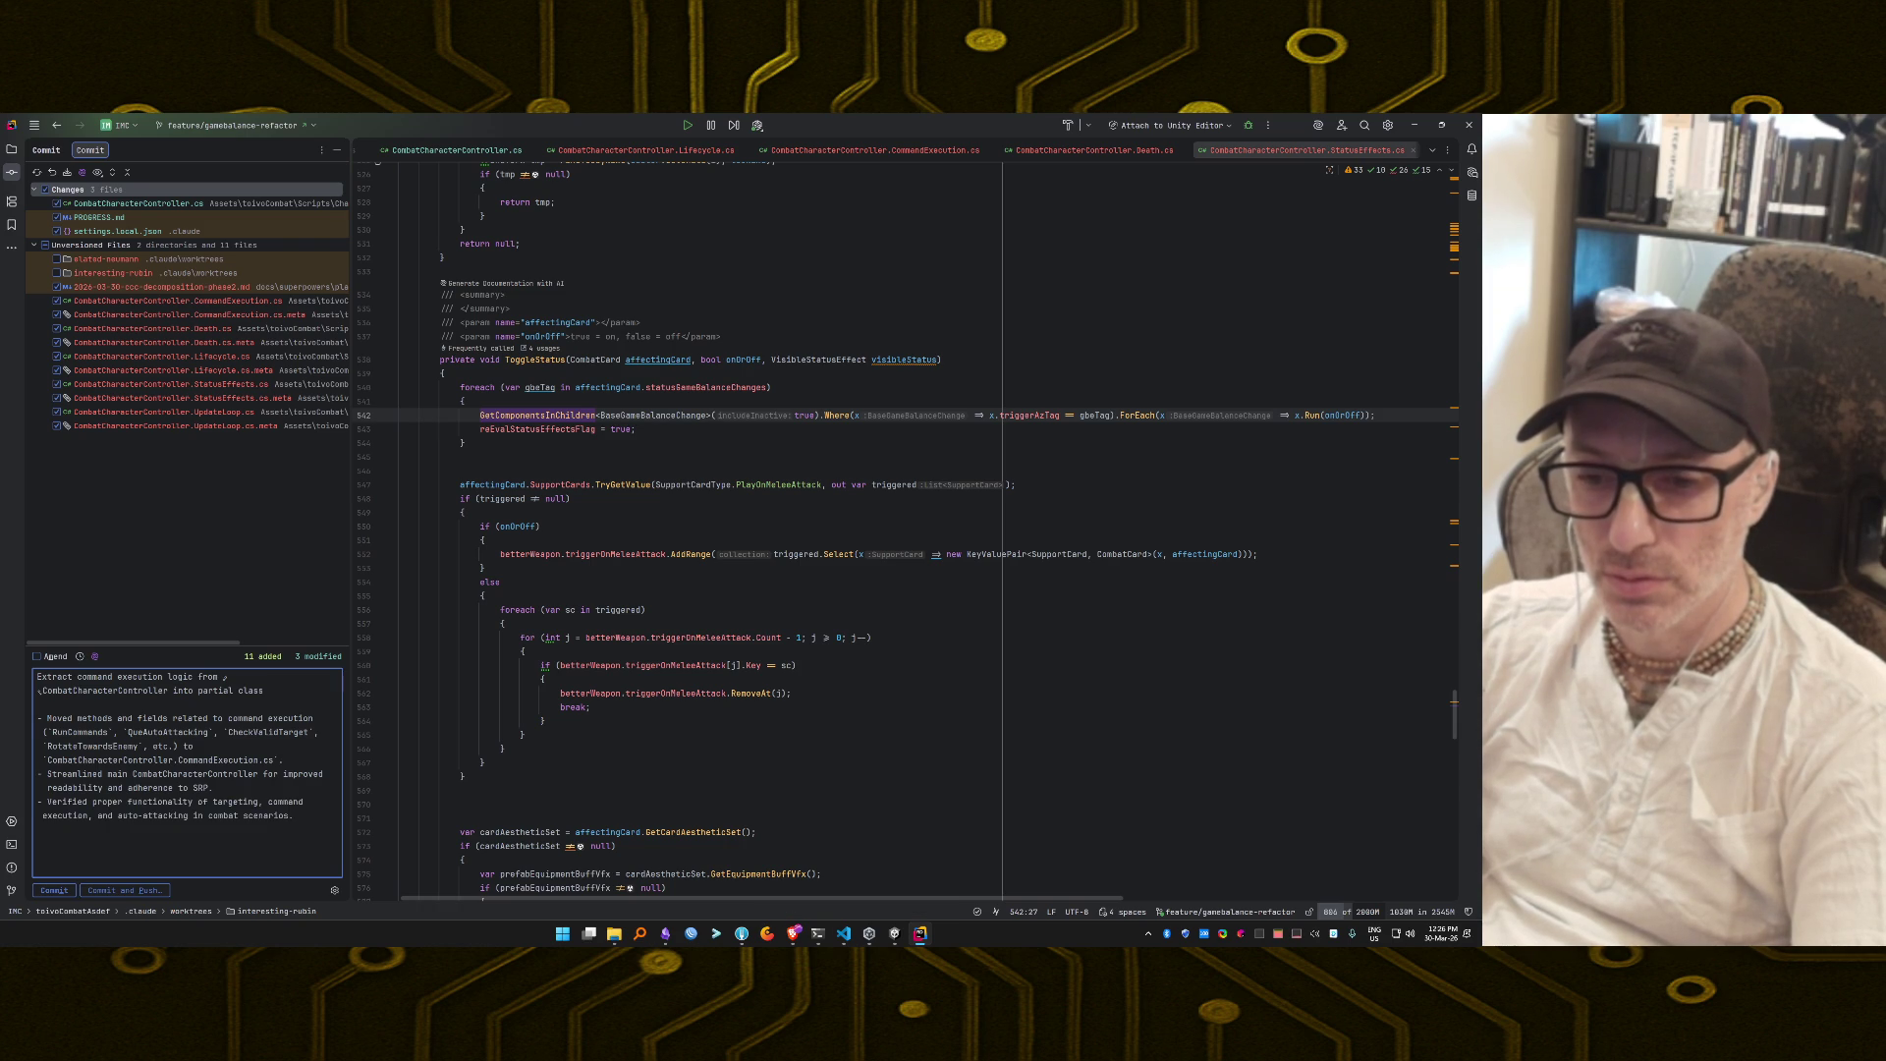
left_click(68, 895)
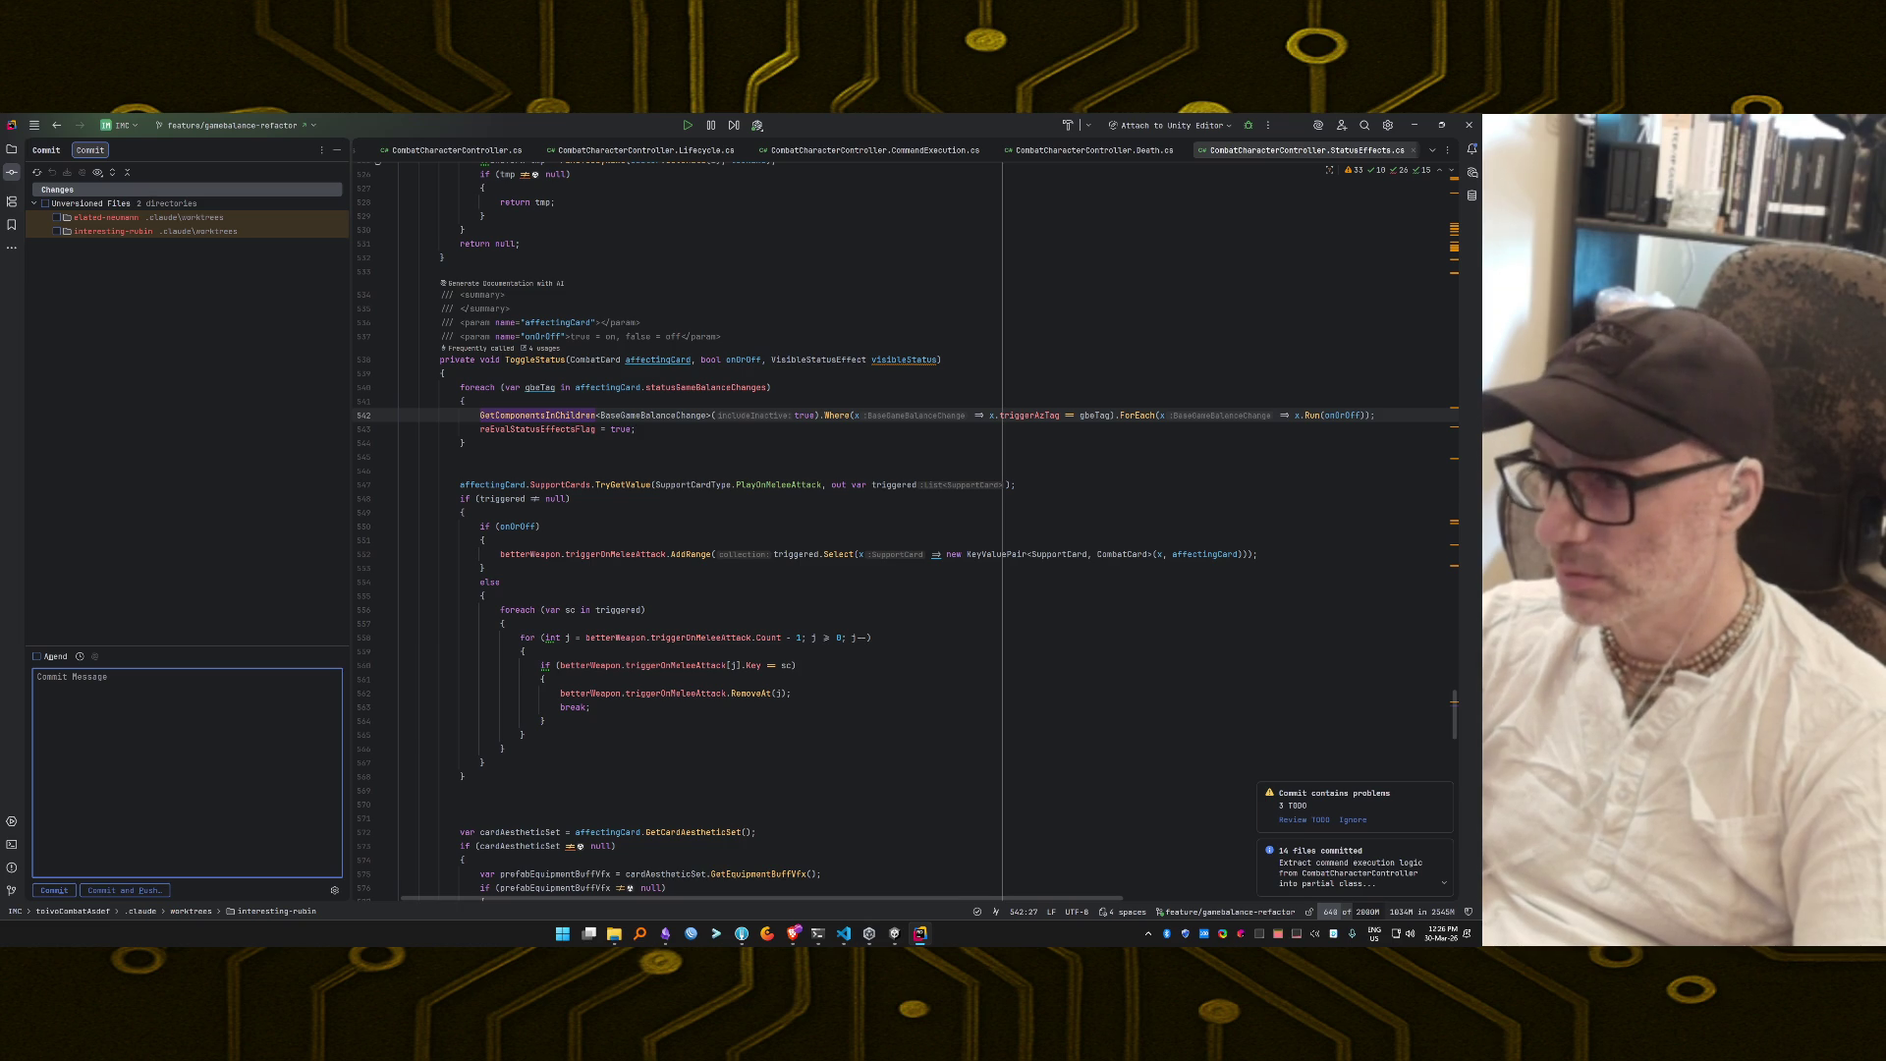
Send 'Combat working. COntnue.' to Claude Code in the terminal.
left_click(817, 933)
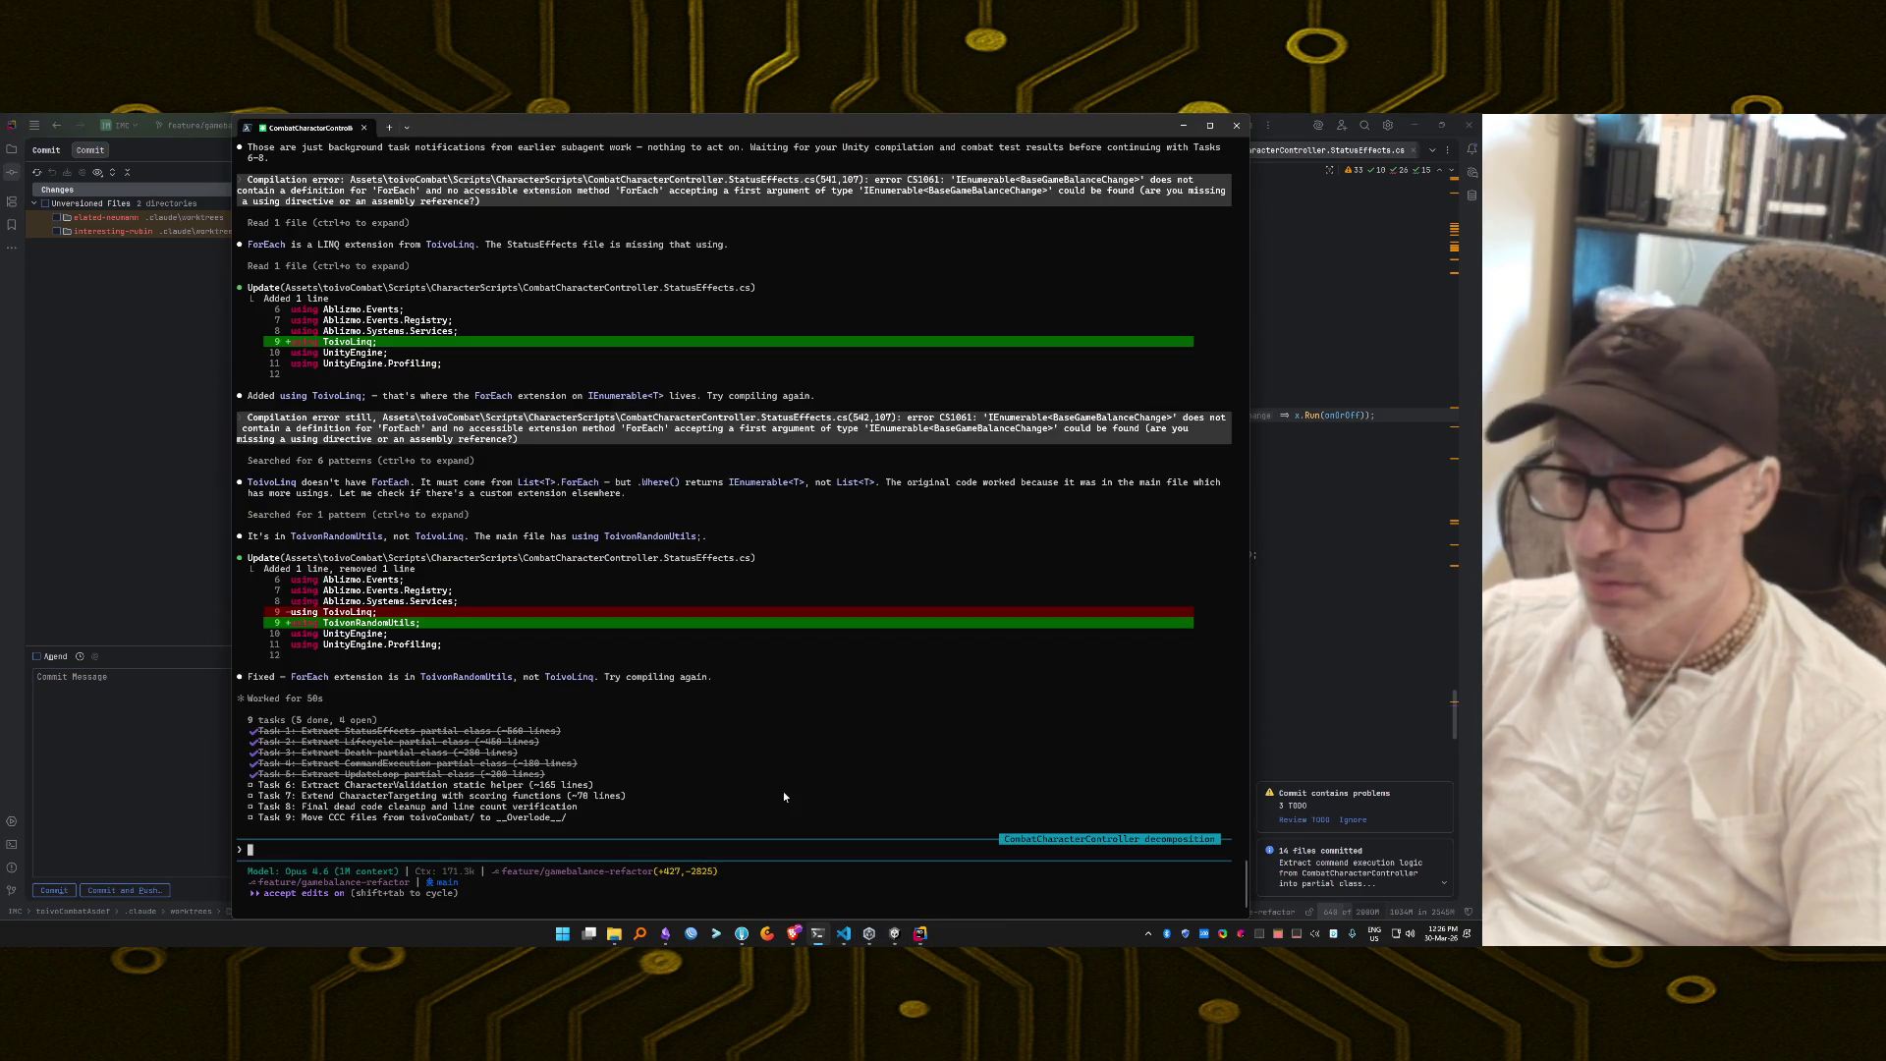
type("Combat ")
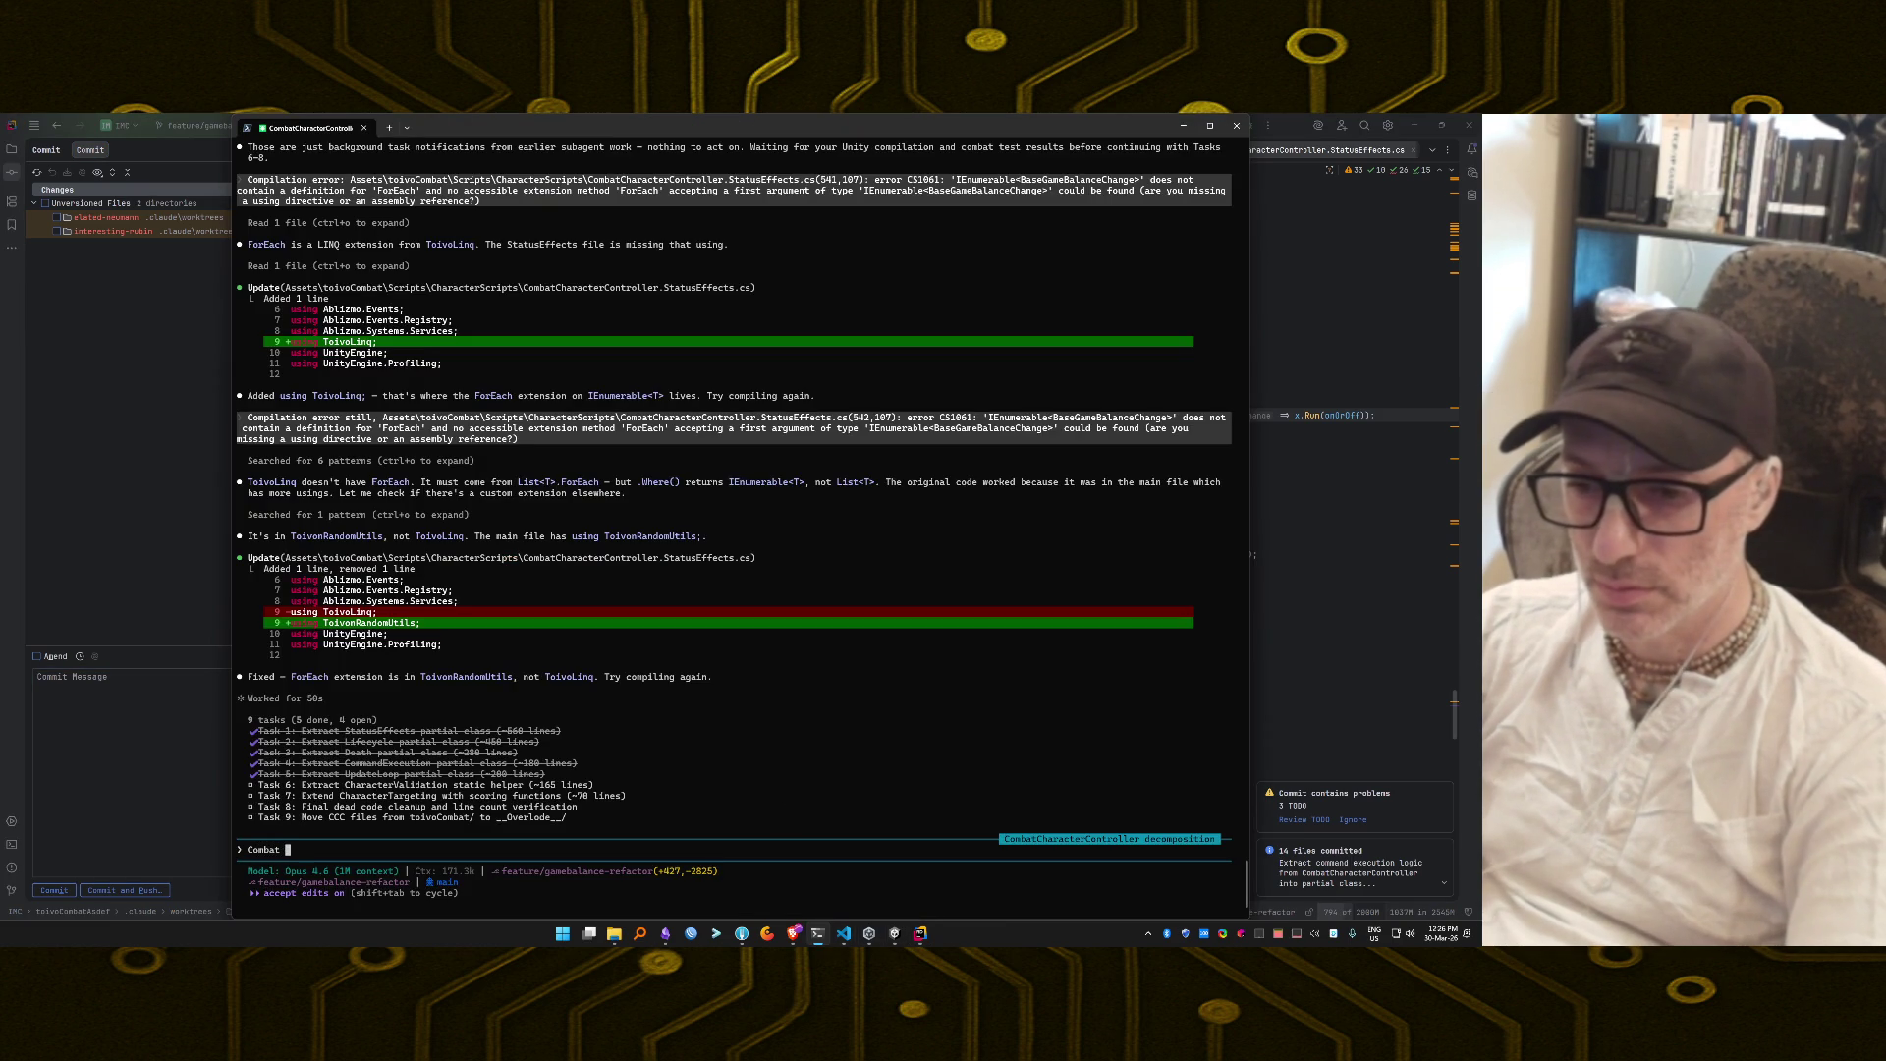
type("working. COnti")
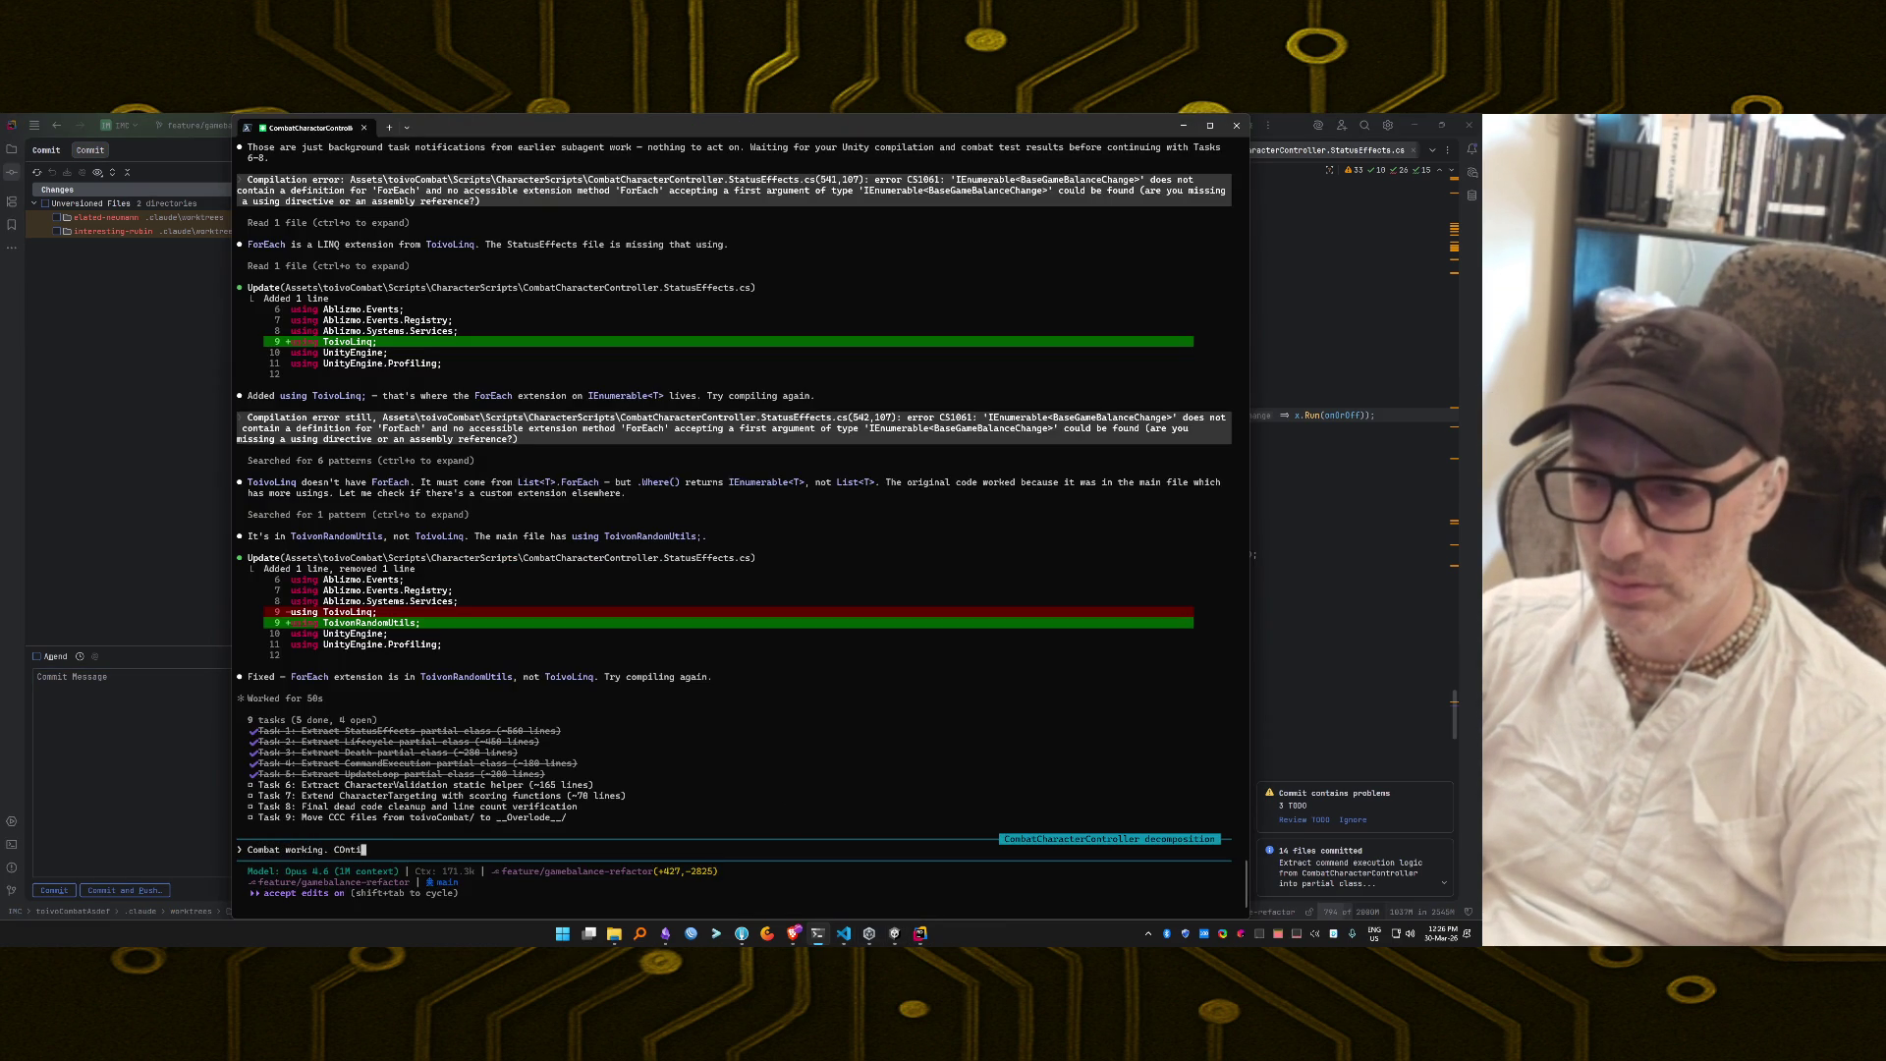
type("t")
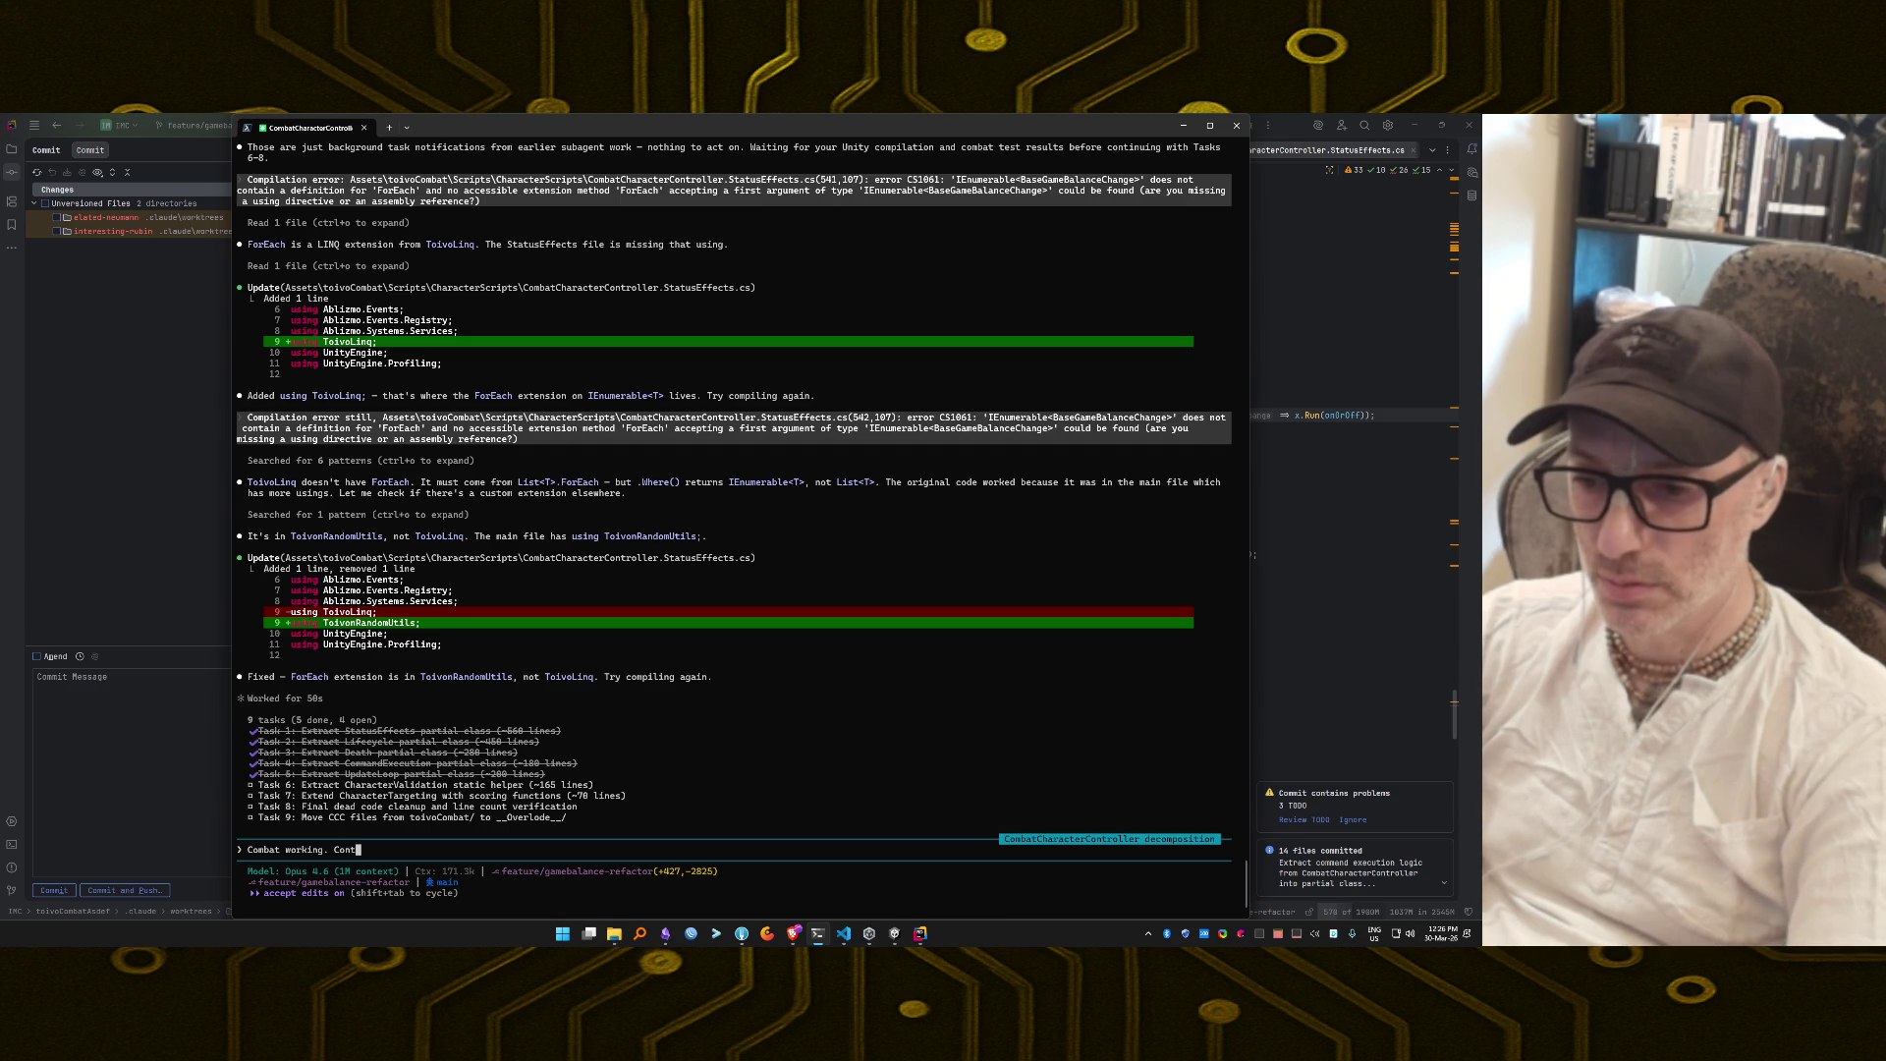
type("nue.")
key("Return")
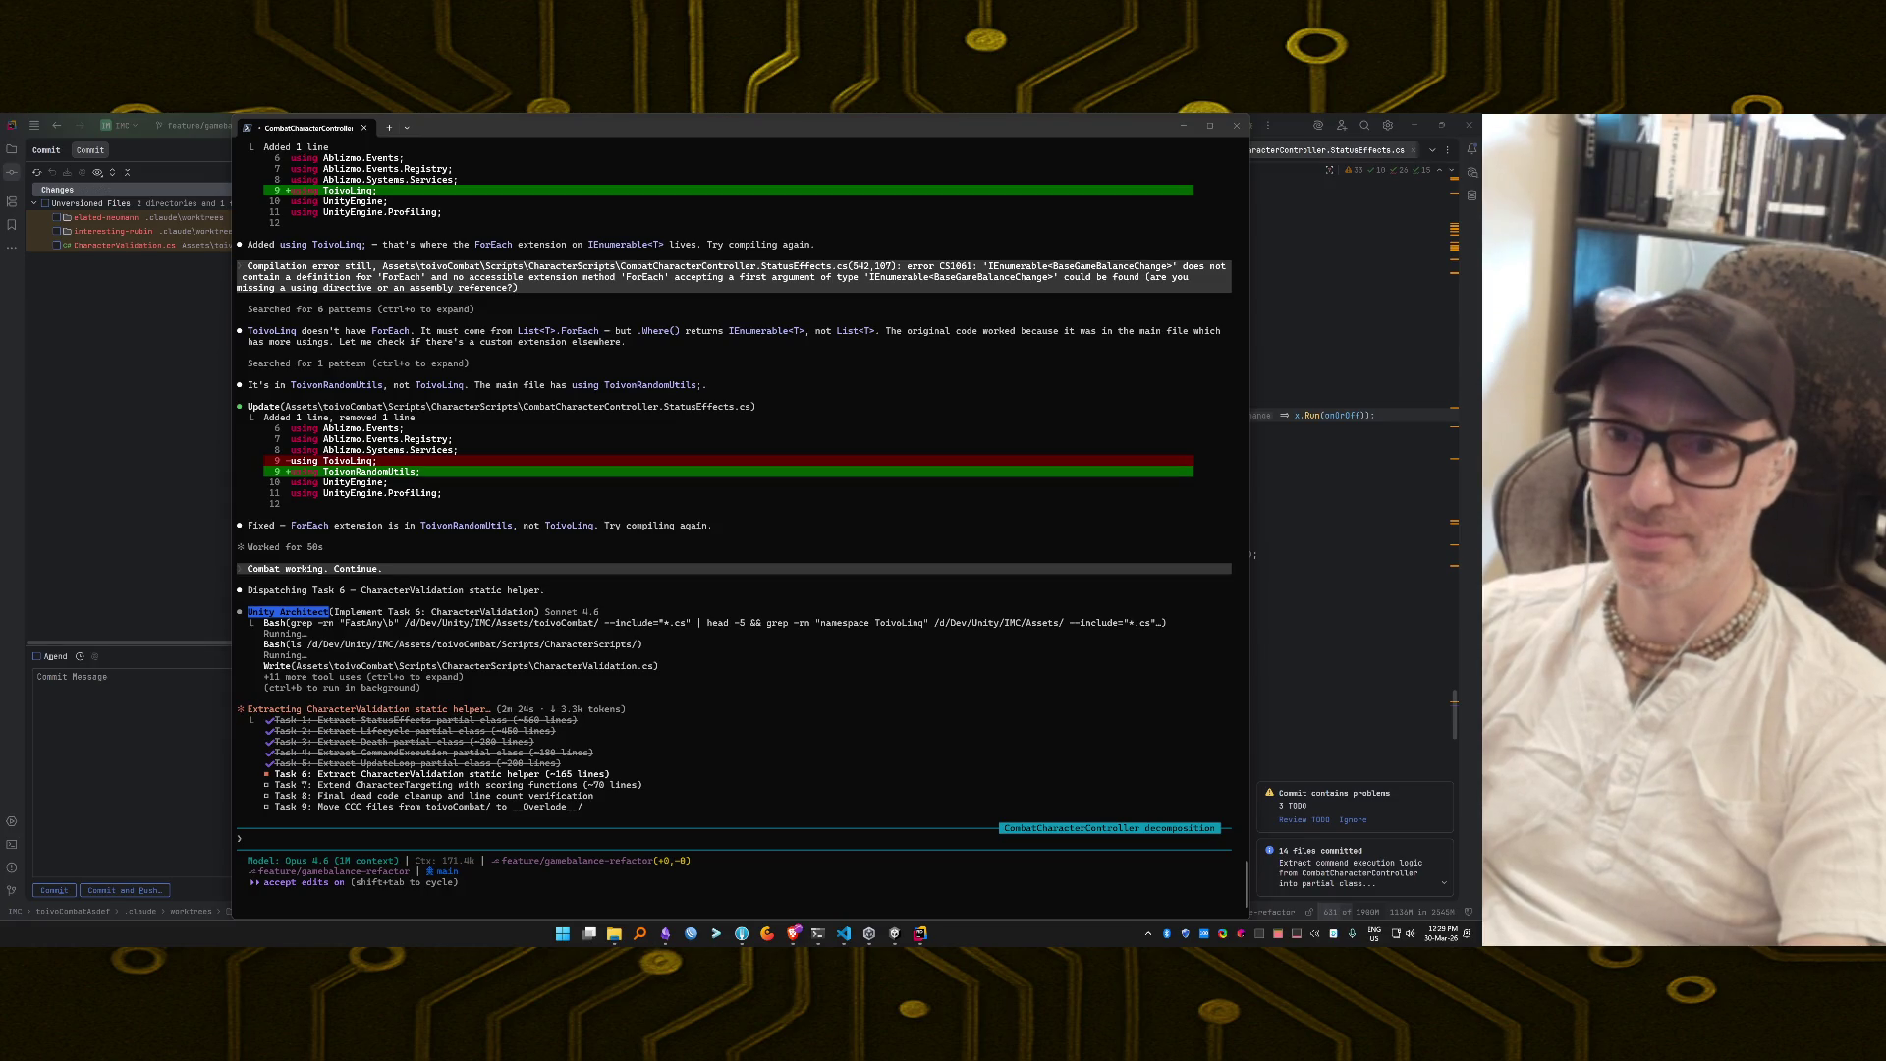
Return to Rider's project tree once Claude has created CharacterValidation.cs.
left_click(12, 149)
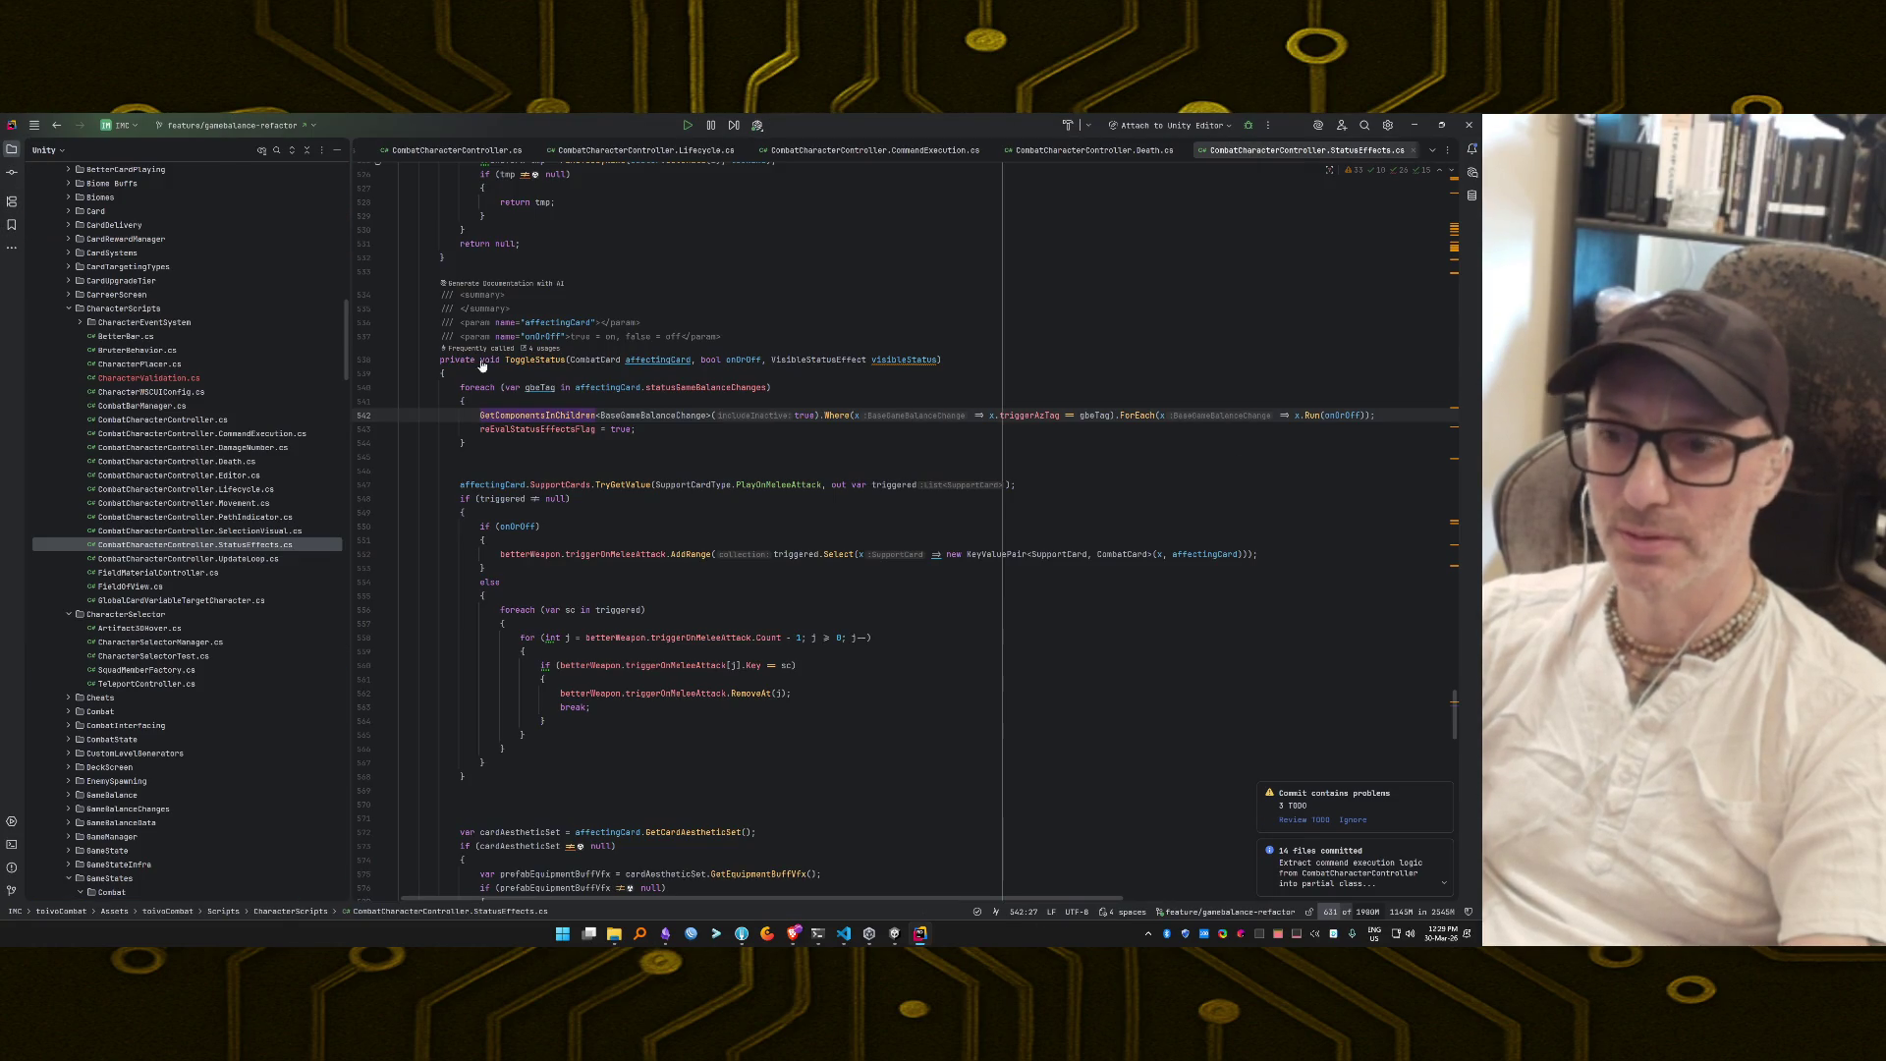
Switch back to the Claude Code session while it works on Task 7.
key("alt+Tab")
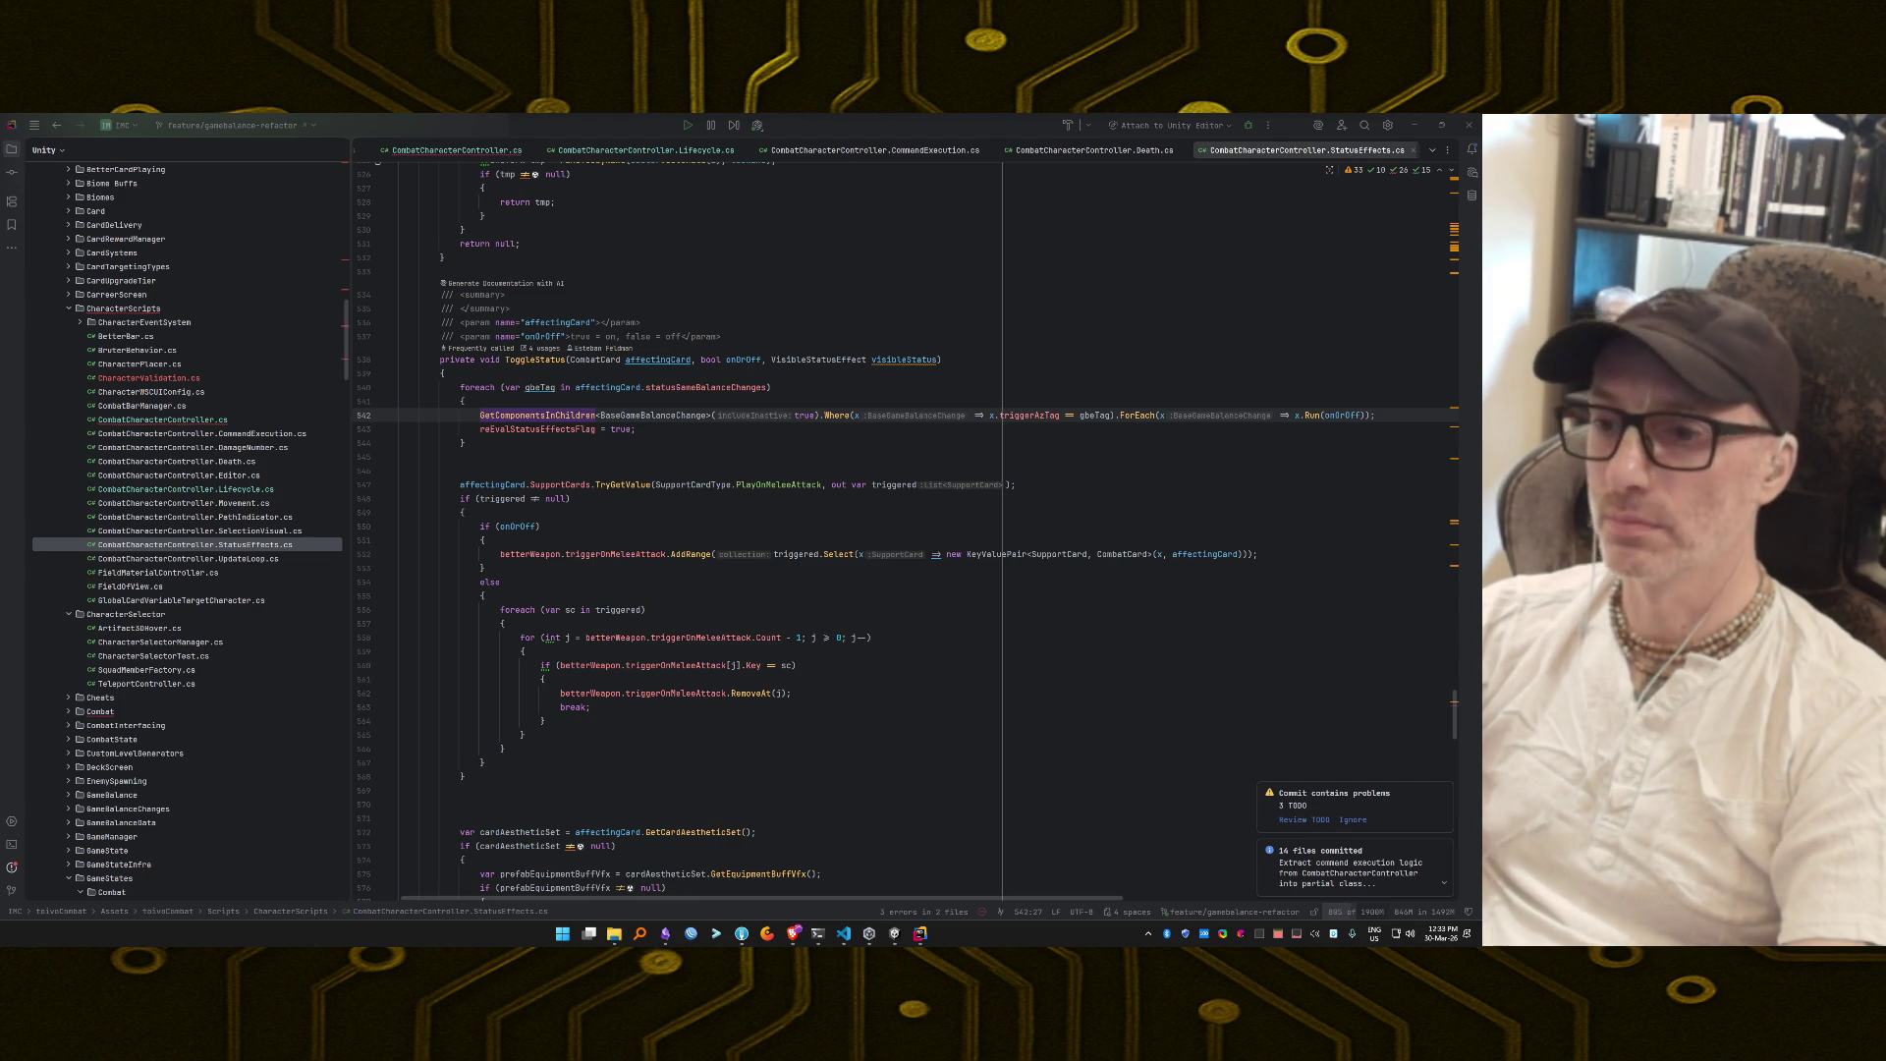
left_click(821, 936)
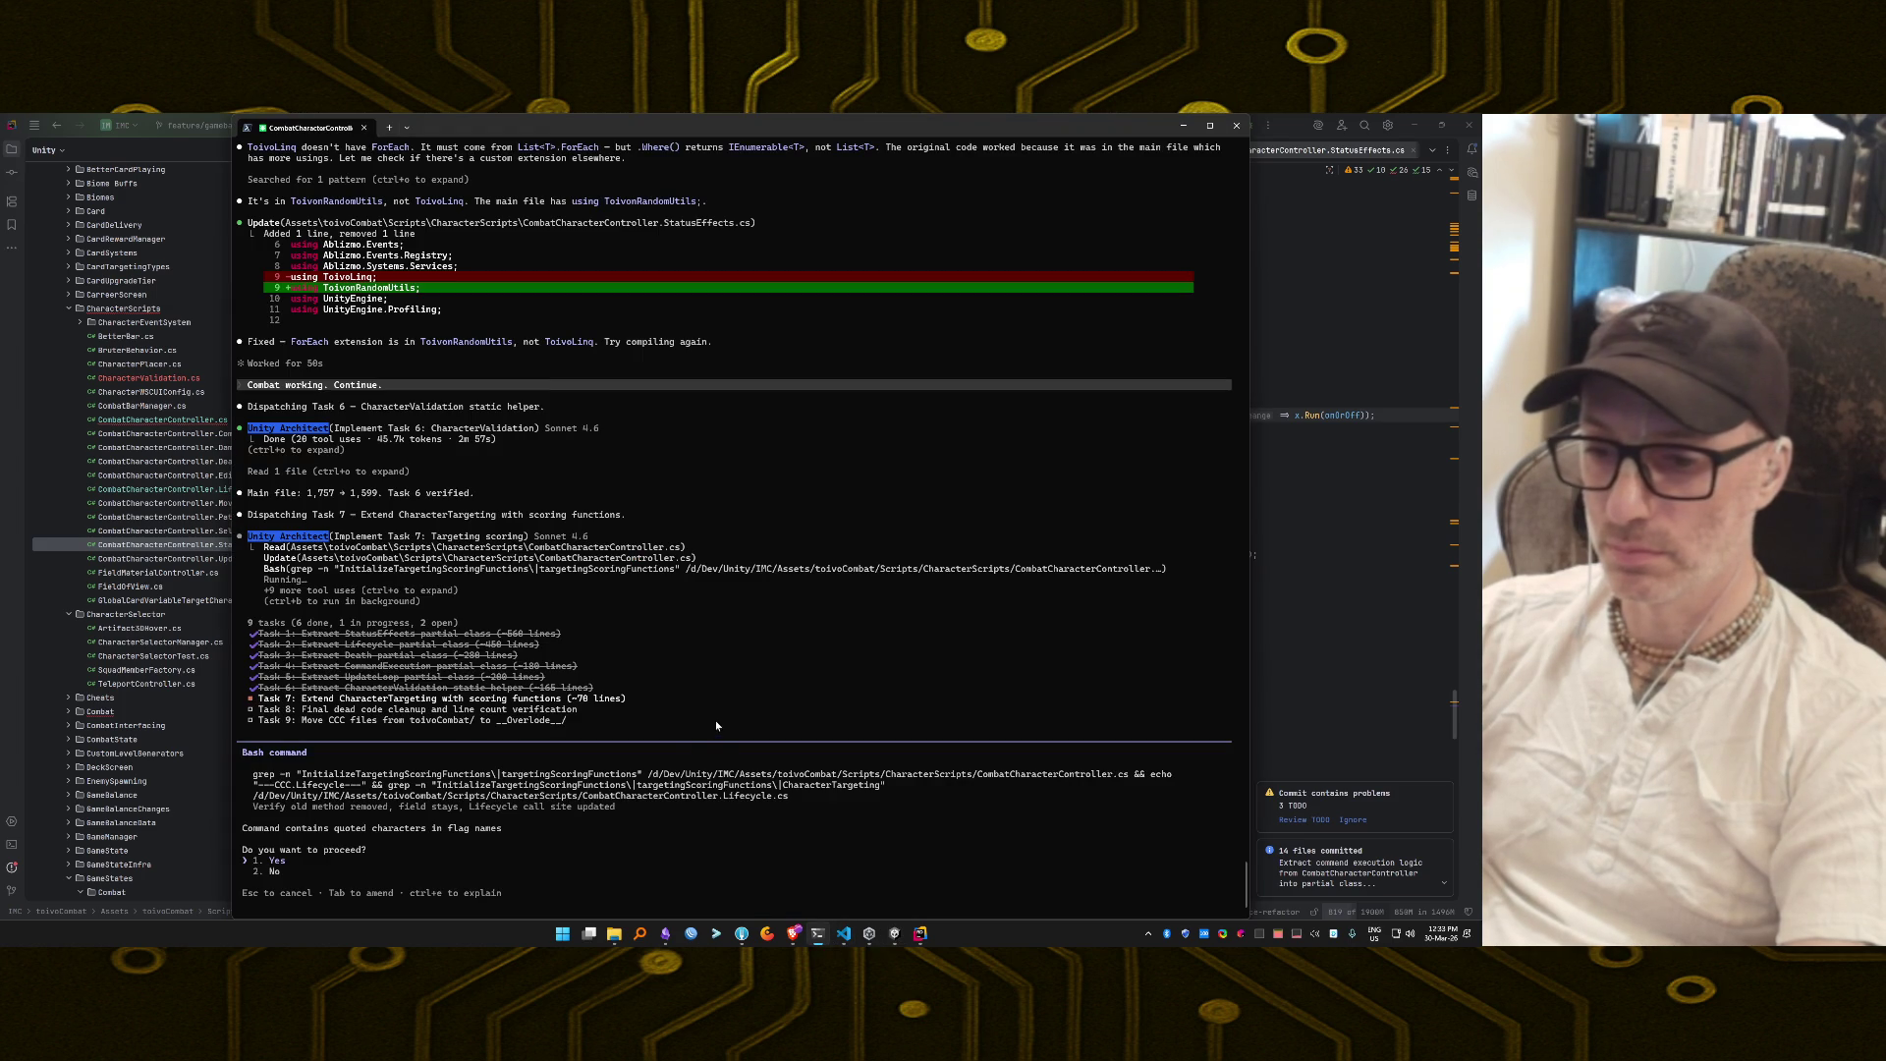
Approve Claude's grep verification command at the Bash permission prompt.
key("Return")
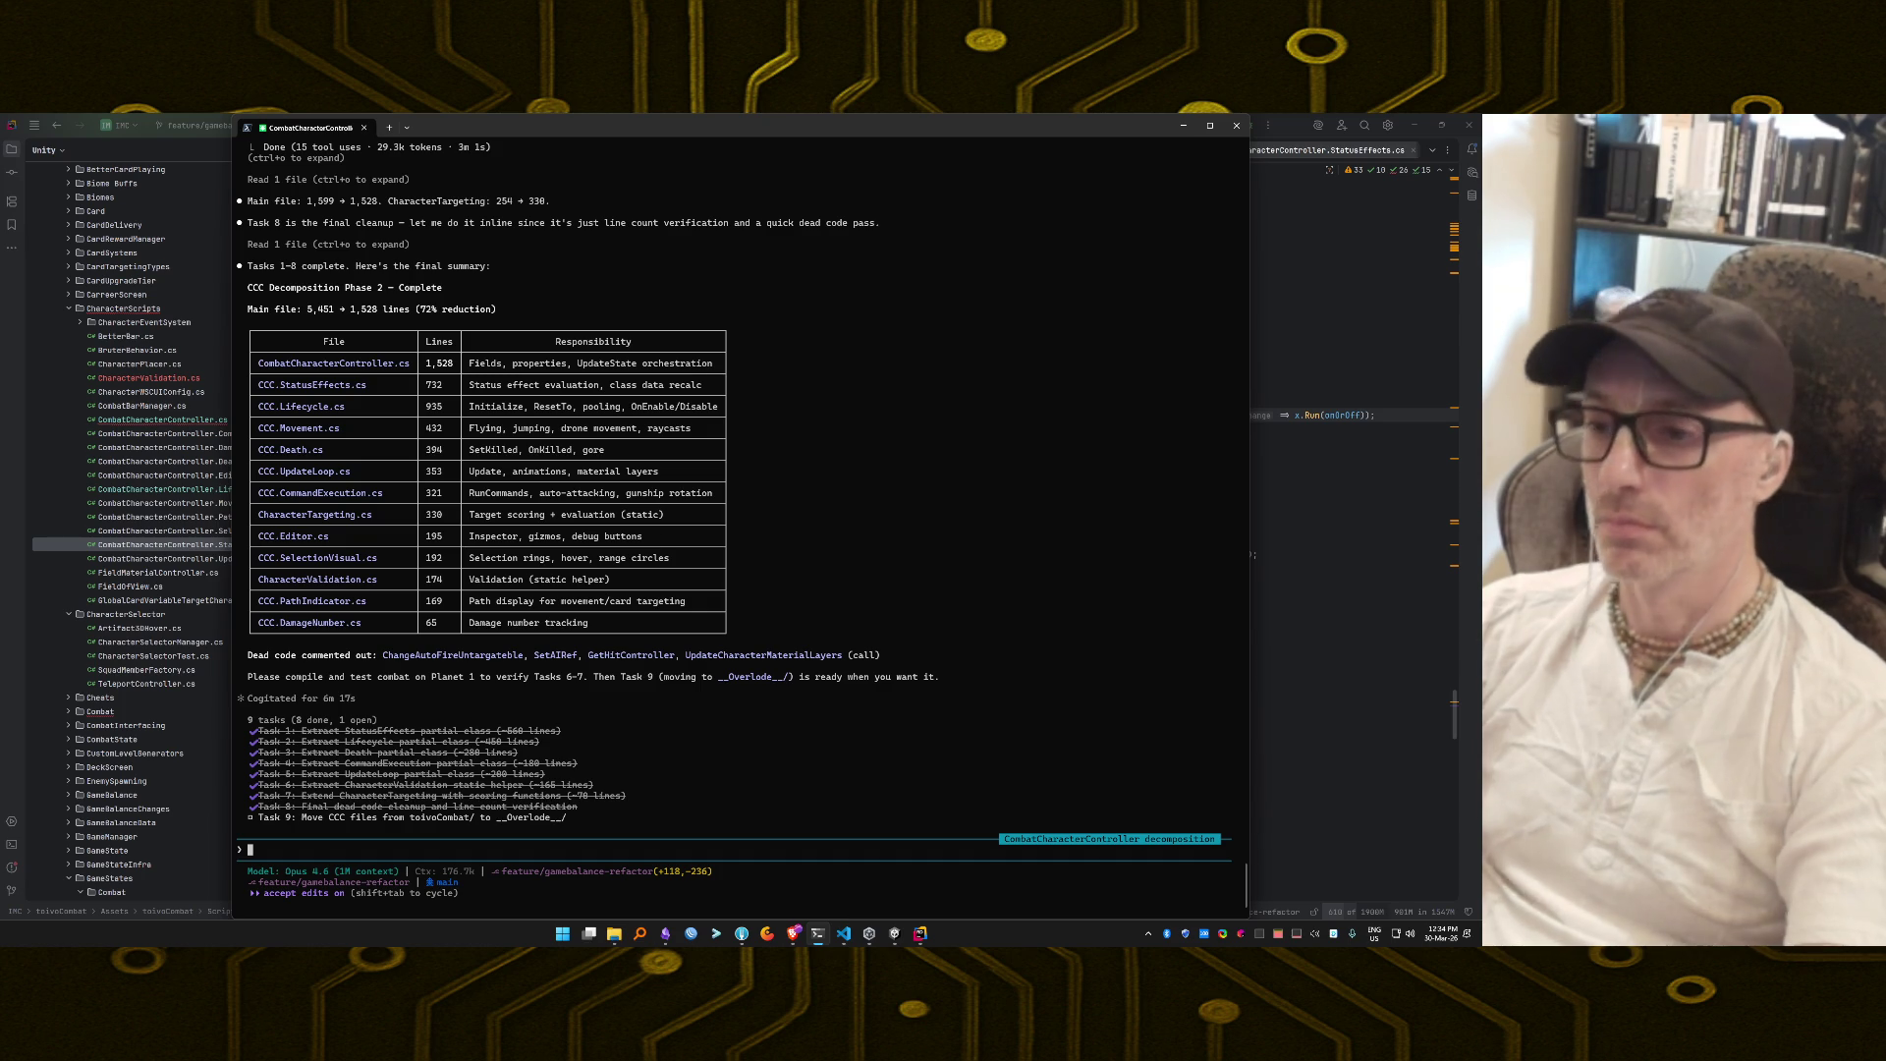
scroll(833, 546, "up", 3)
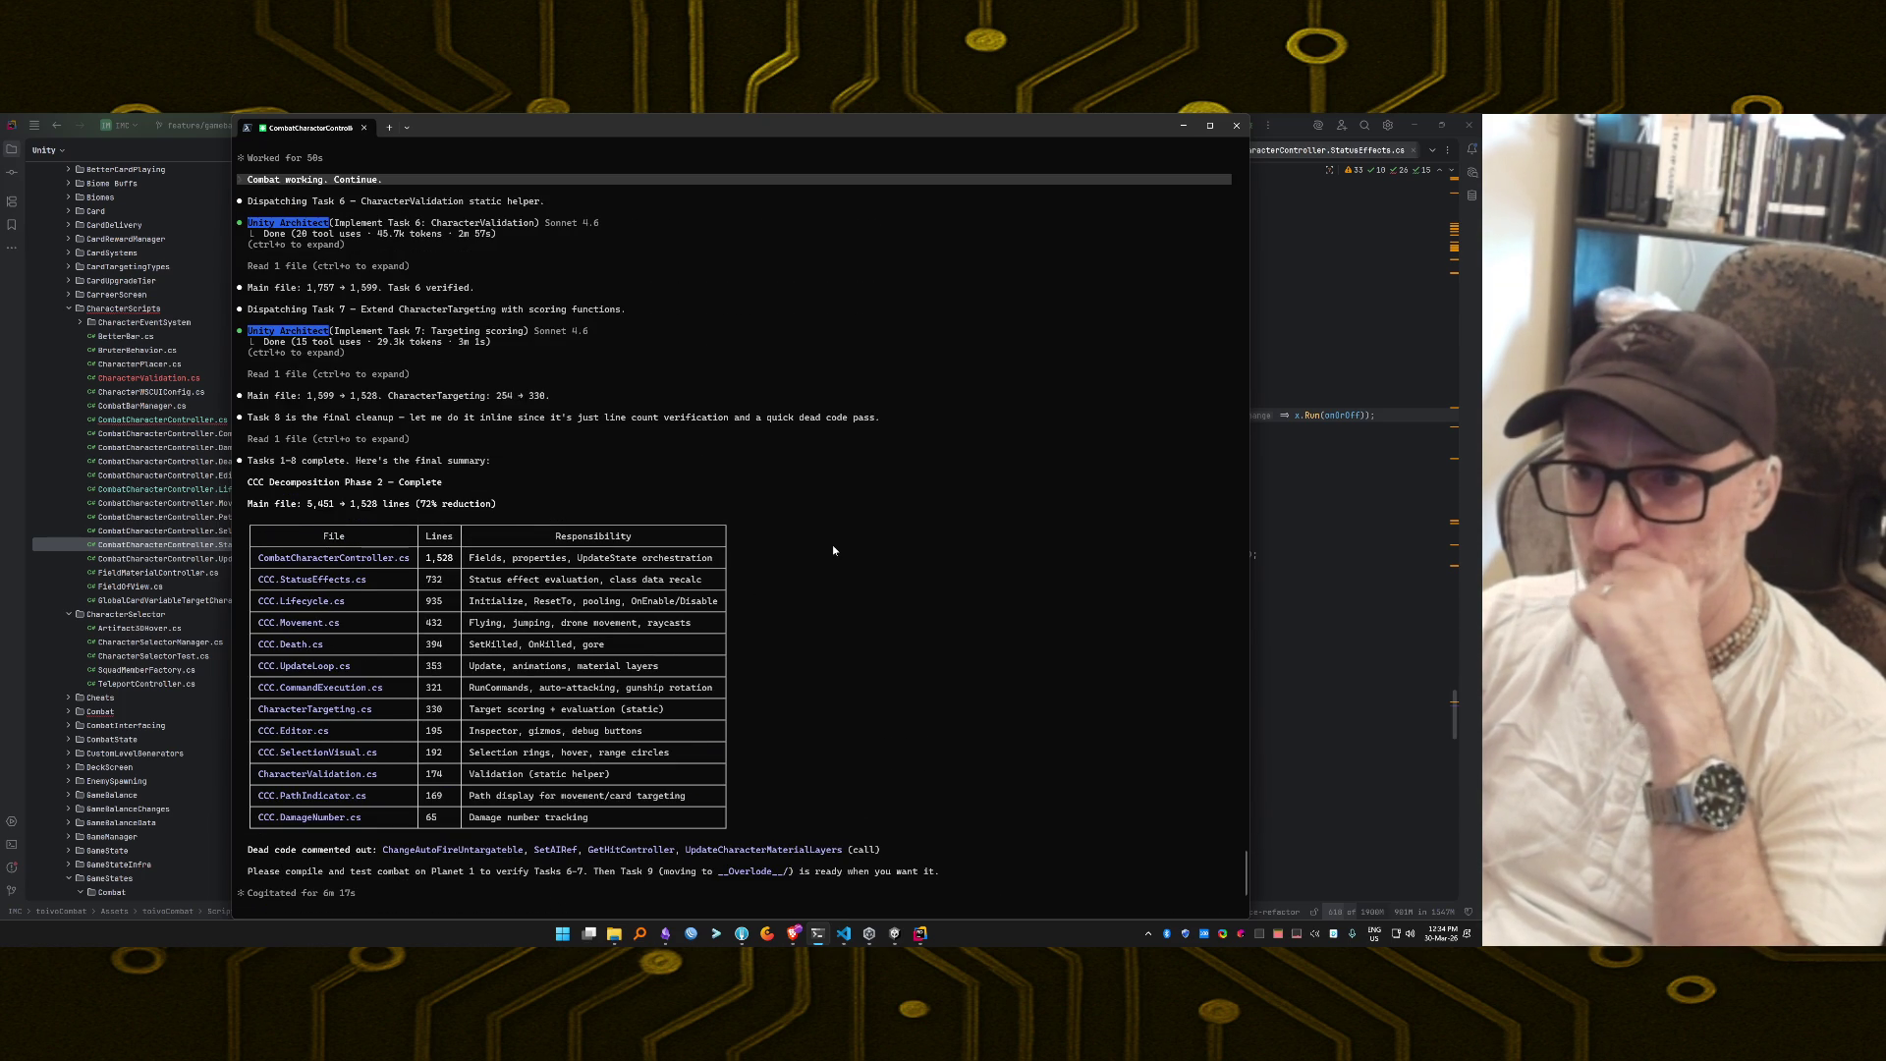
scroll(833, 544, "down", 1)
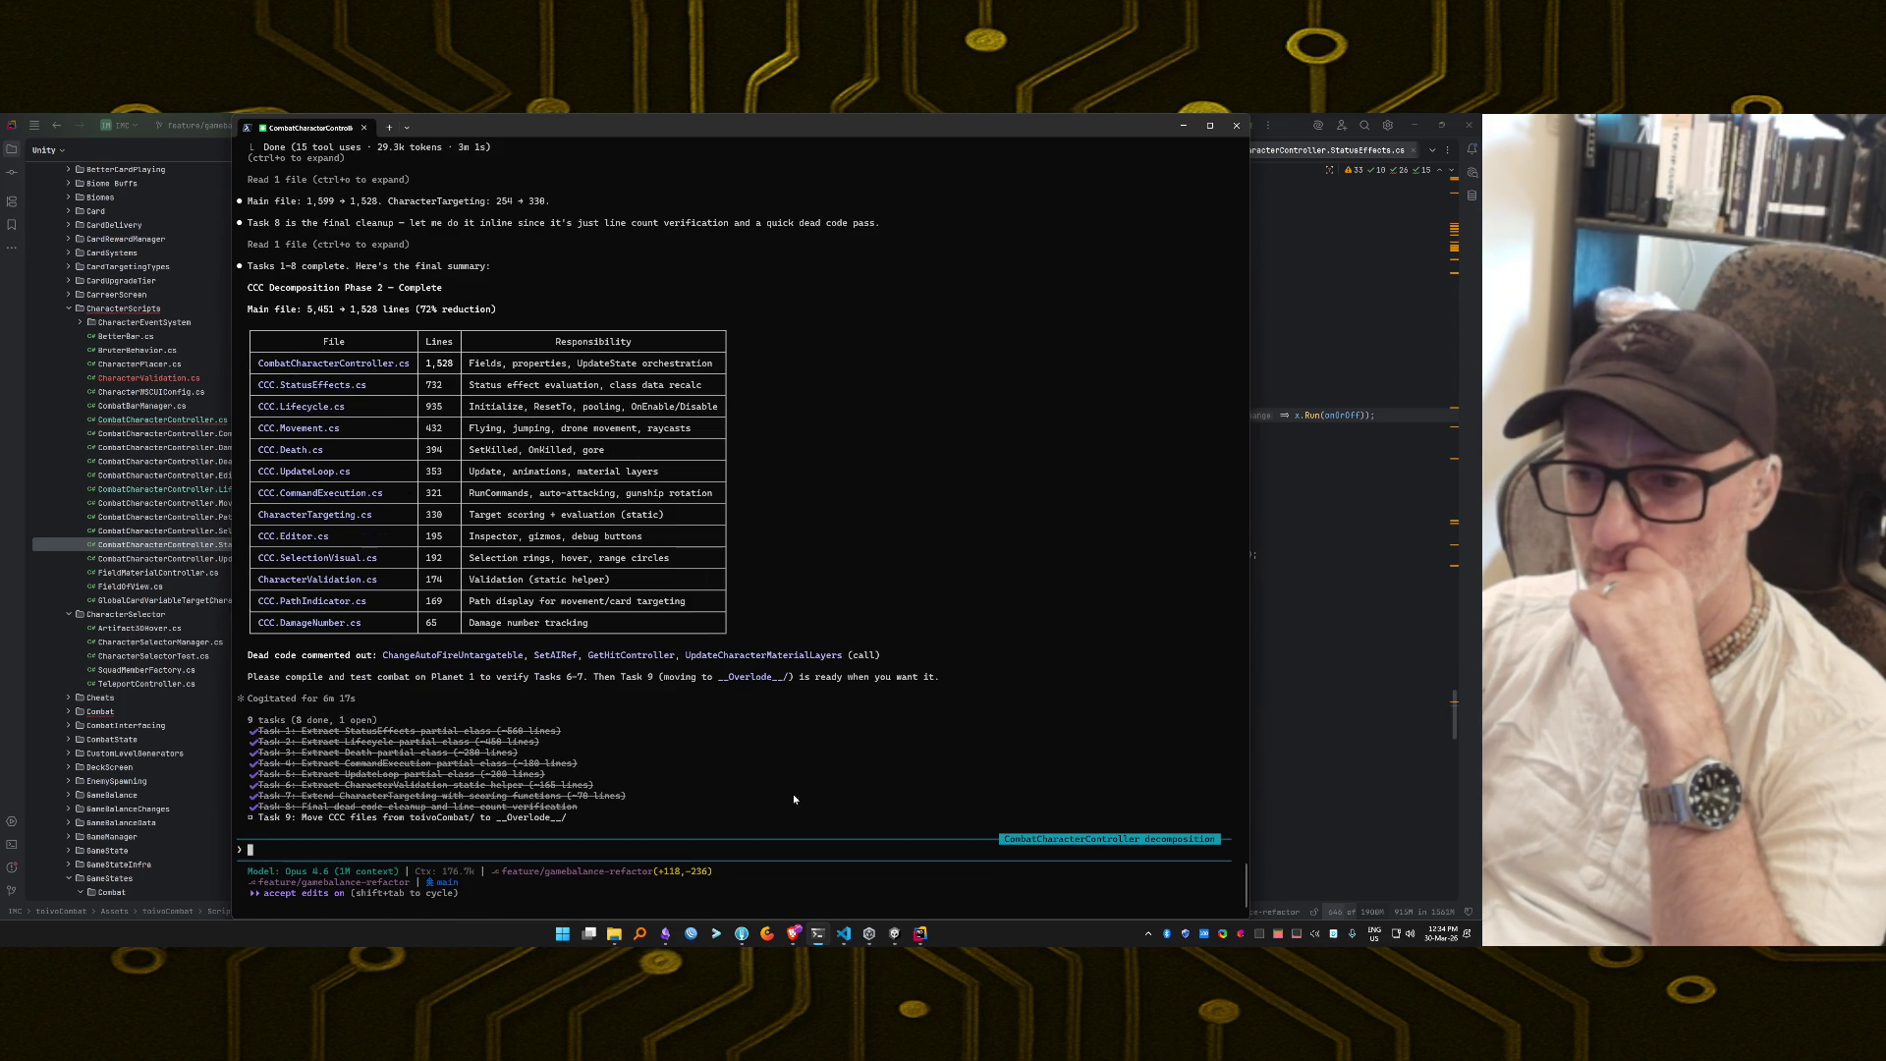
Switch to Unity and open the CharacterTargeting.cs line 299 compile error in Rider.
left_click(893, 933)
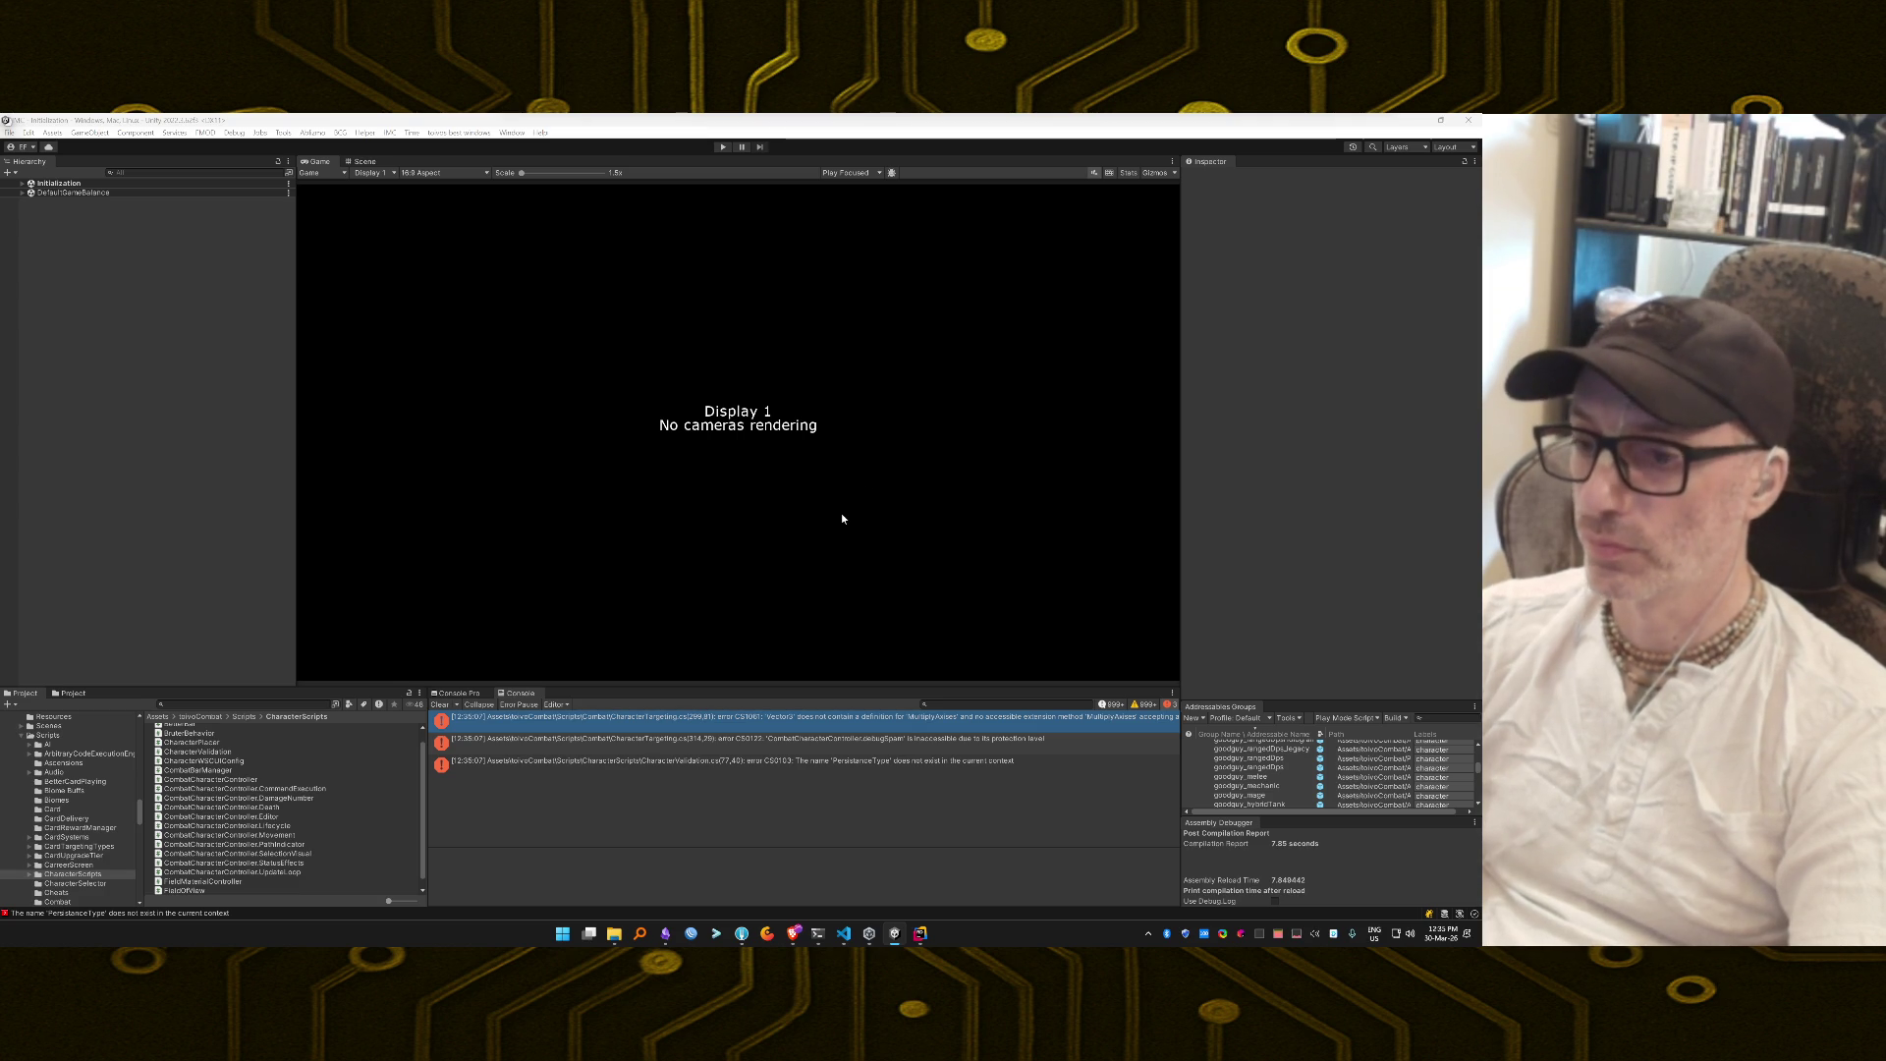
double_click(841, 722)
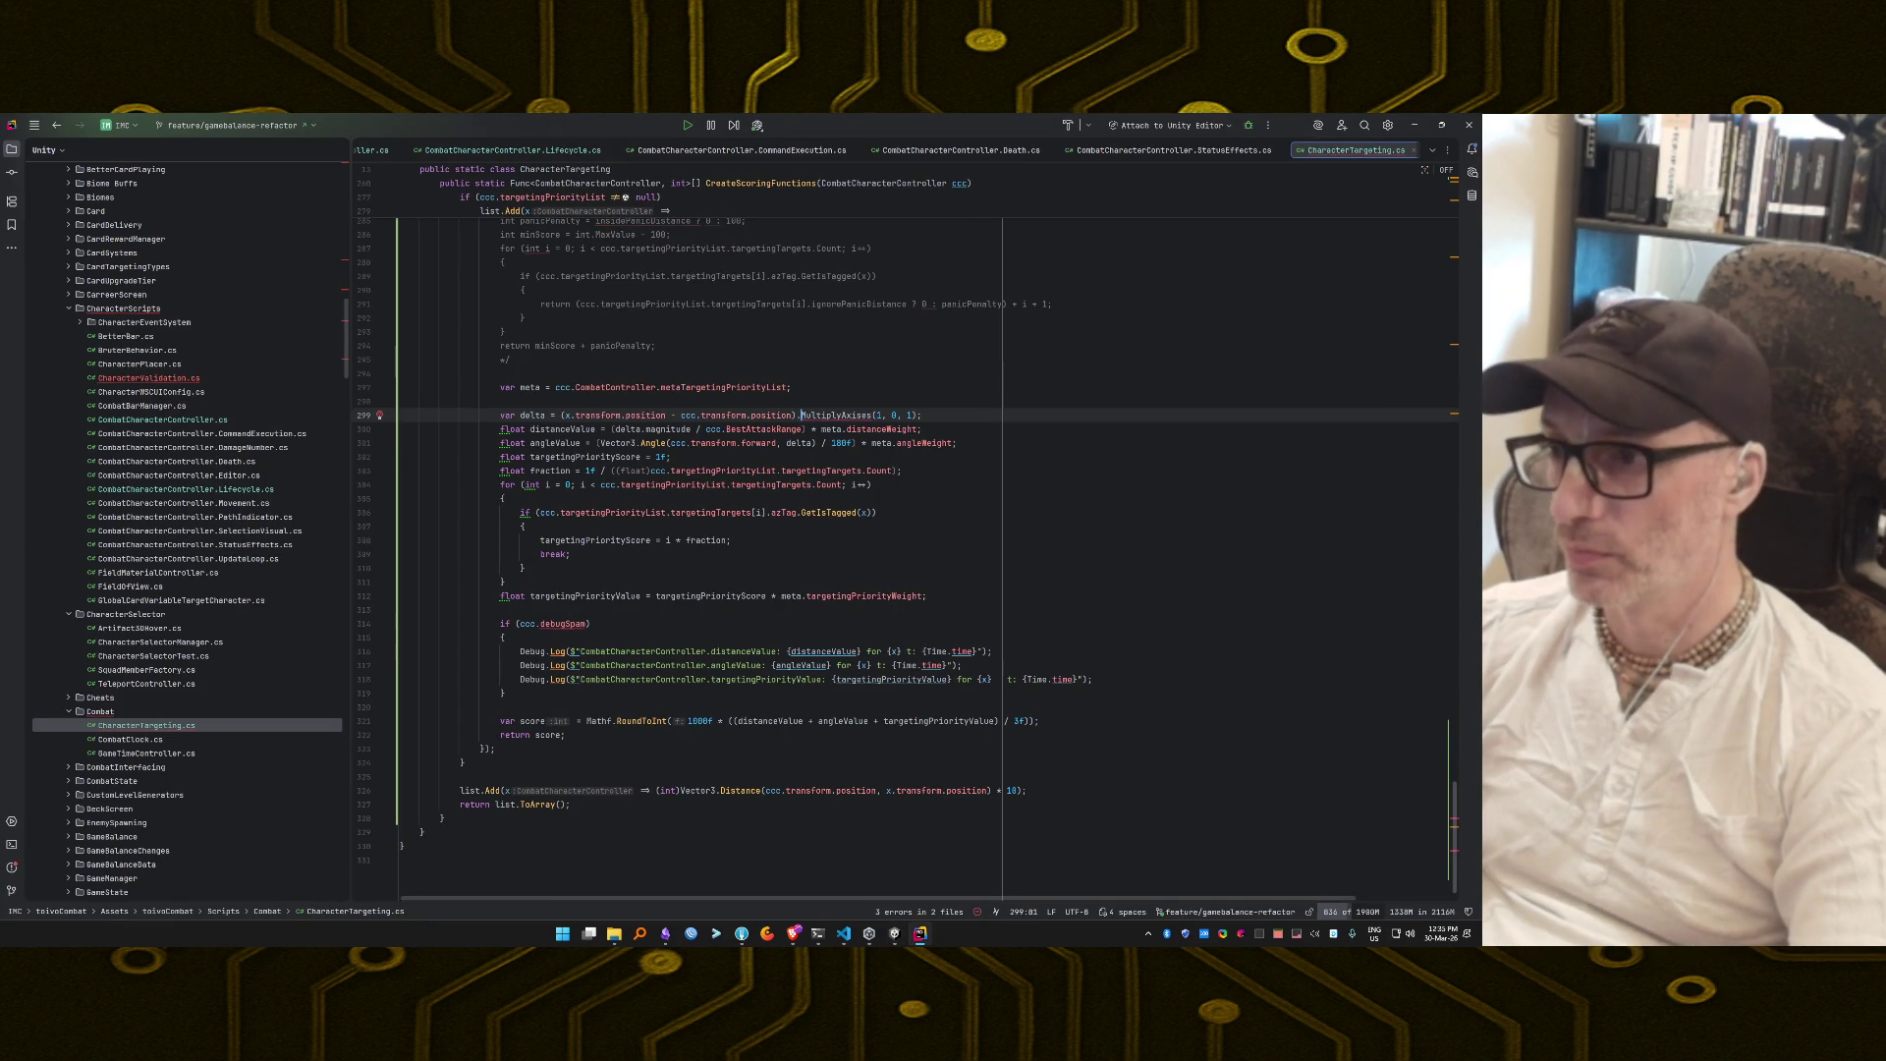
Import the missing reference for MultiplyAxises and jump to its declaration.
key("alt+Return")
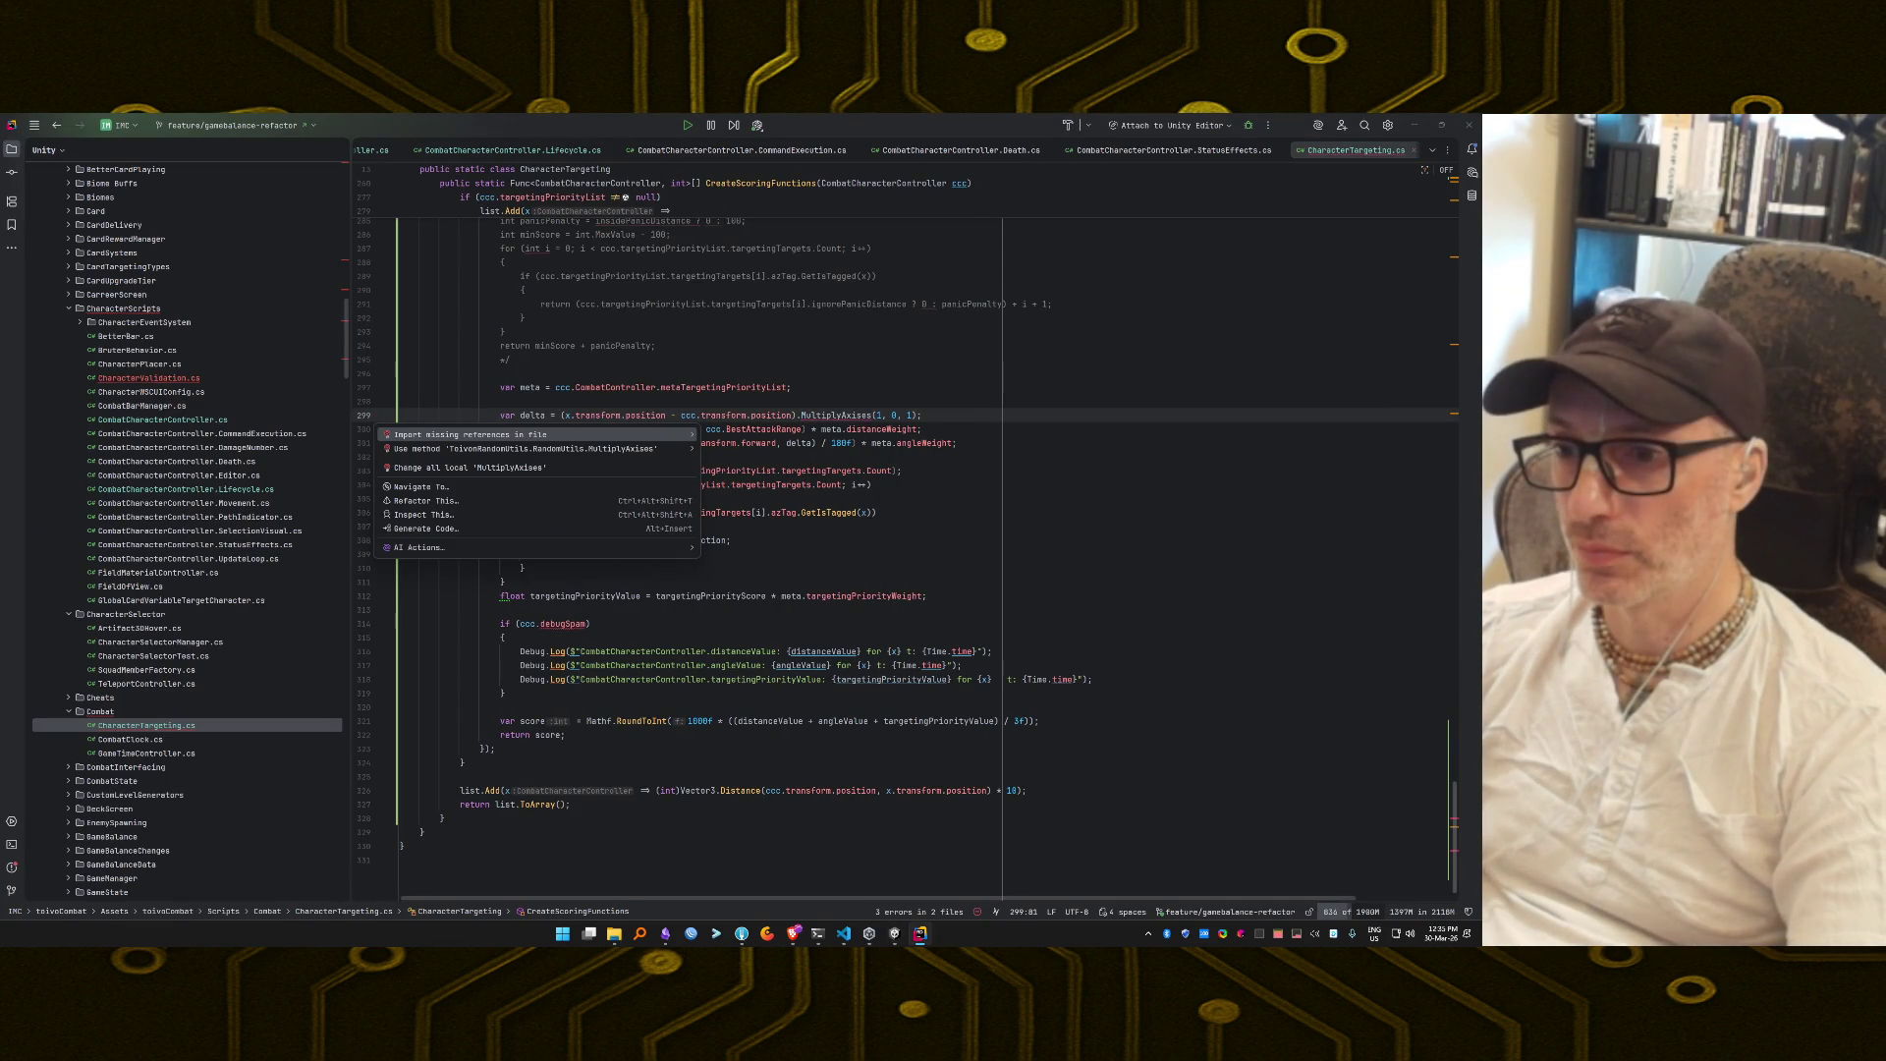
key("Return")
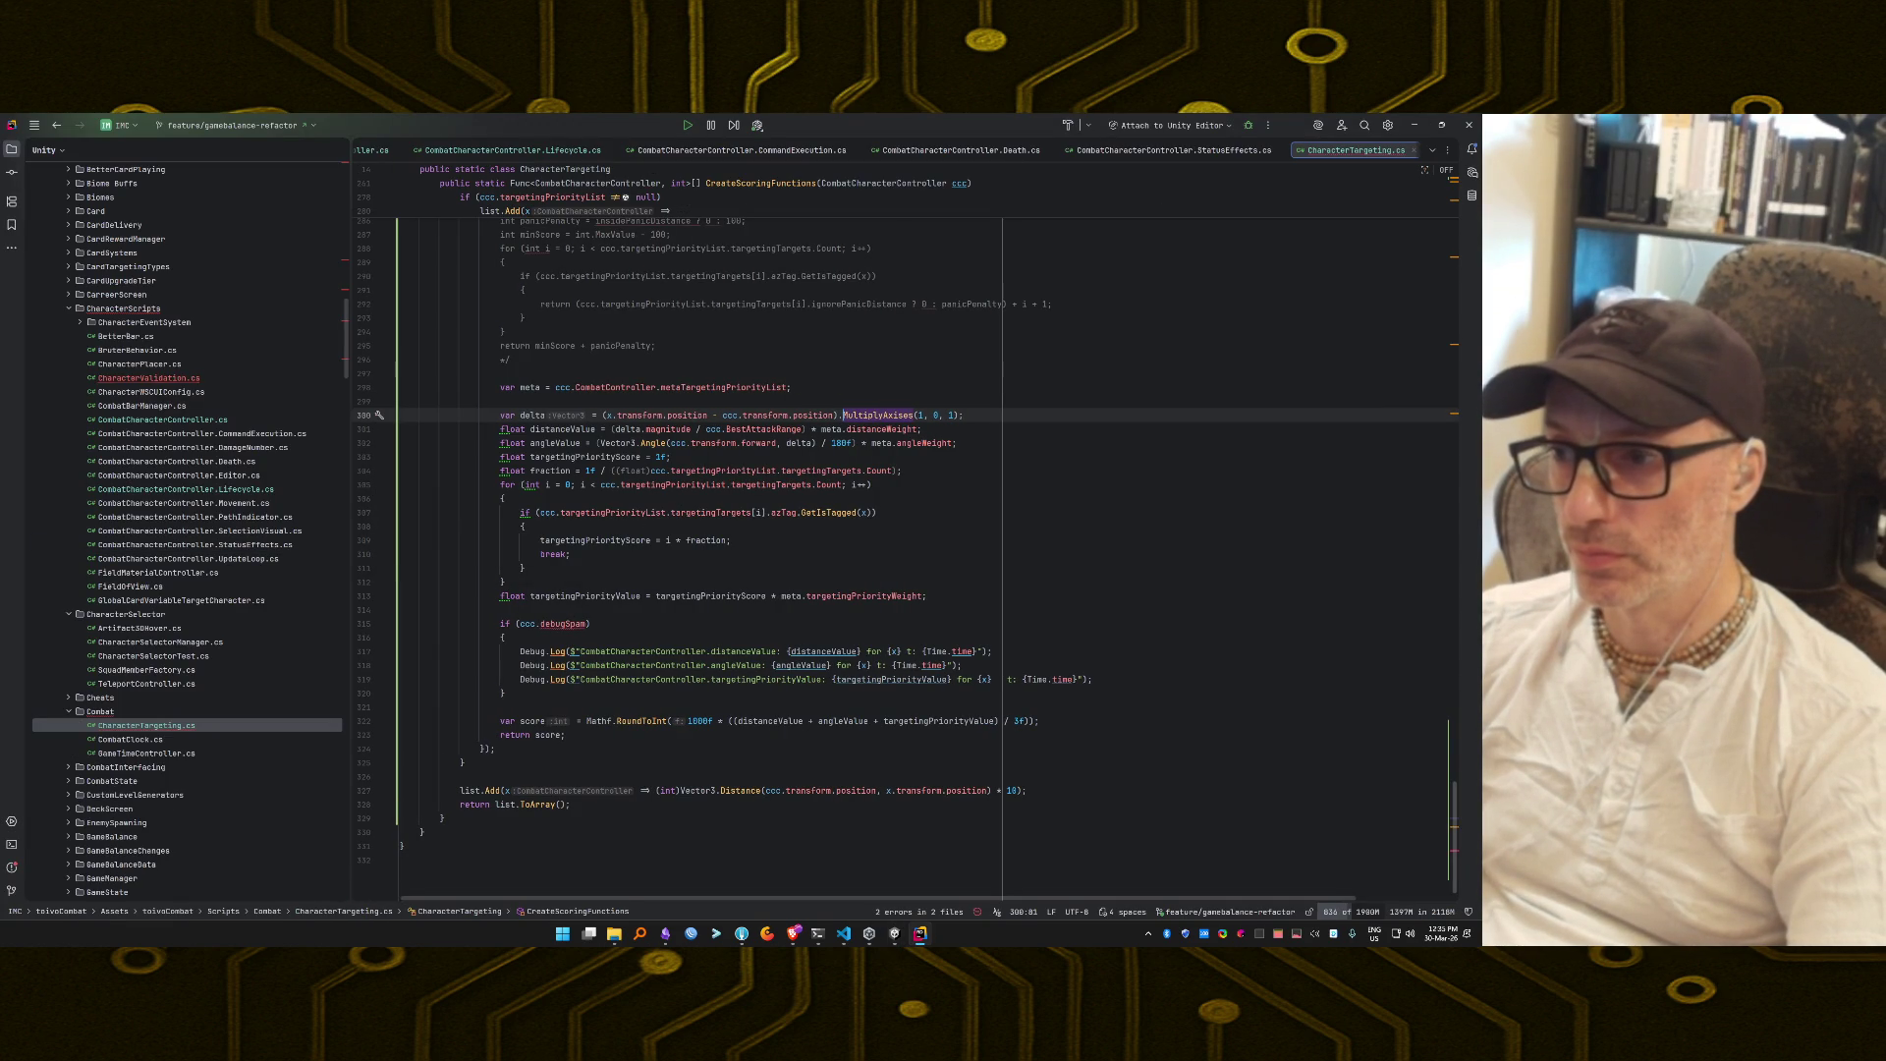
key("F12")
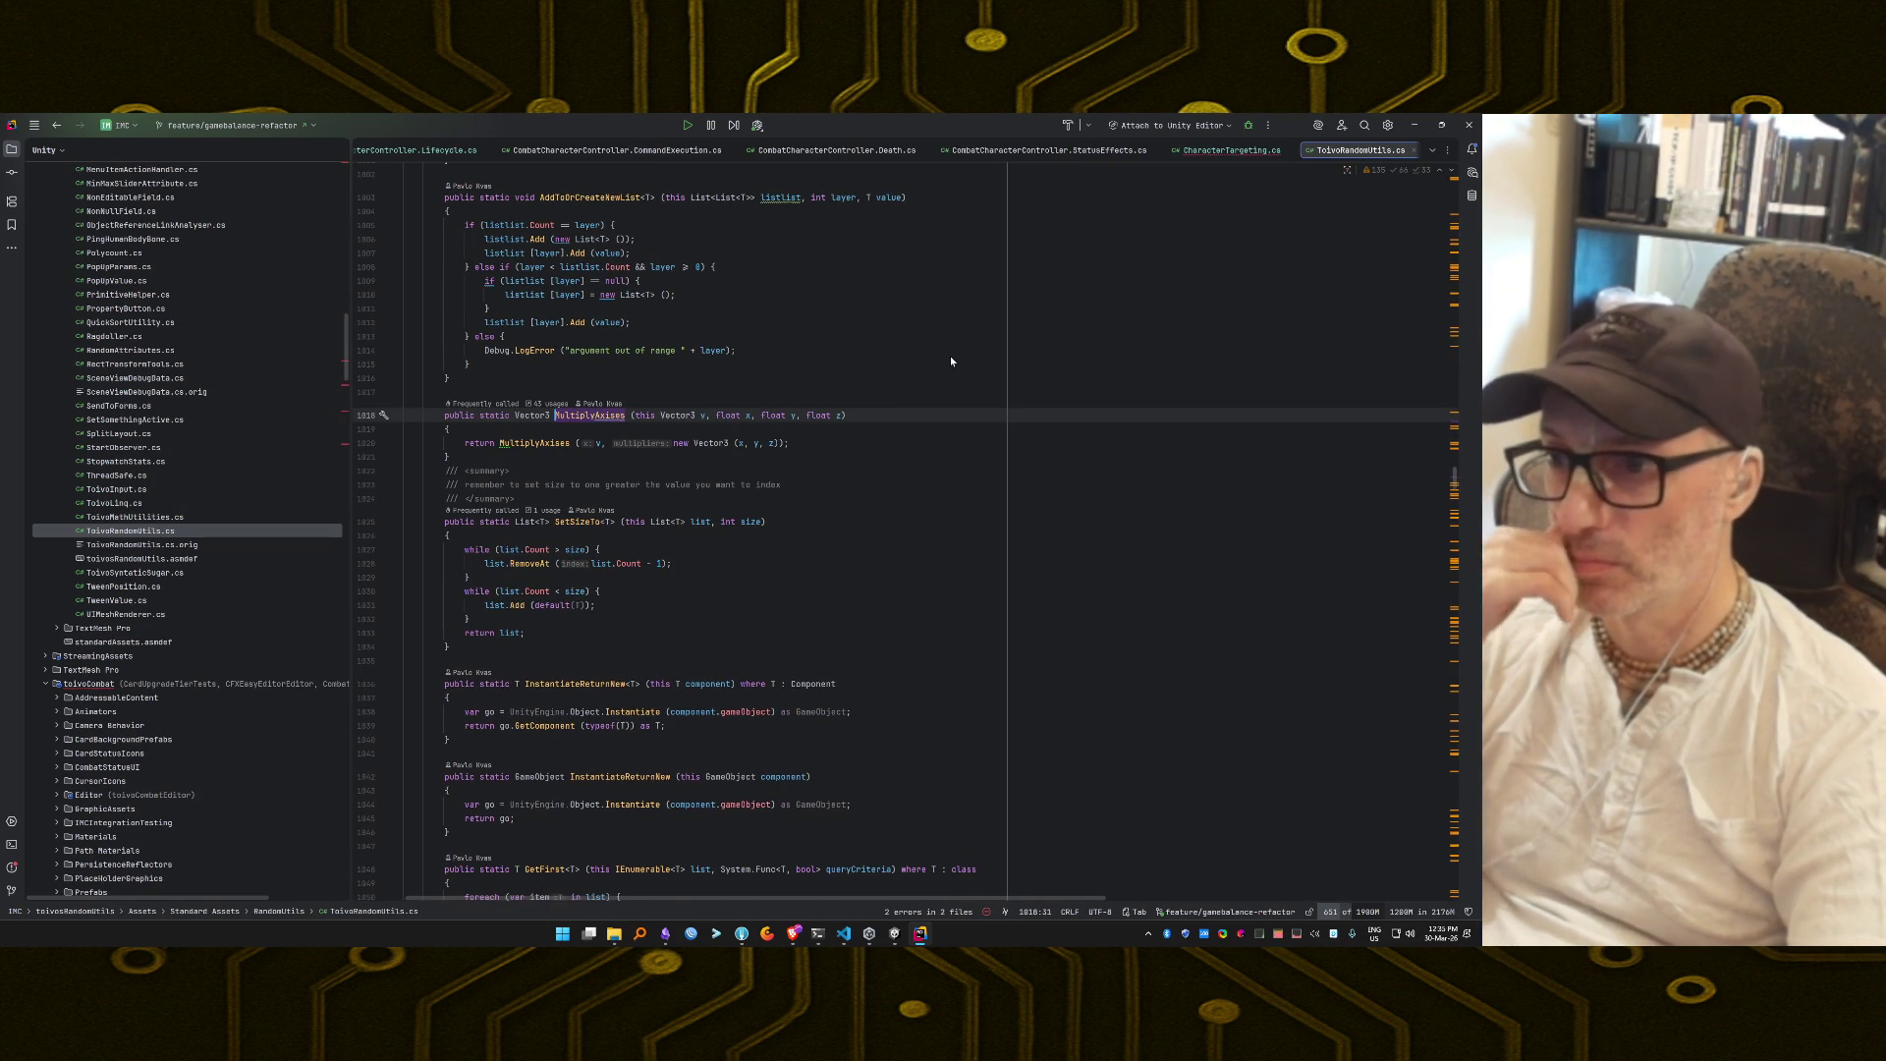
key("alt+Tab")
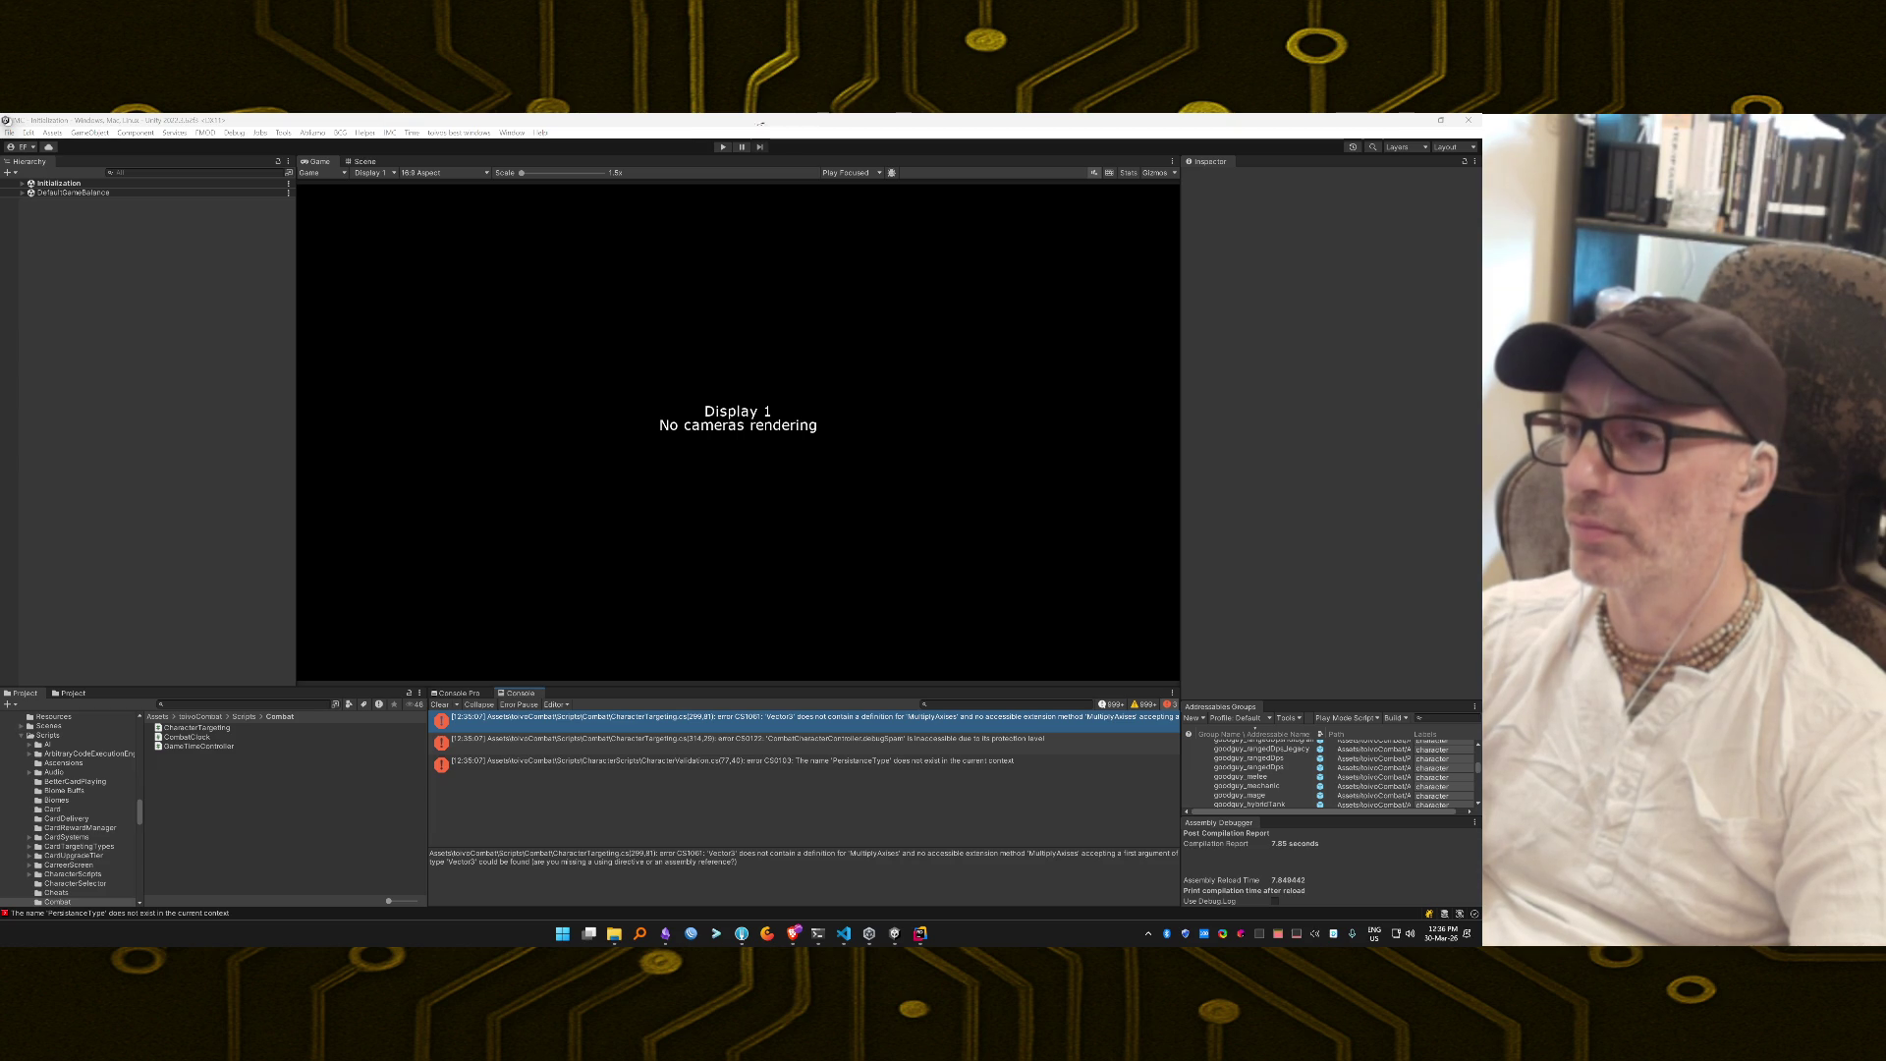
Qualify PersistanceType with CombatCharacterController at line 77 of CharacterValidation.cs.
double_click(691, 750)
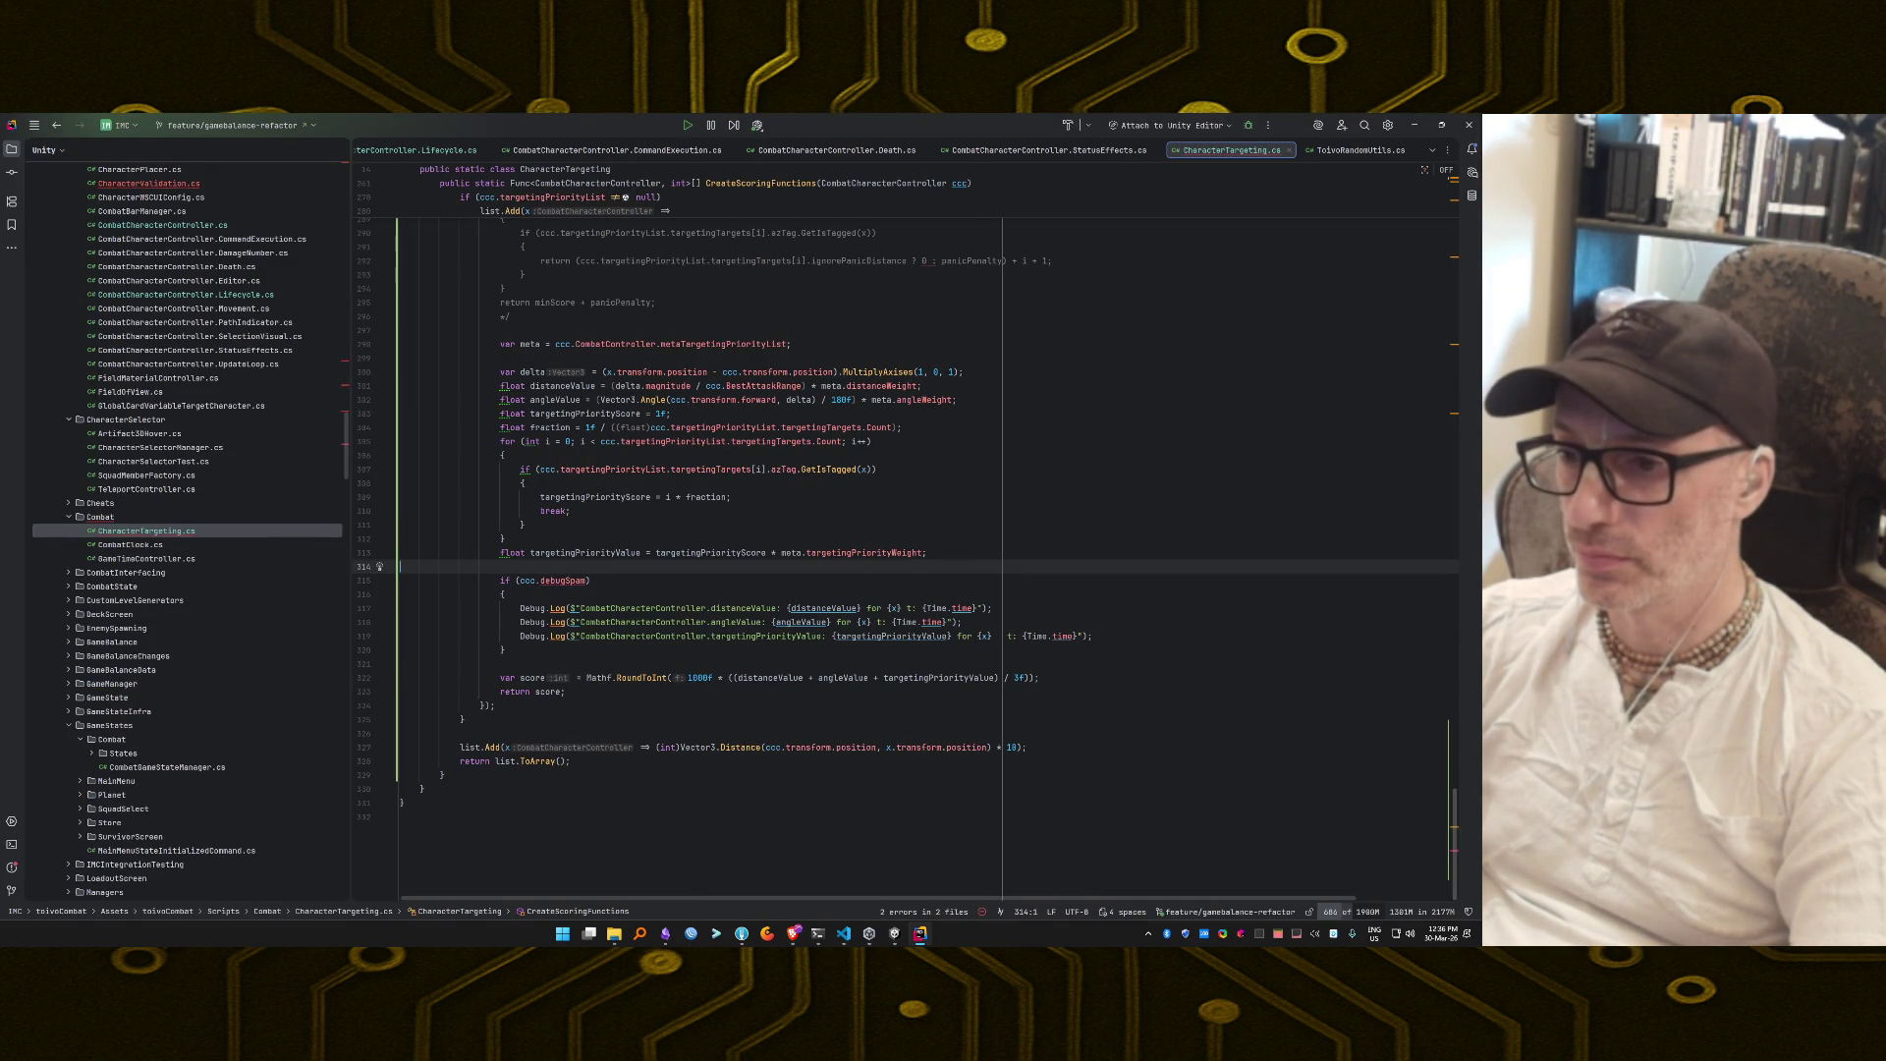
key("alt+Tab")
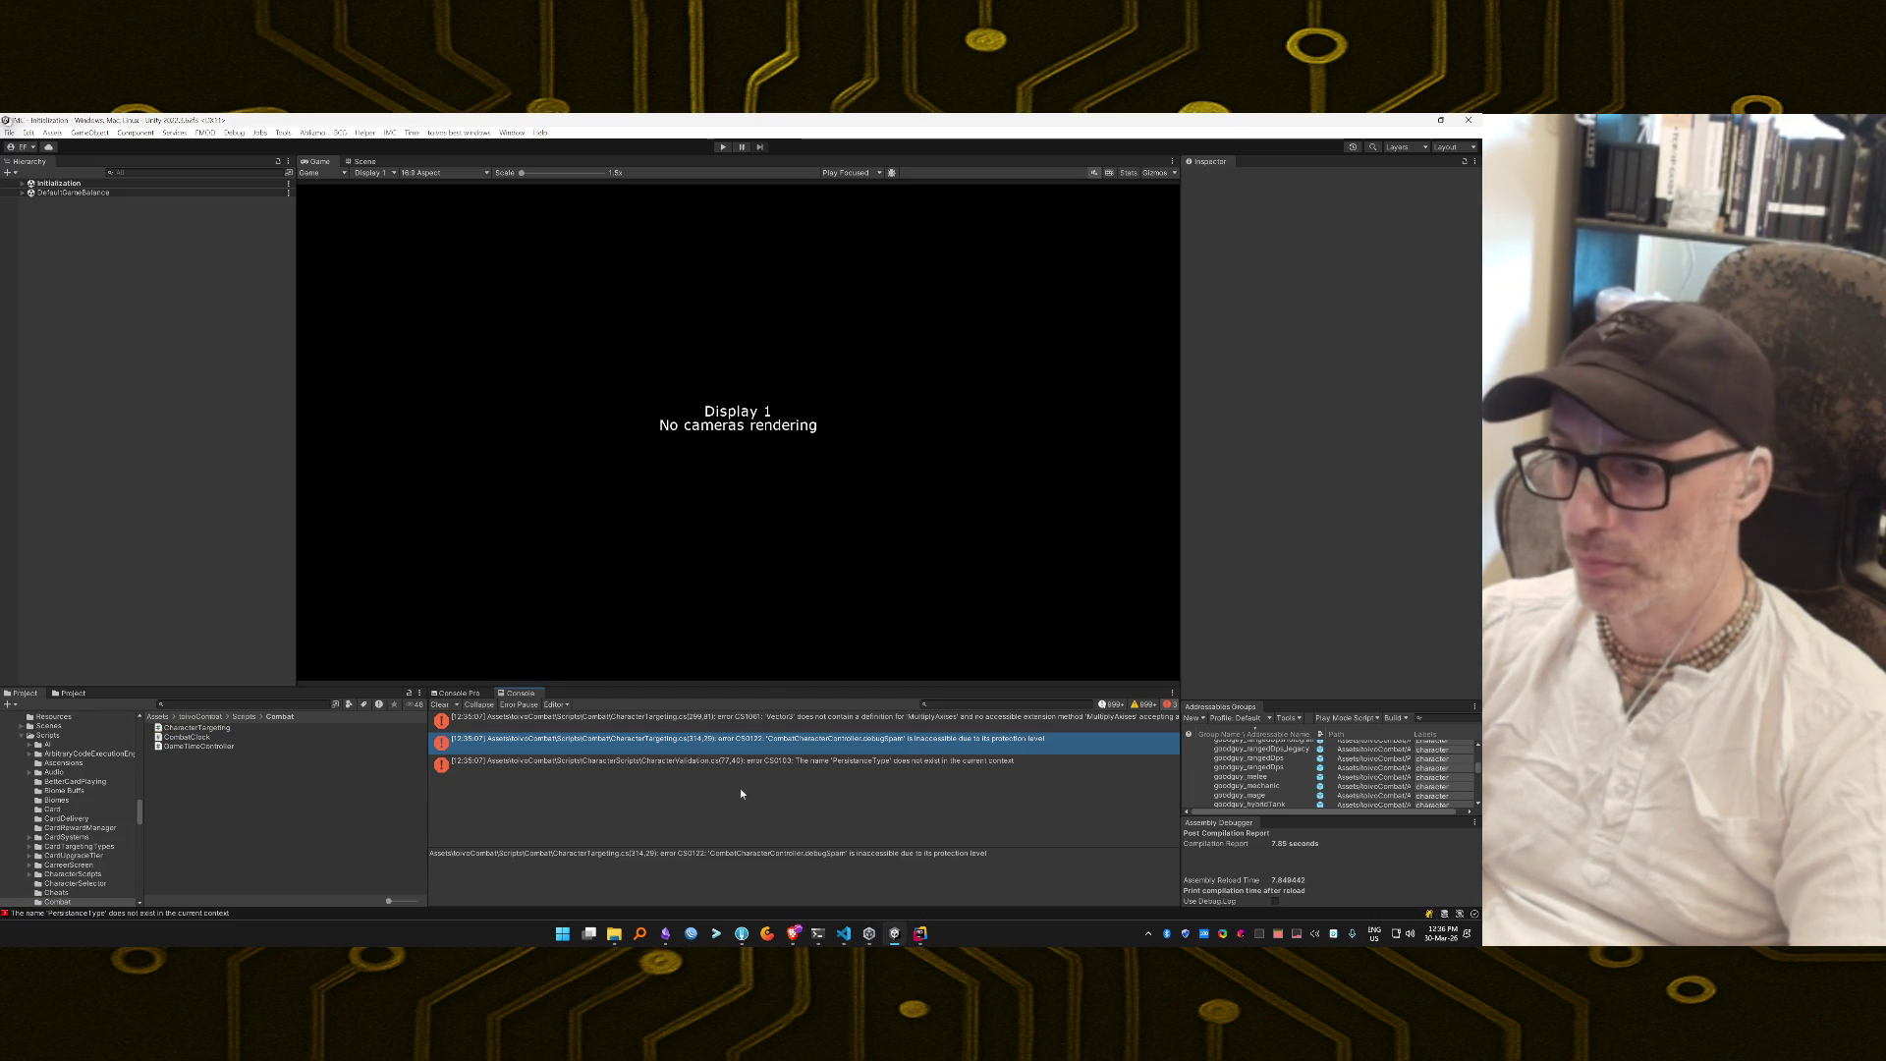
double_click(739, 762)
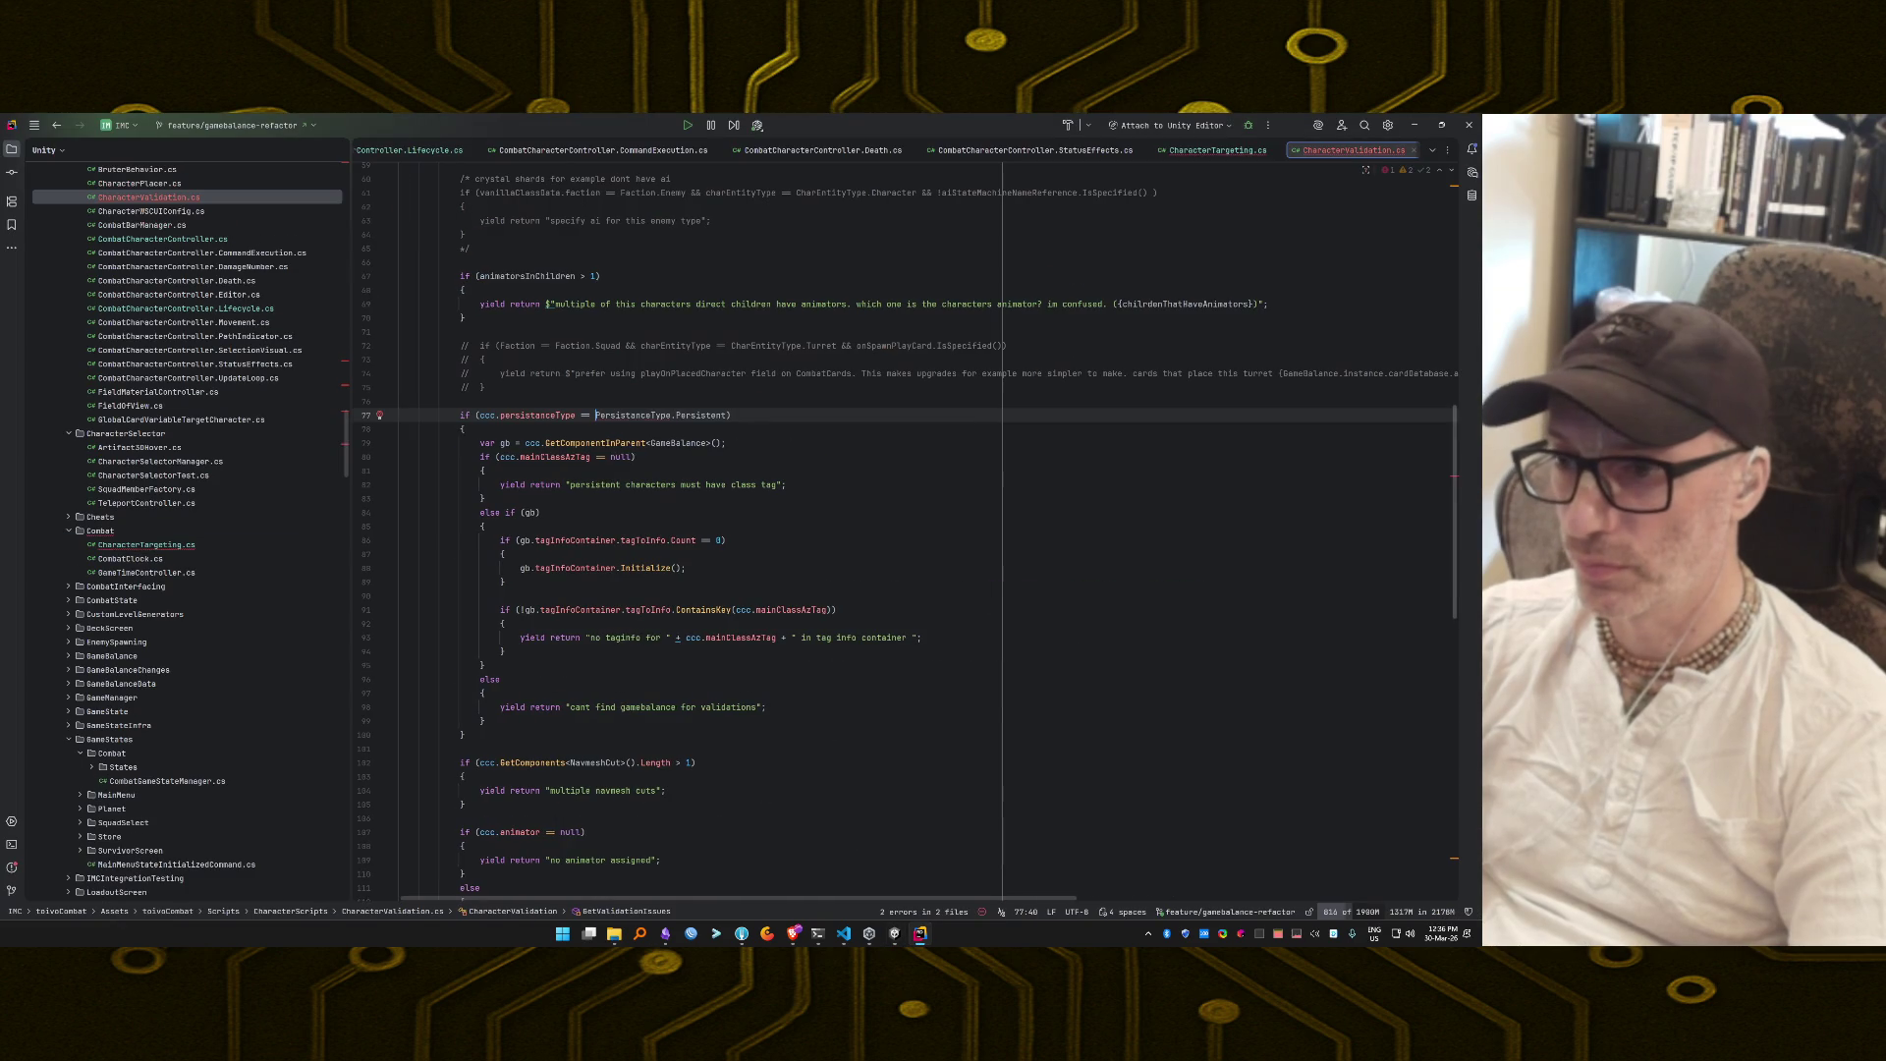
key("alt+Return")
key("Return")
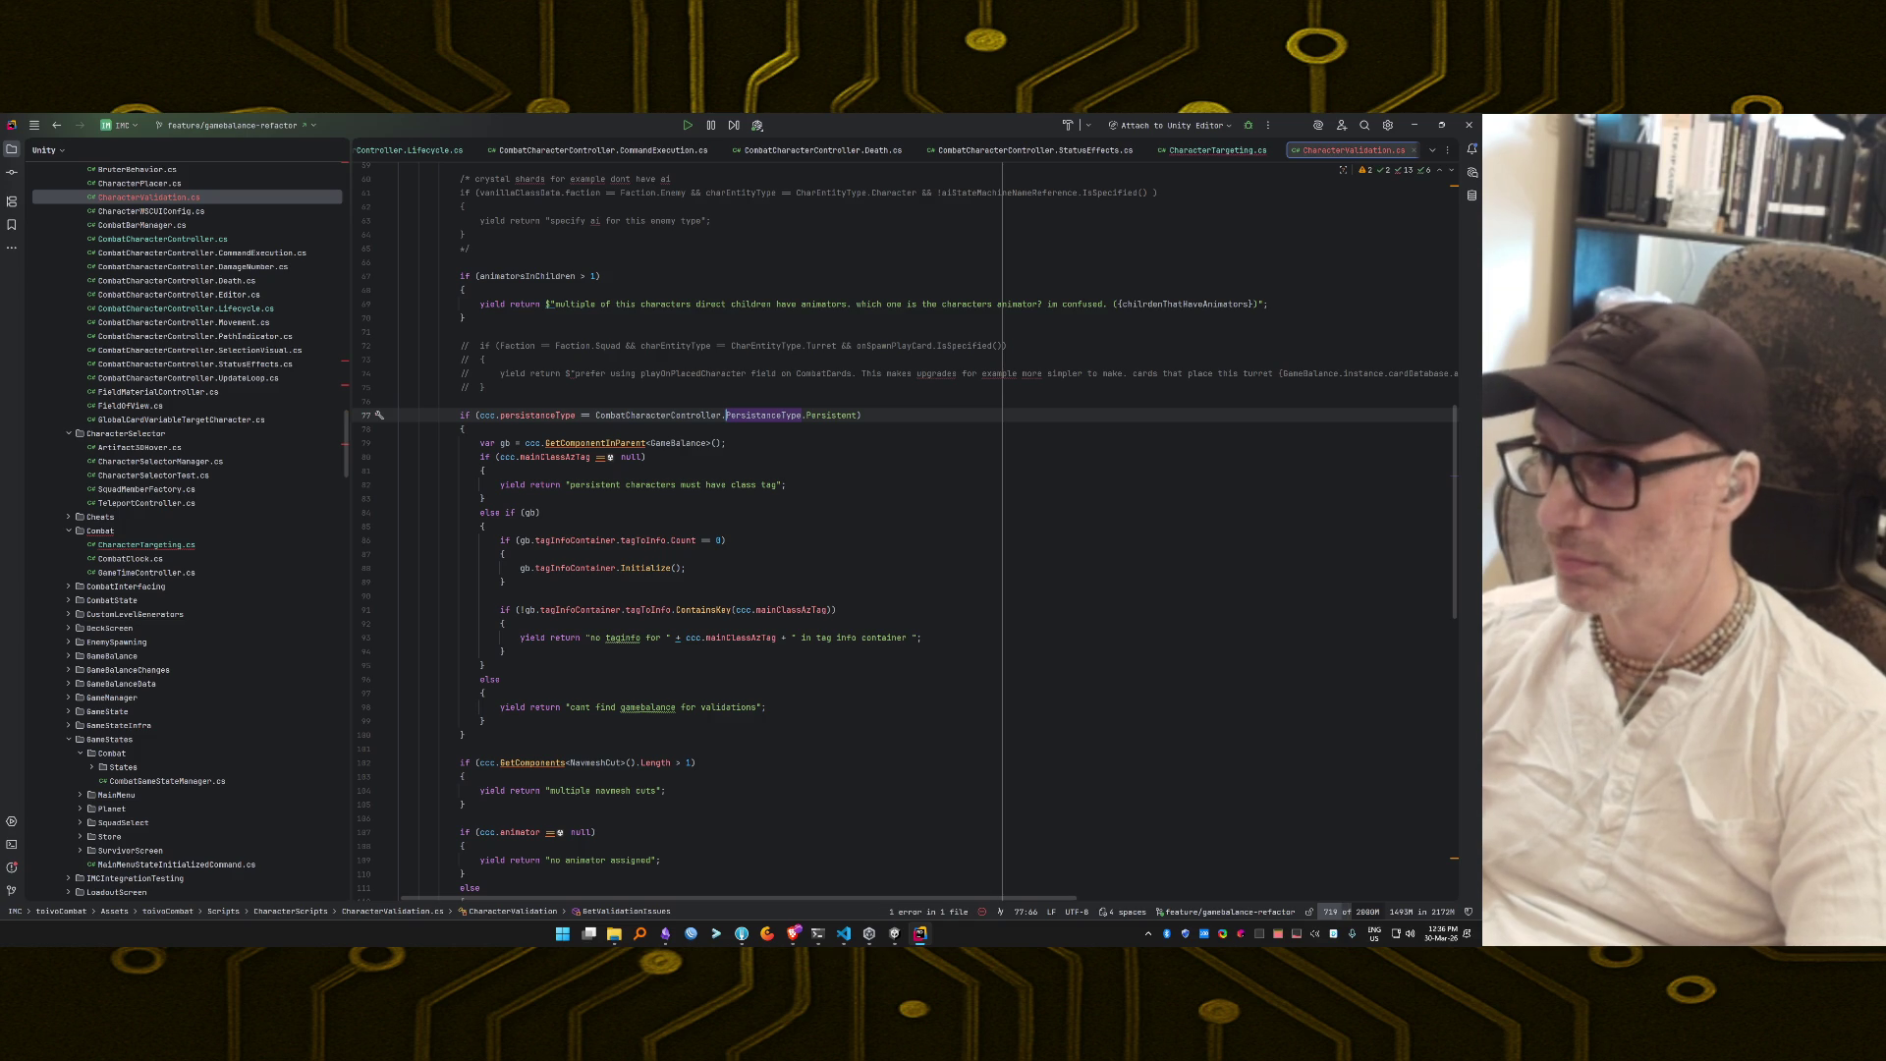
key("ctrl+BackSpace")
key("alt+Return")
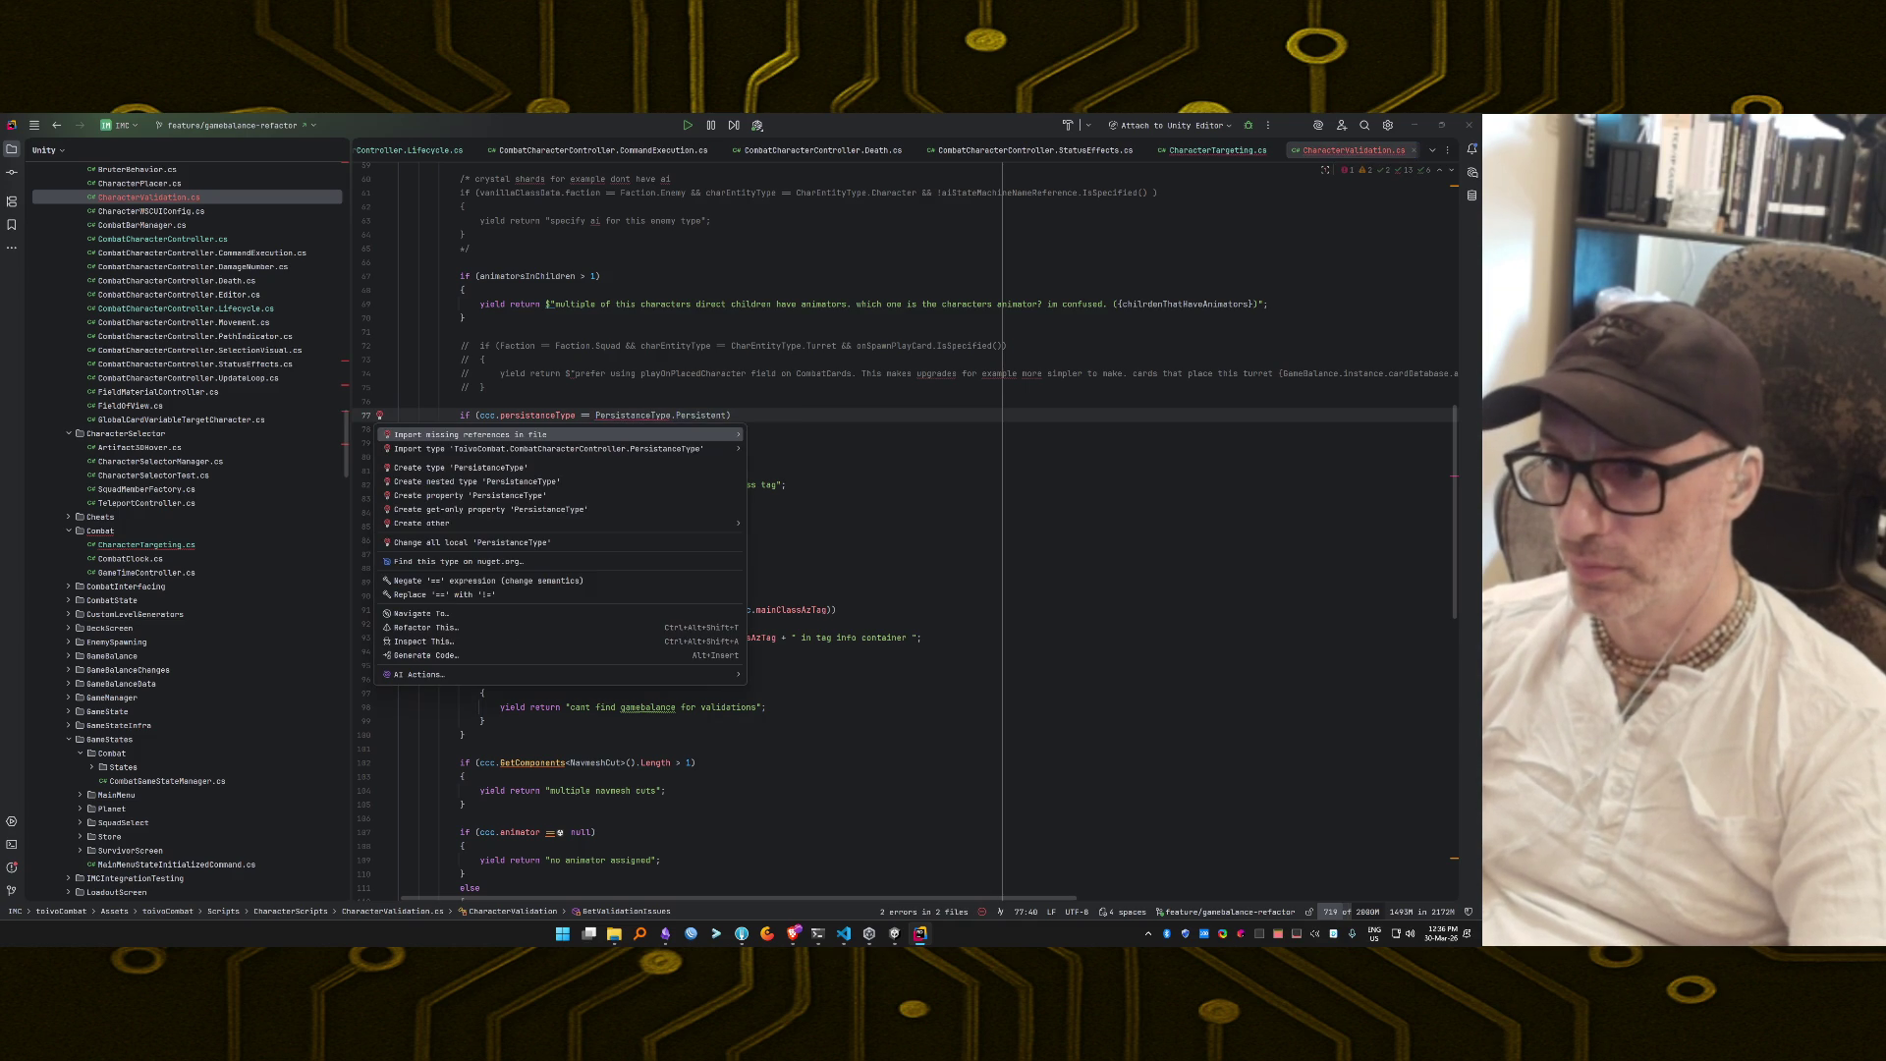
key("Down")
key("Return")
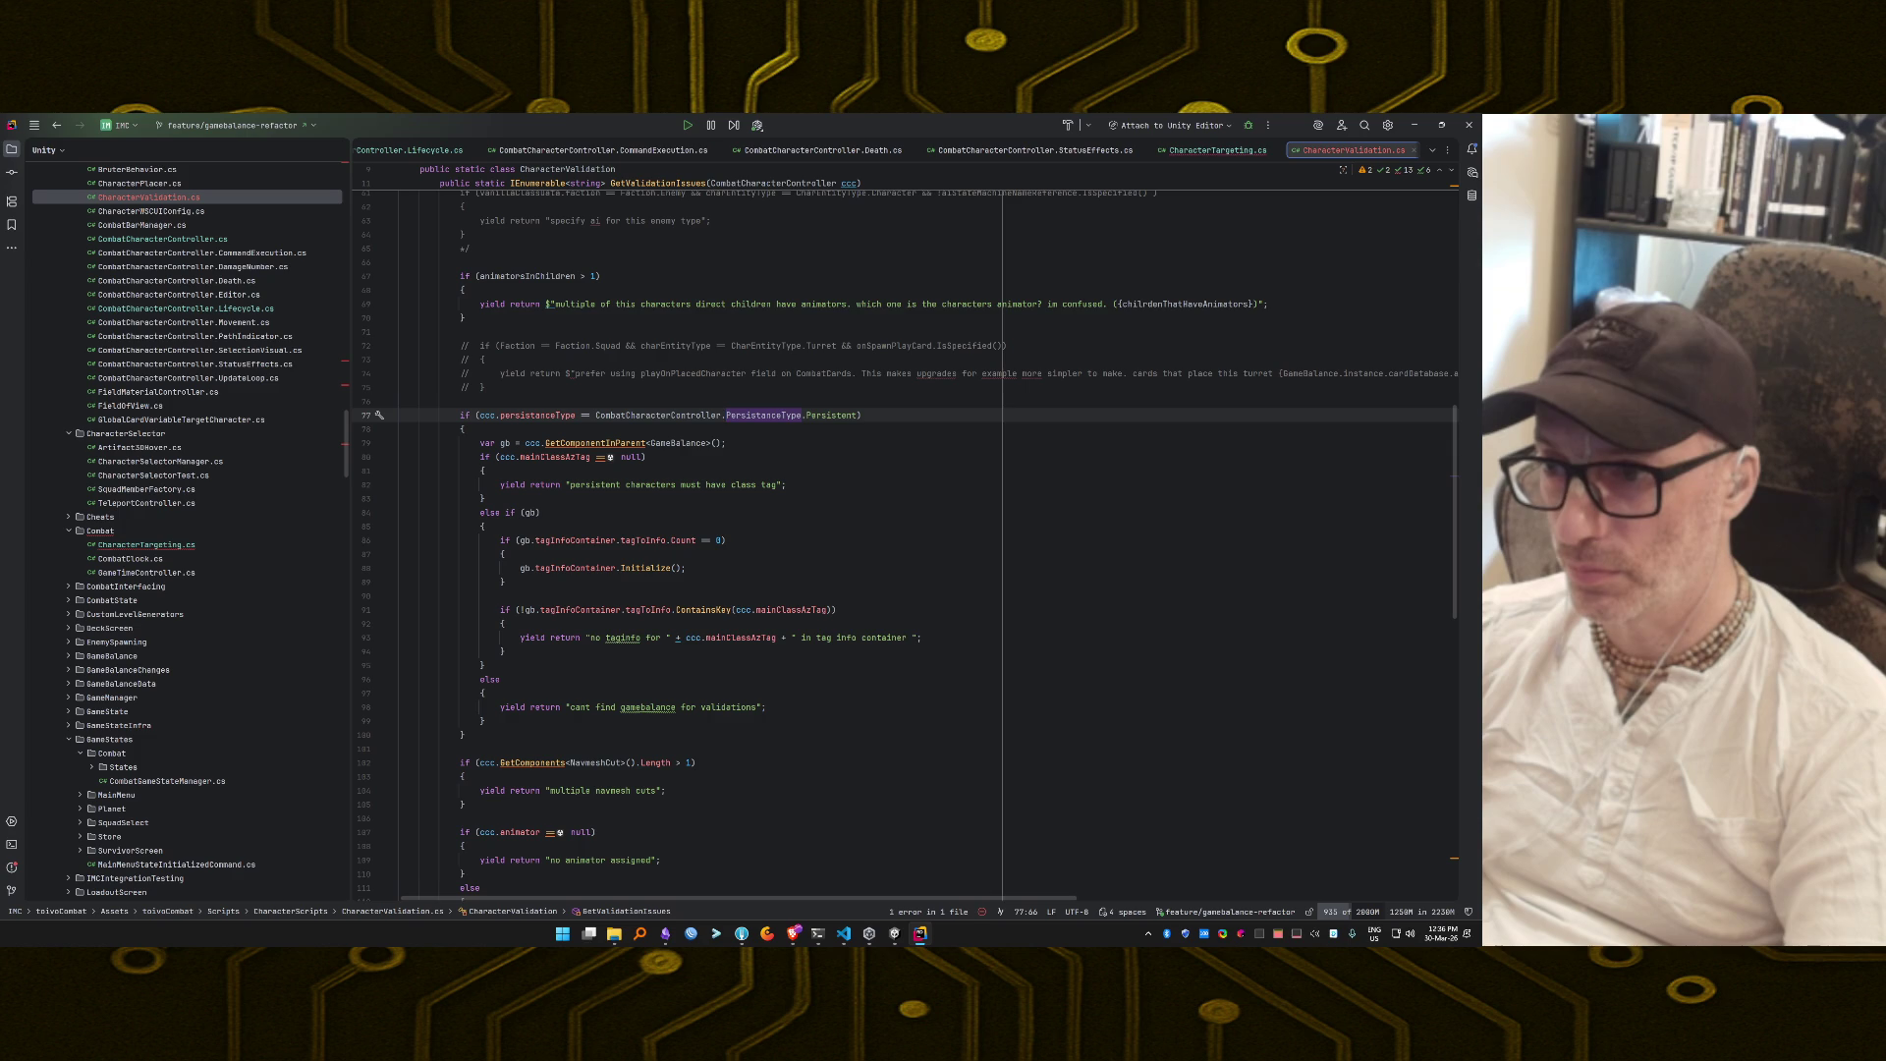
key("alt+Tab")
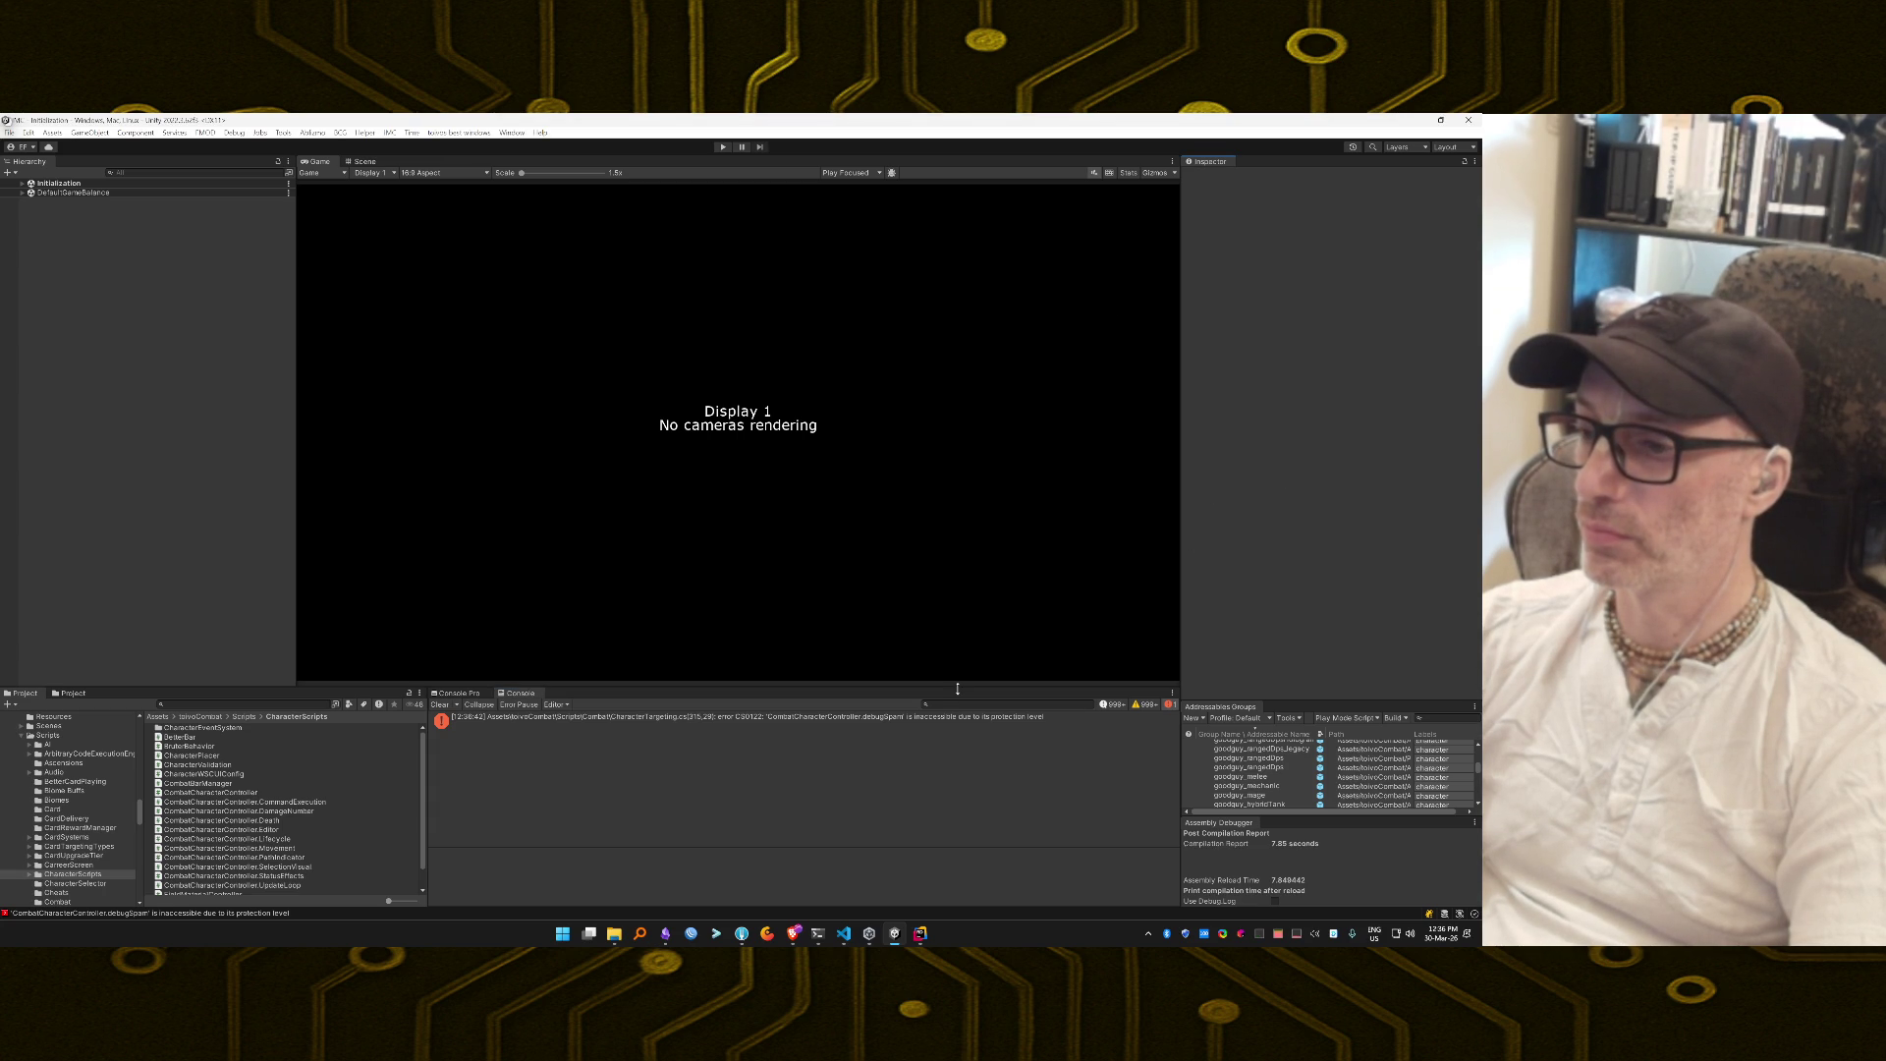
Review quick-fixes for the inaccessible ccc.debugSpam reference at line 315, then return to Unity.
double_click(852, 717)
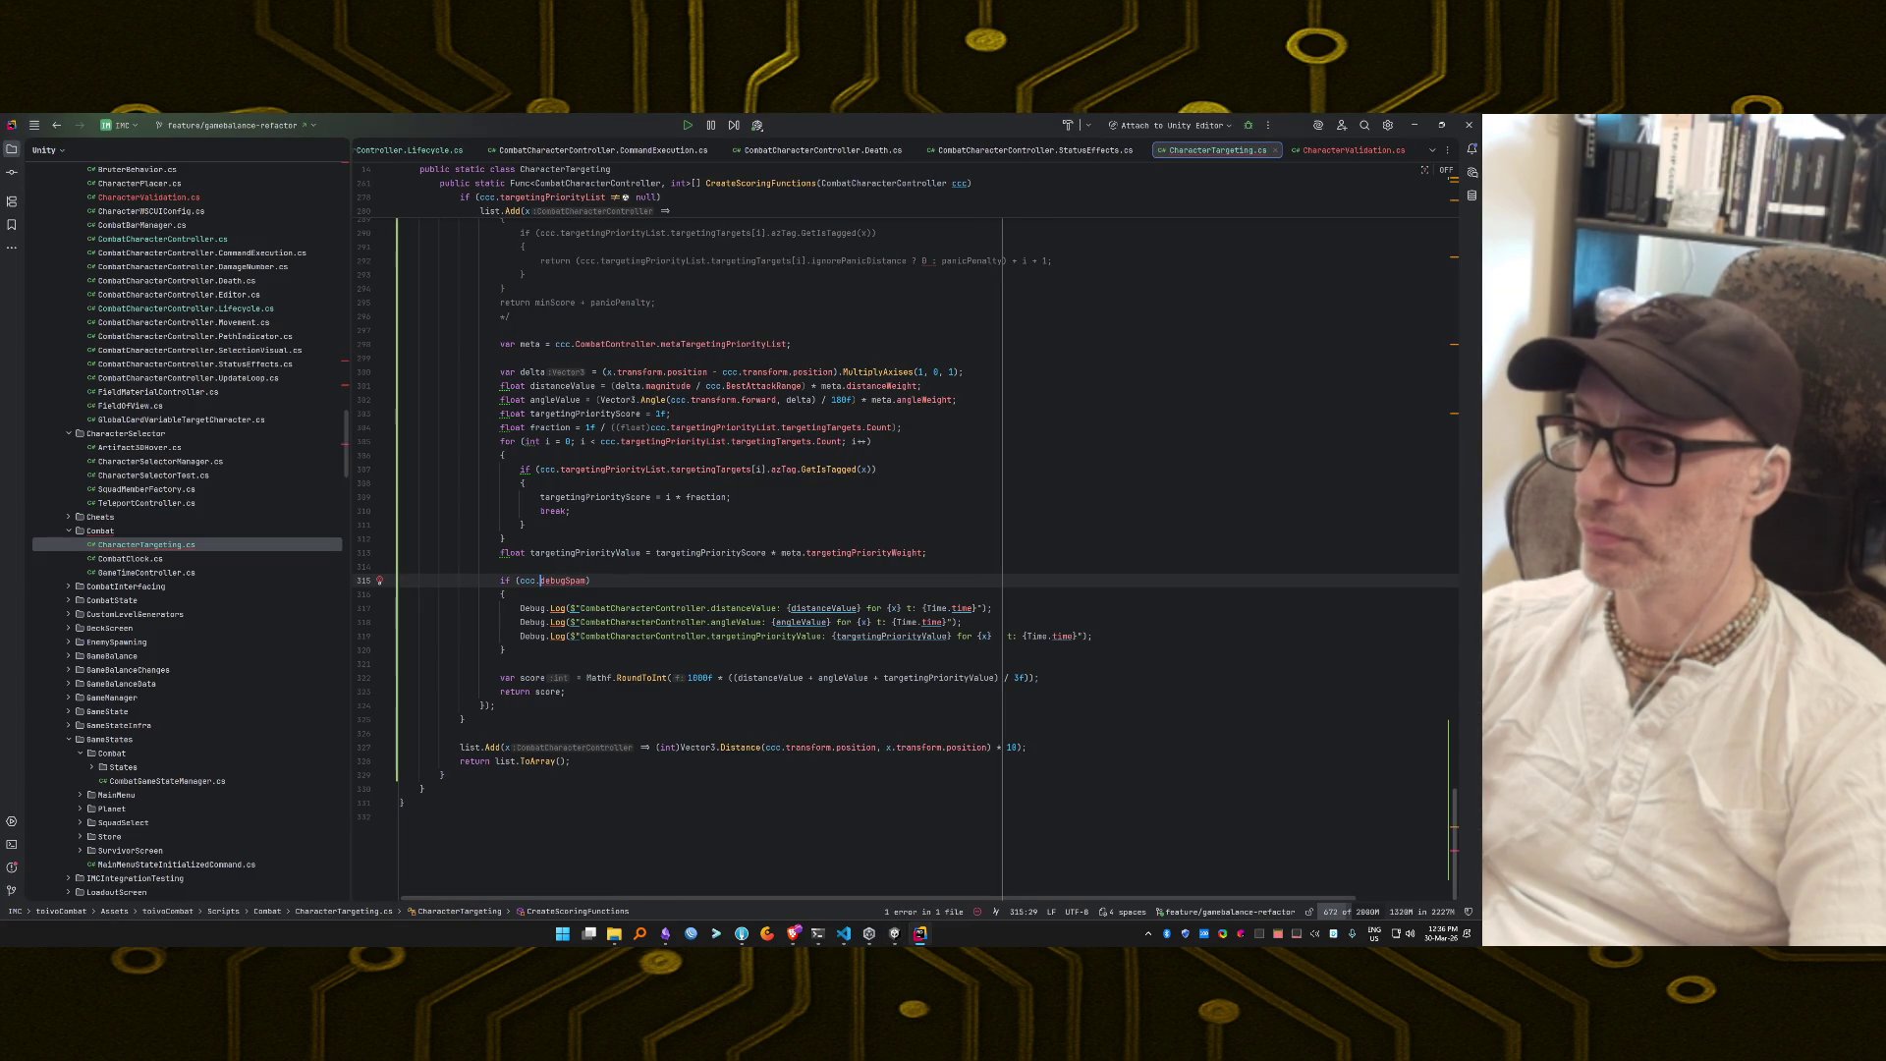
key("alt+Return")
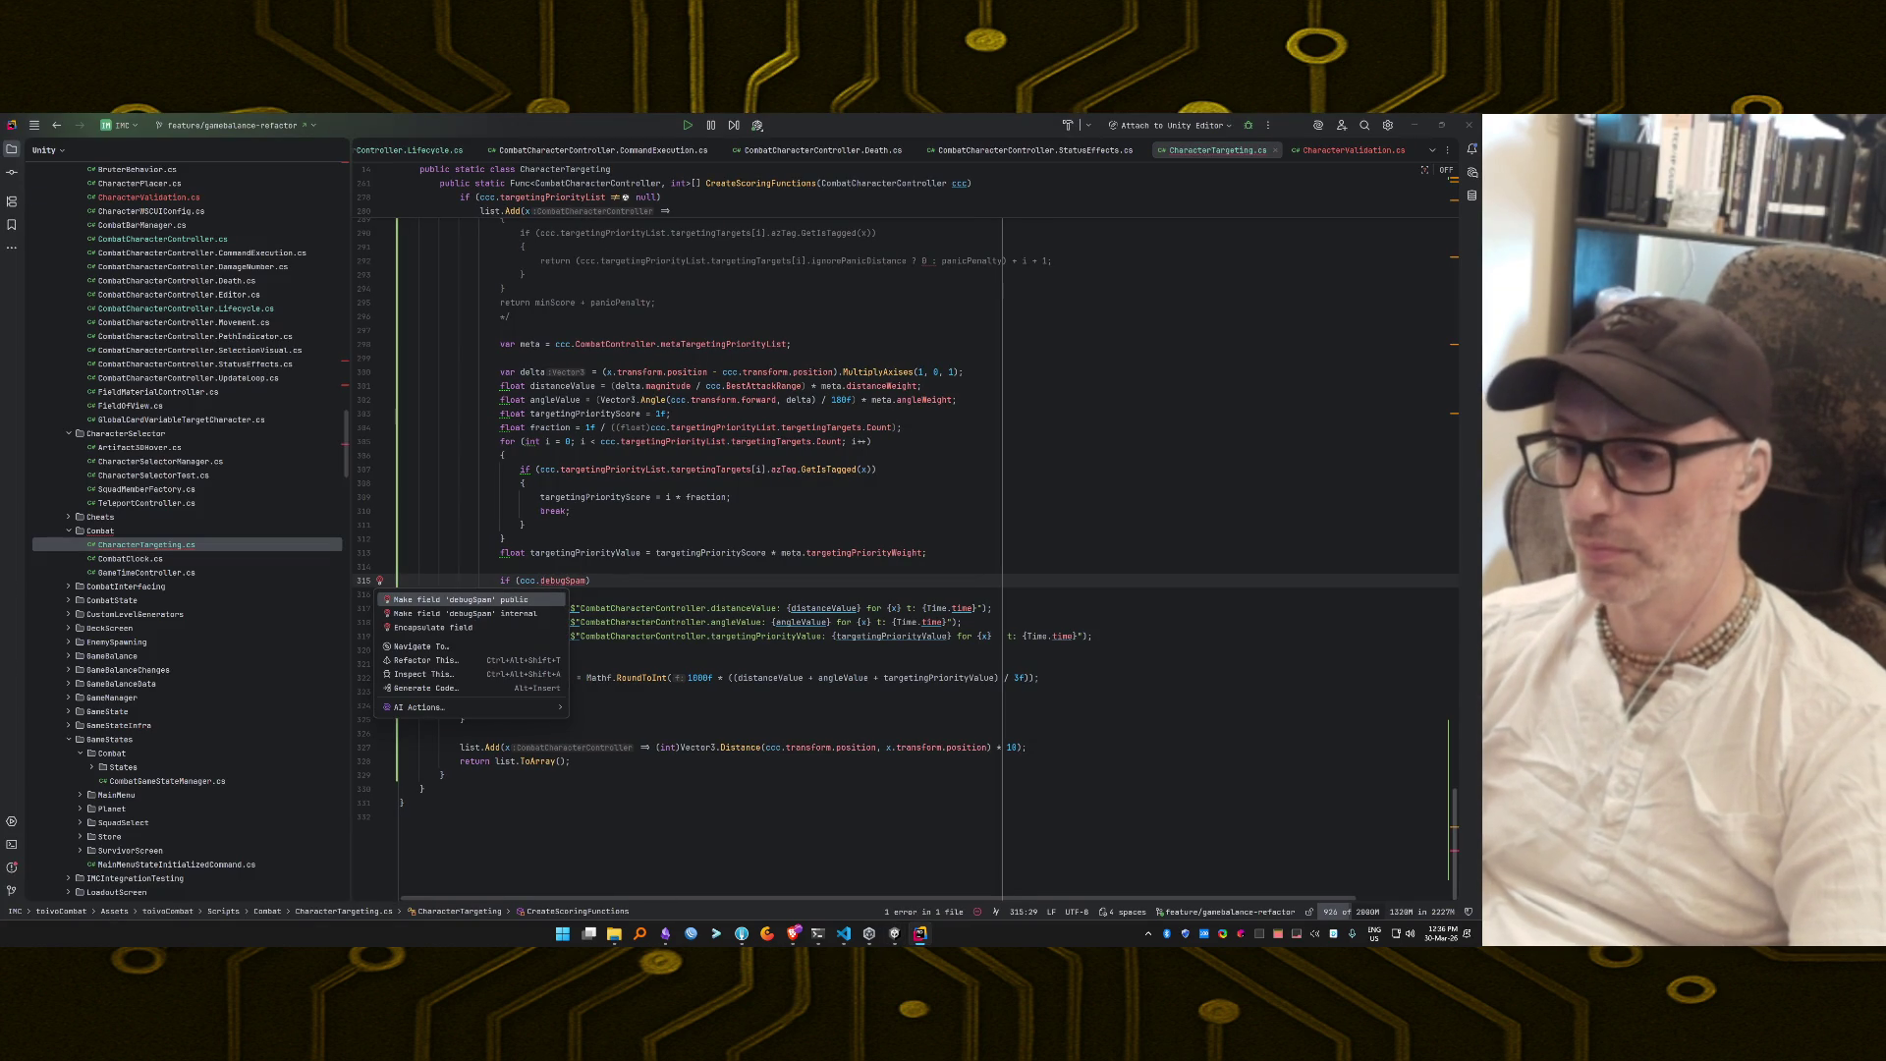
key("Return")
key("alt+Tab")
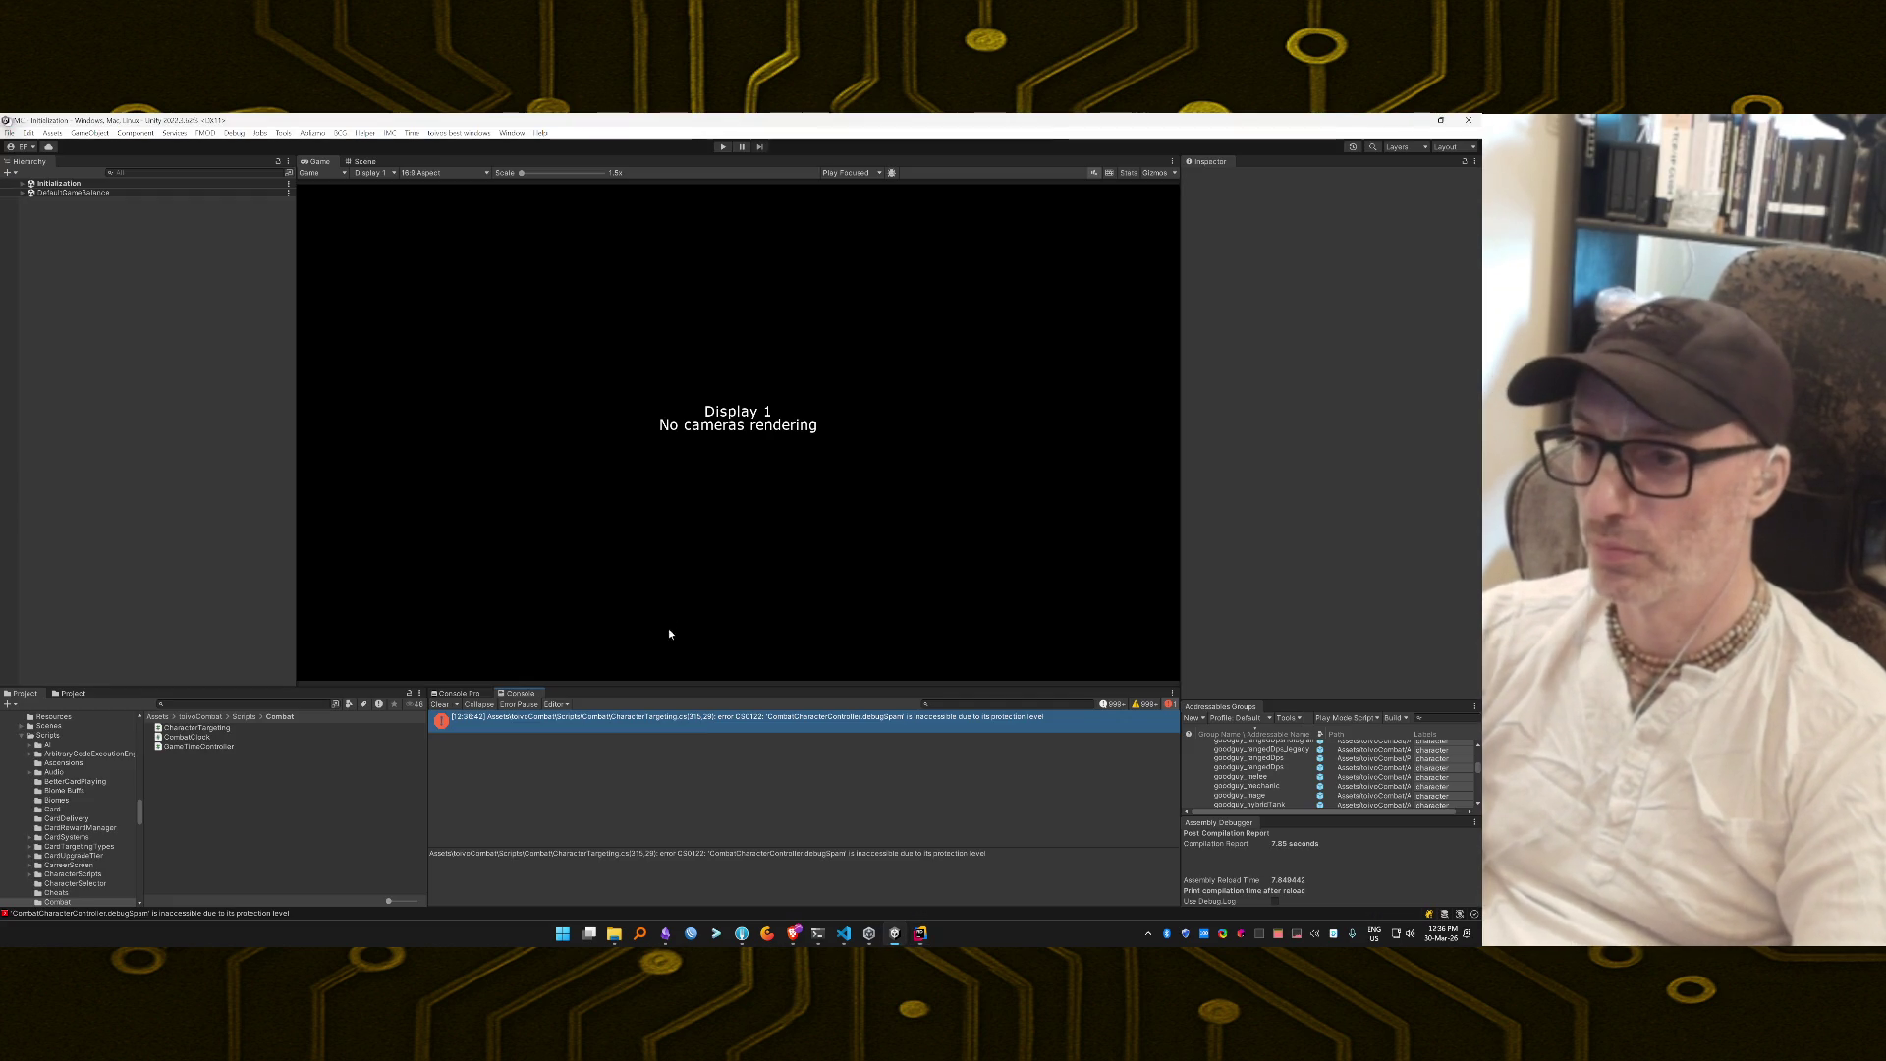
key("alt+Tab")
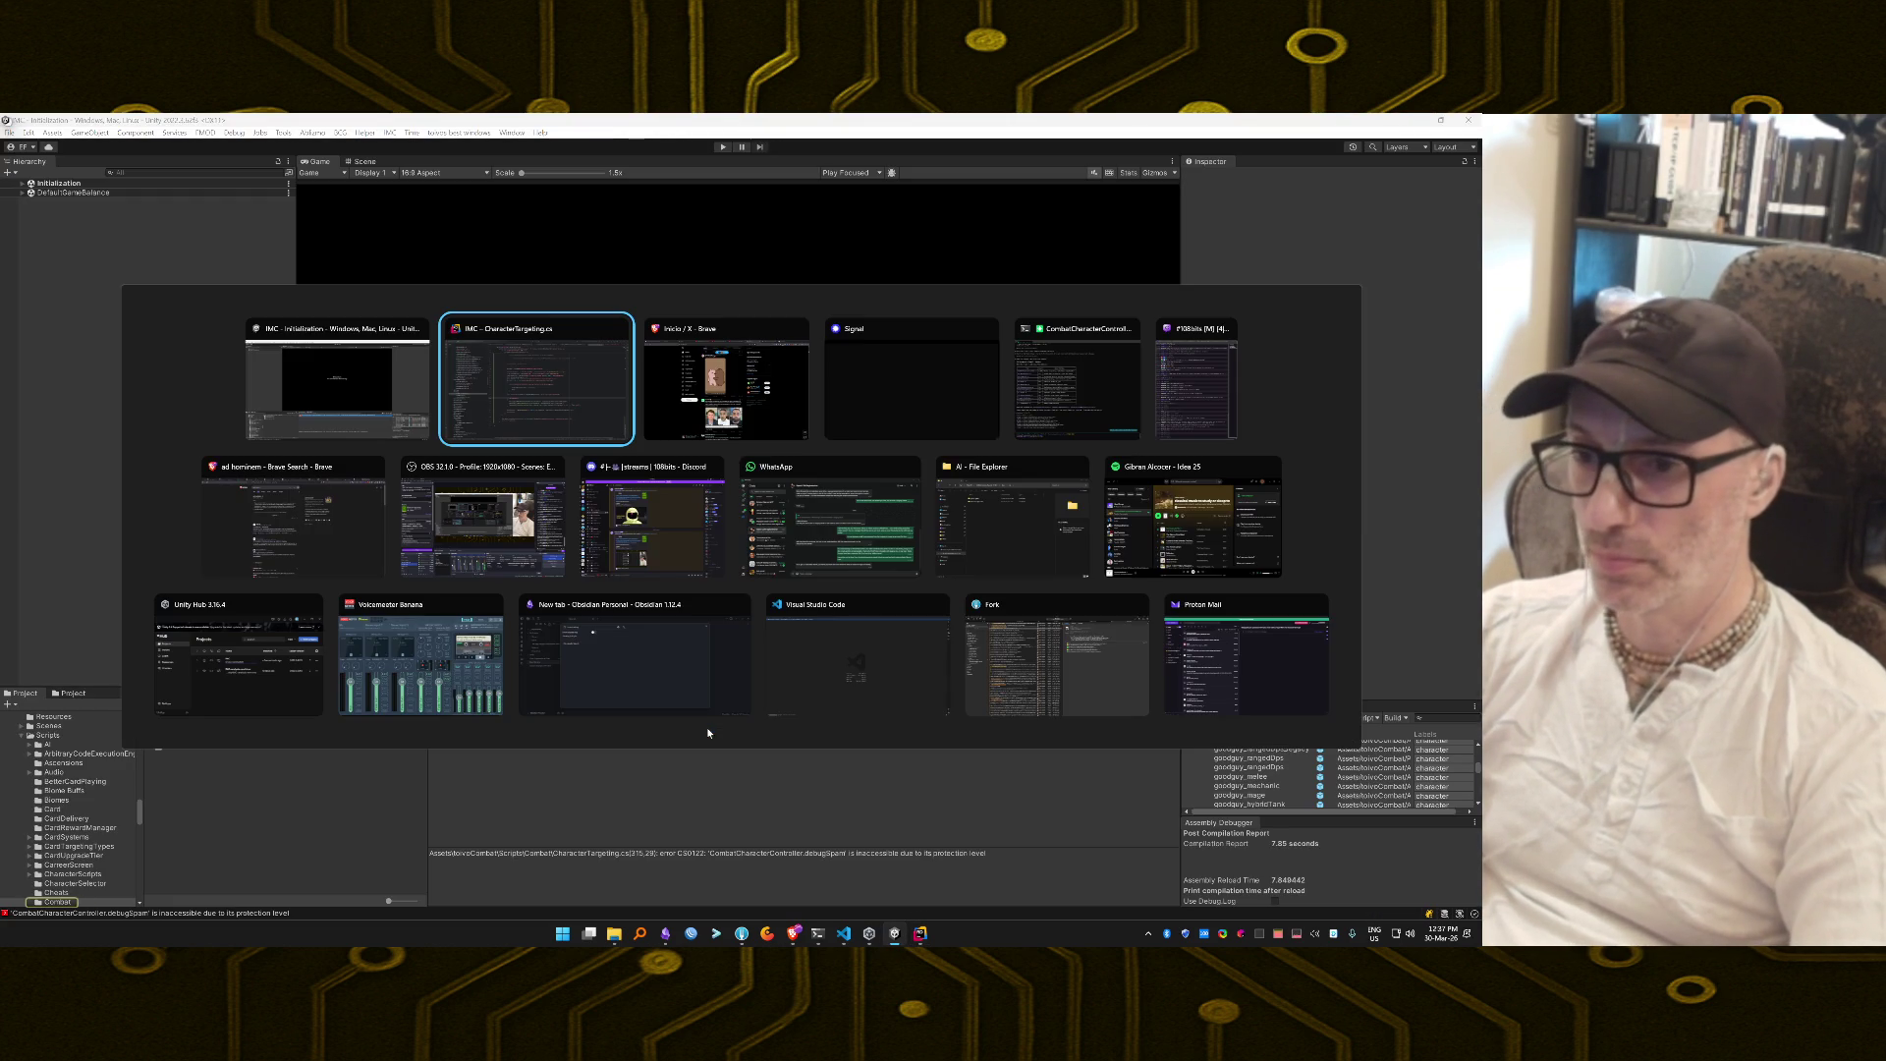
Switch to the Brave window showing the 'ad hominem' search.
key("Tab")
key("shift+Tab")
key("Tab")
key("Tab")
key("Tab")
key("shift+Tab")
key("shift+Tab")
key("shift+Tab")
key("shift+Tab")
key("Tab")
key("Tab")
key("Tab")
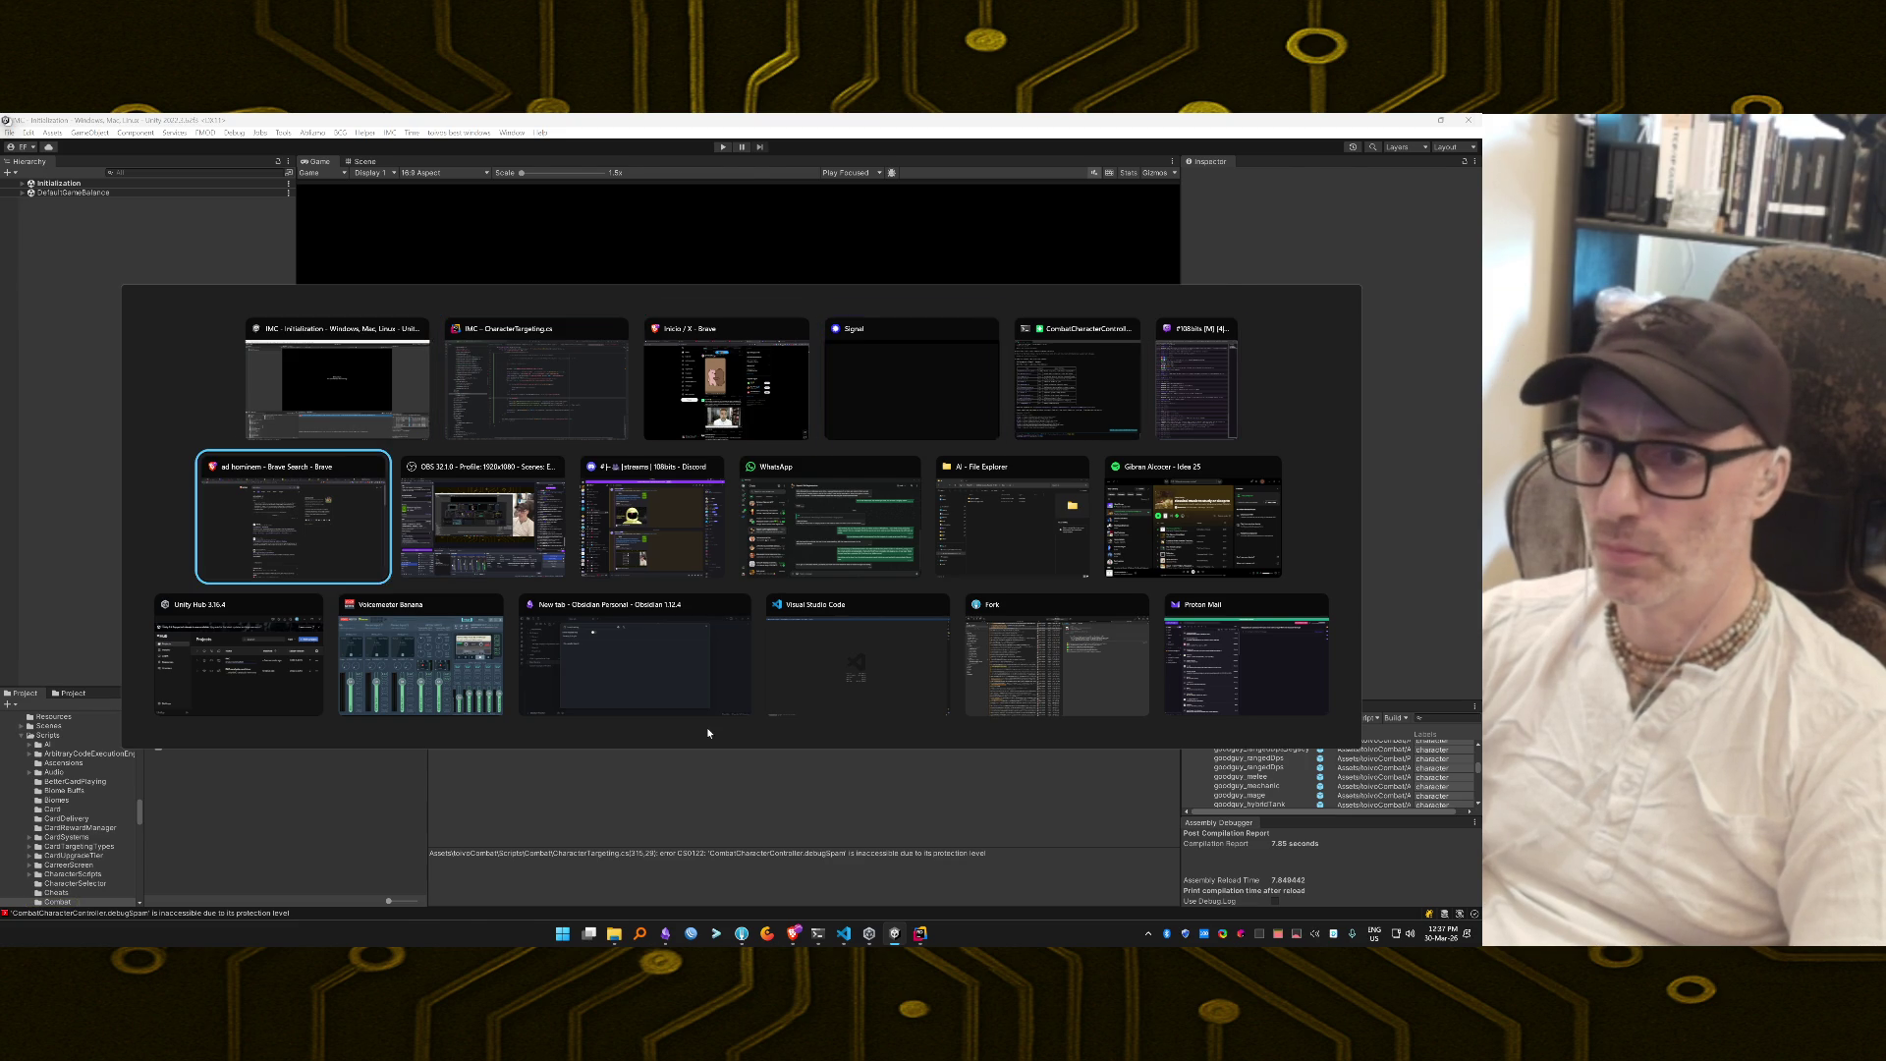
key("alt")
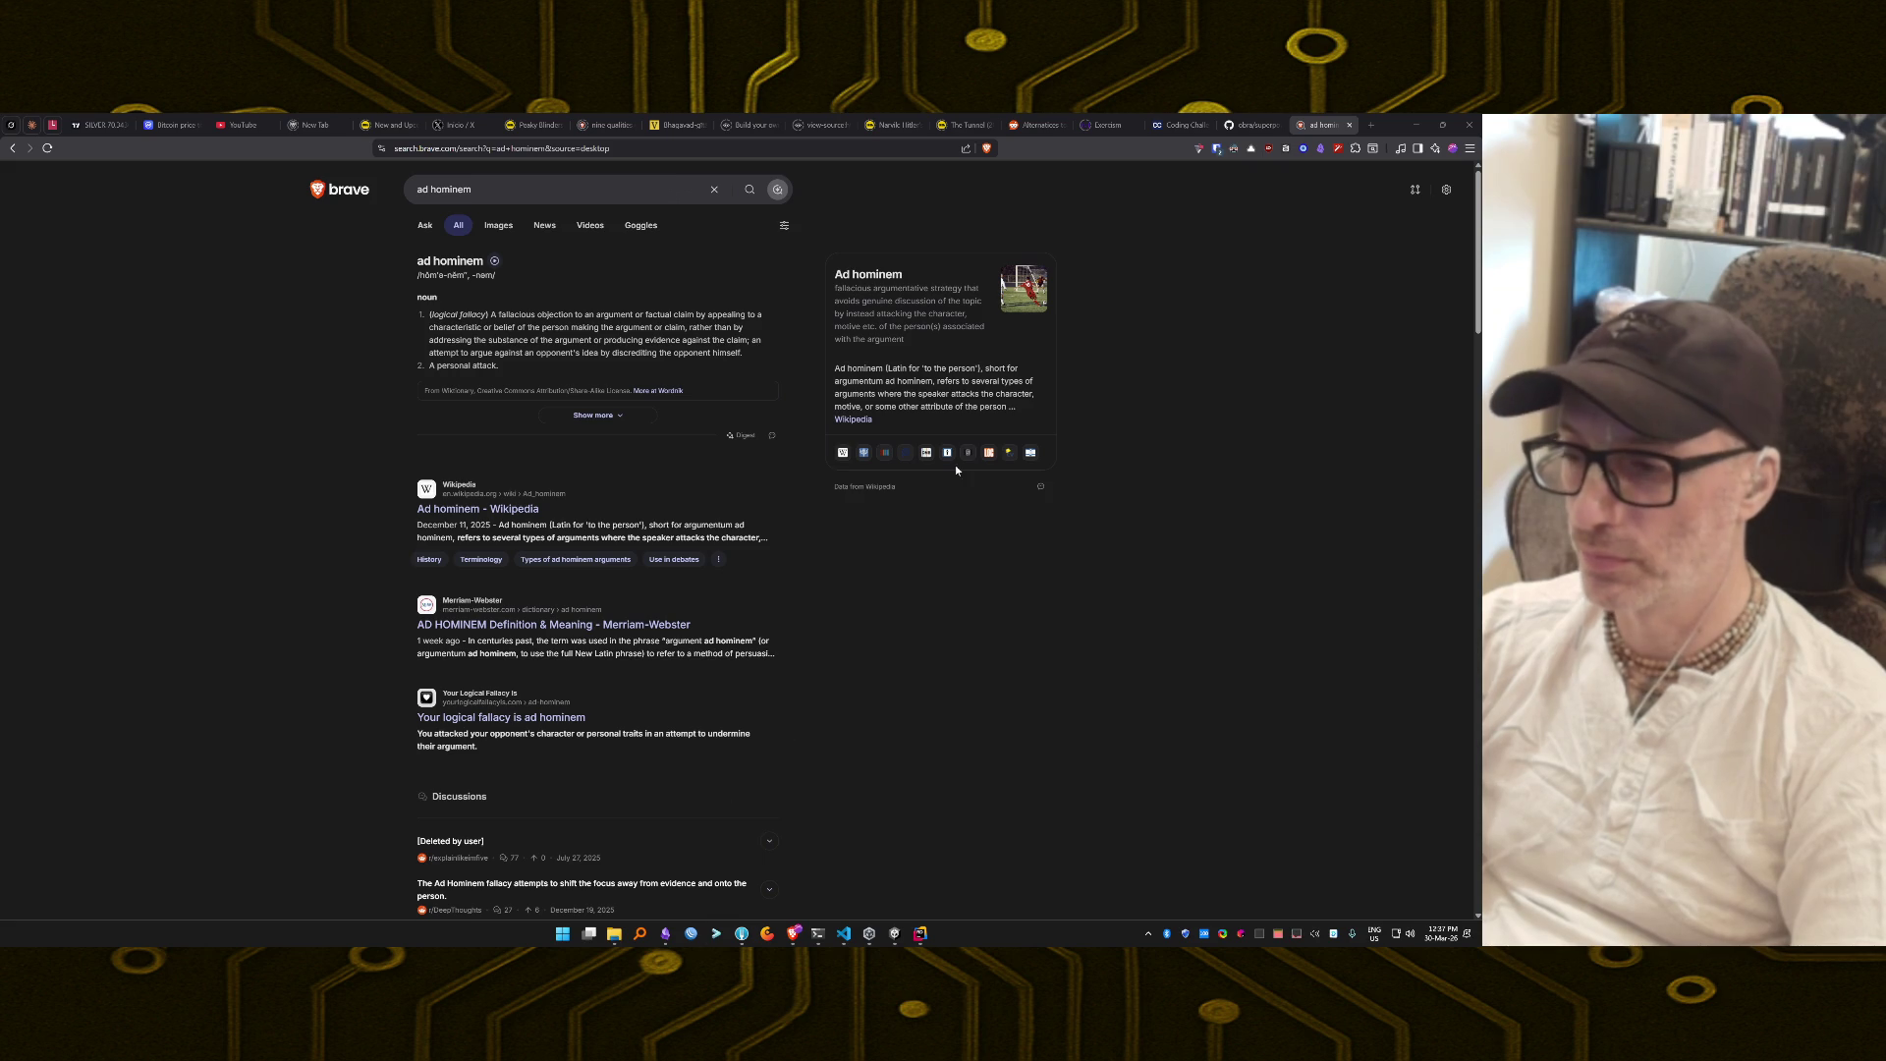
Close the 'ad hominem' tab to reveal the superpowers README, then bring up the Tabby terminal.
left_click(1348, 125)
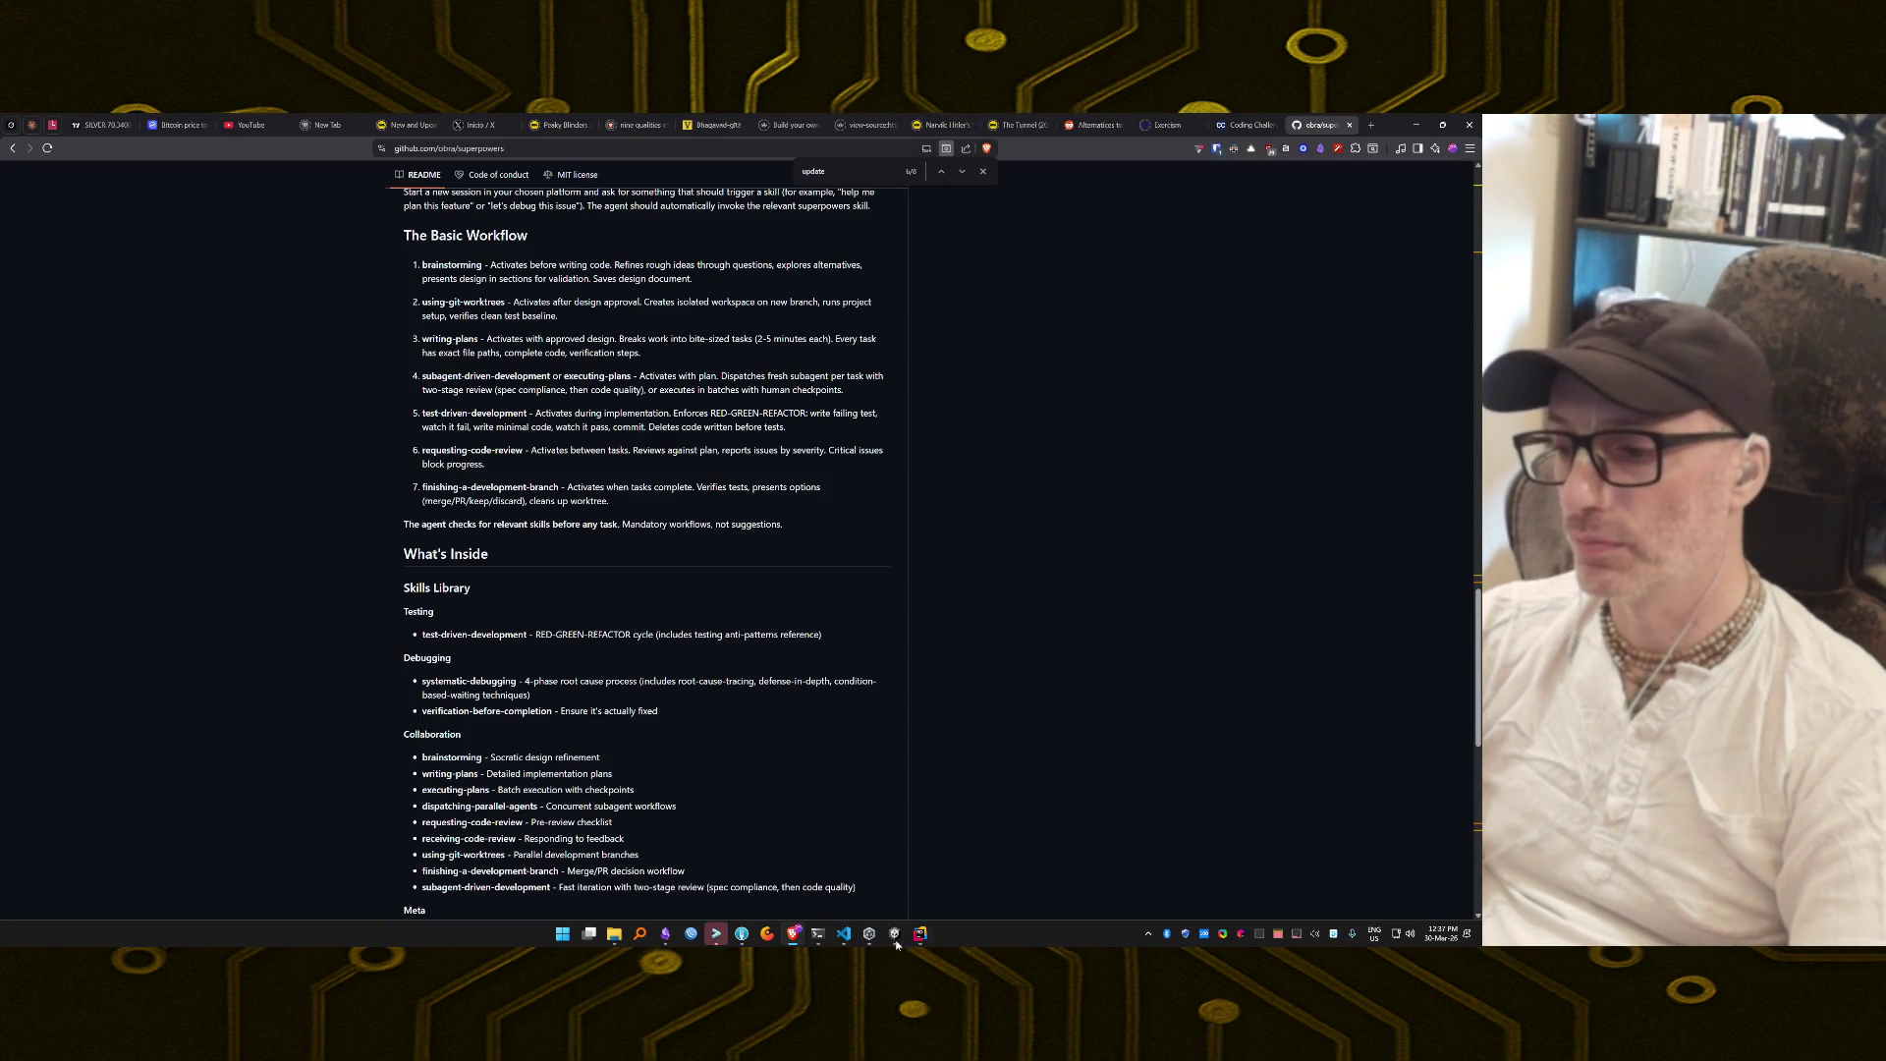
mouse_move(722, 941)
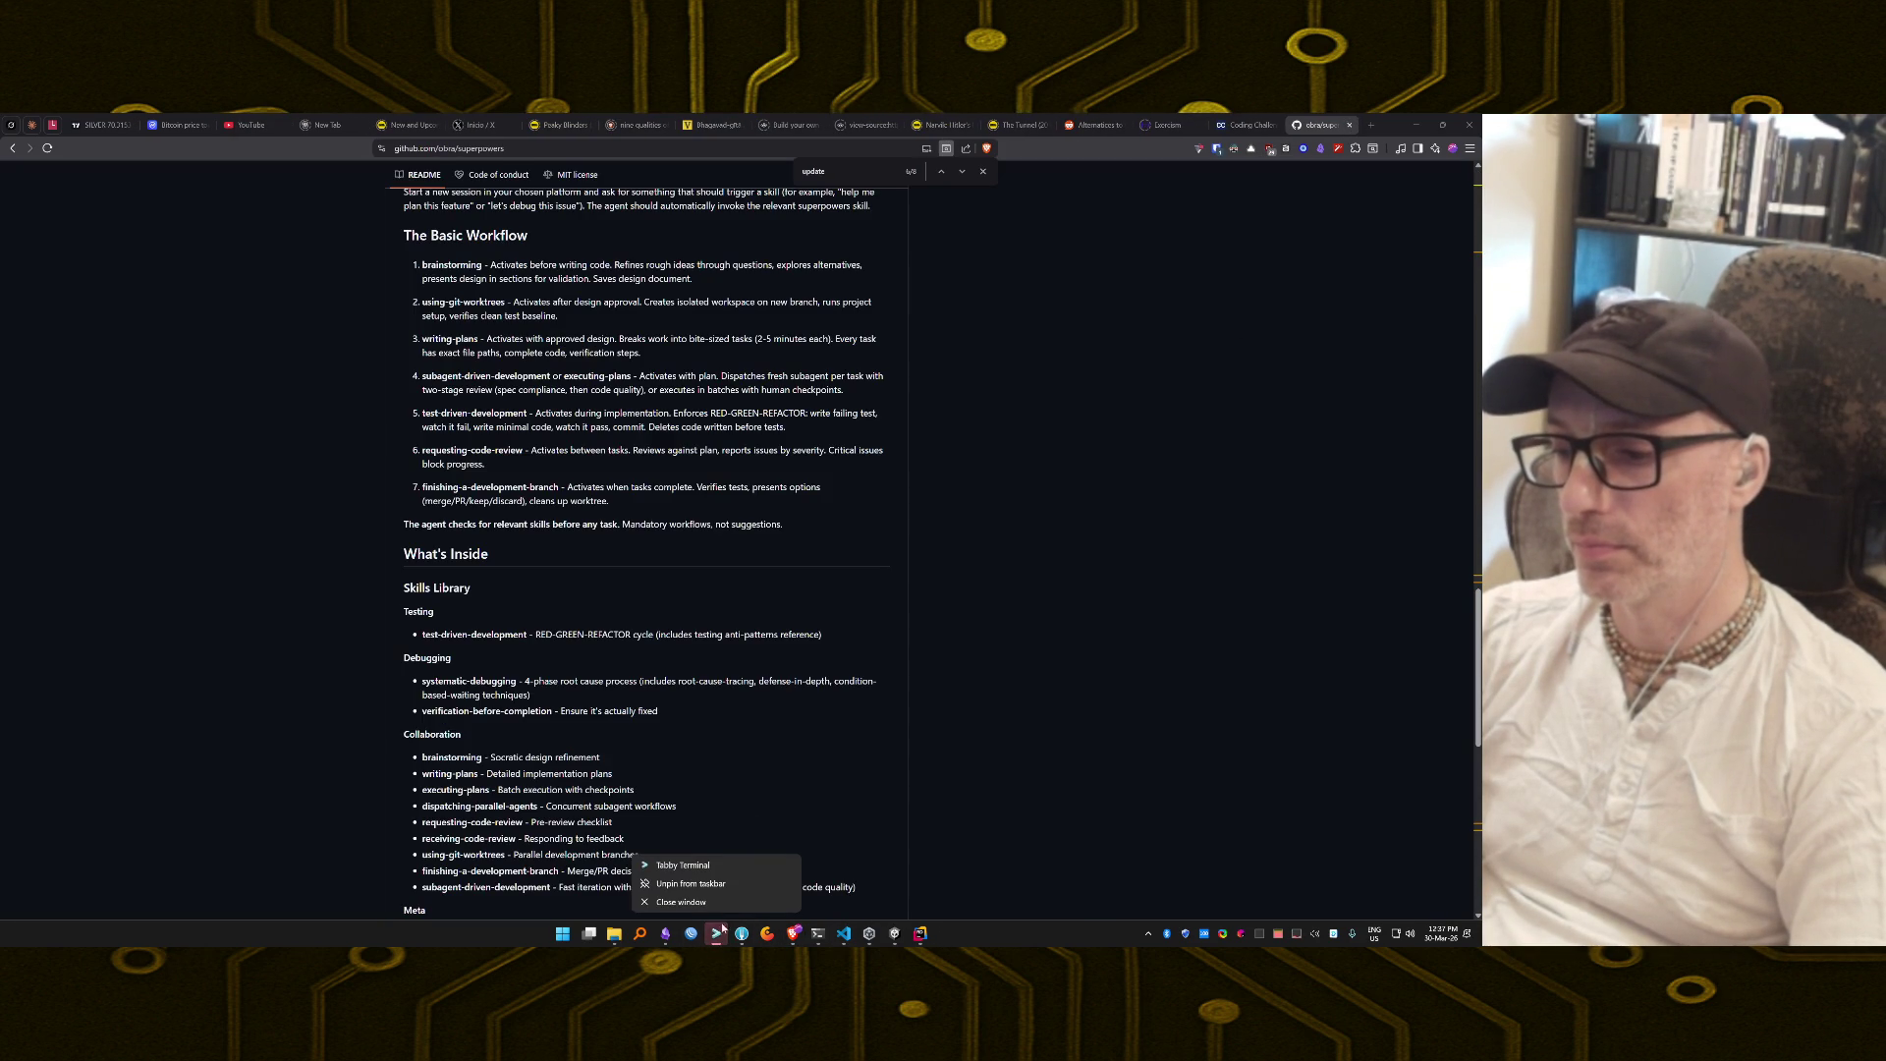
left_click(818, 935)
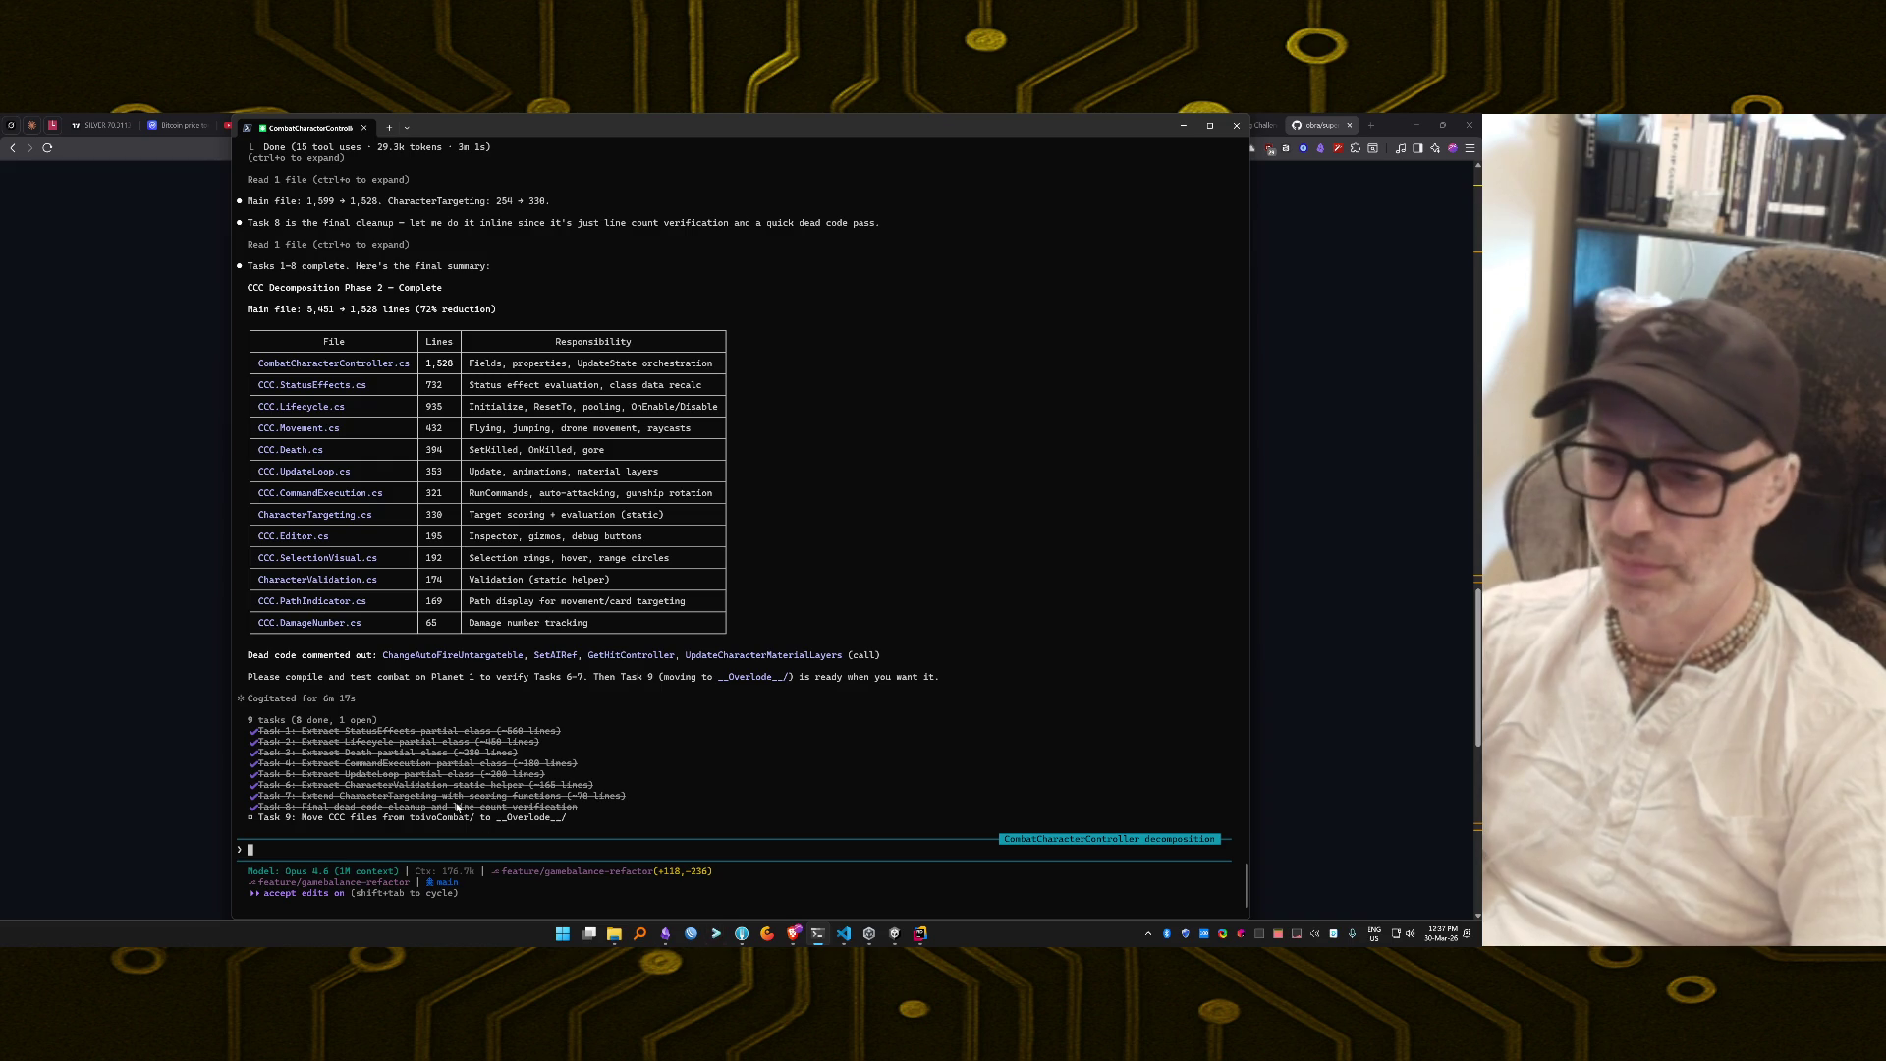
Send Claude 'Compilation error:' plus the pasted debugSpam error, so it makes the field internal.
type("Compilatio")
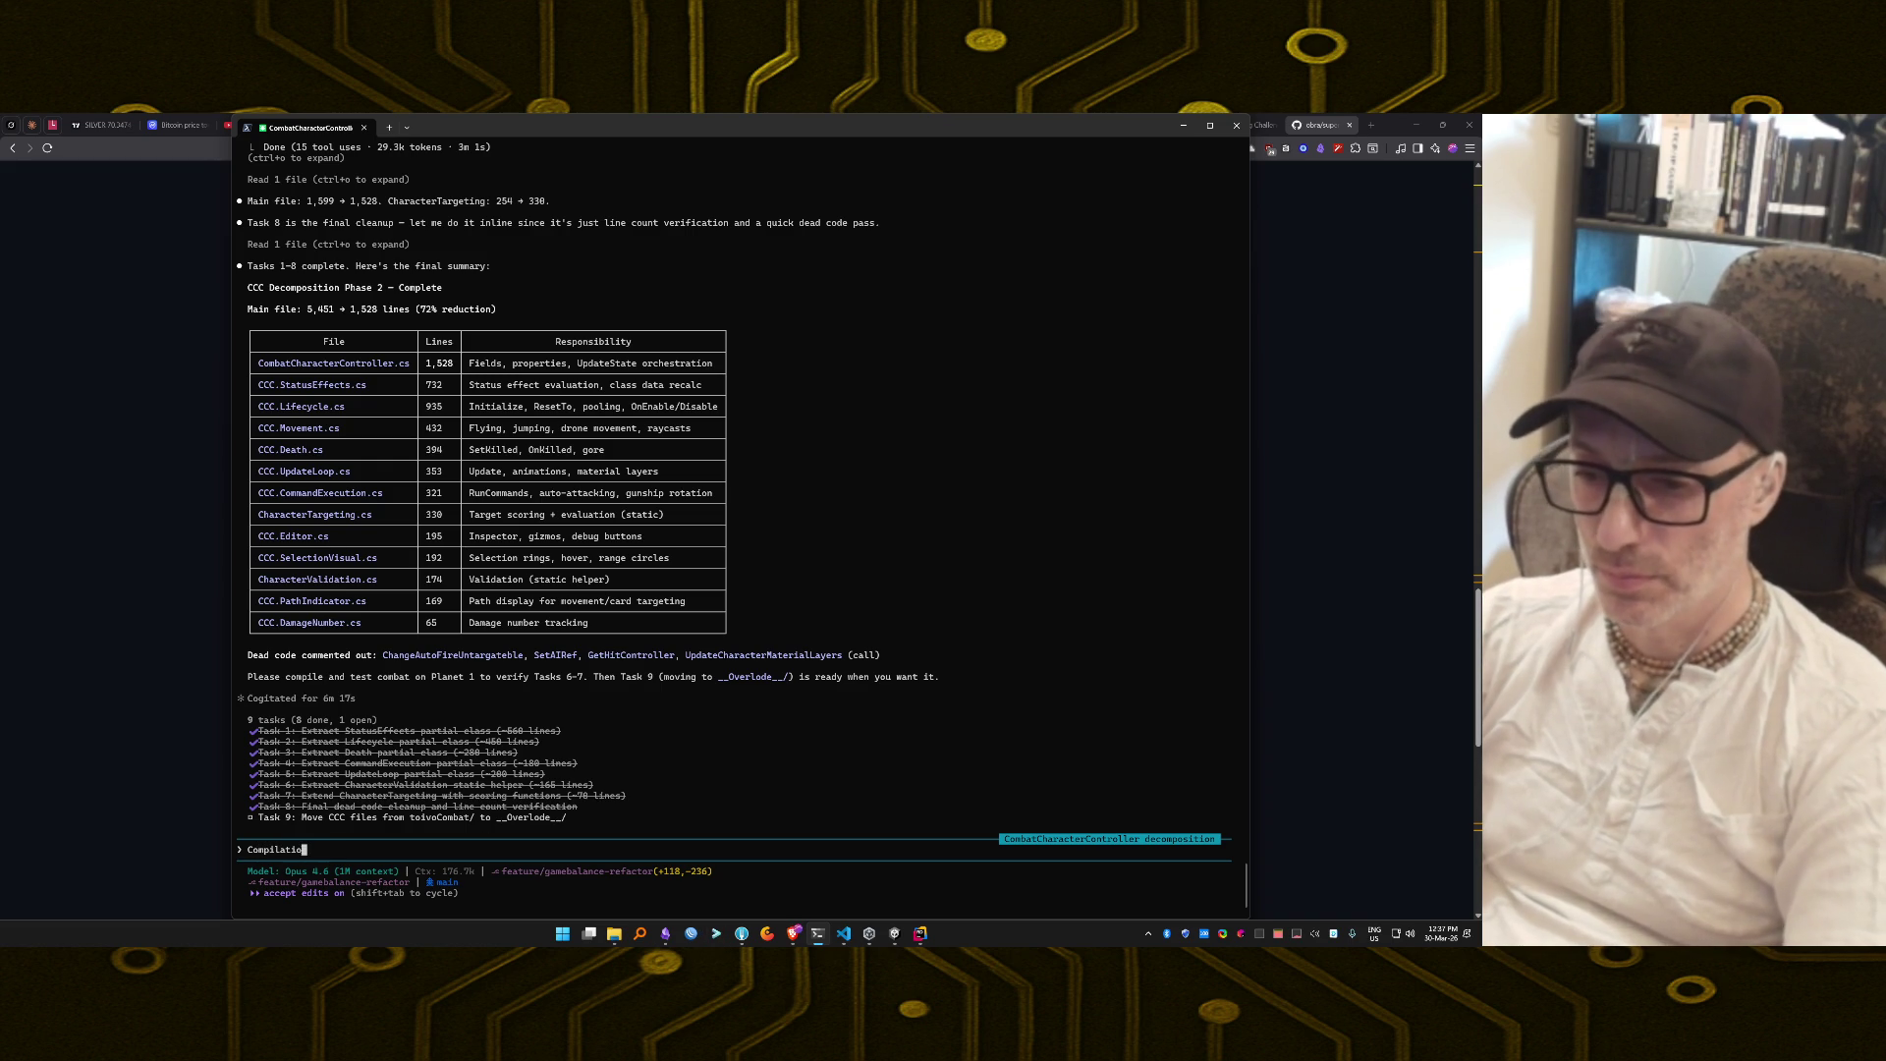
type("n error:")
type("Assets\\toivoCombat\\Scripts\\Combat\\CharacterTargeting.cs(315,29): error CS0122: 'CombatCharacterController.debugSpam' is inaccessible due to its protection level")
key("Return")
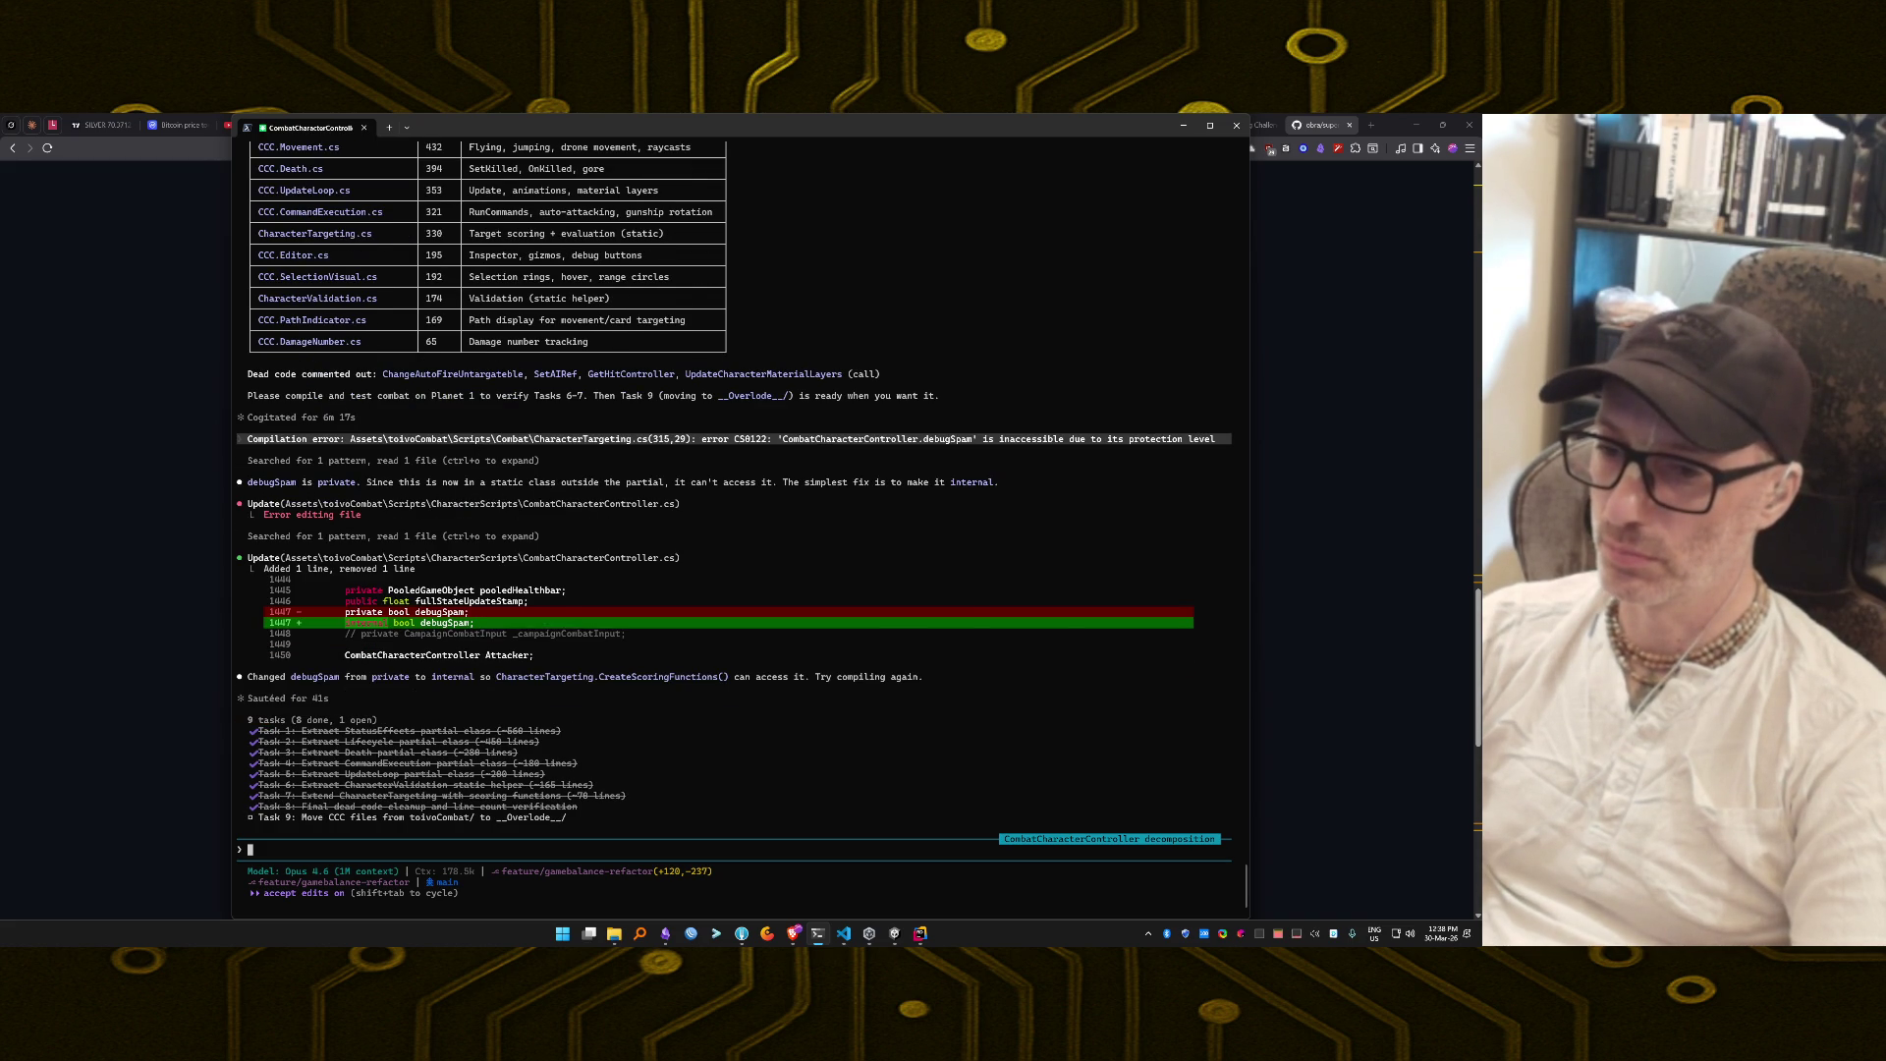
key("alt+Tab")
key("Tab")
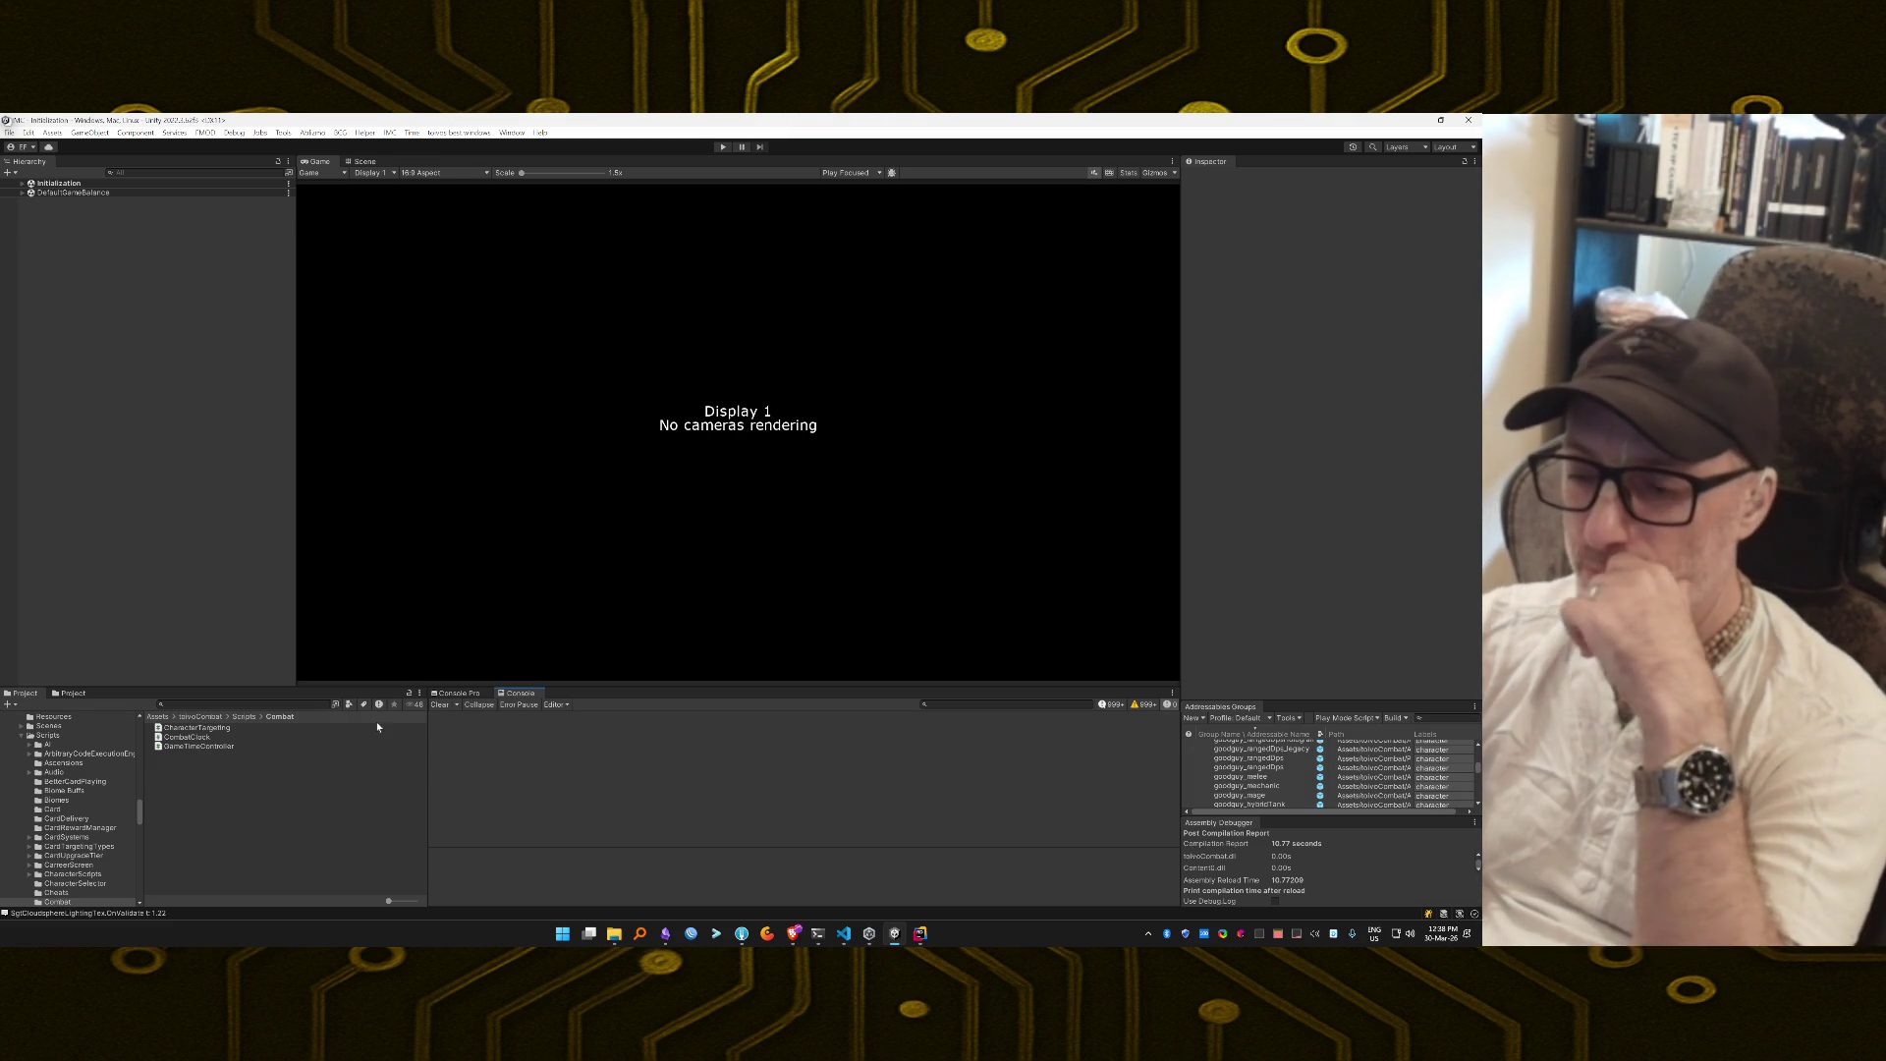
In Console Pro, toggle the Log filter and keep only Log messages via Disable Other Filters.
left_click(451, 693)
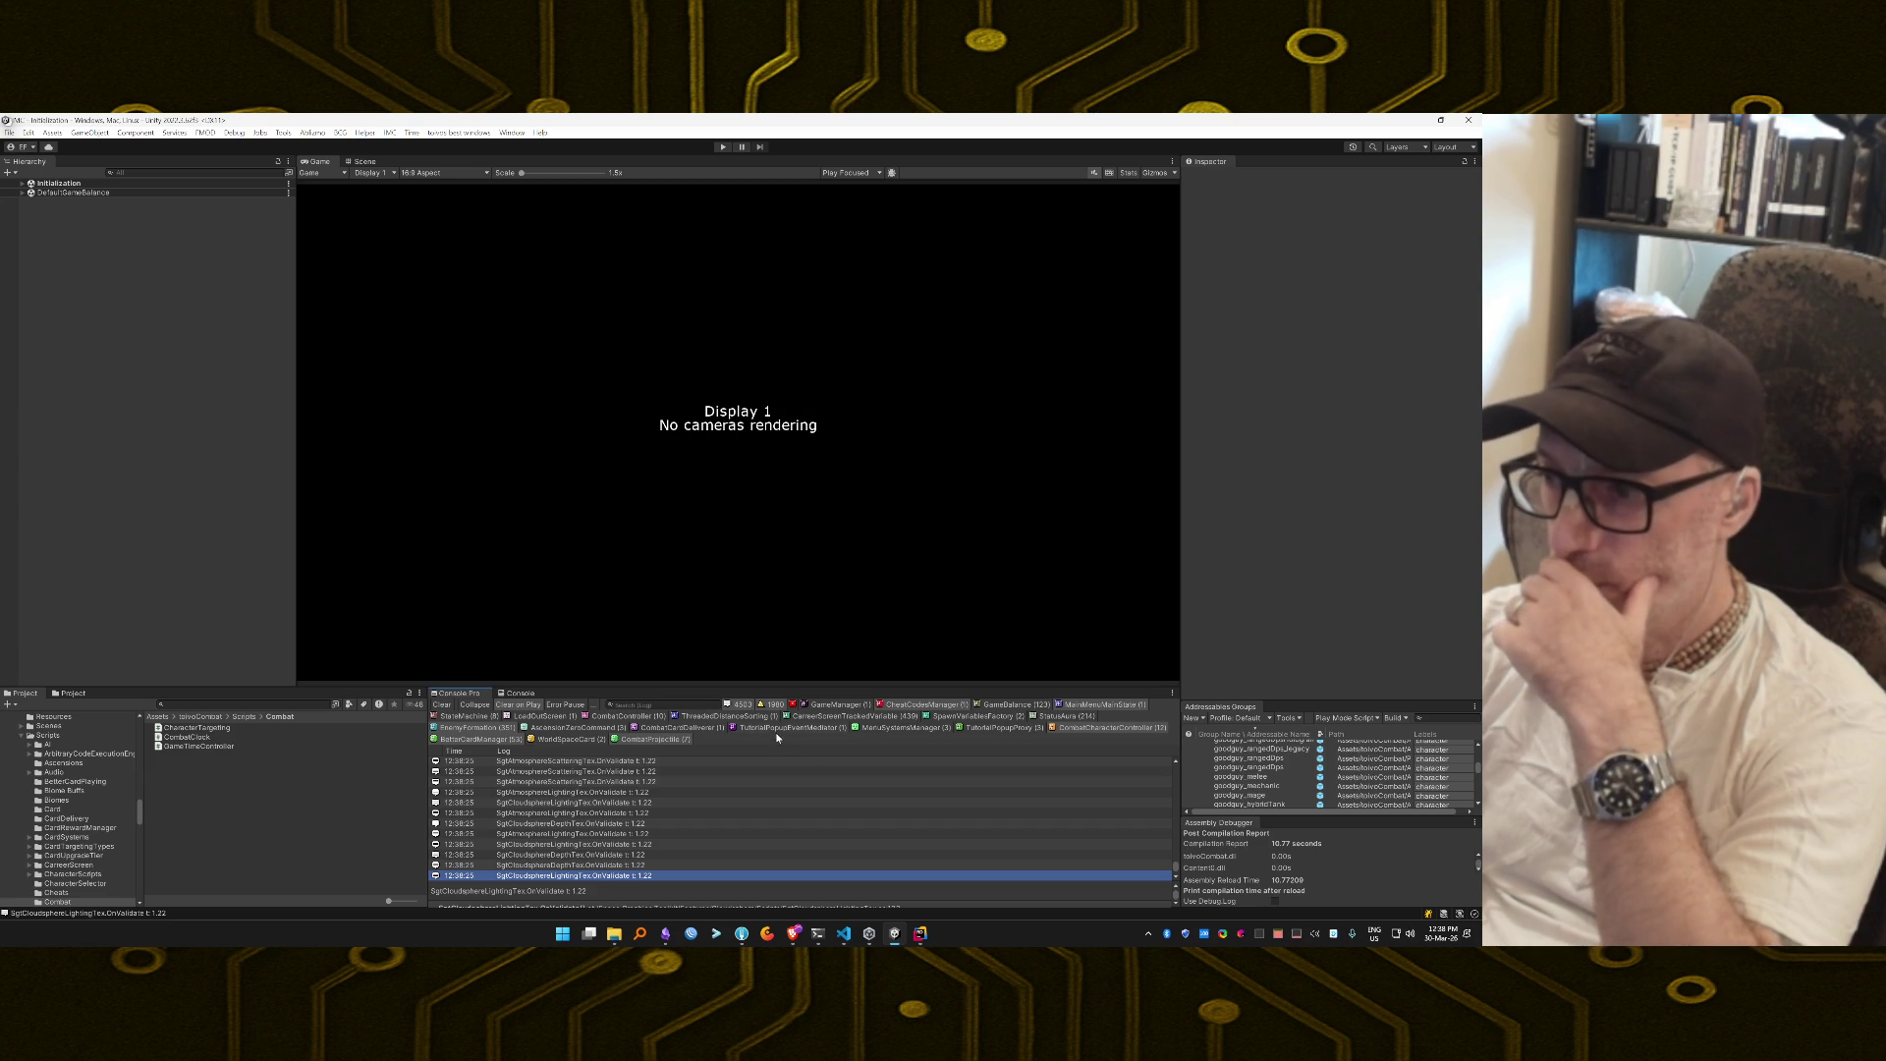
left_click(745, 704)
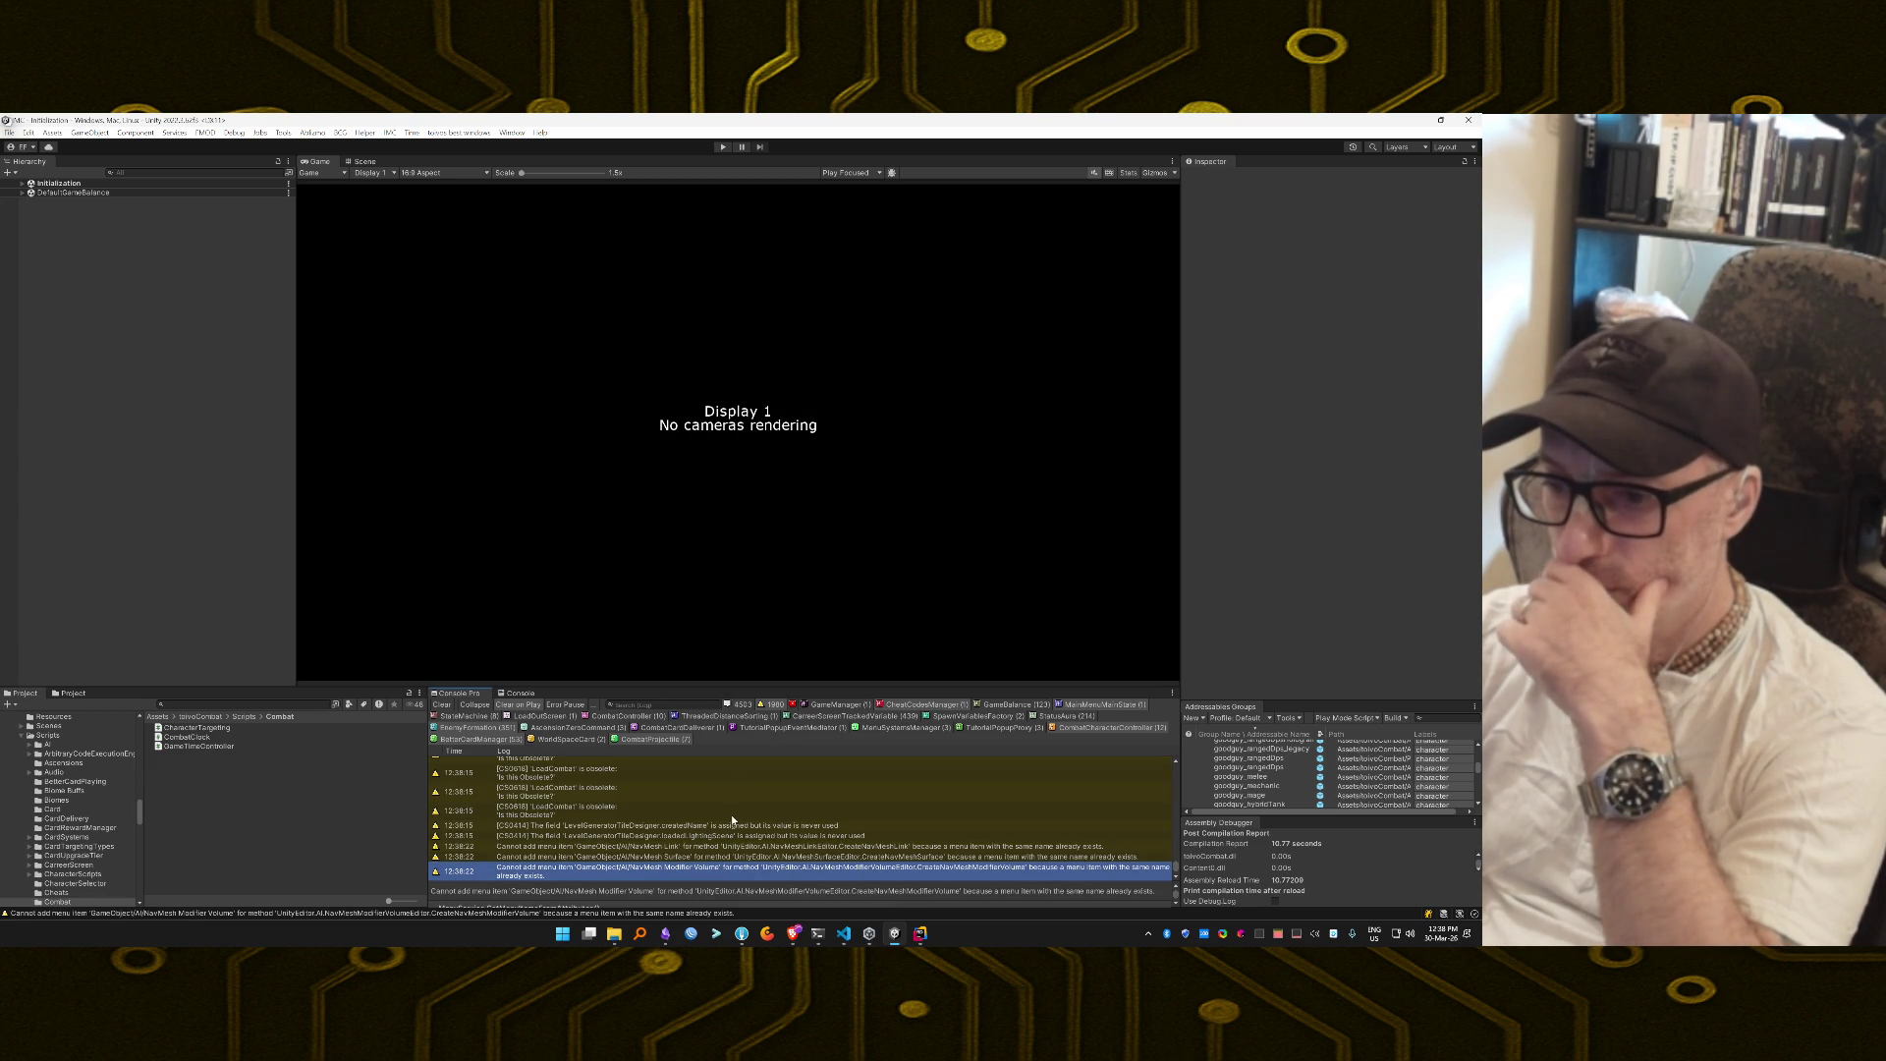
scroll(730, 815, "up", 1)
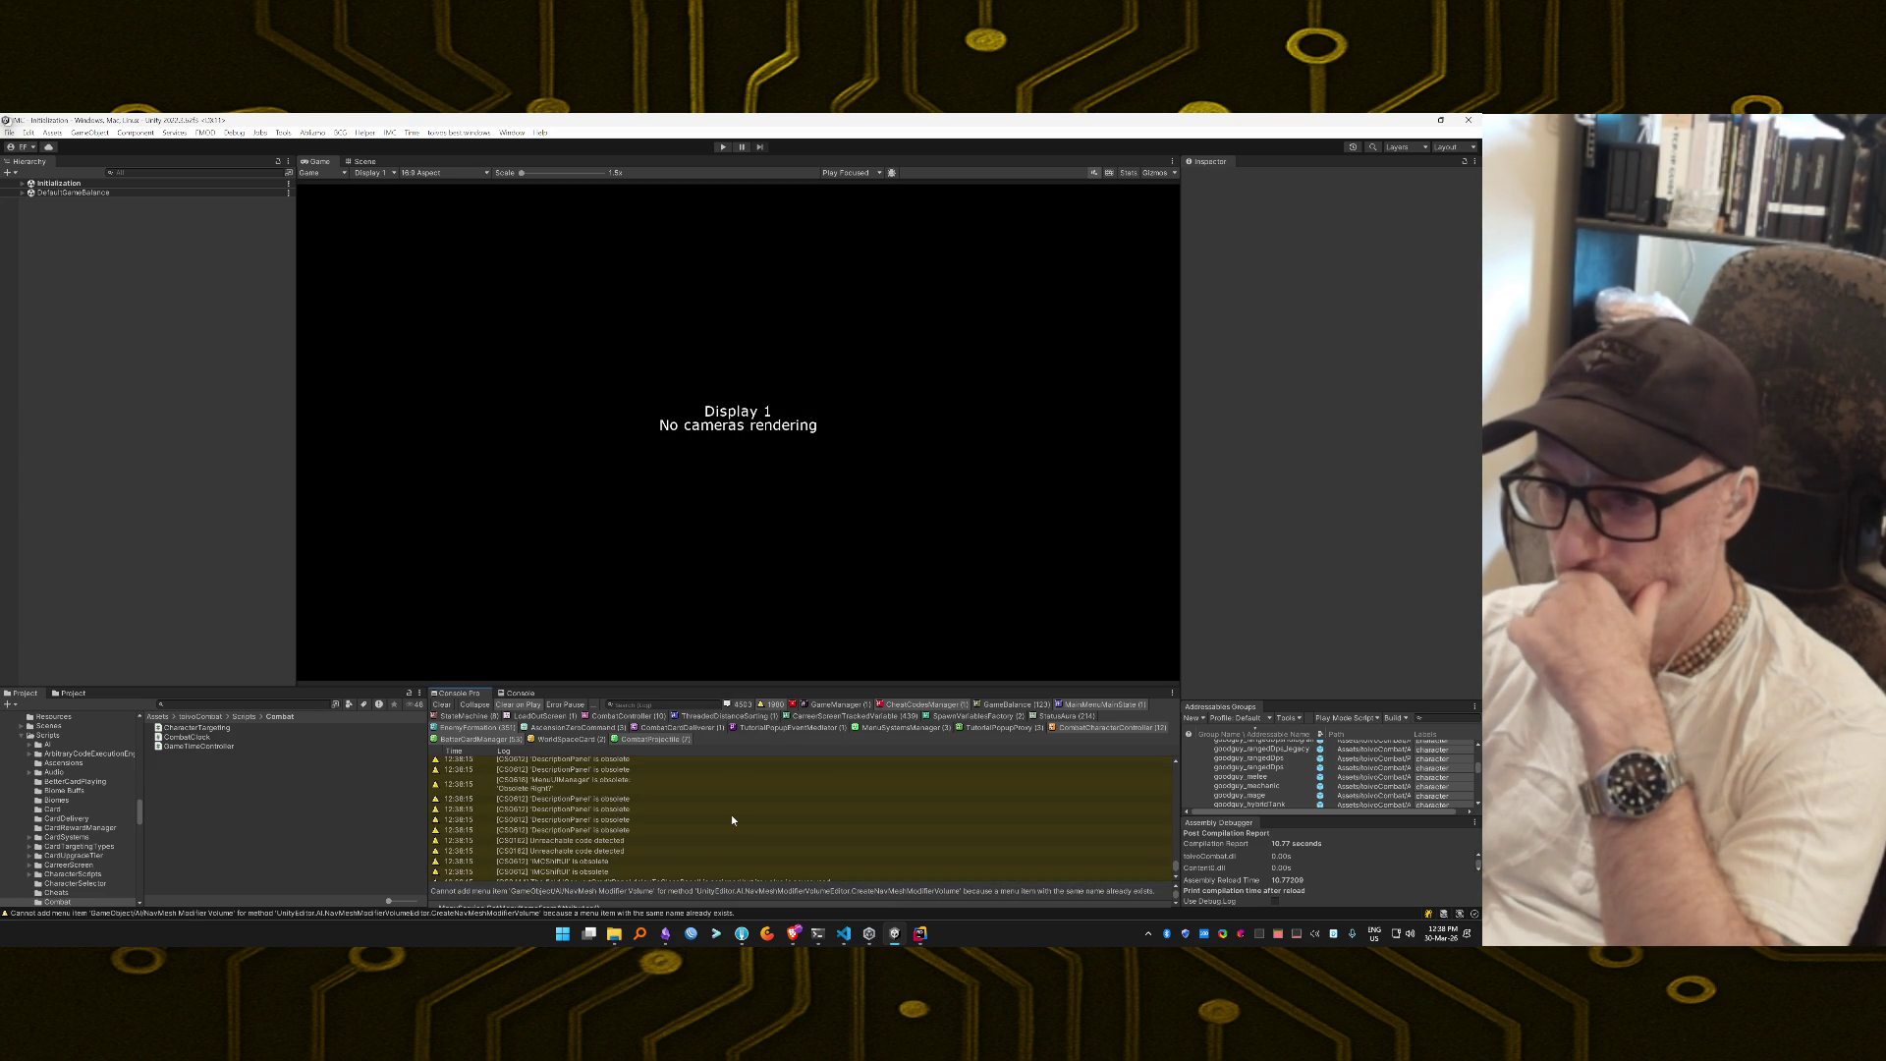
scroll(730, 815, "up", 3)
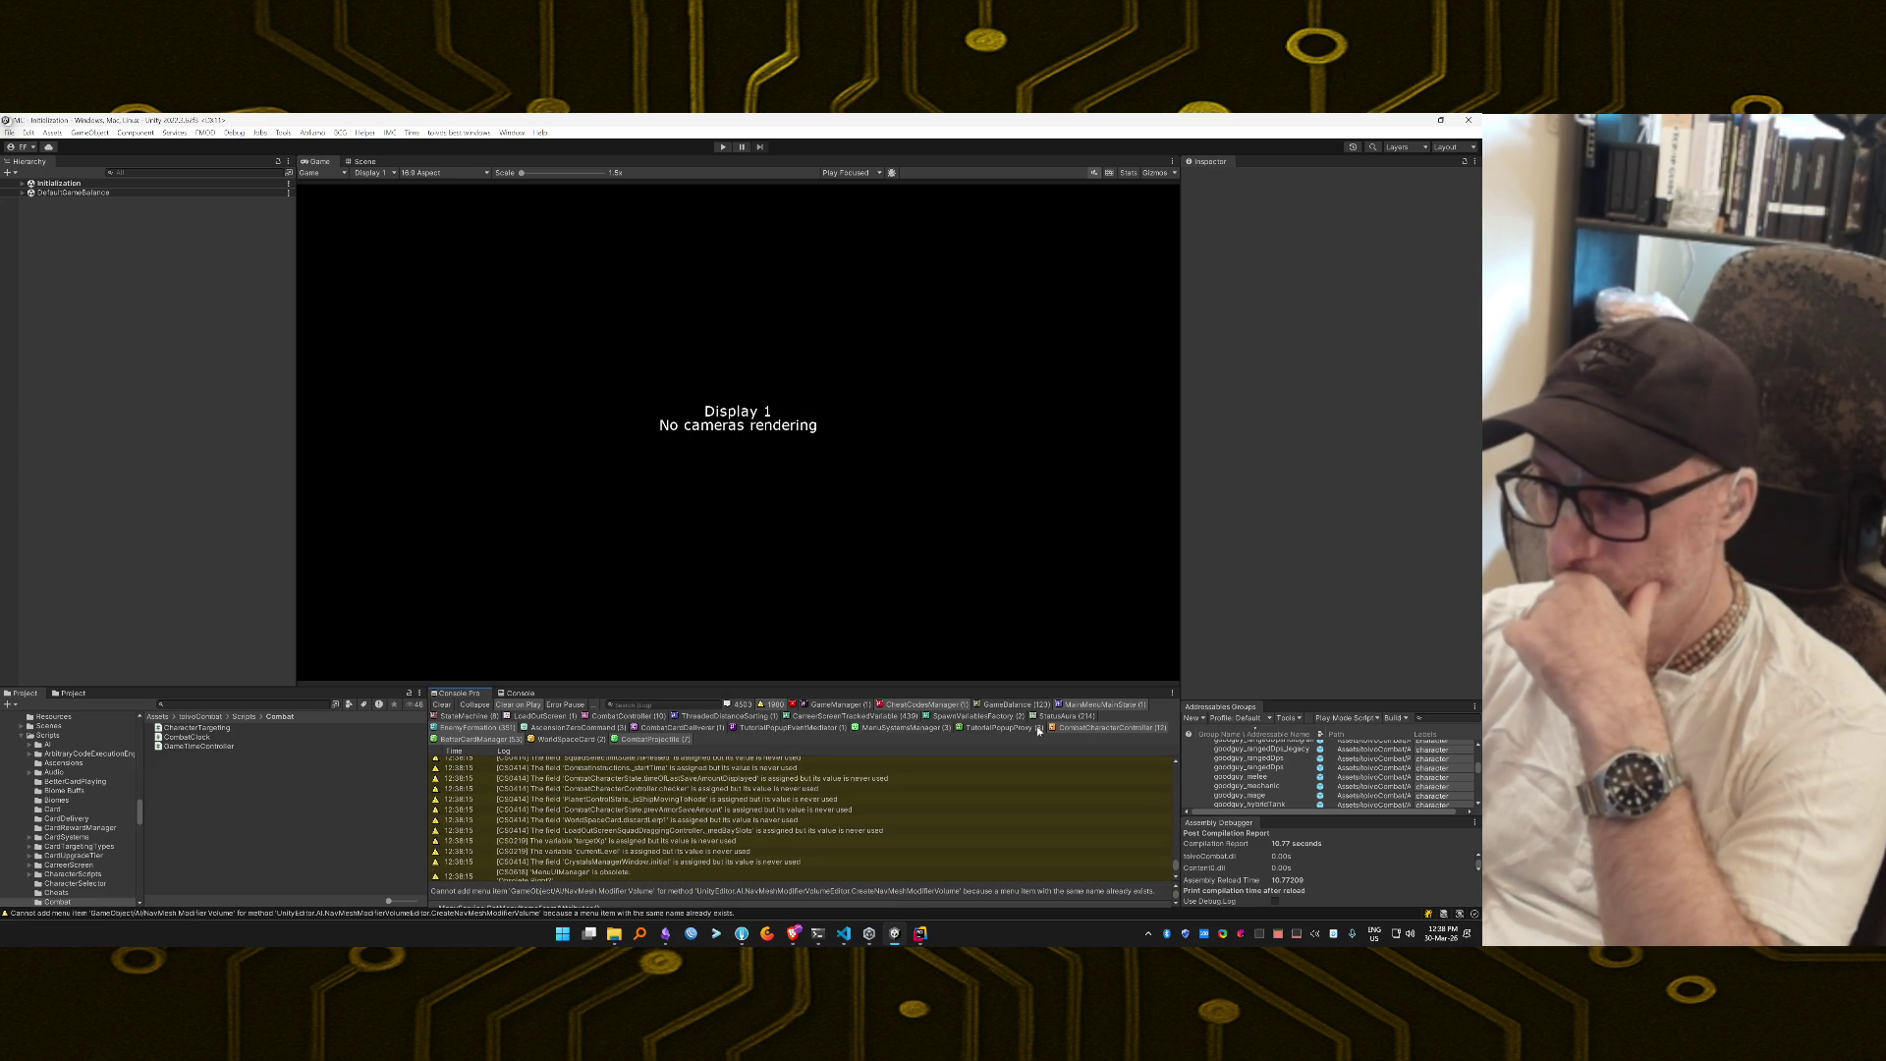
left_click(734, 705)
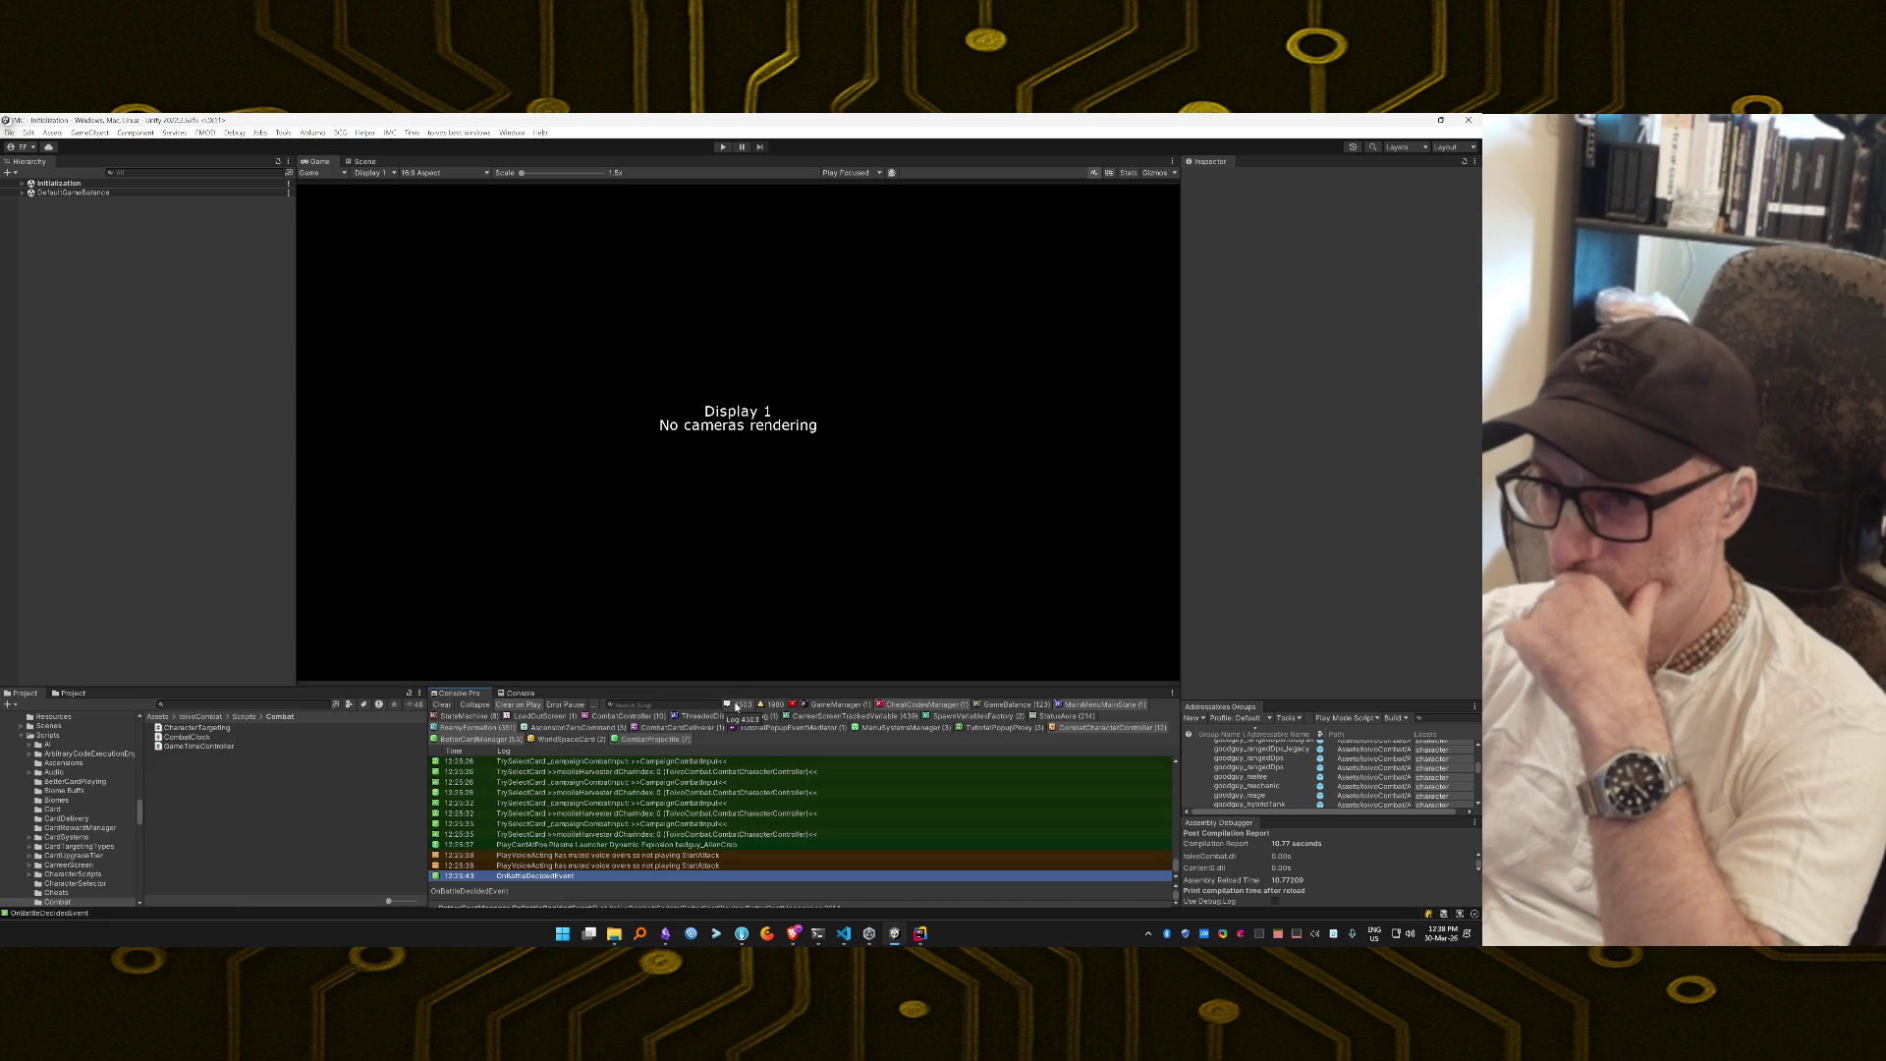
right_click(737, 705)
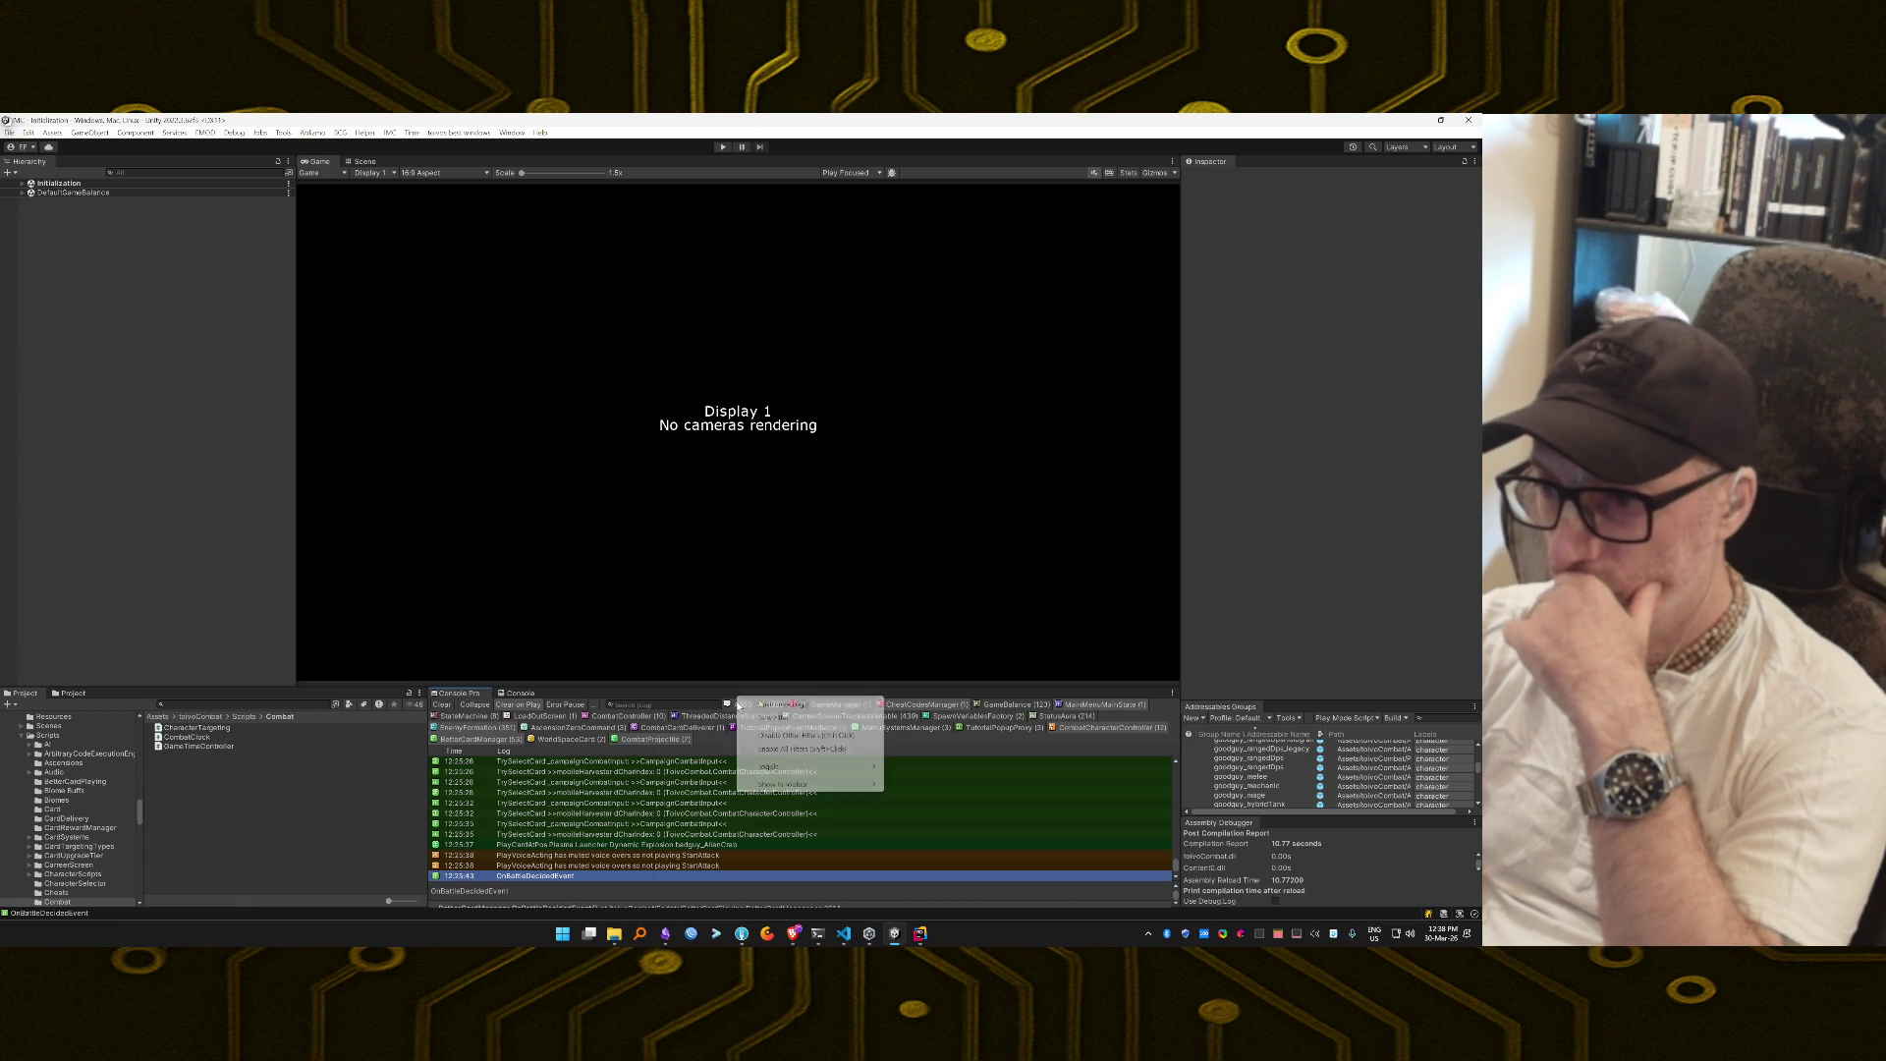
left_click(800, 736)
Inspect the source of the atmosphere lighting, atmosphere scattering and StatusEffectAura OnDestroy log calls.
double_click(621, 791)
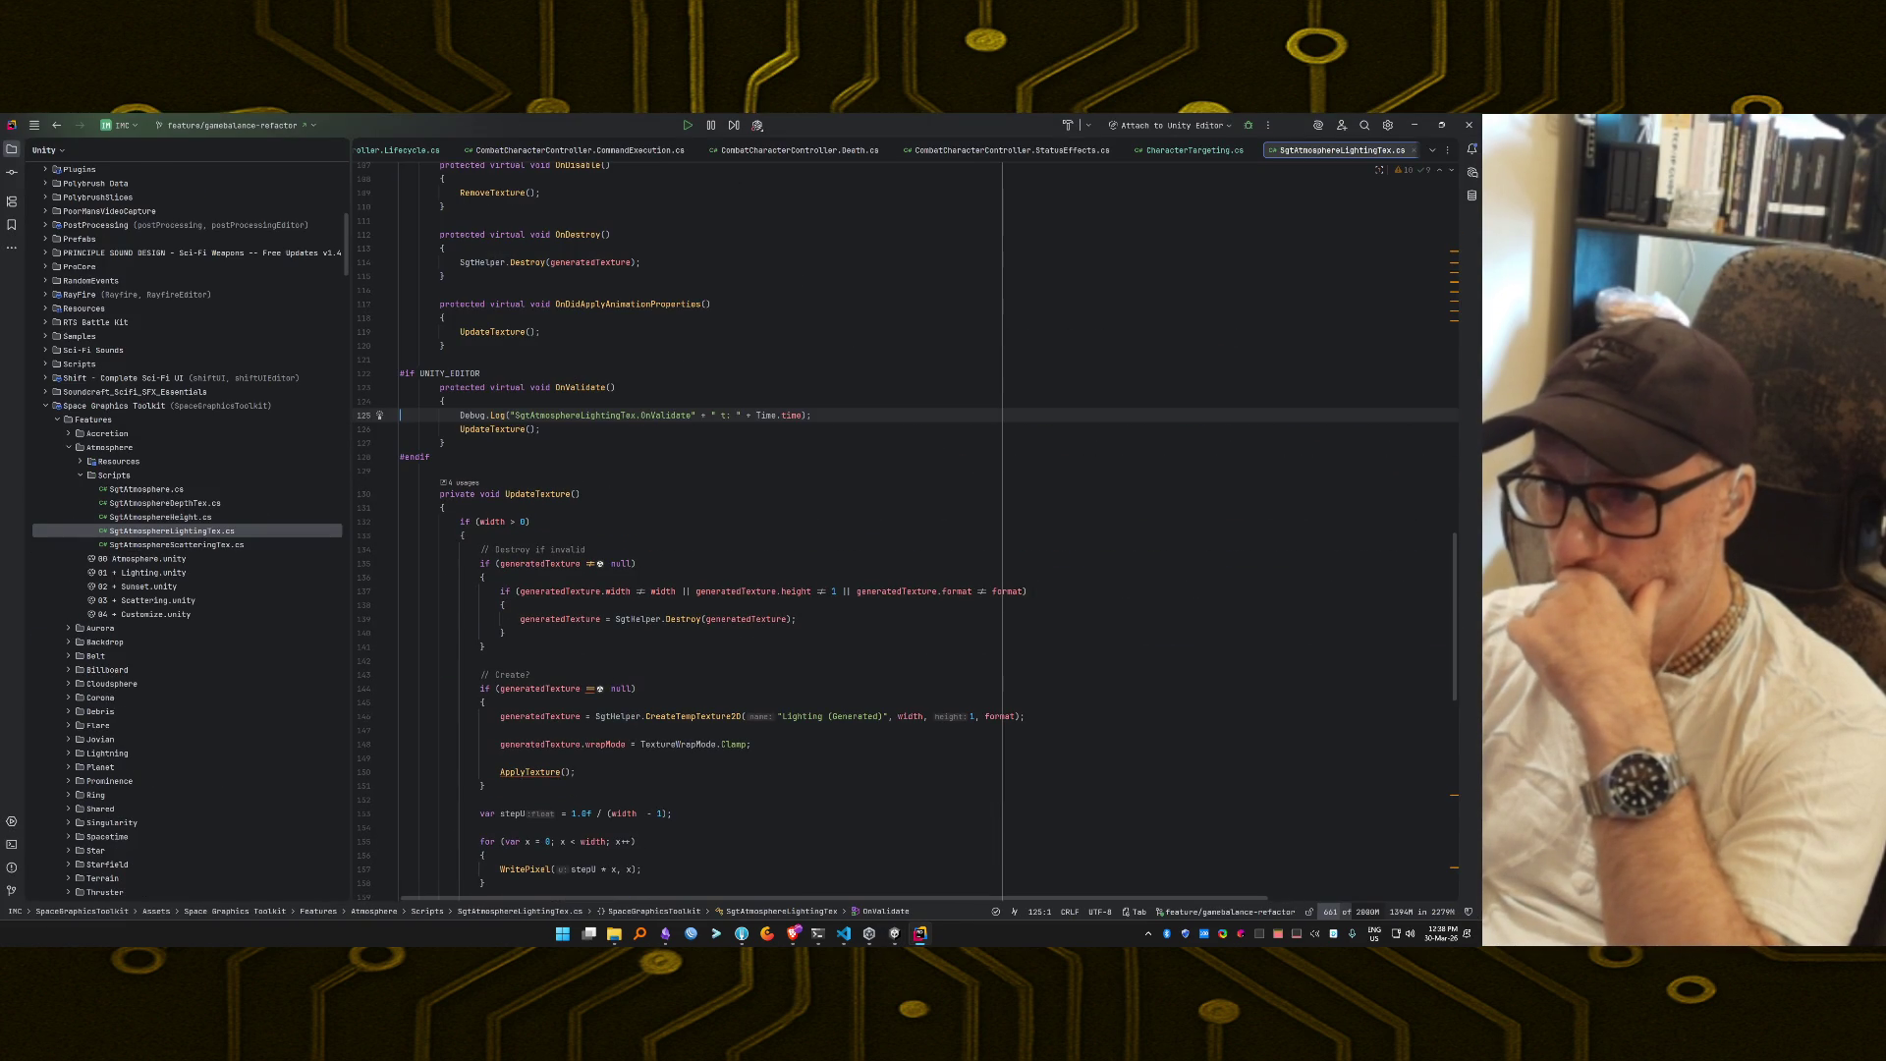
key("ctrl+alt+shift+a")
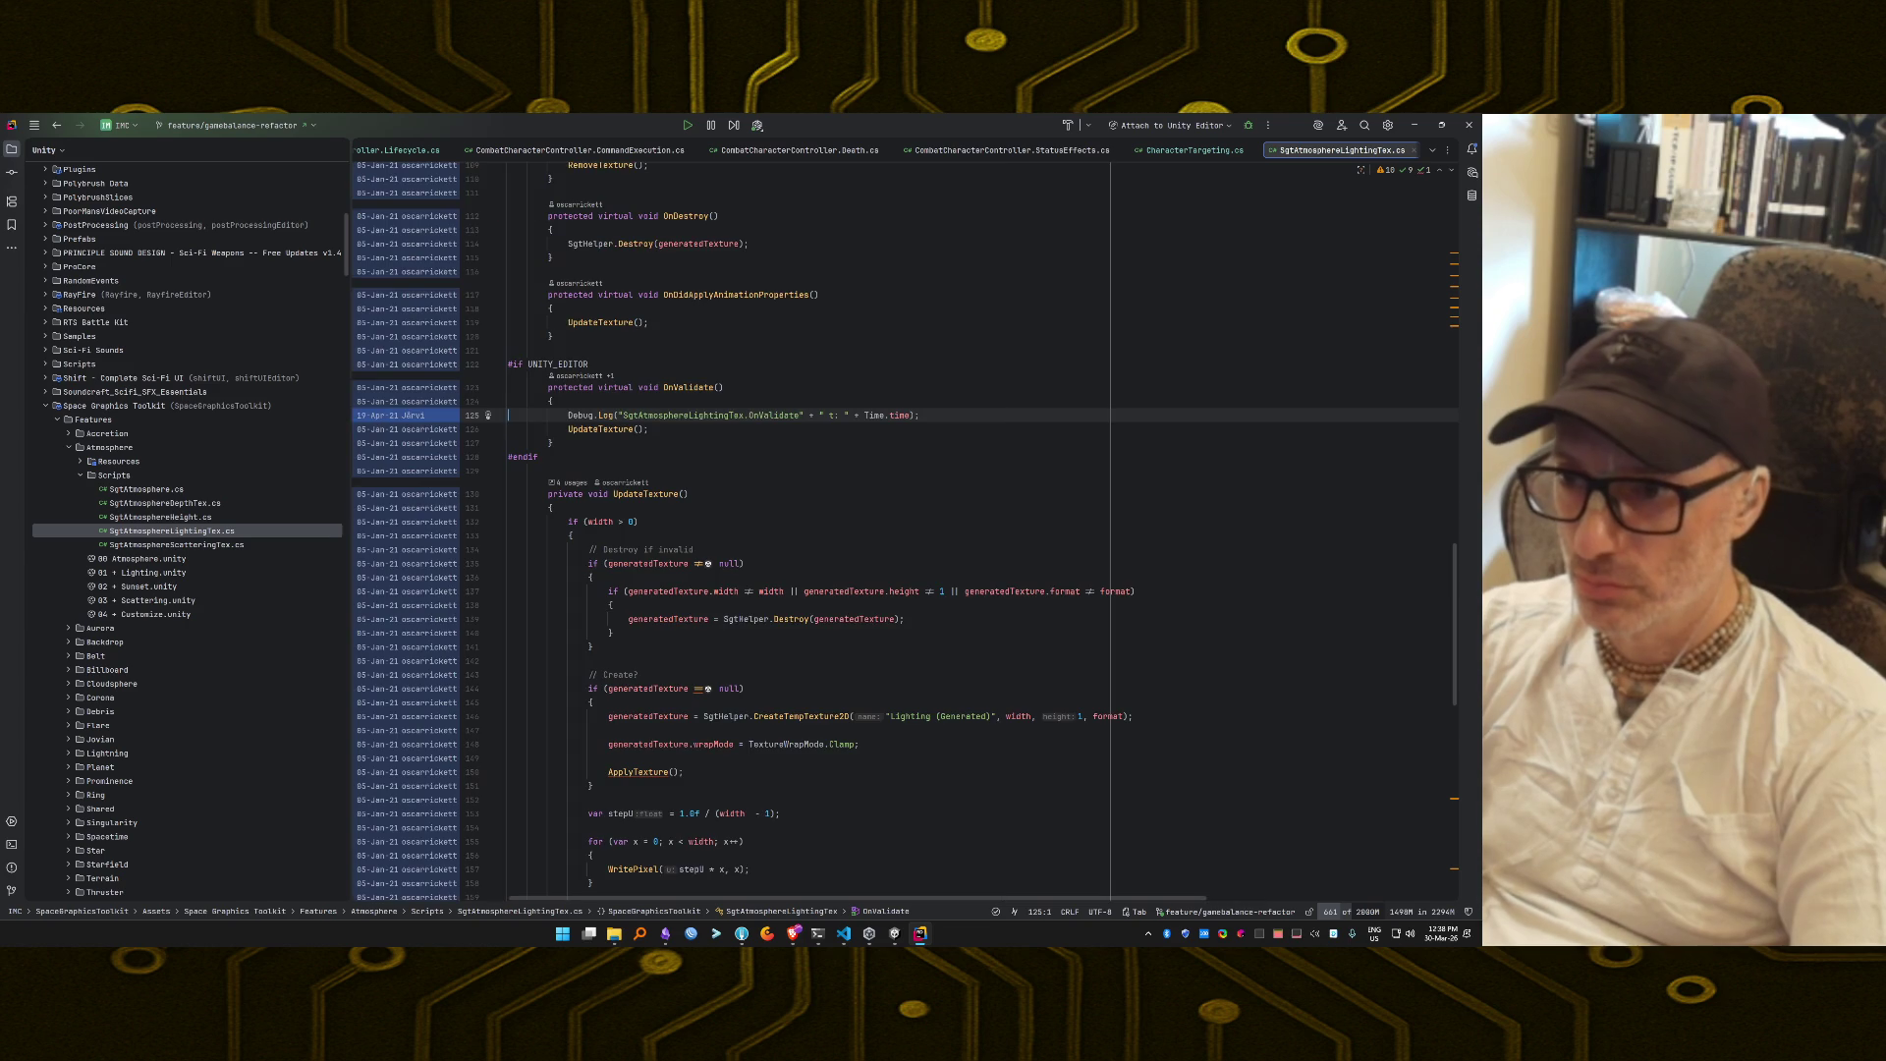
key("ctrl+alt+shift+a")
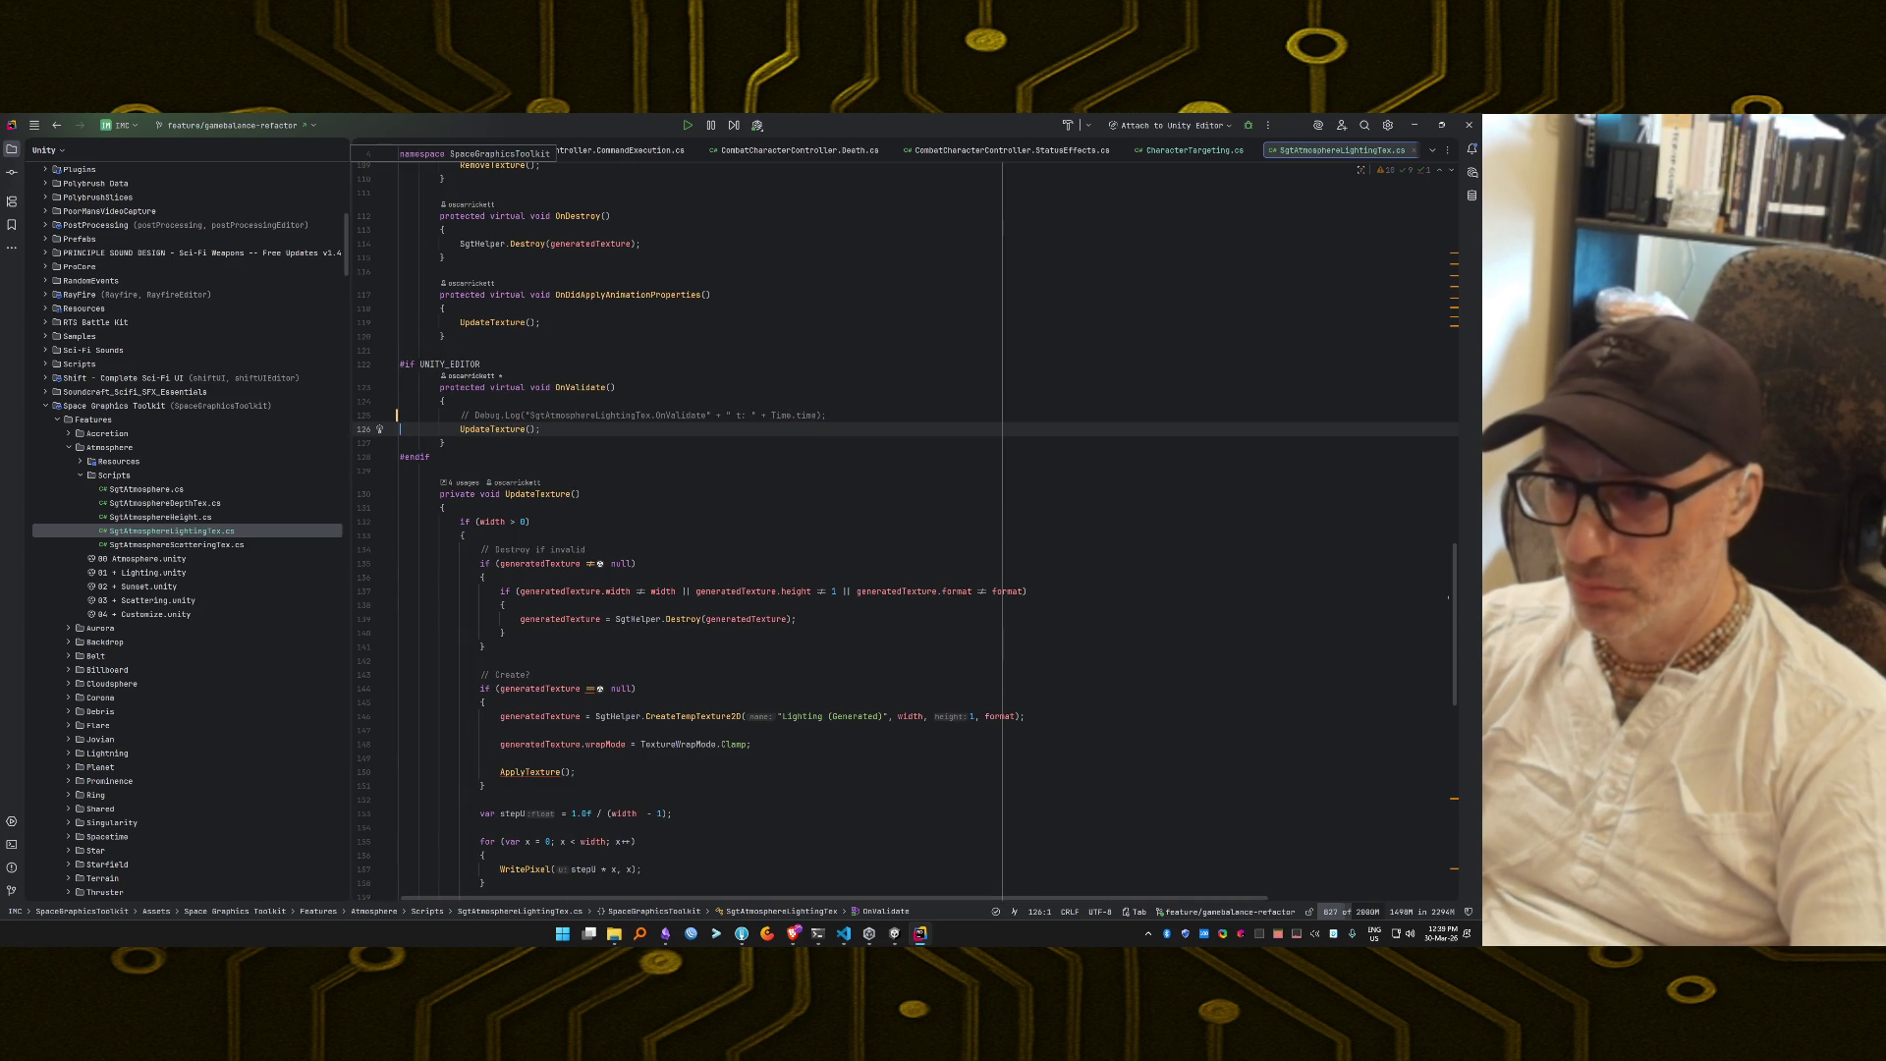
key("alt+Tab")
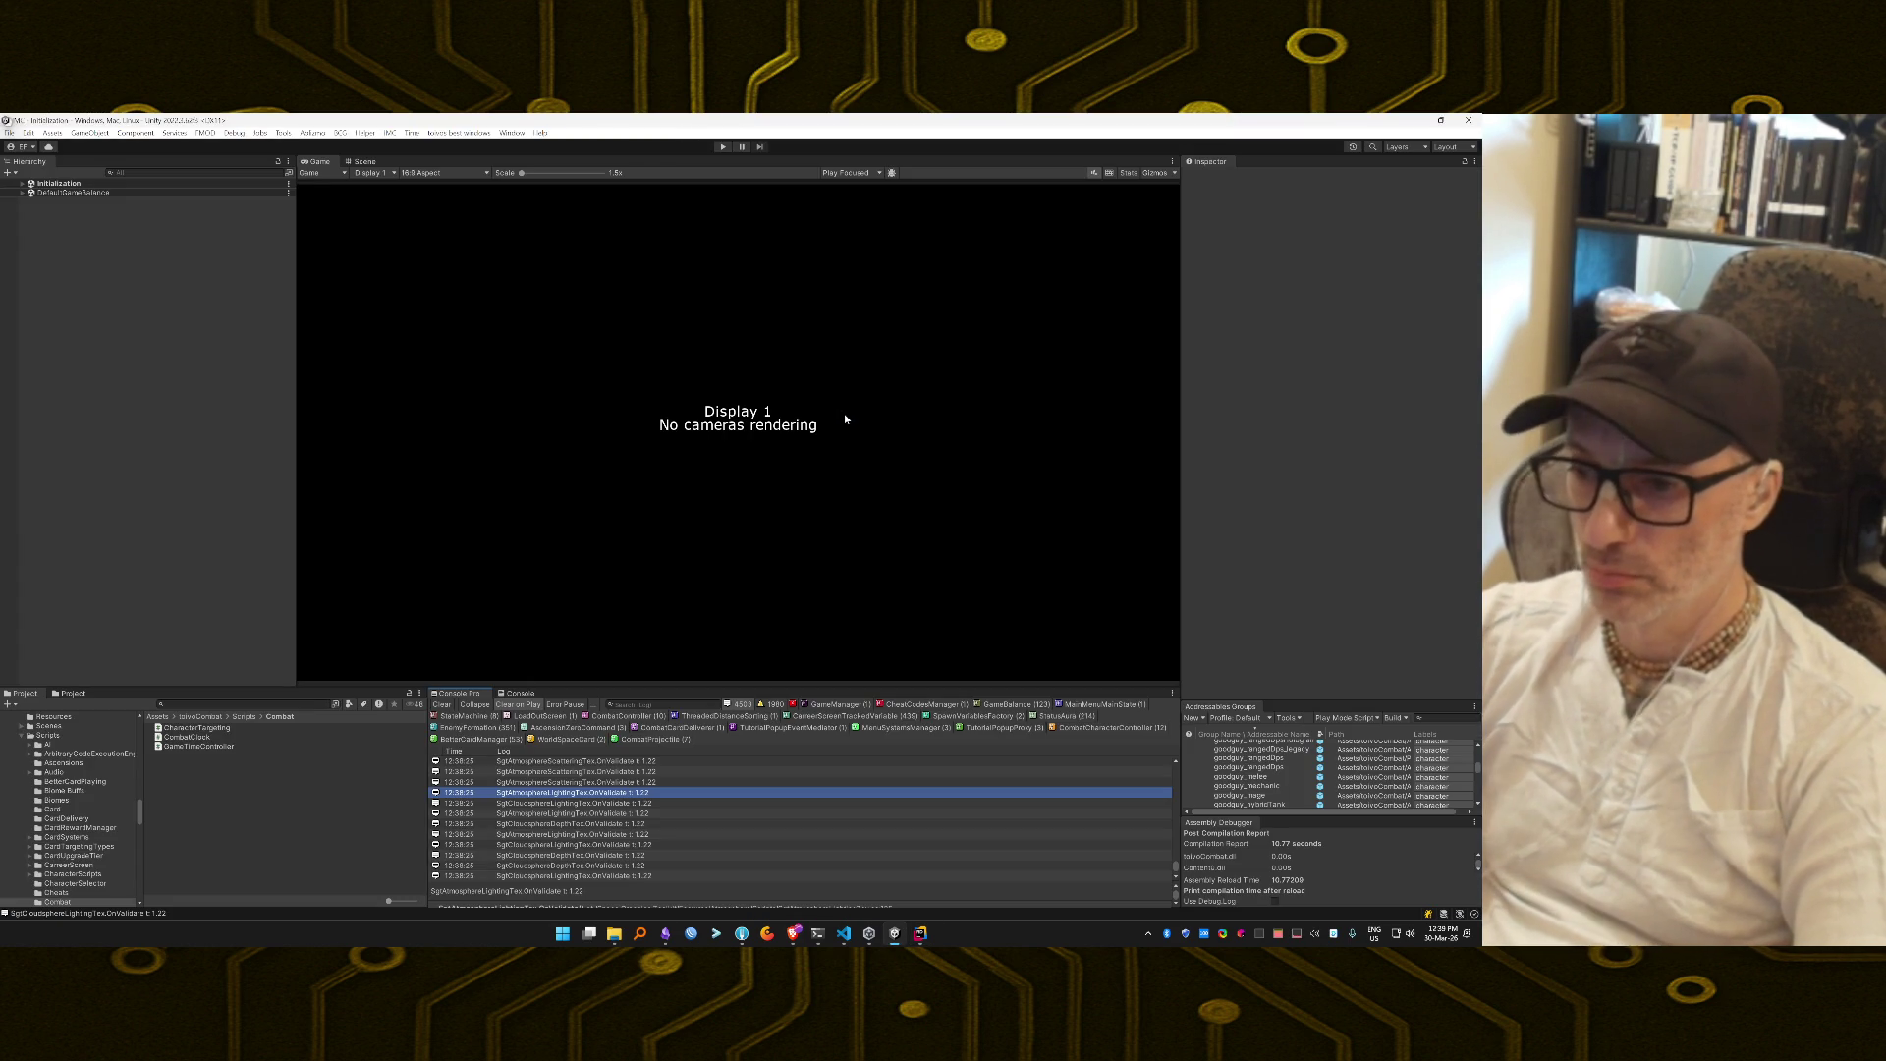
double_click(583, 781)
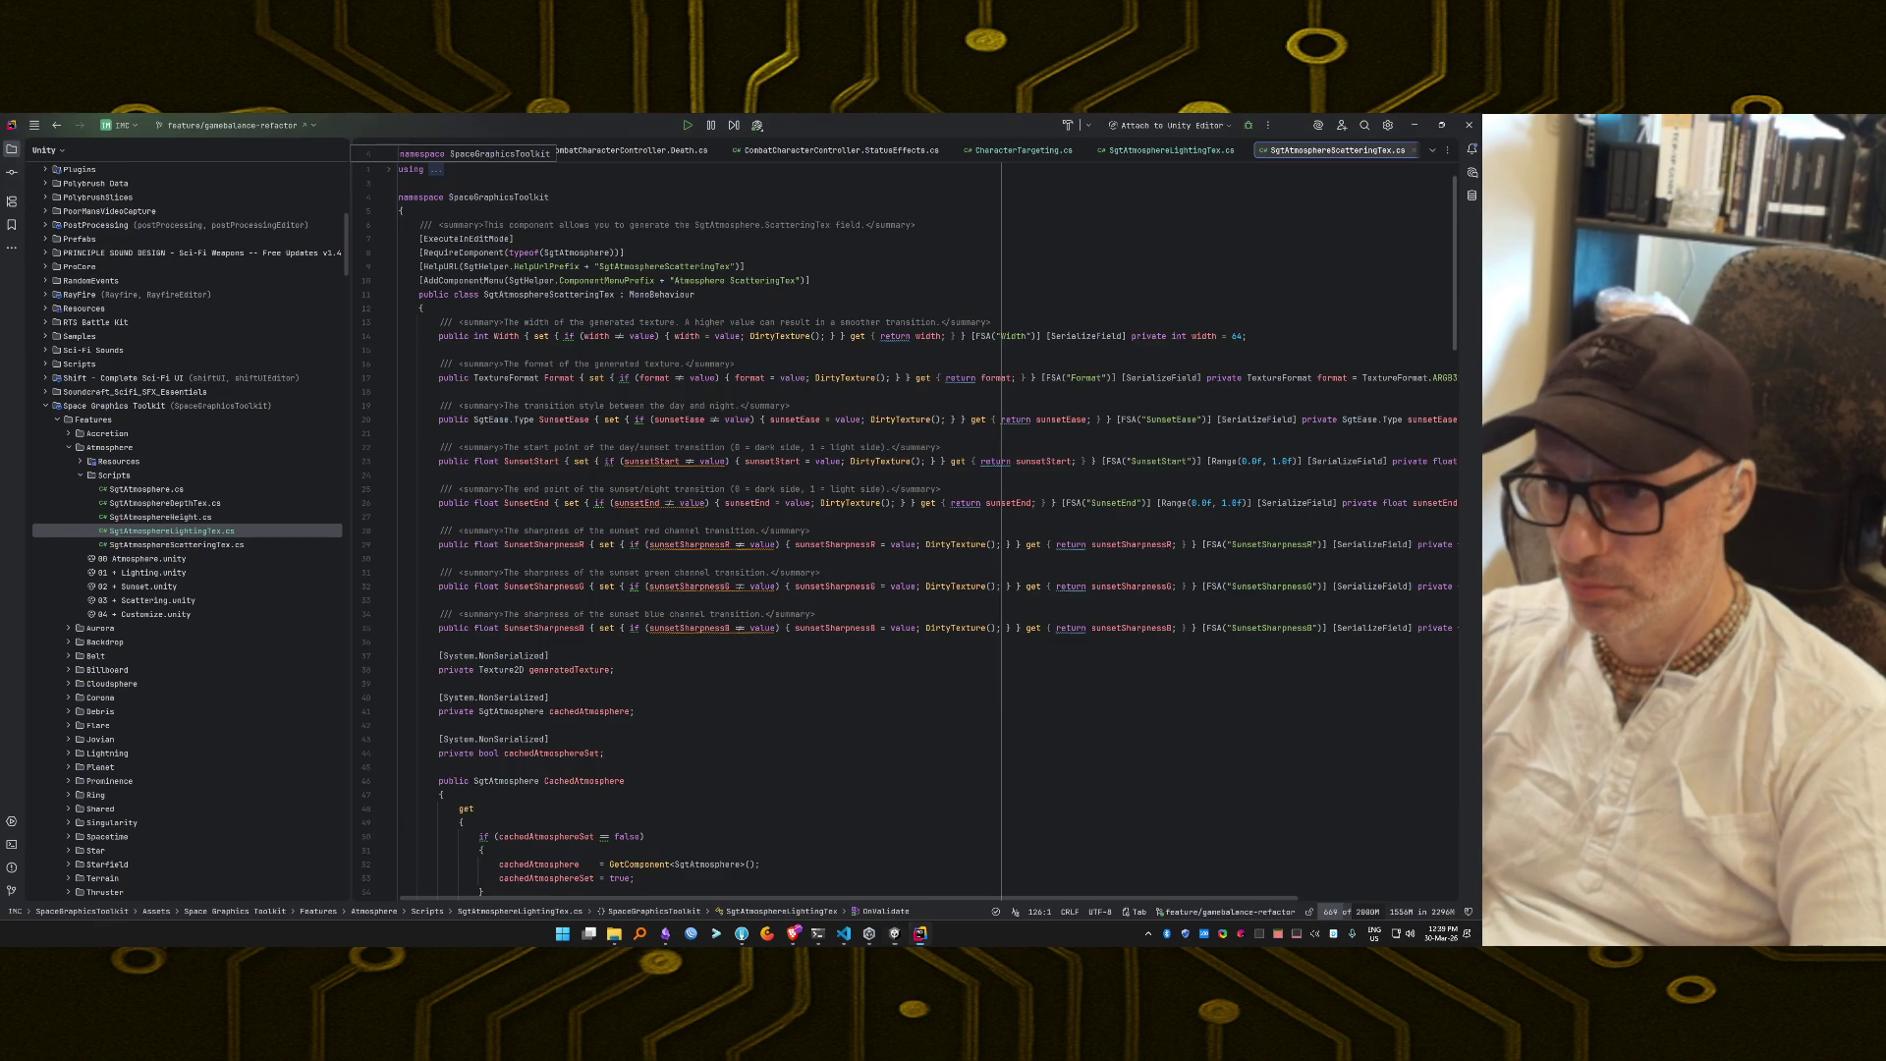
left_click(821, 415)
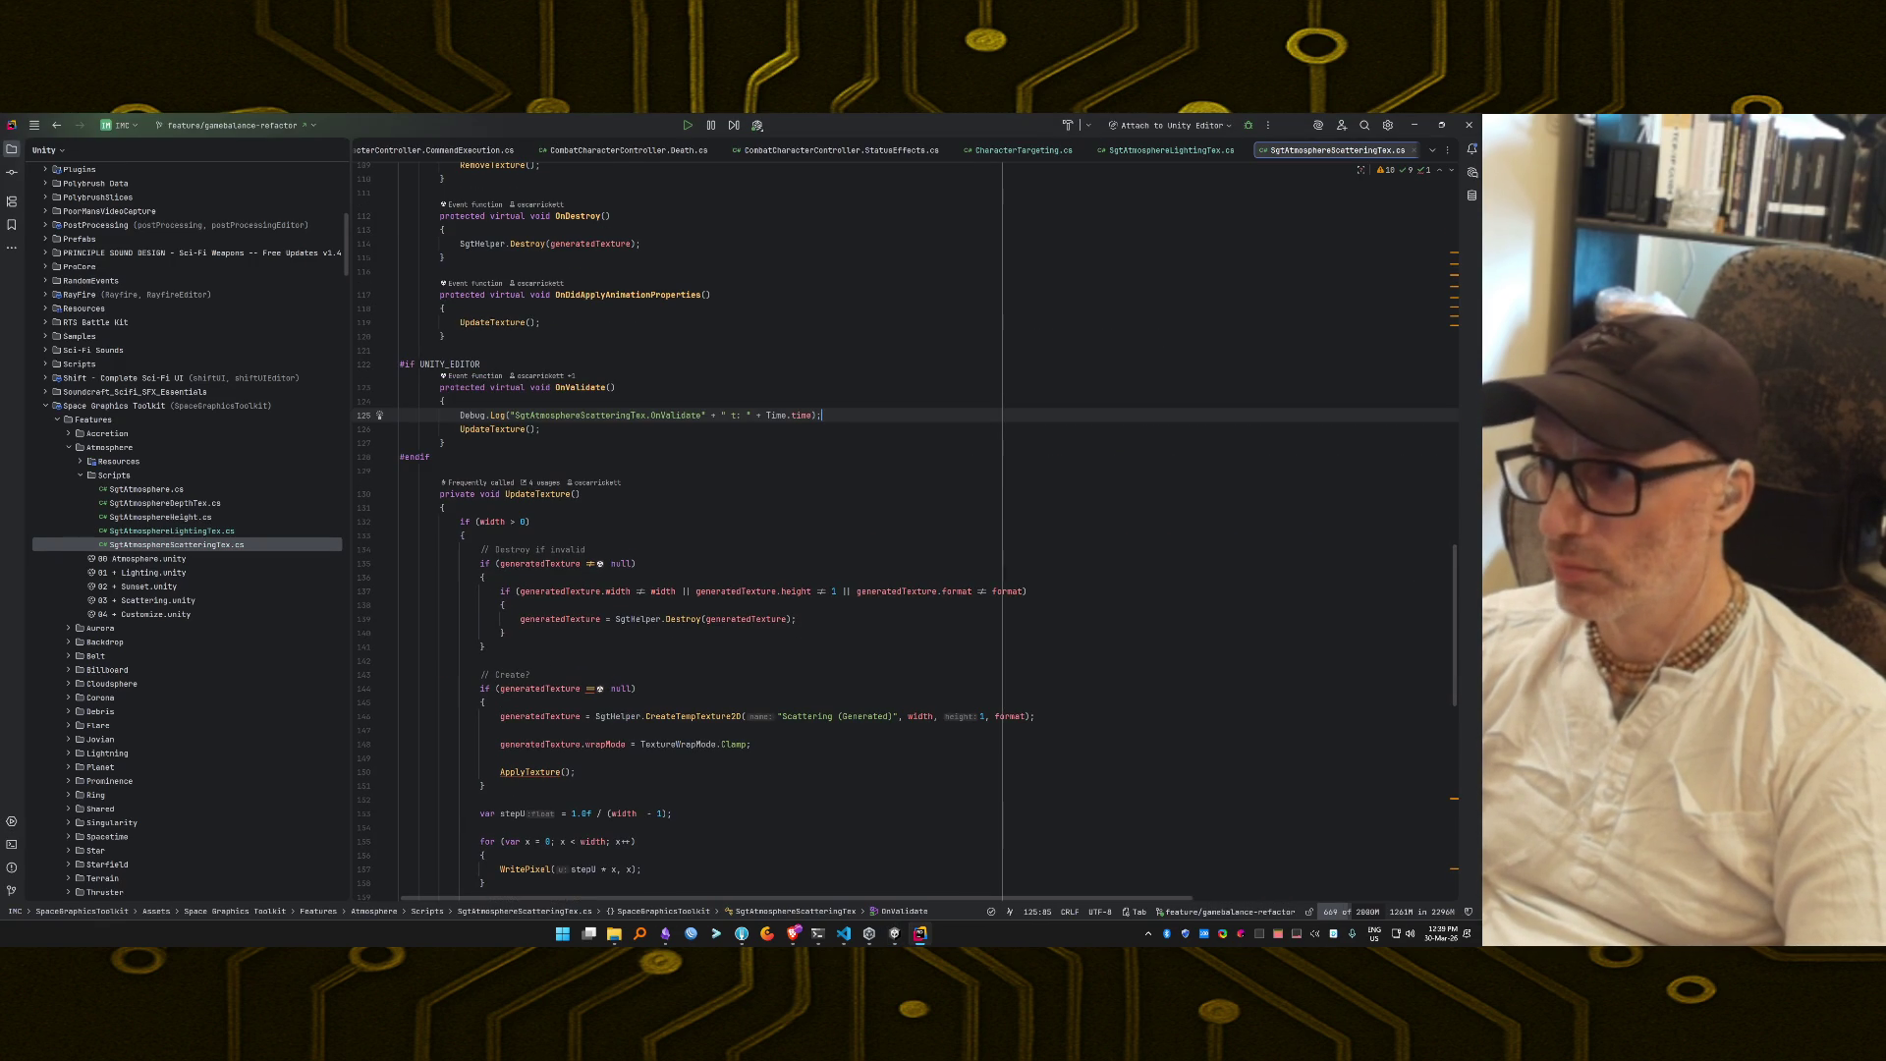
key("alt+Tab")
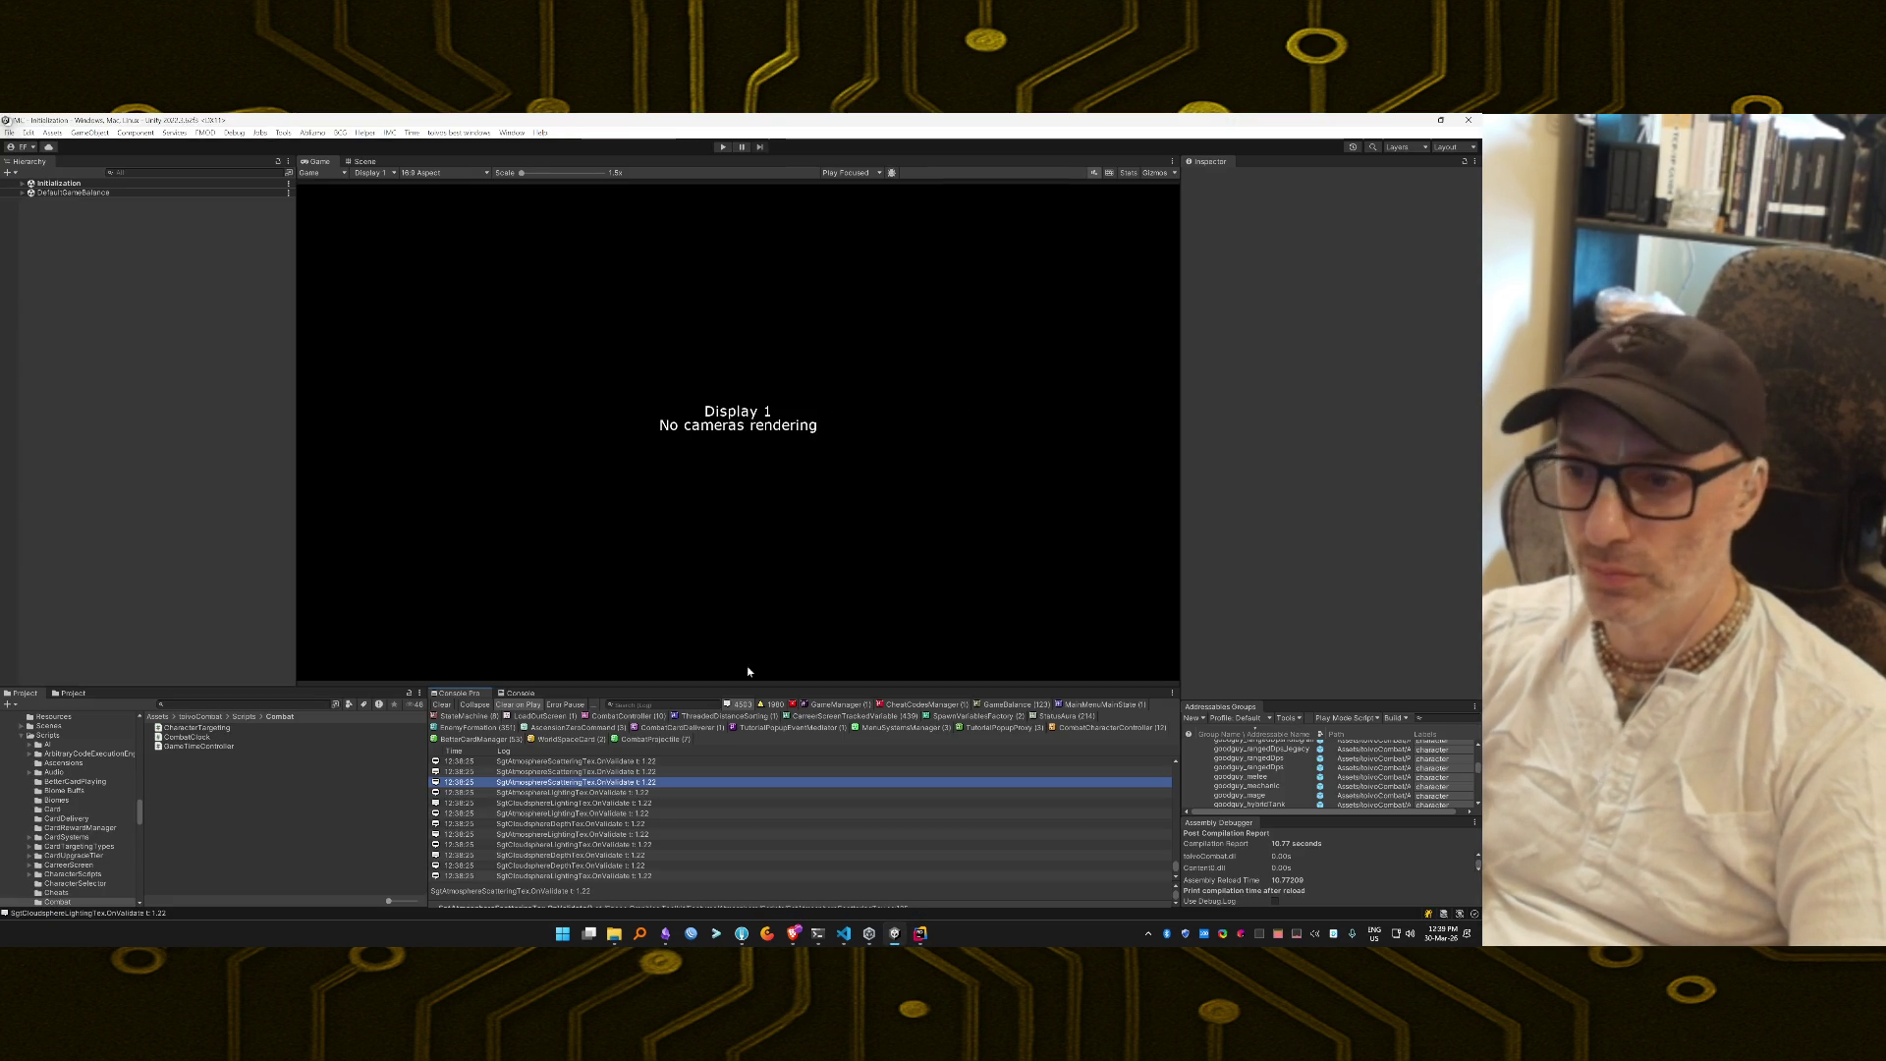
double_click(614, 778)
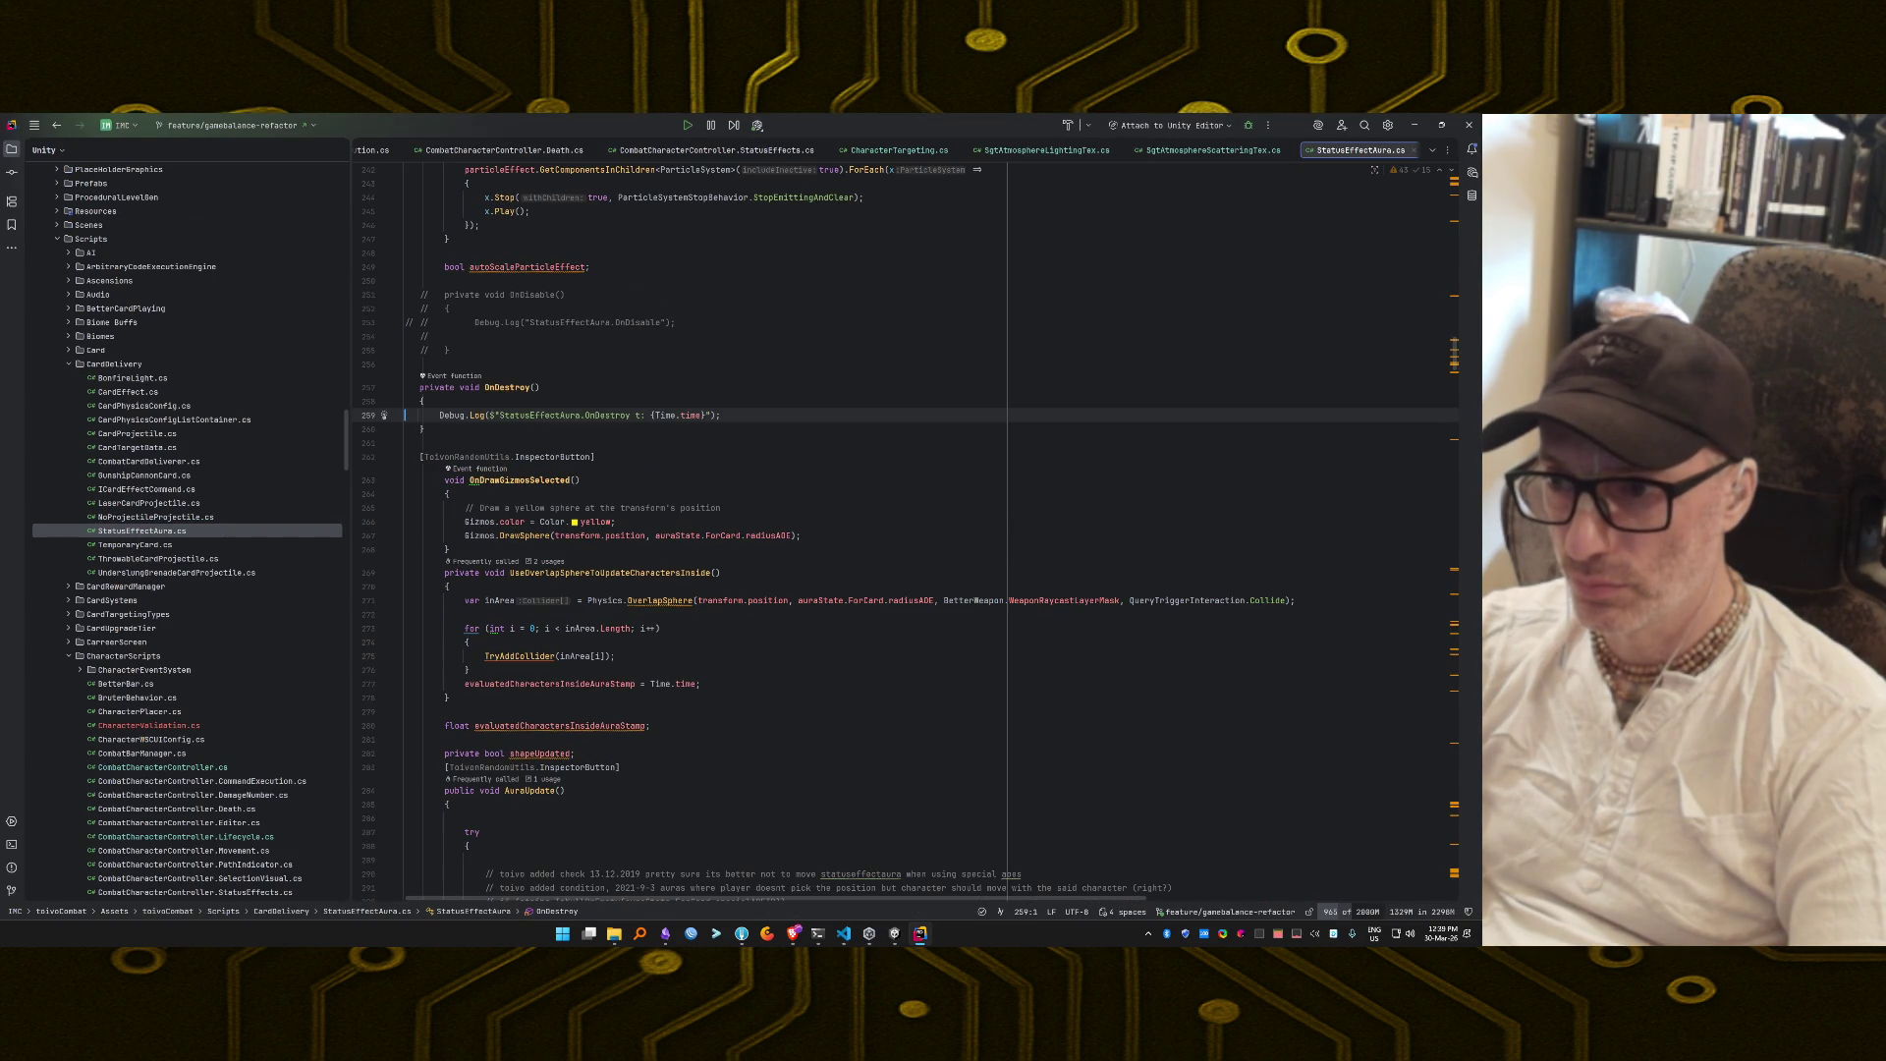
left_click(721, 414)
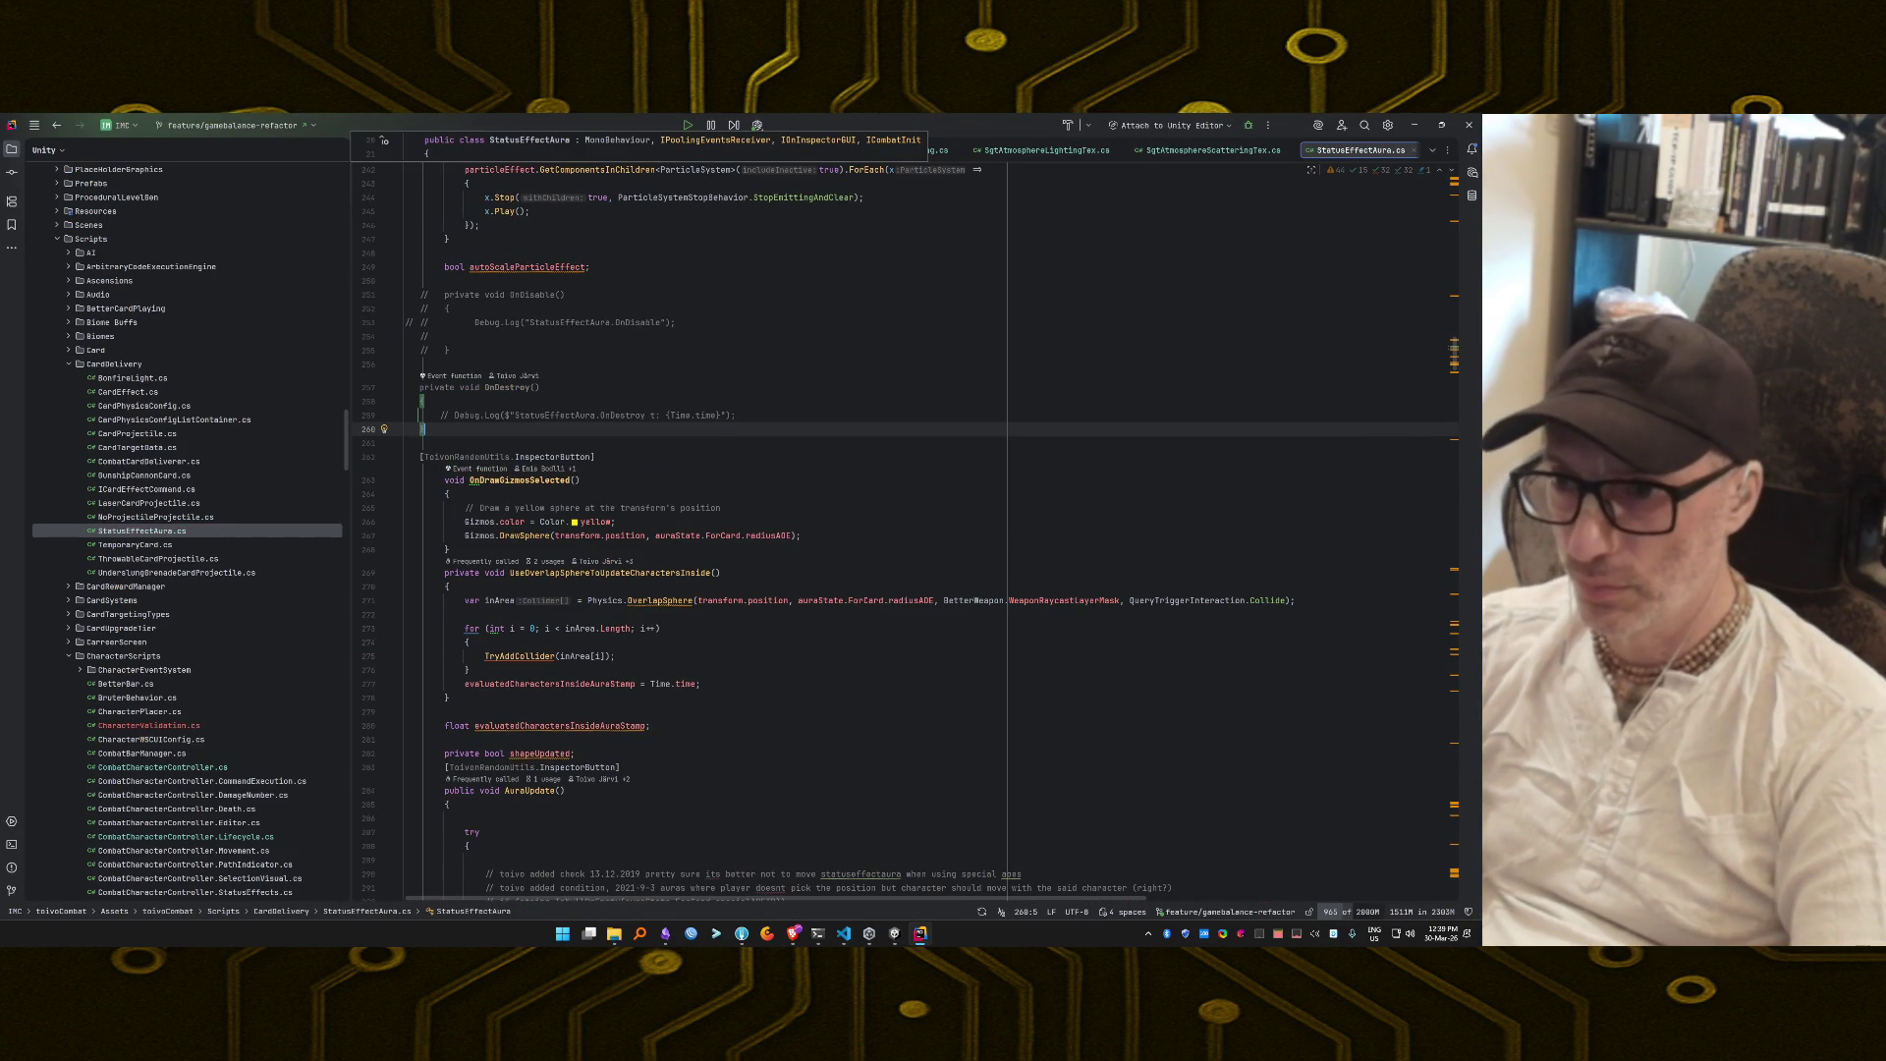
key("alt+Tab")
double_click(621, 789)
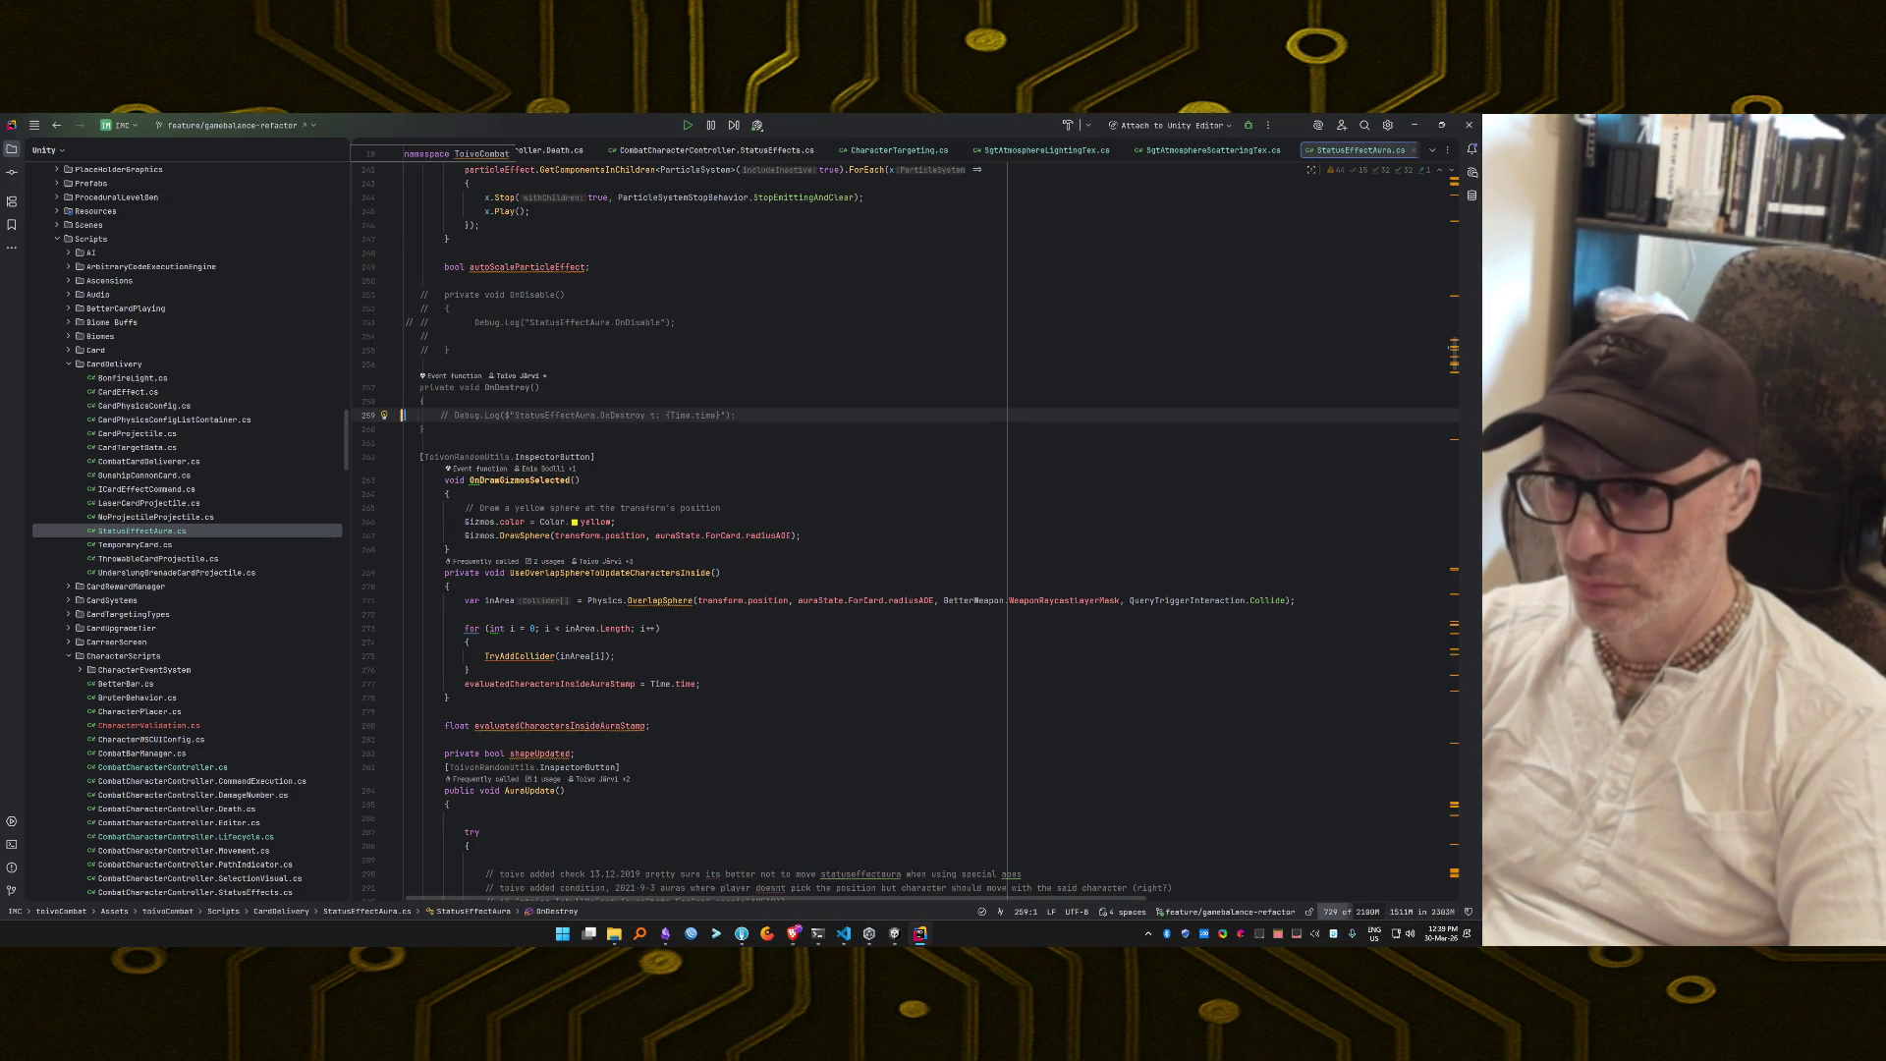
key("alt+Tab")
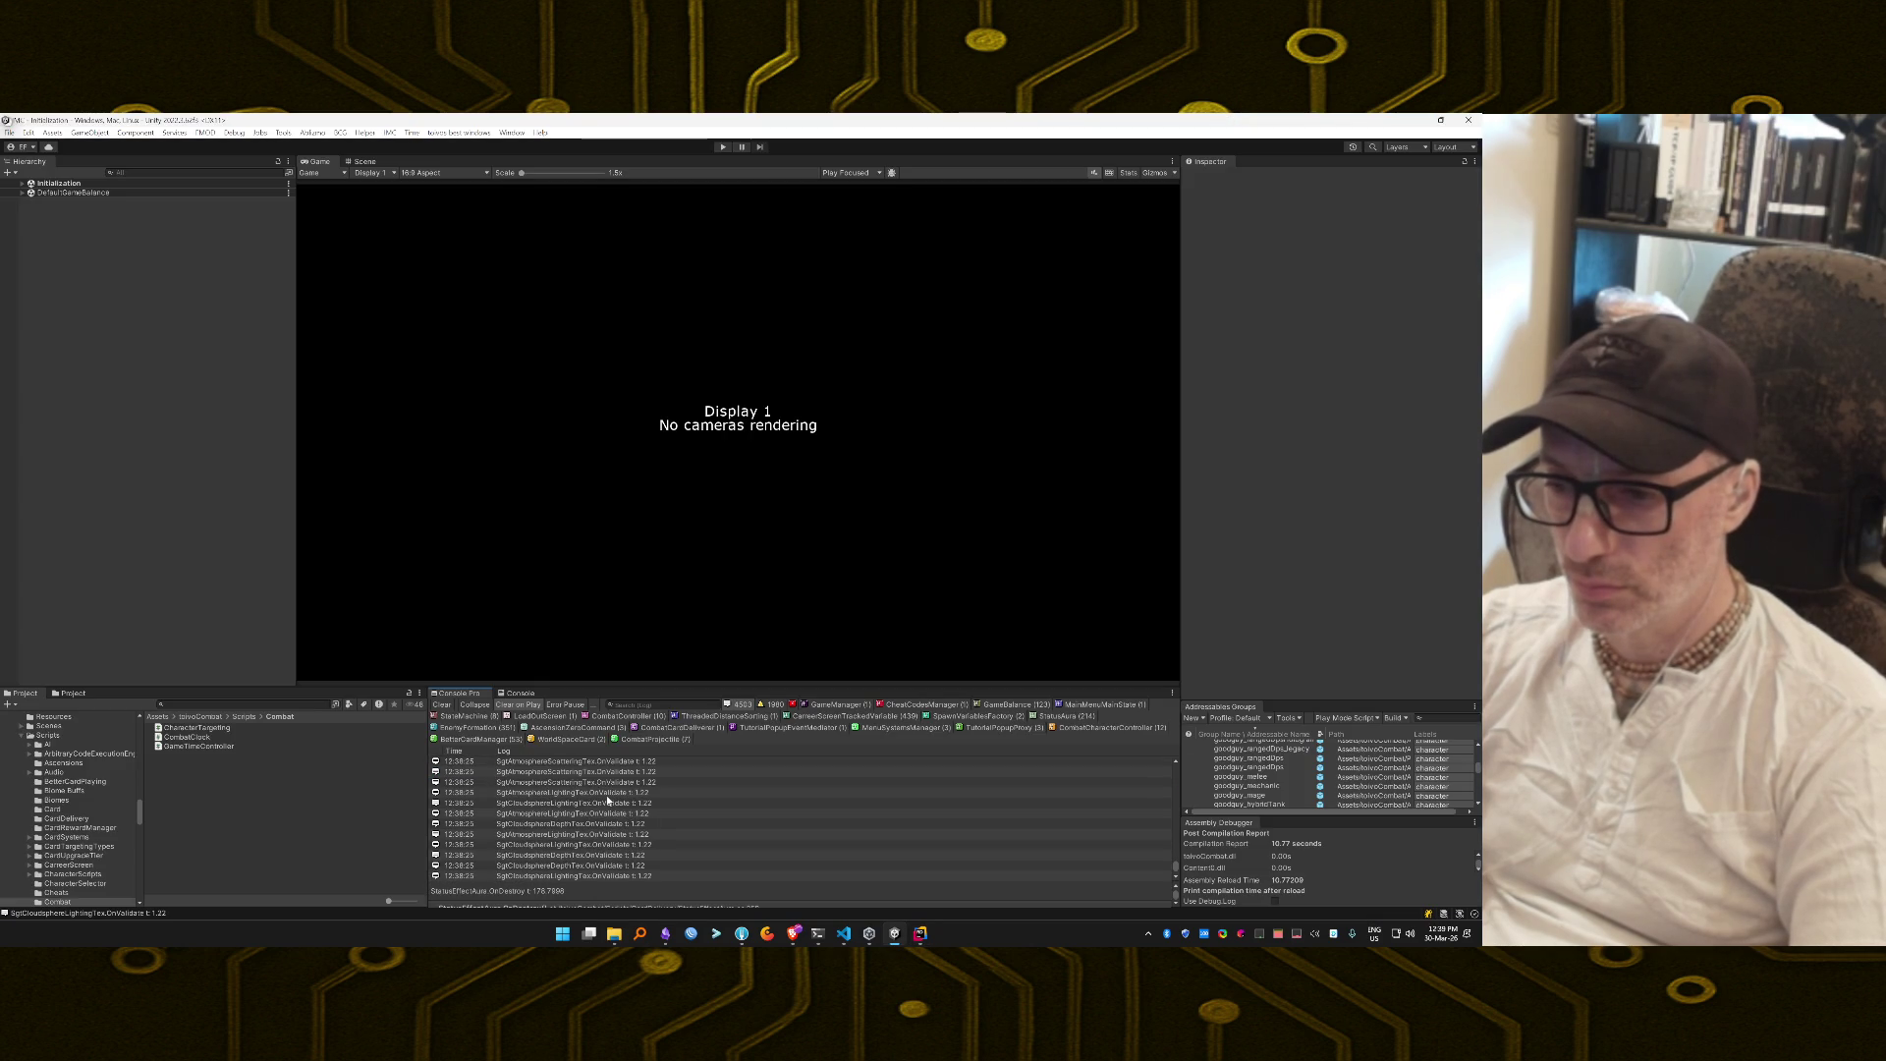
Comment out the SgtCloudsphereDepthTex OnValidate Debug.Log line.
scroll(605, 793, "up", 1)
double_click(575, 799)
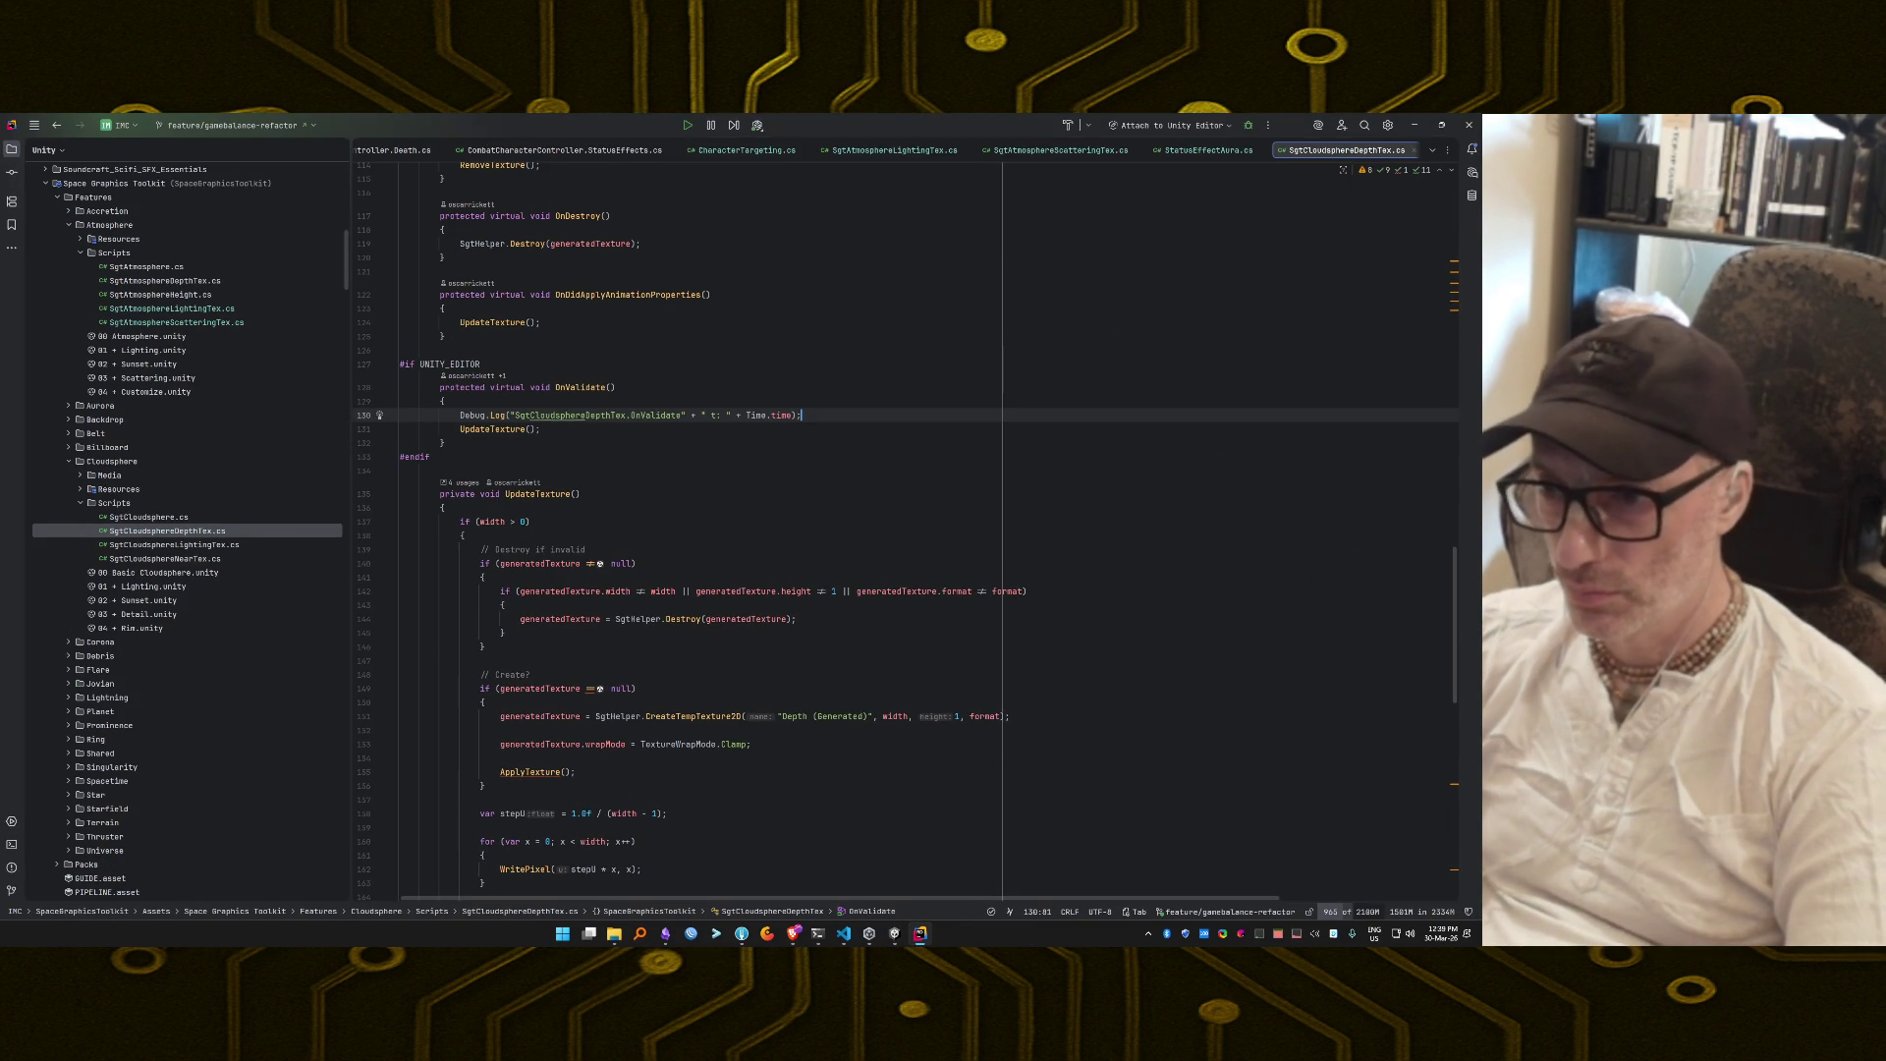
key("ctrl+slash")
key("alt+Tab")
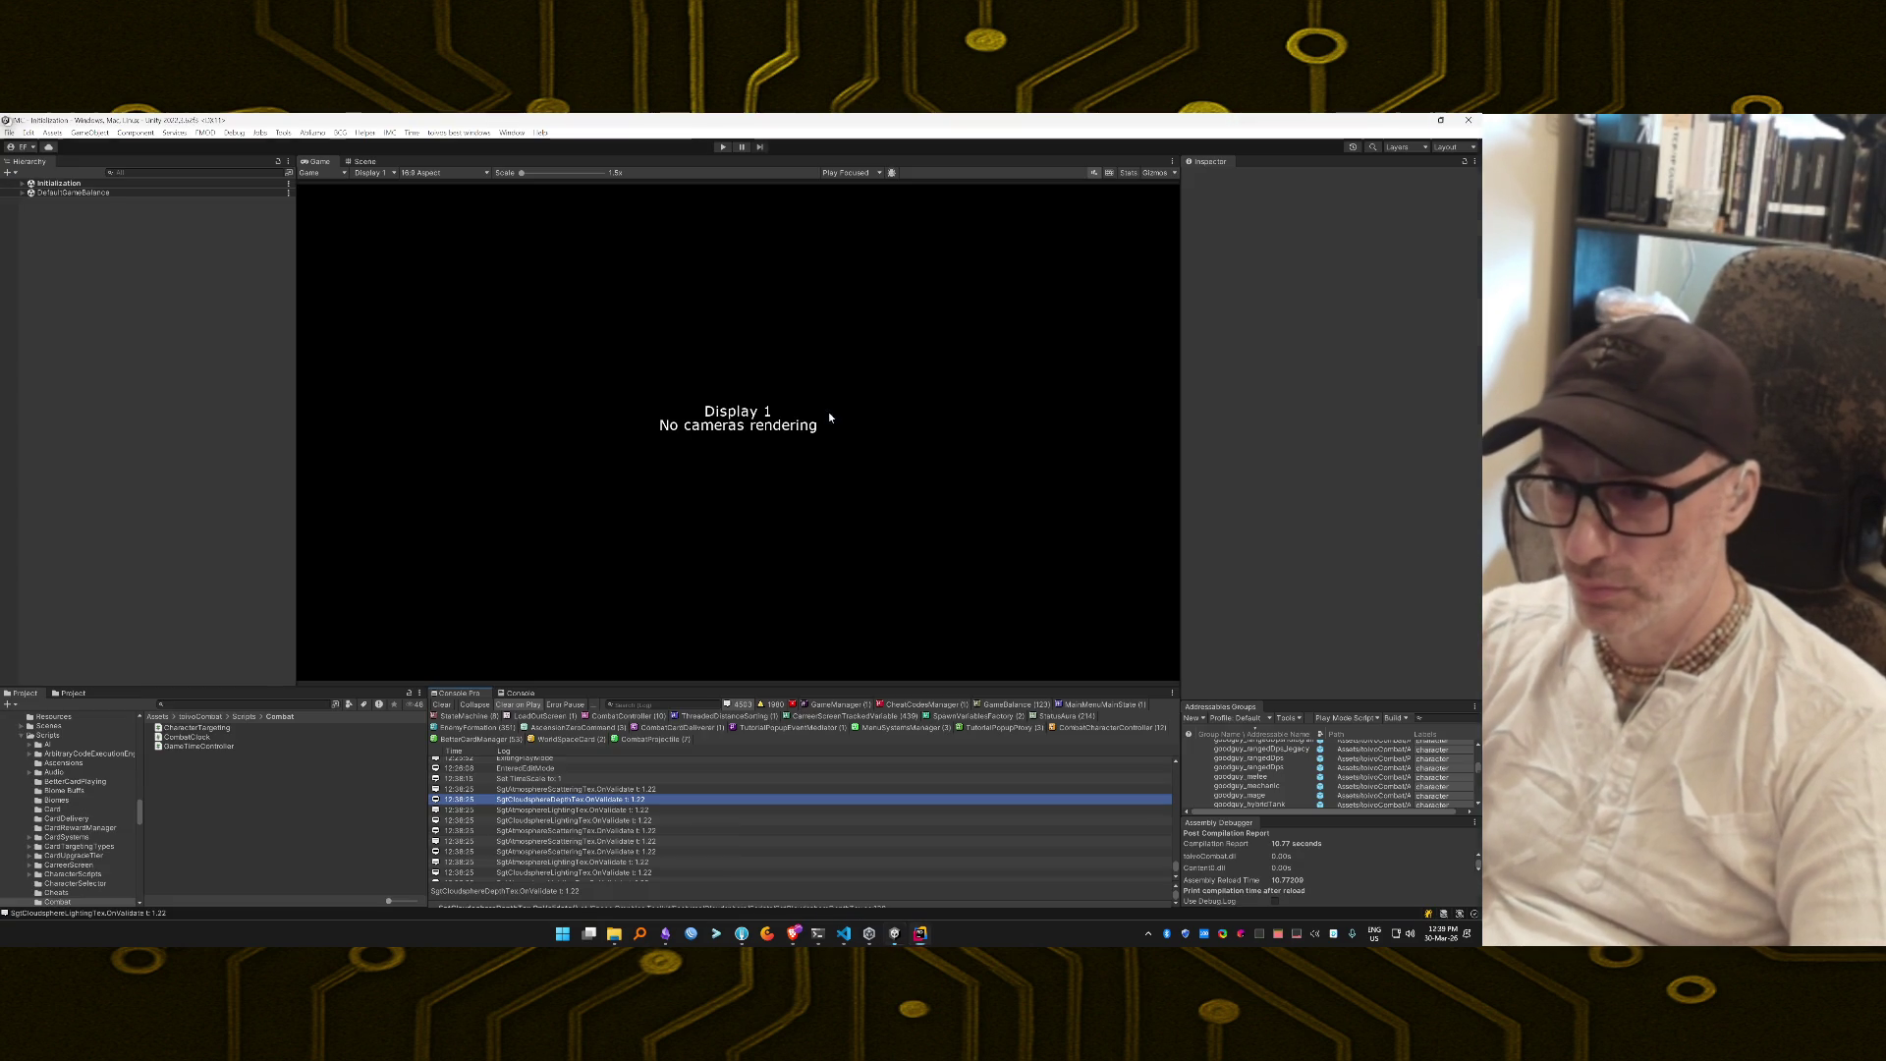
Revisit the SgtAtmosphereLightingTex, StatusEffectAura and VERY SLOW FRAME log sources.
left_click(644, 811)
double_click(645, 816)
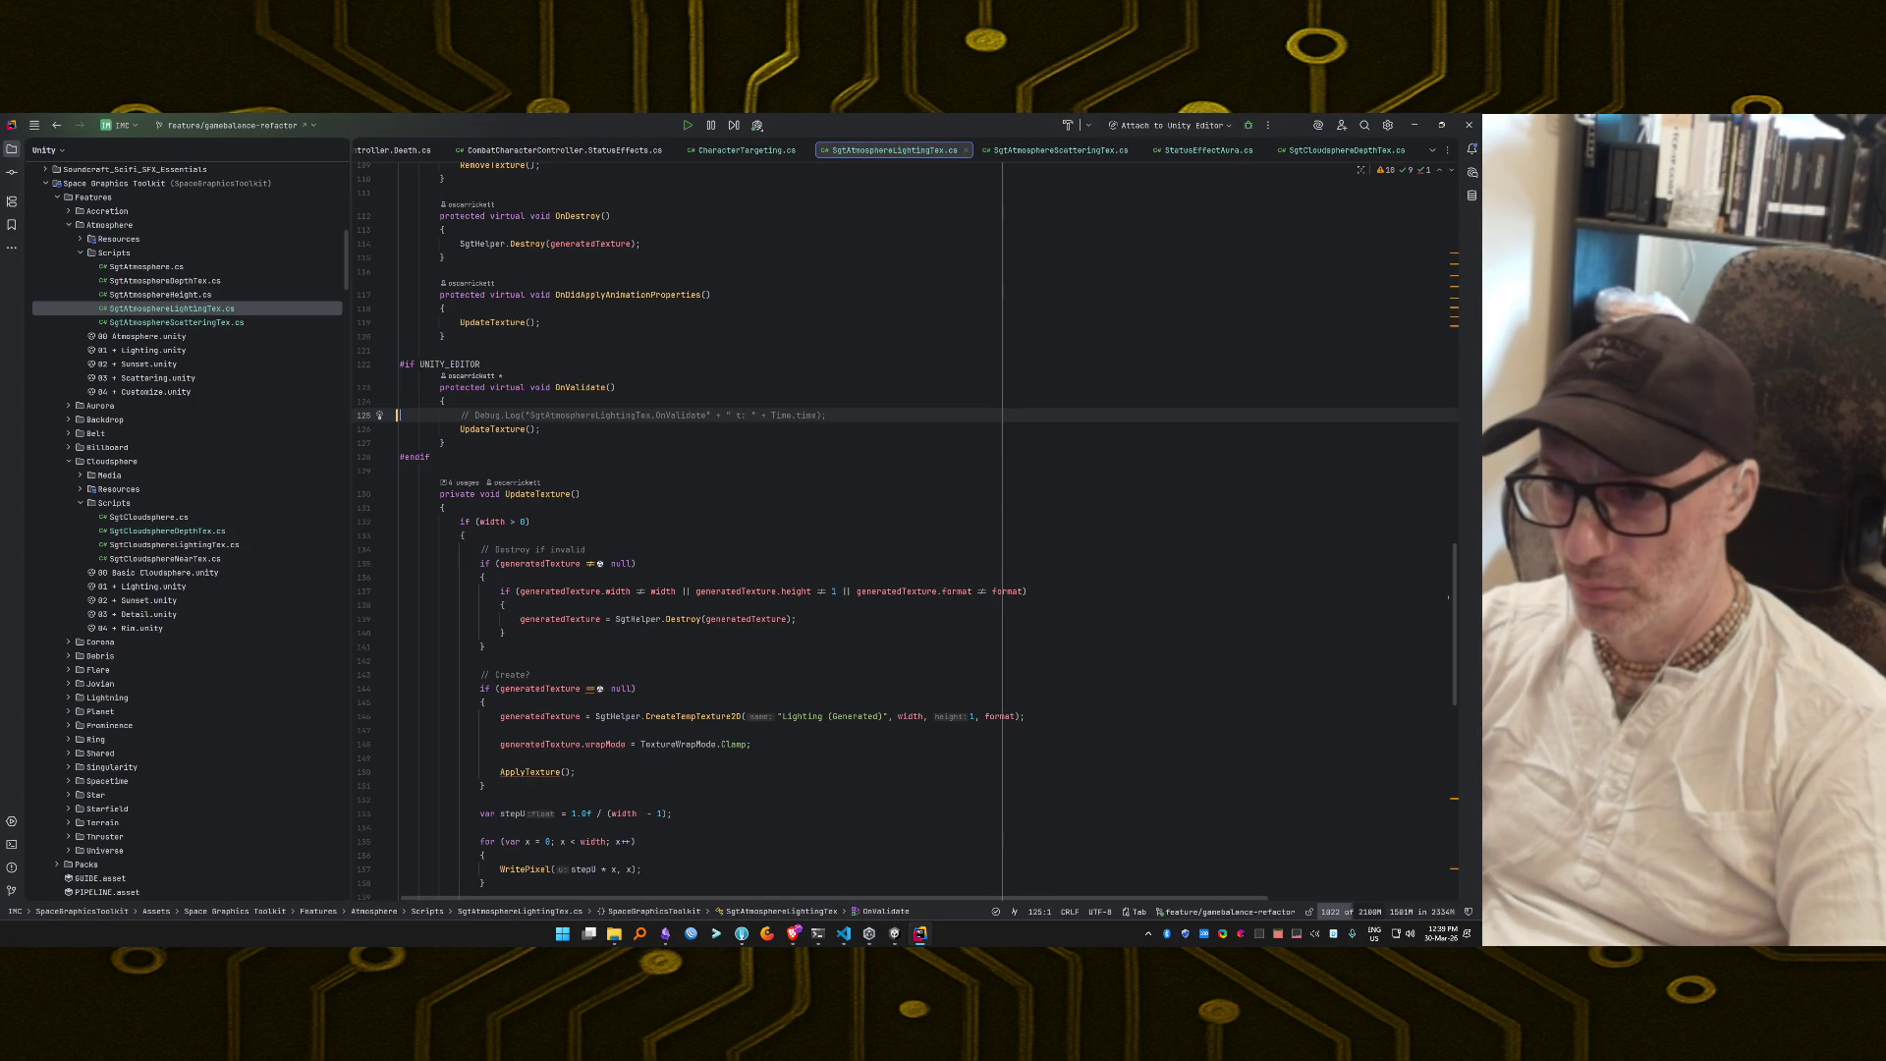
key("alt+Tab")
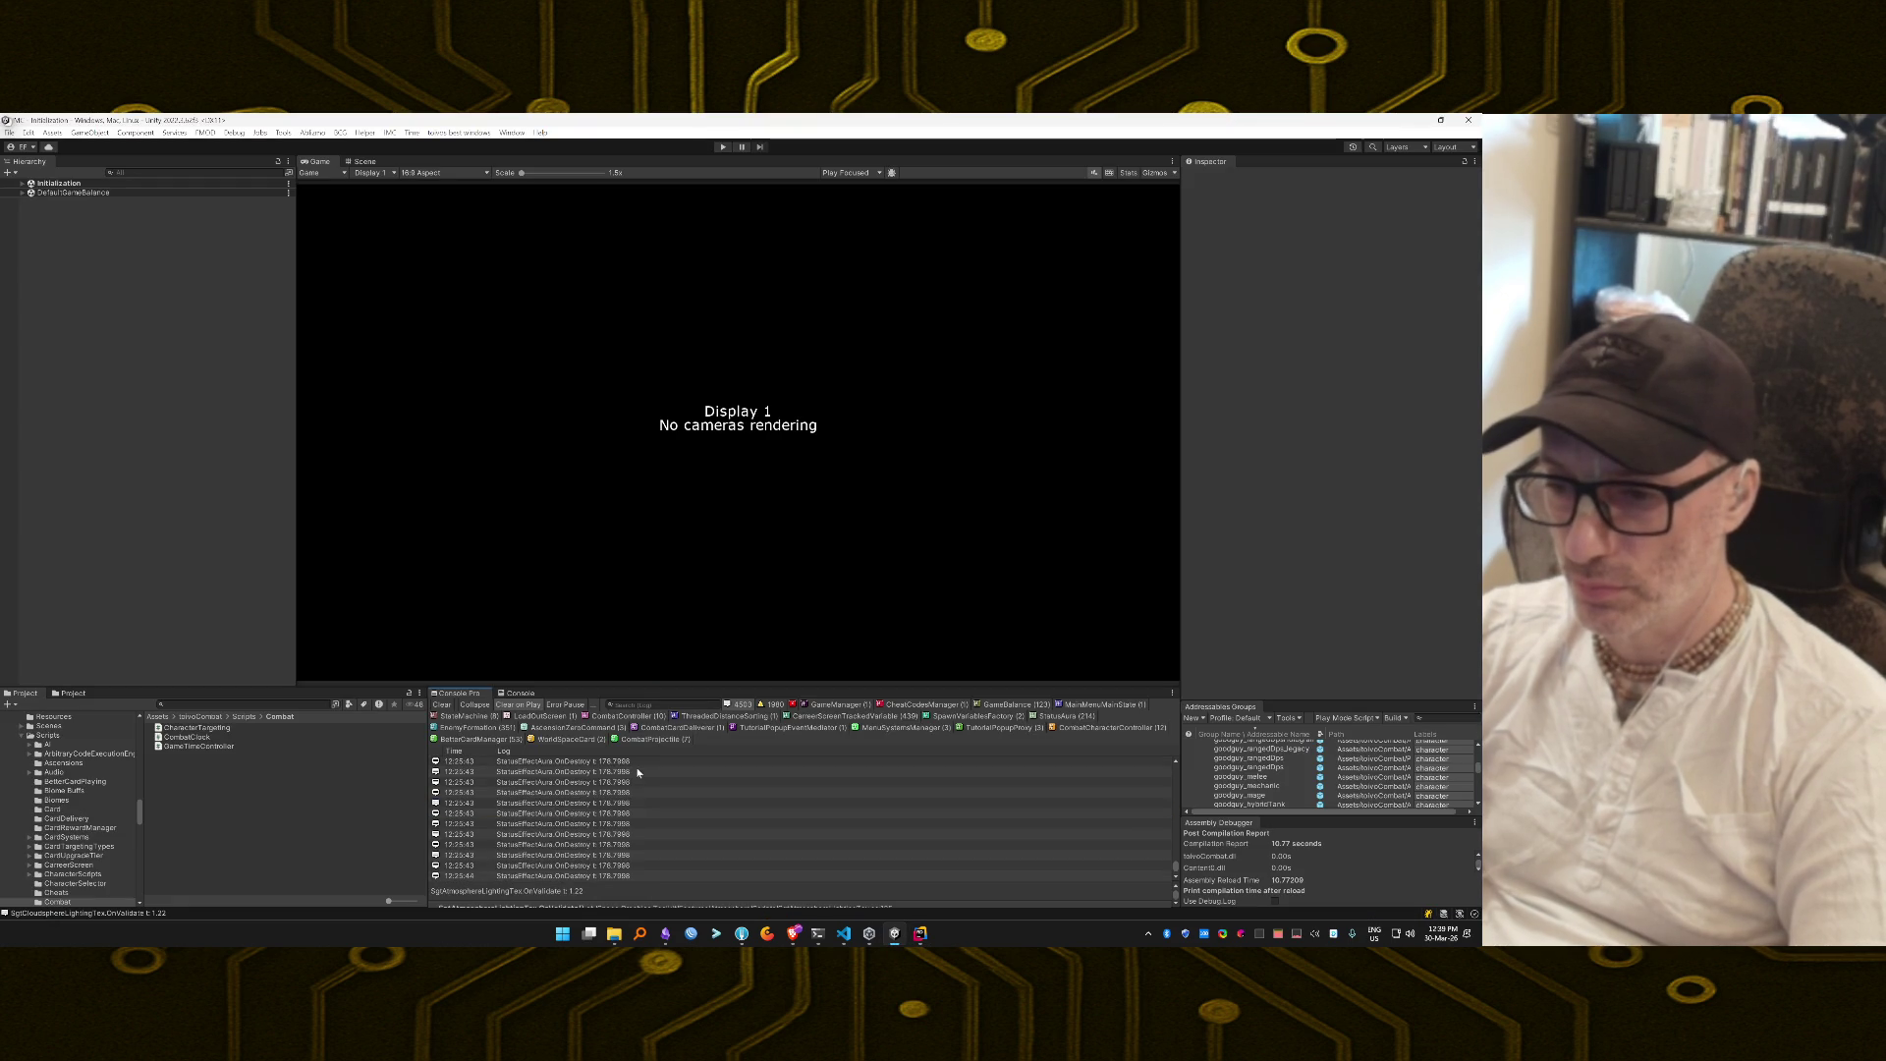
double_click(637, 781)
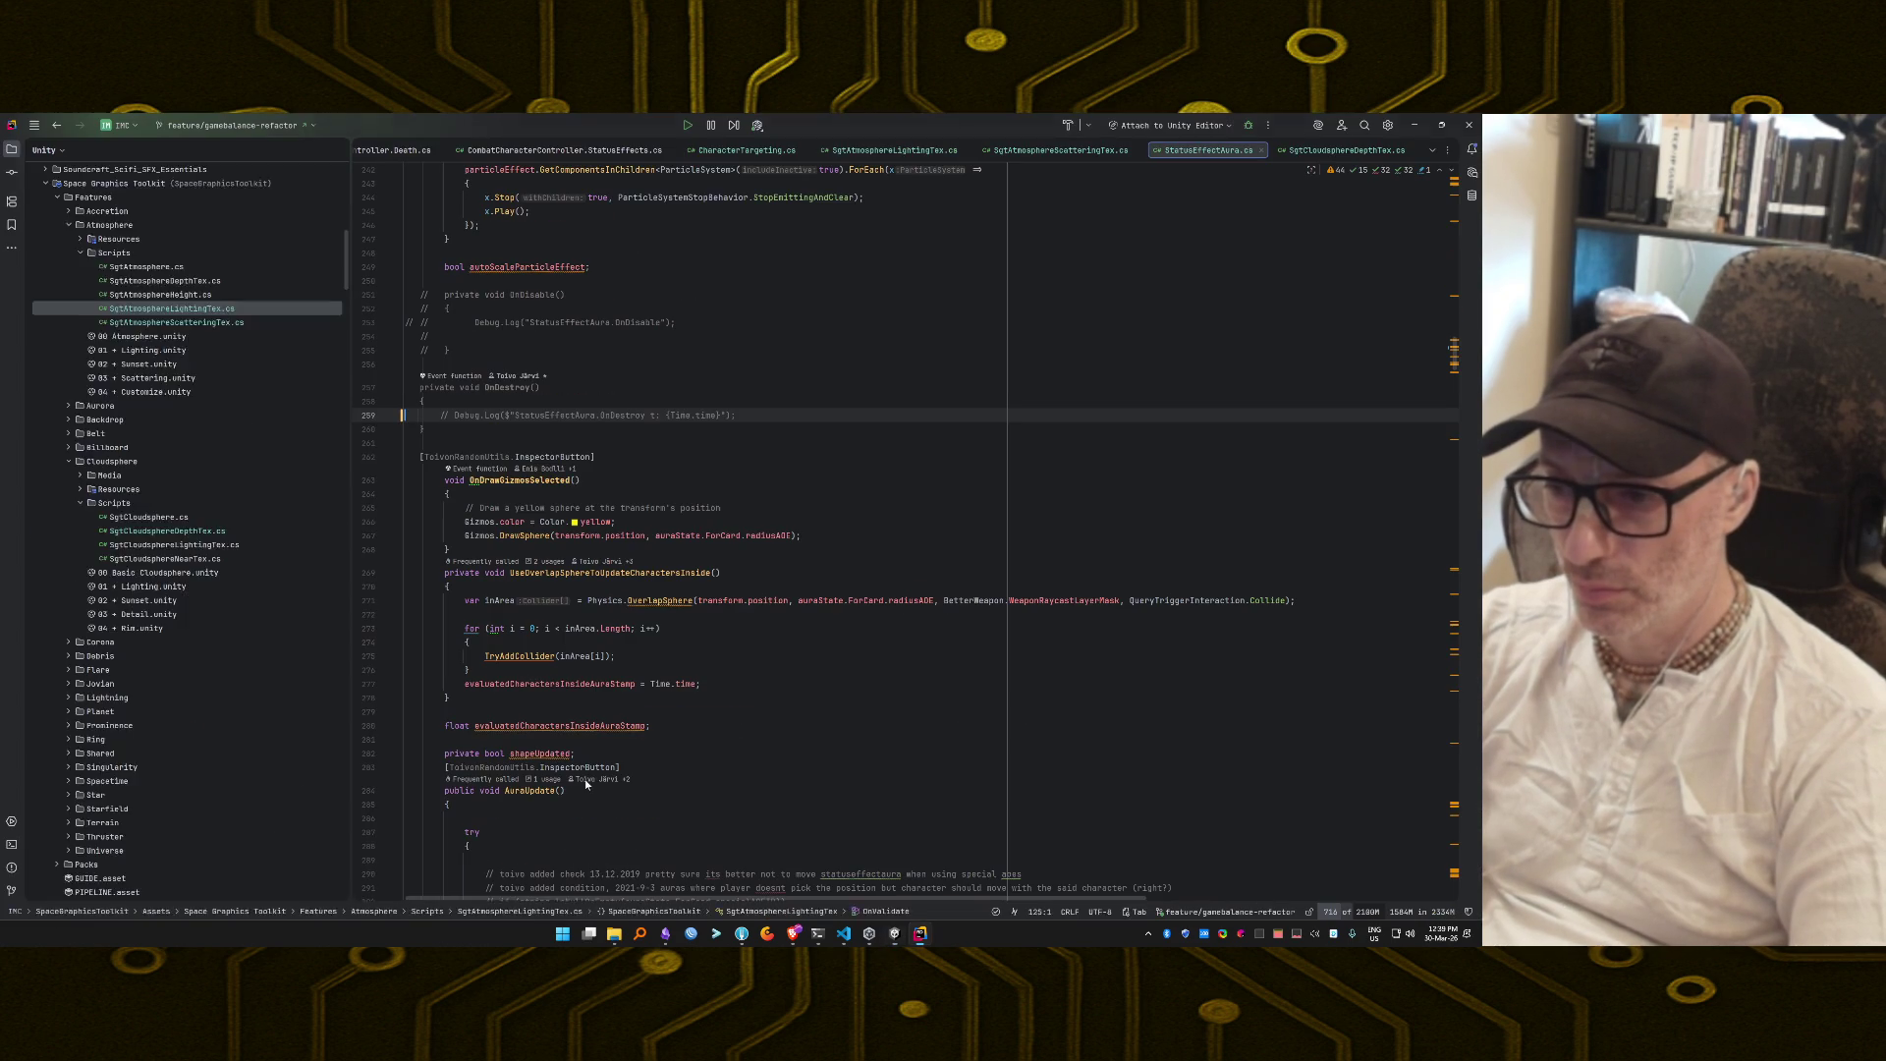
key("alt+Tab")
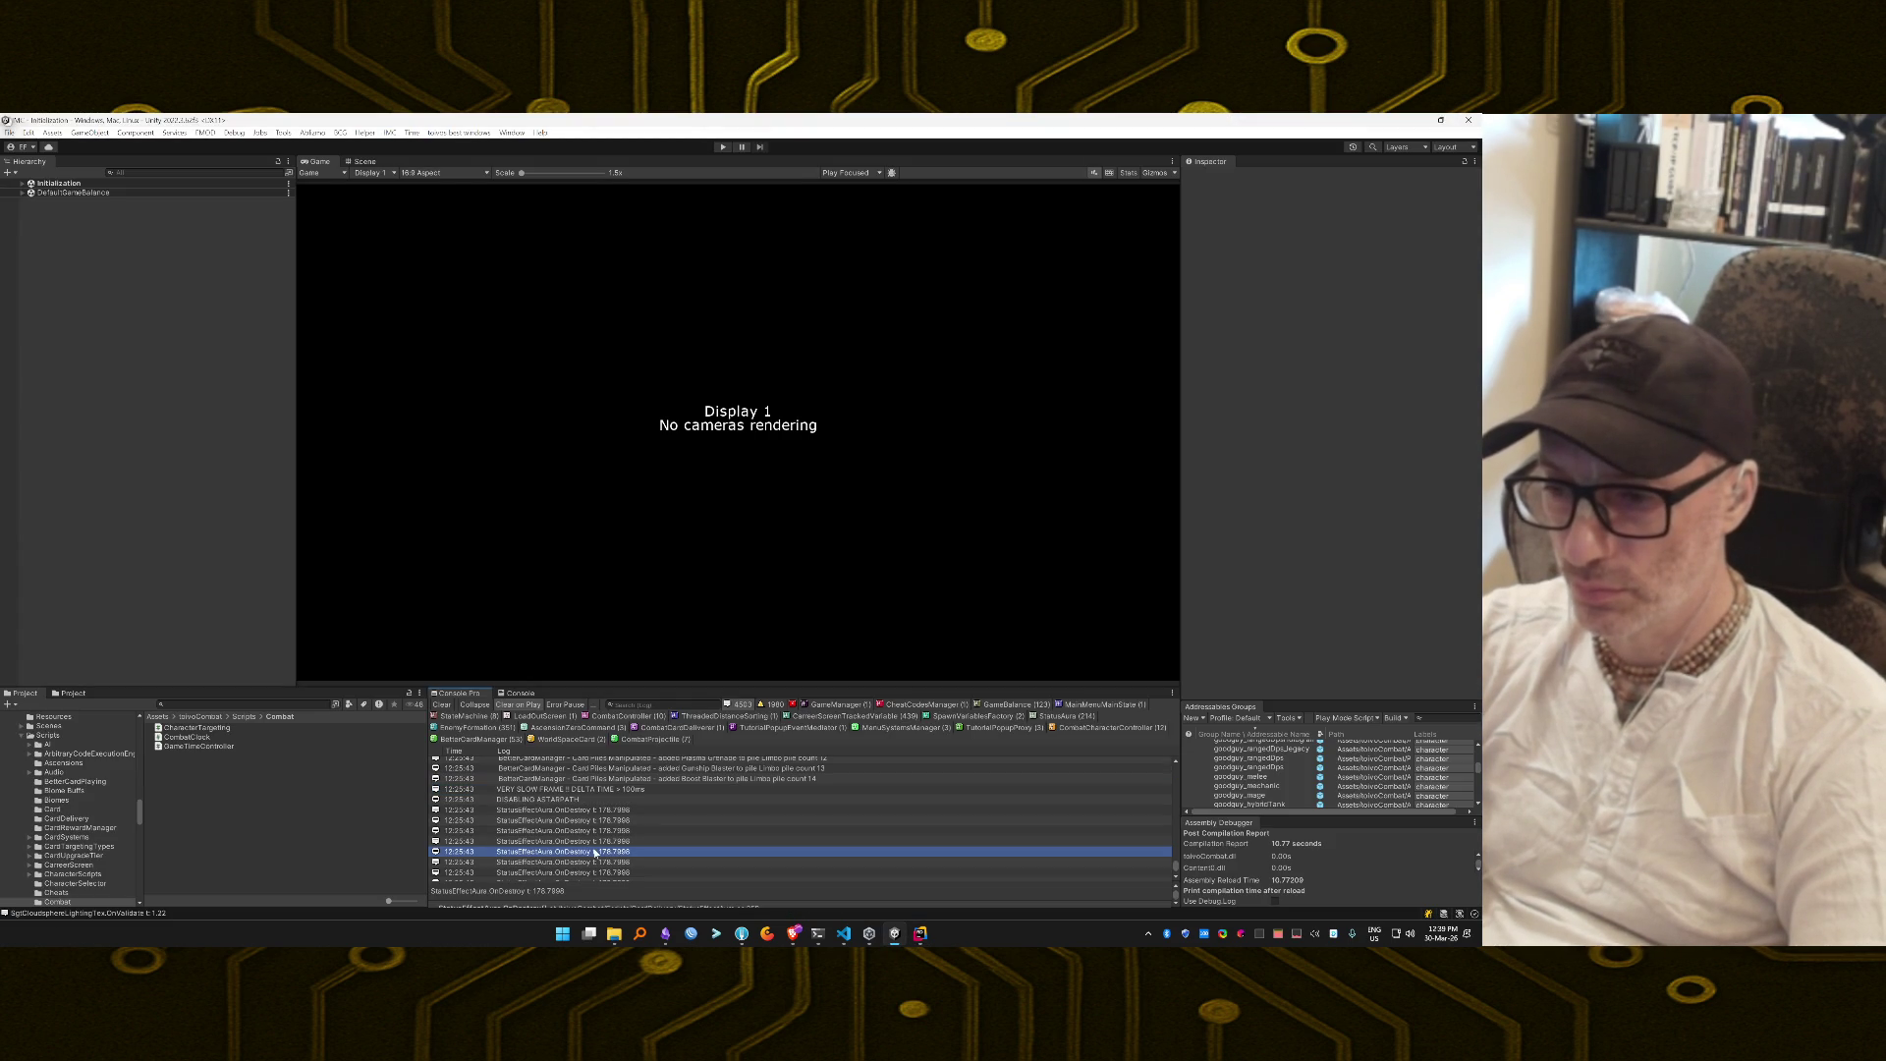
scroll(557, 797, "up", 2)
double_click(576, 824)
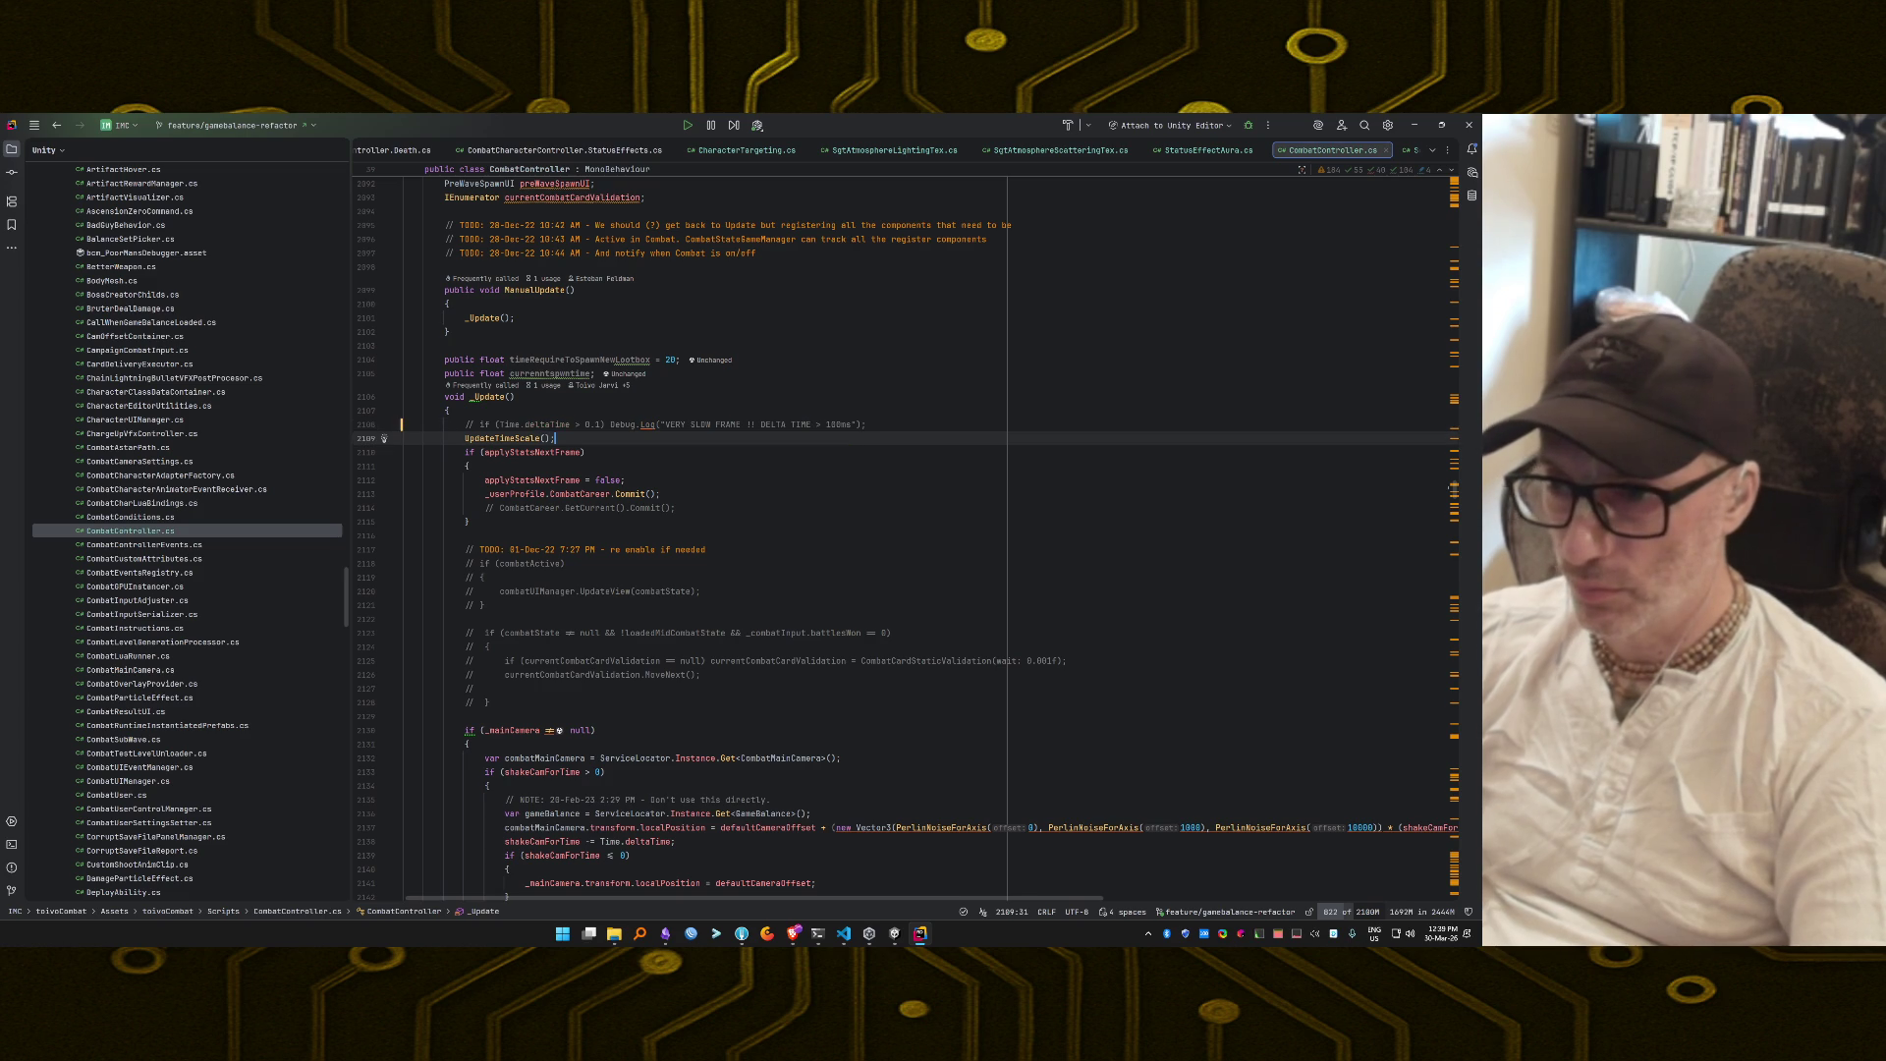
key("alt+Tab")
Comment out the BetterCardManager card-pile Debug.Log line.
double_click(690, 813)
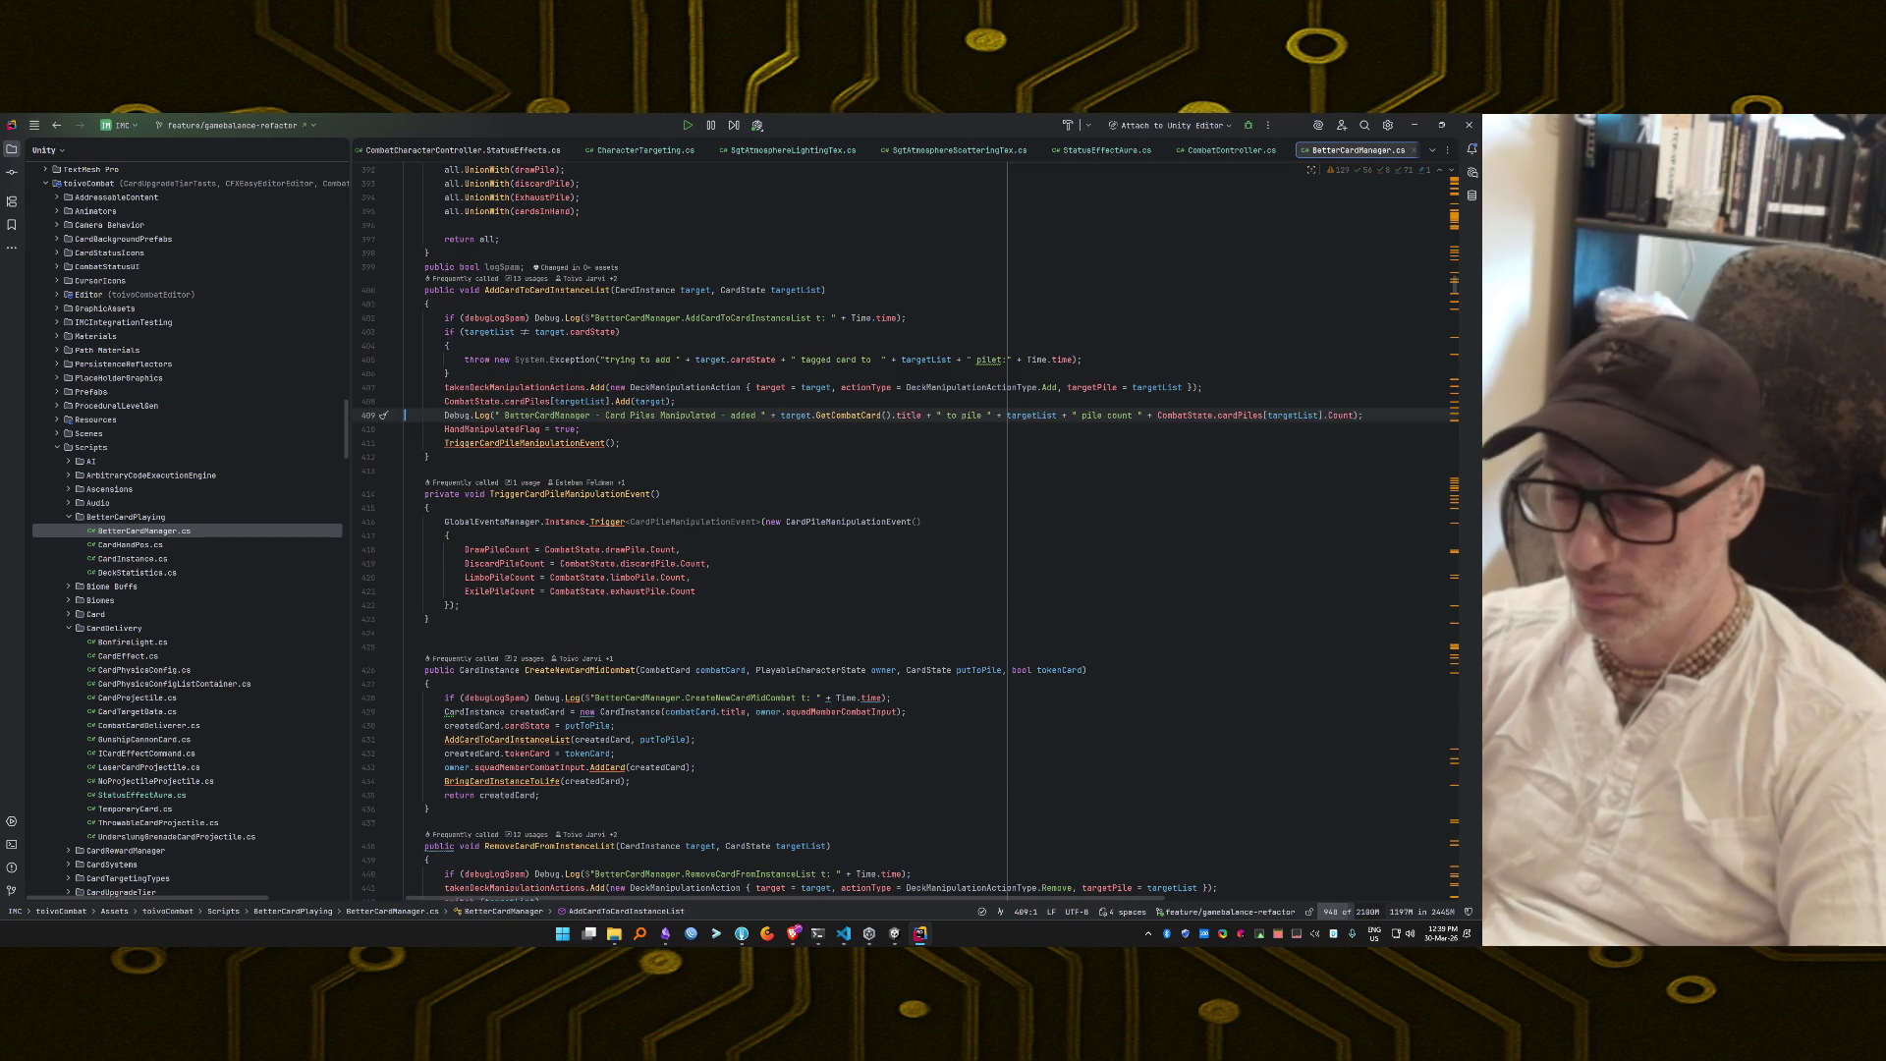
key("ctrl+alt+shift+a")
key("ctrl+alt+shift+a")
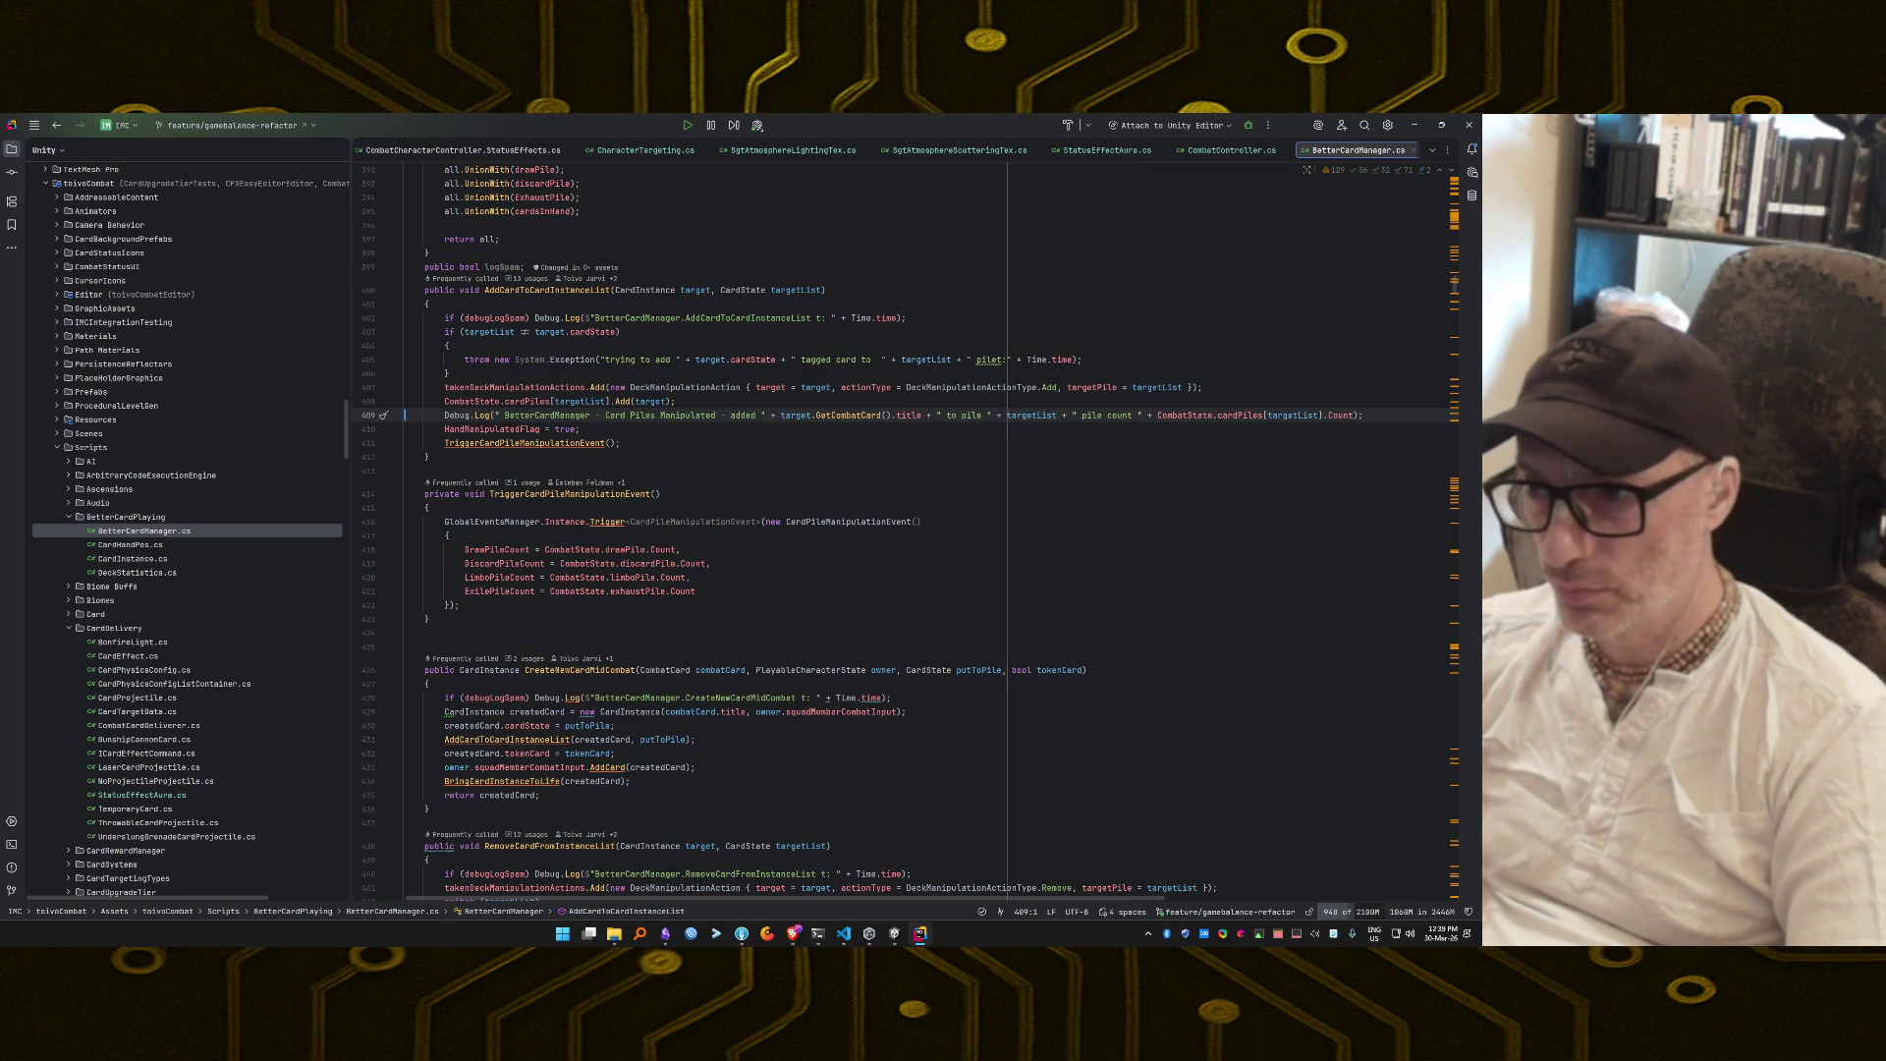
key("ctrl+slash")
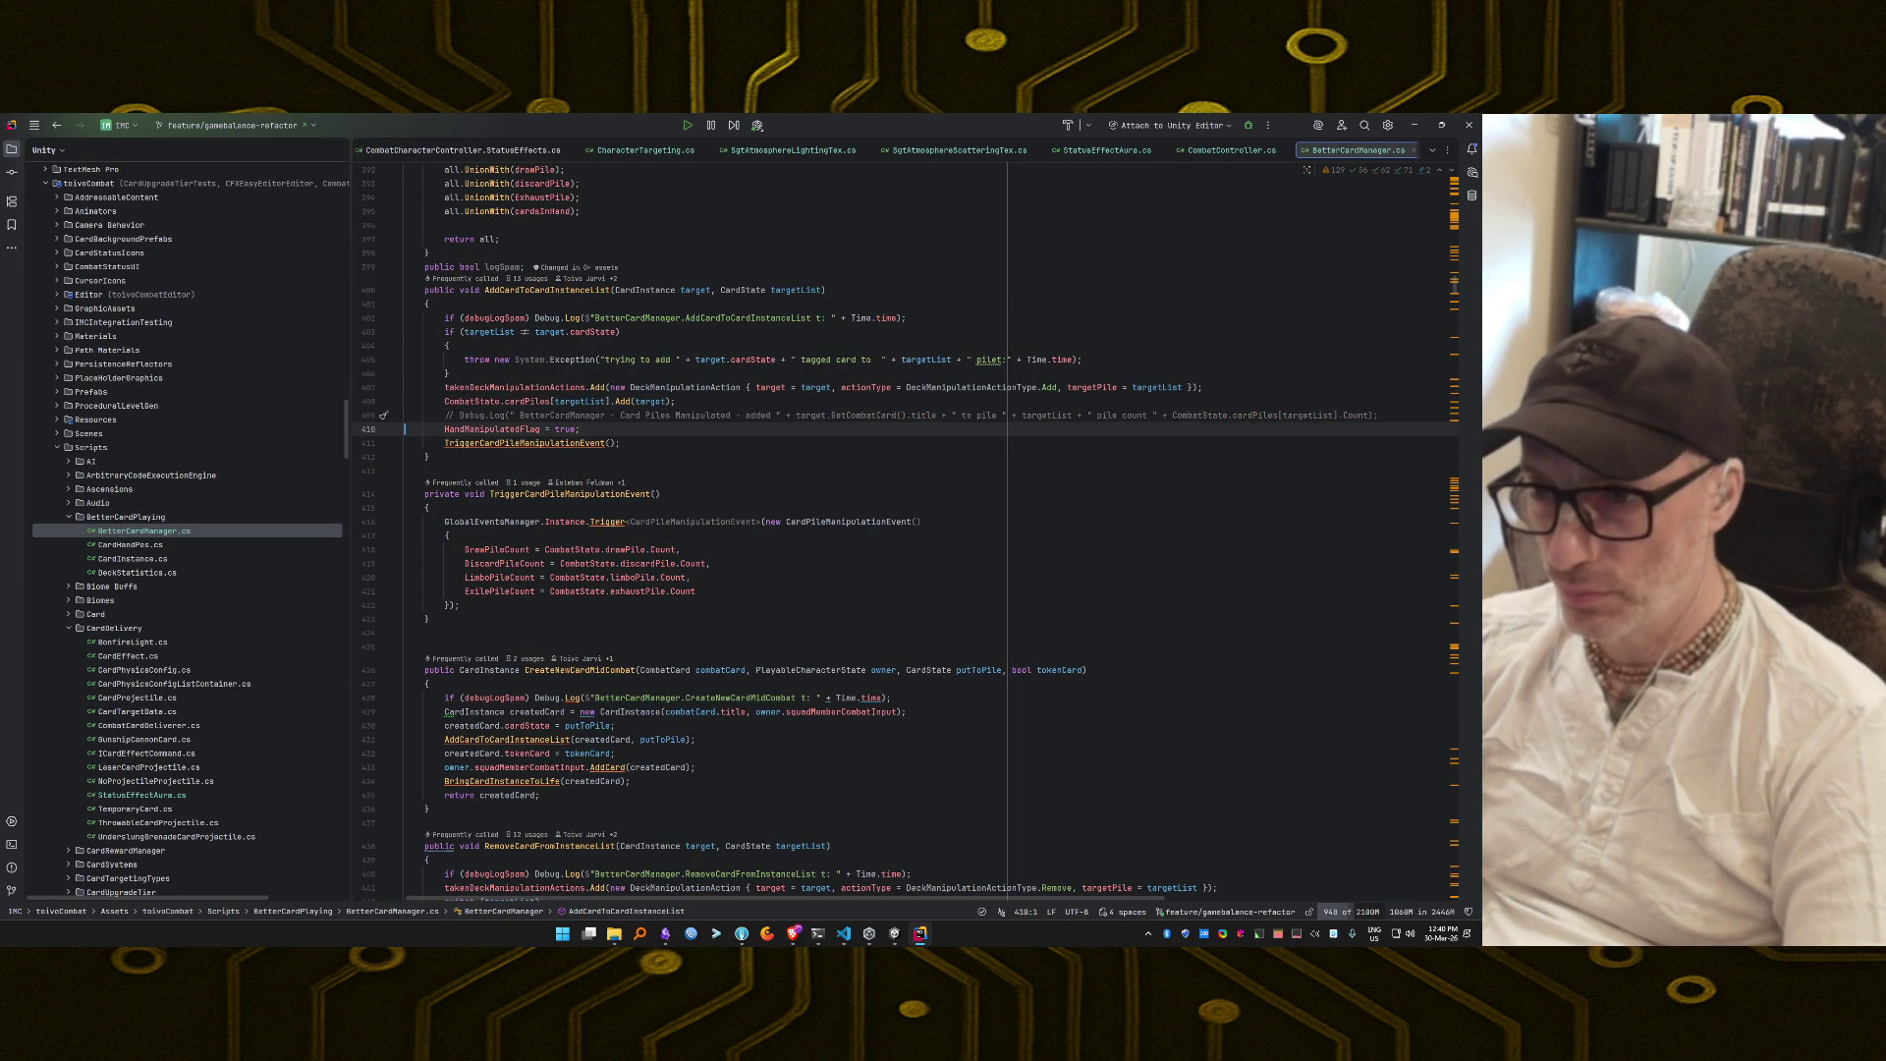
key("alt+Tab")
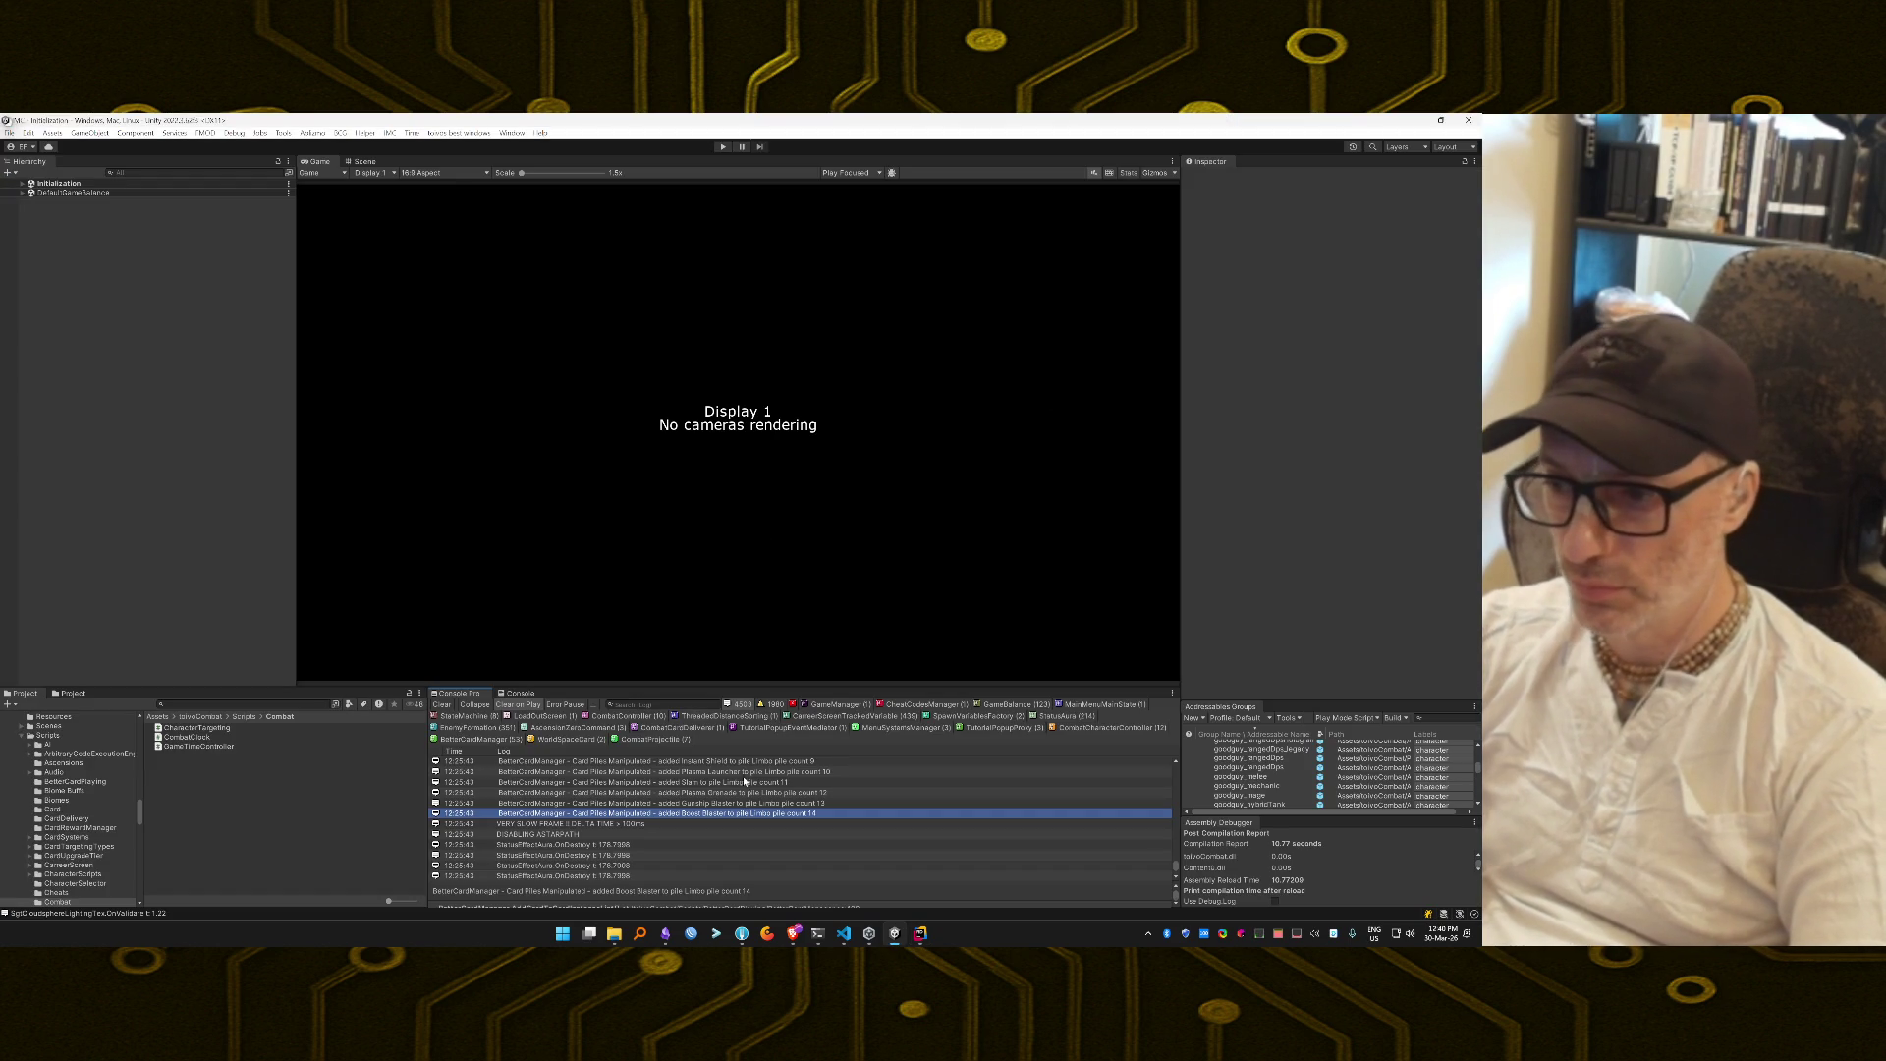
Reopen the VERY SLOW FRAME log's source from the console.
scroll(715, 805, "up", 3)
left_click(619, 815)
double_click(619, 815)
key("alt+Tab")
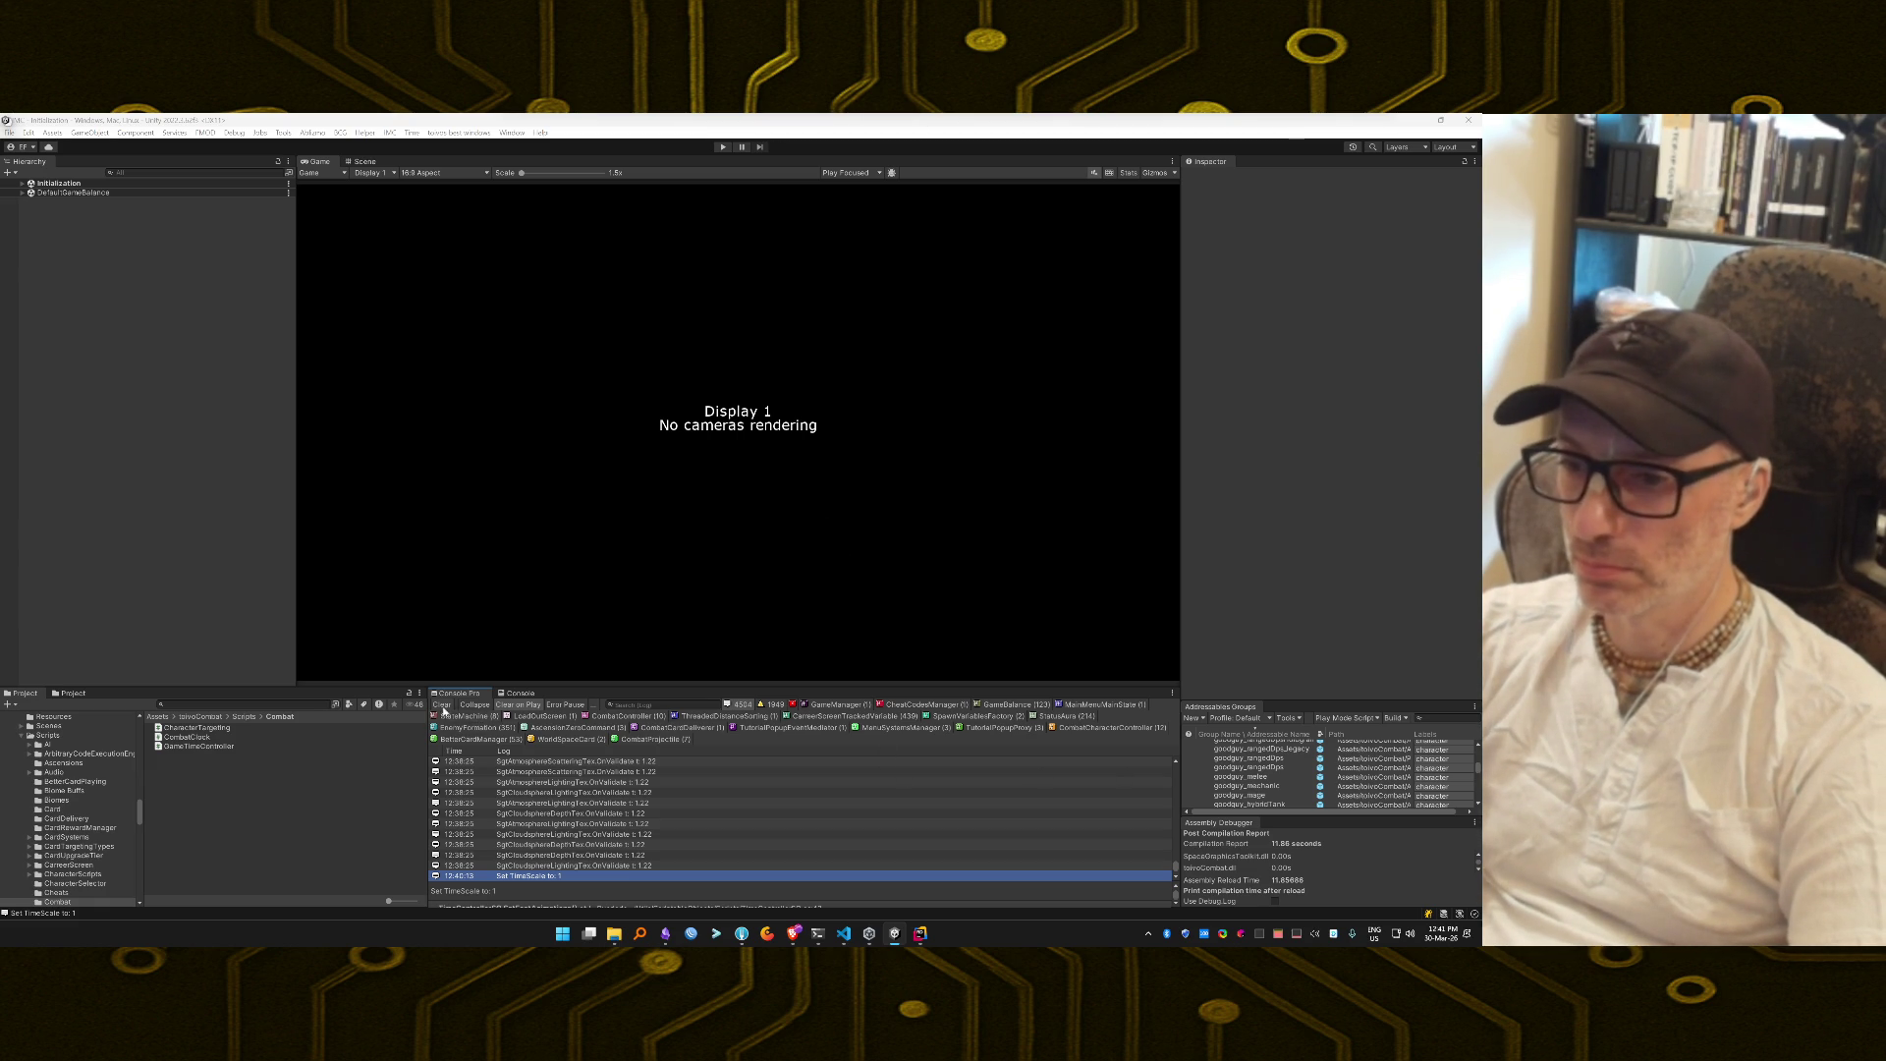
Clear Console Pro, switch to the standard Console, and enter Play mode with Ctrl+P.
left_click(442, 705)
left_click(520, 694)
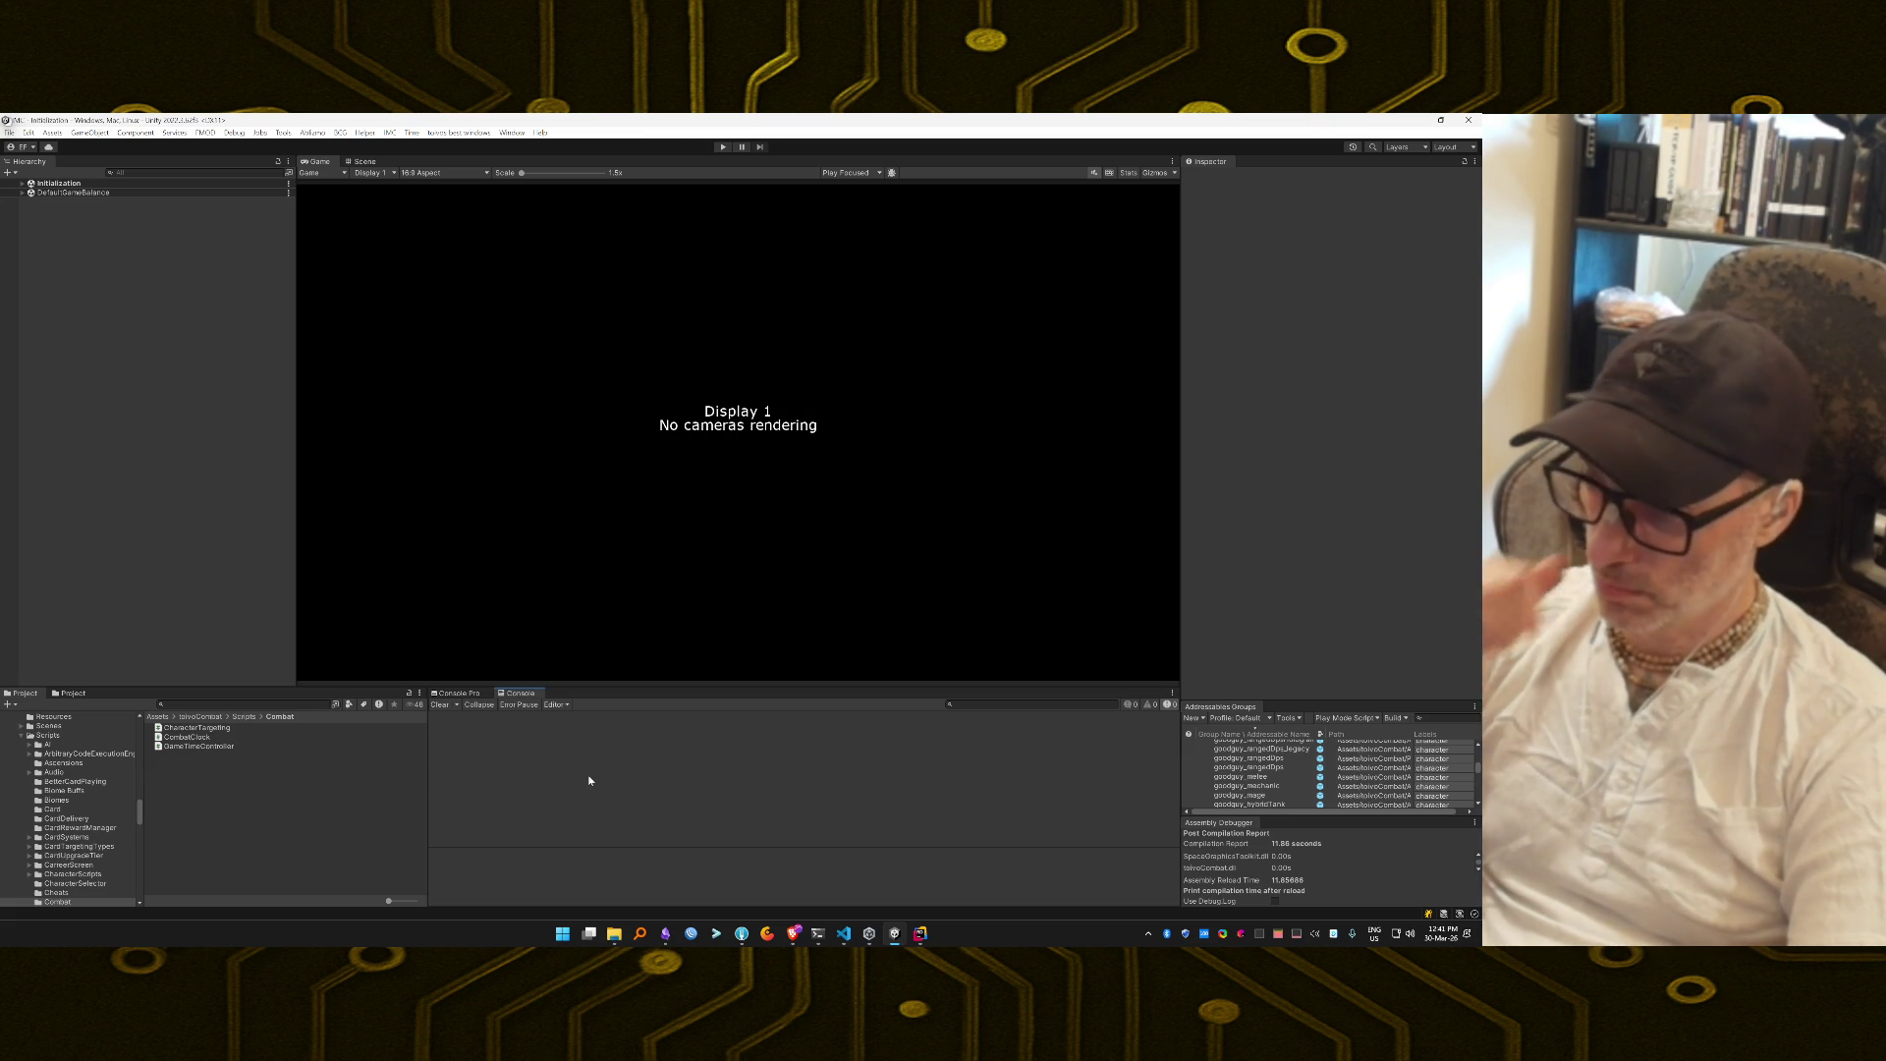
key("ctrl+p")
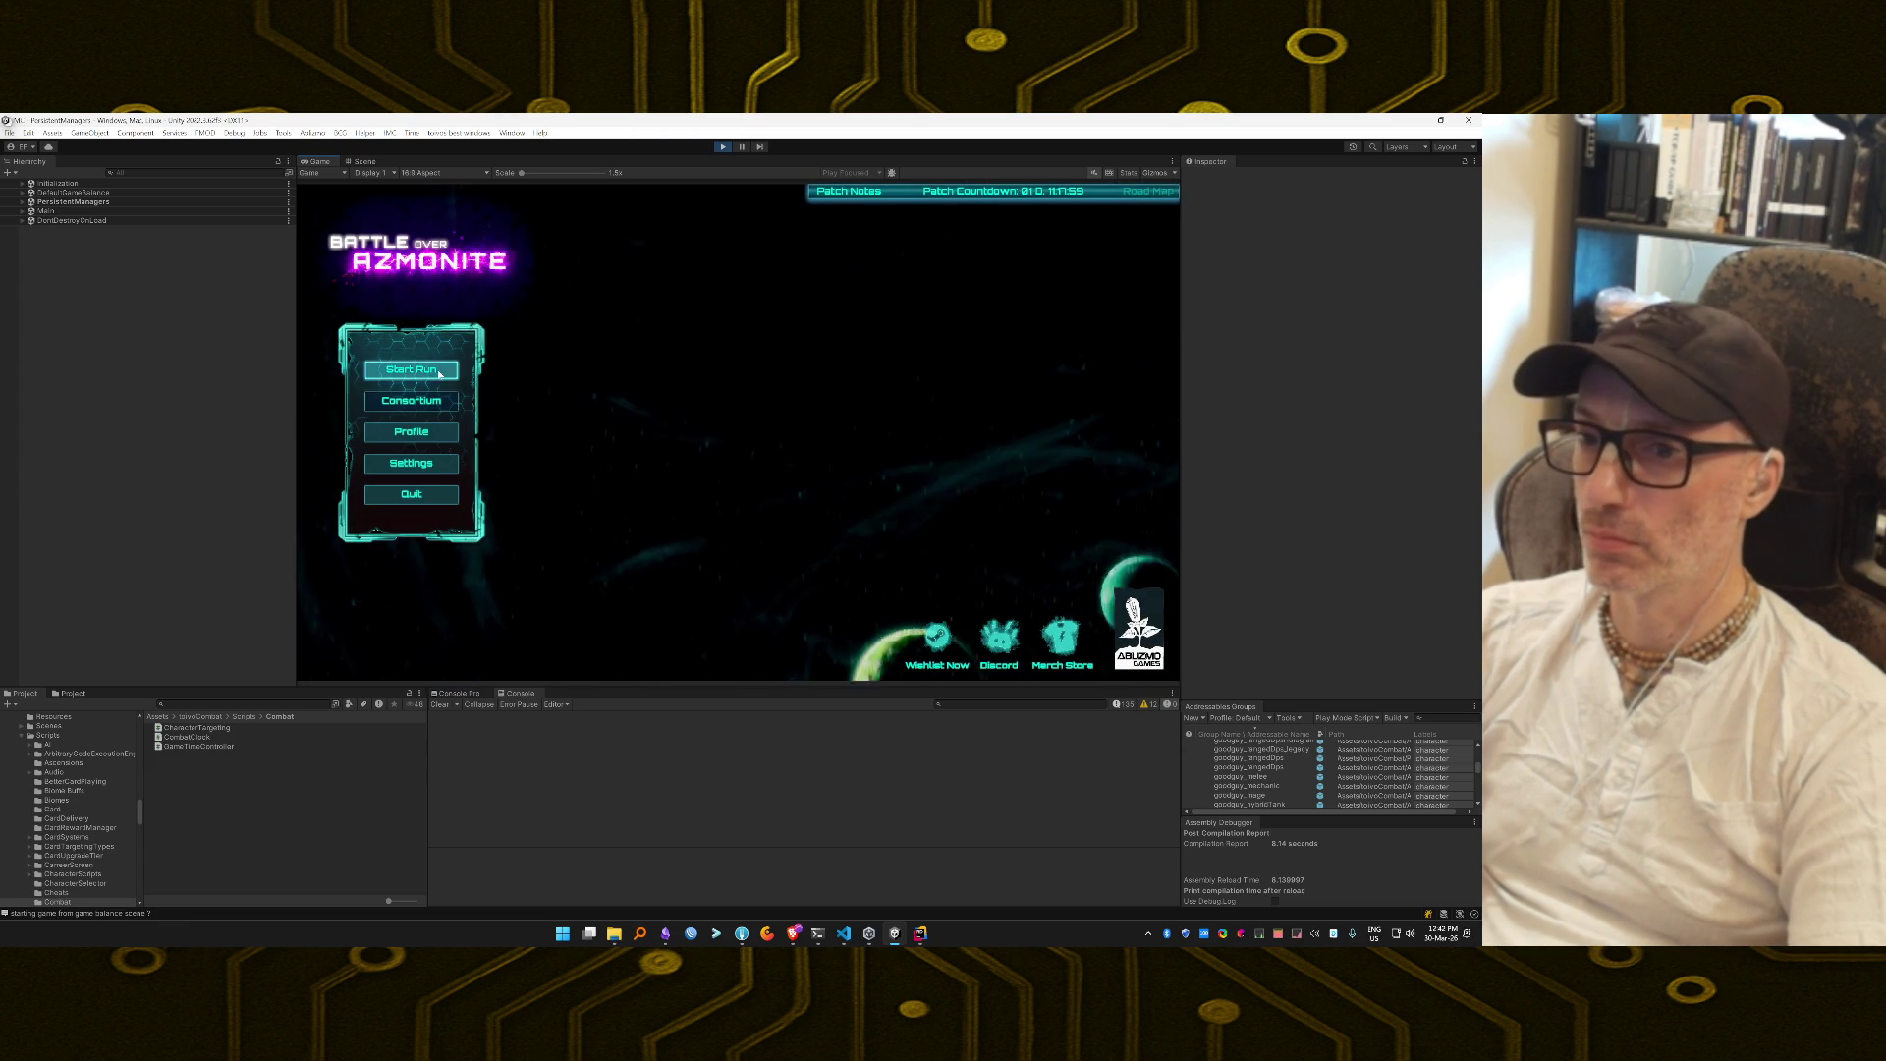
Choose Start Run, launch the squad from the hangar, and pick the middle planet-map node.
left_click(439, 373)
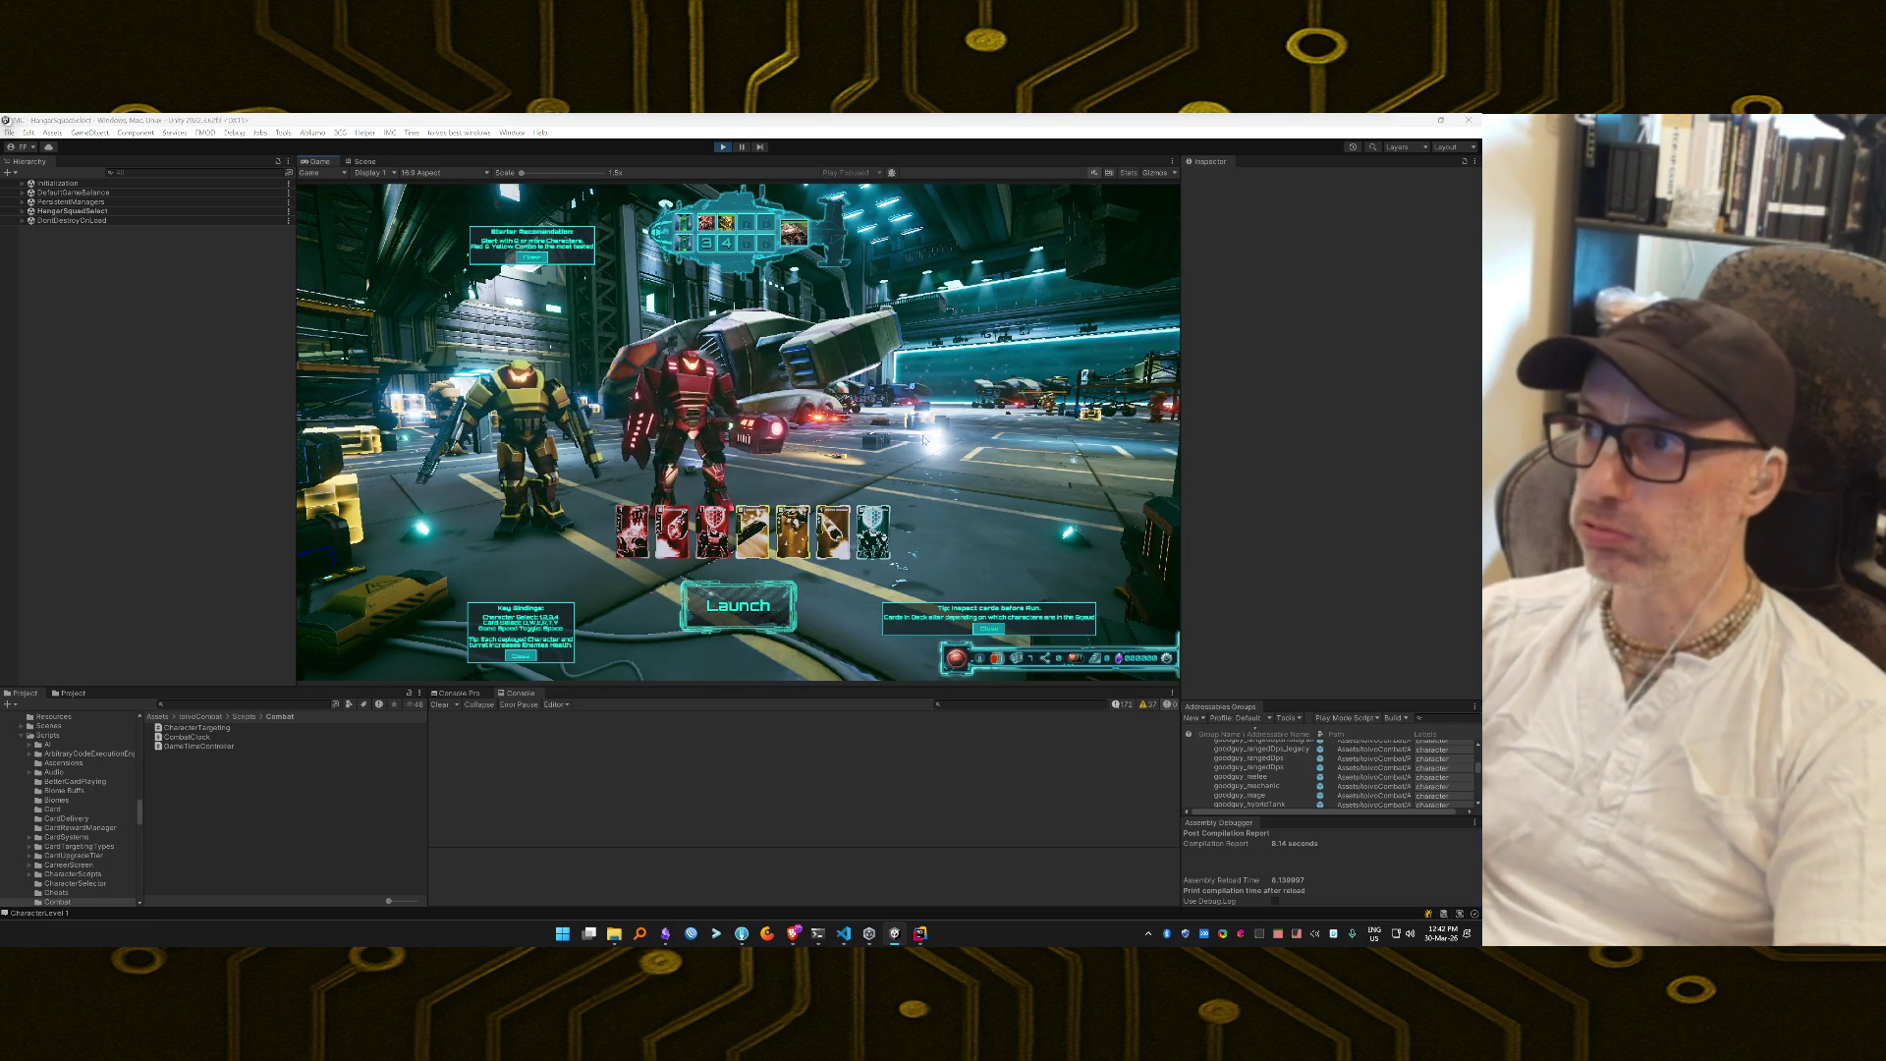
left_click(728, 597)
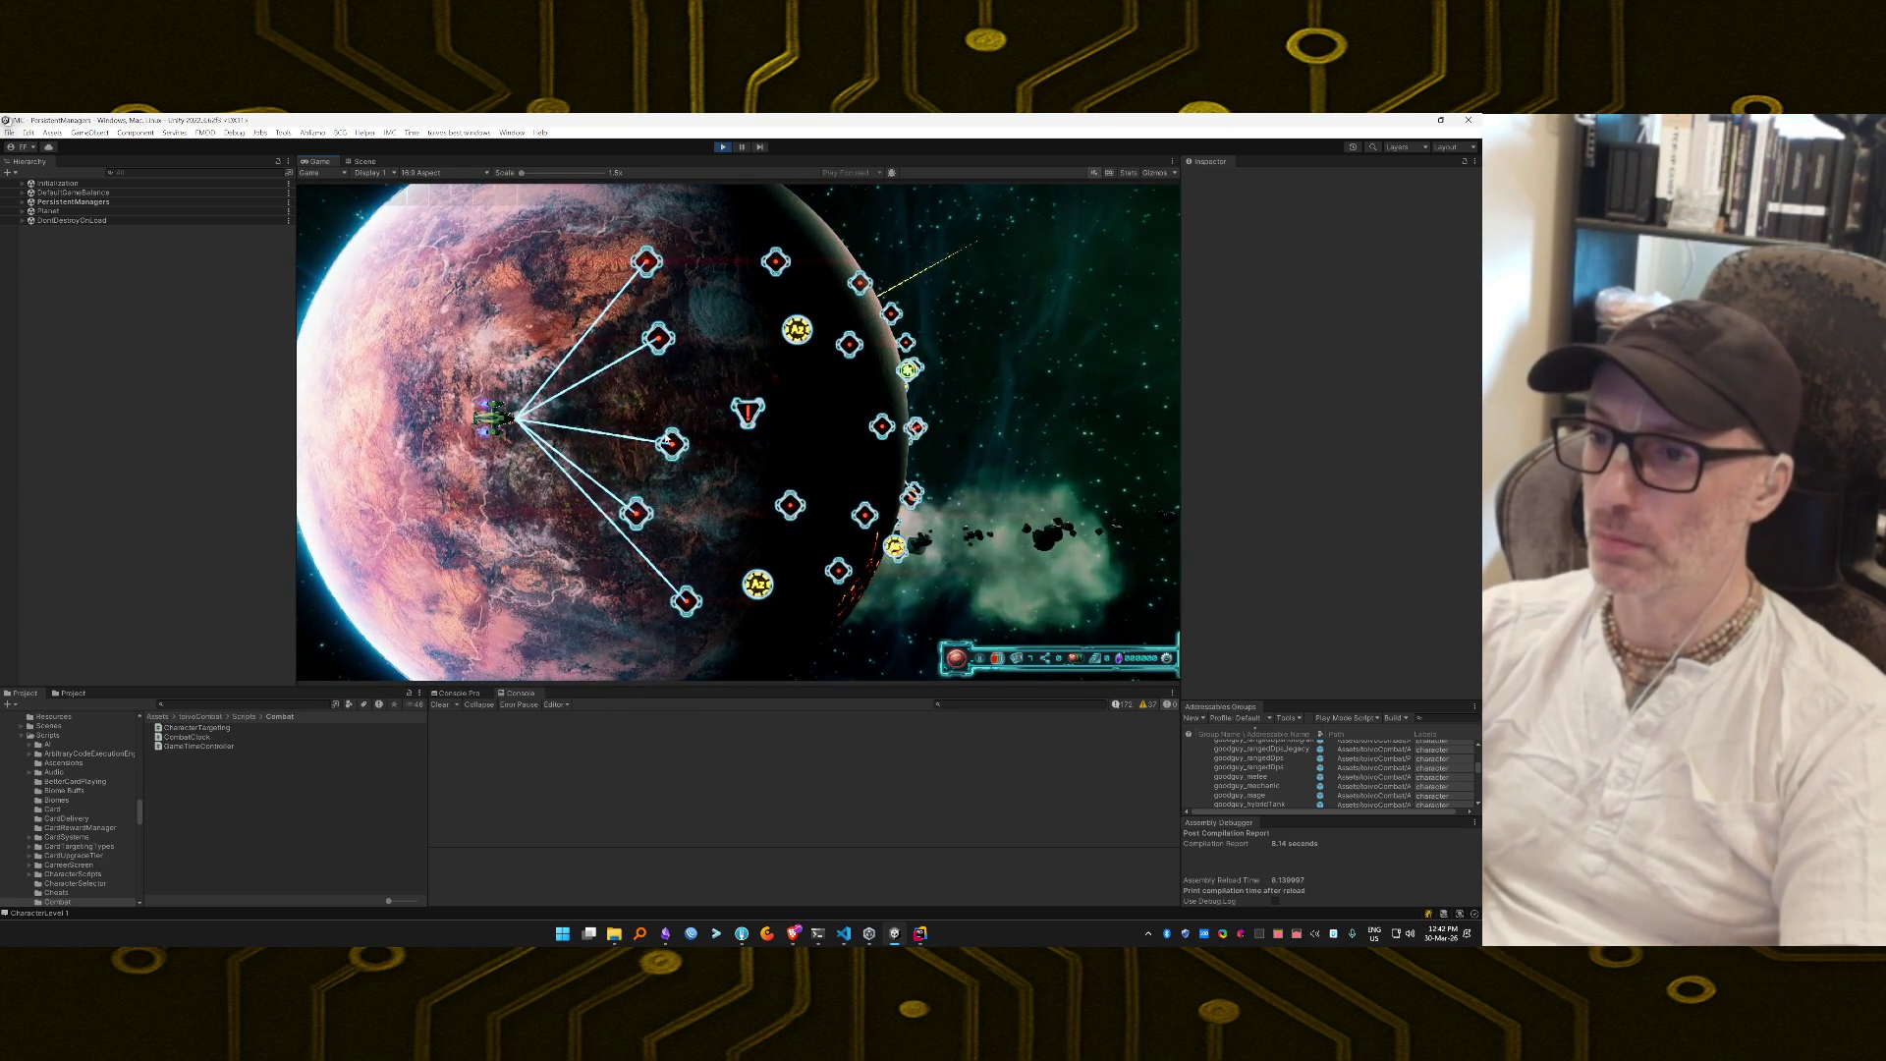
left_click(669, 444)
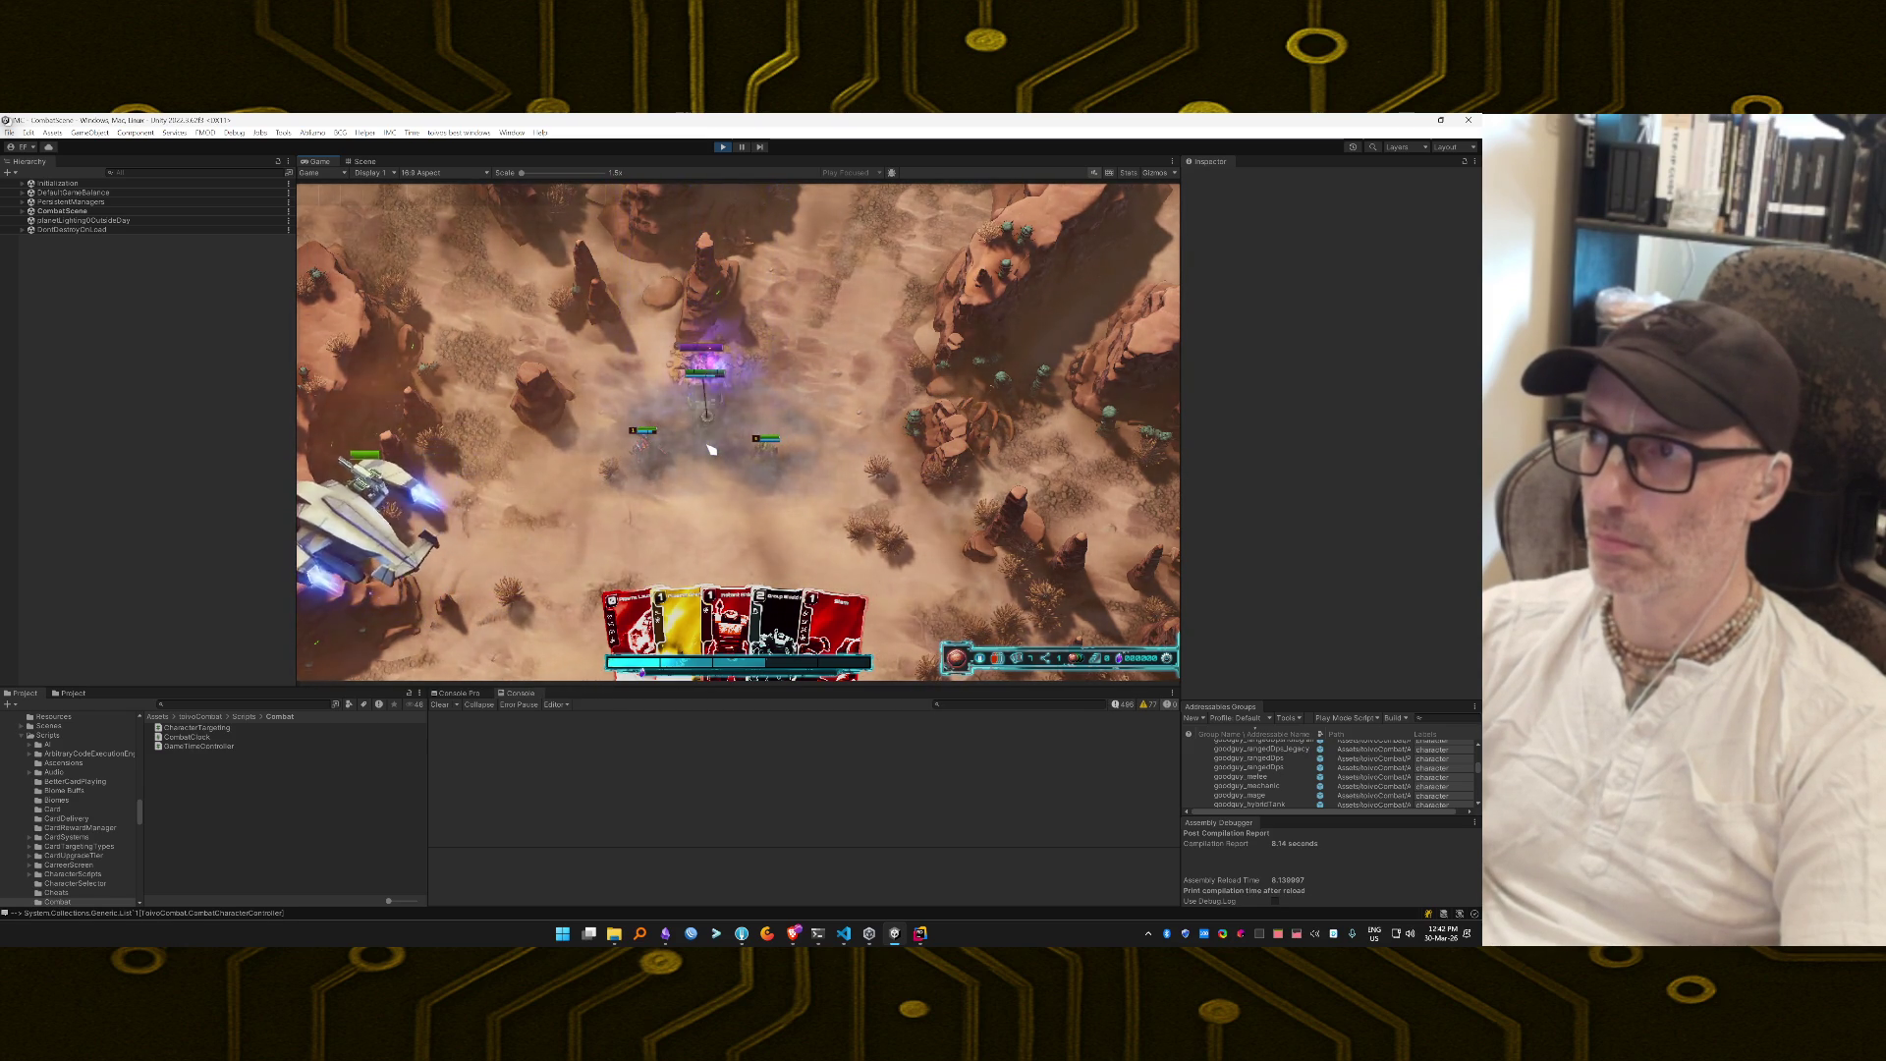
Aim the red unit at an enemy and play the red, Instant Shield, yellow and Slam cards.
left_click_drag(648, 451, 632, 382)
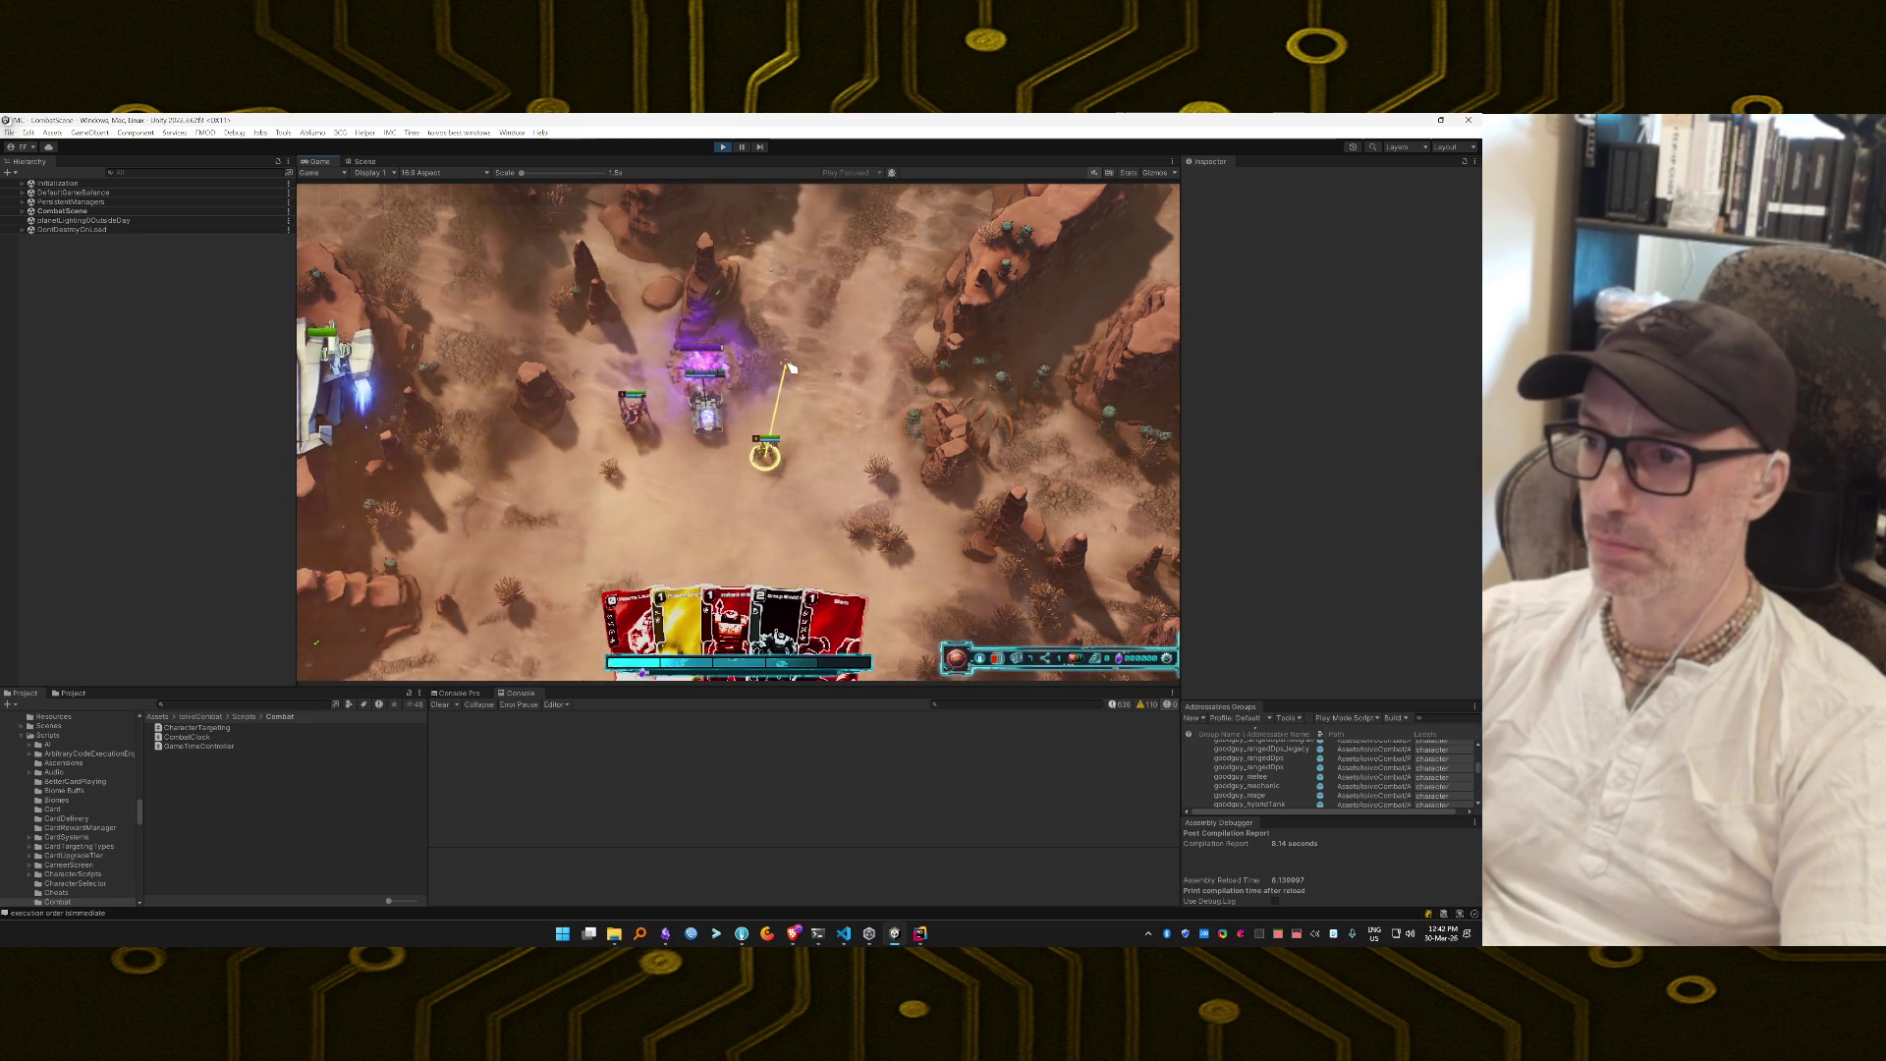
left_click(733, 546)
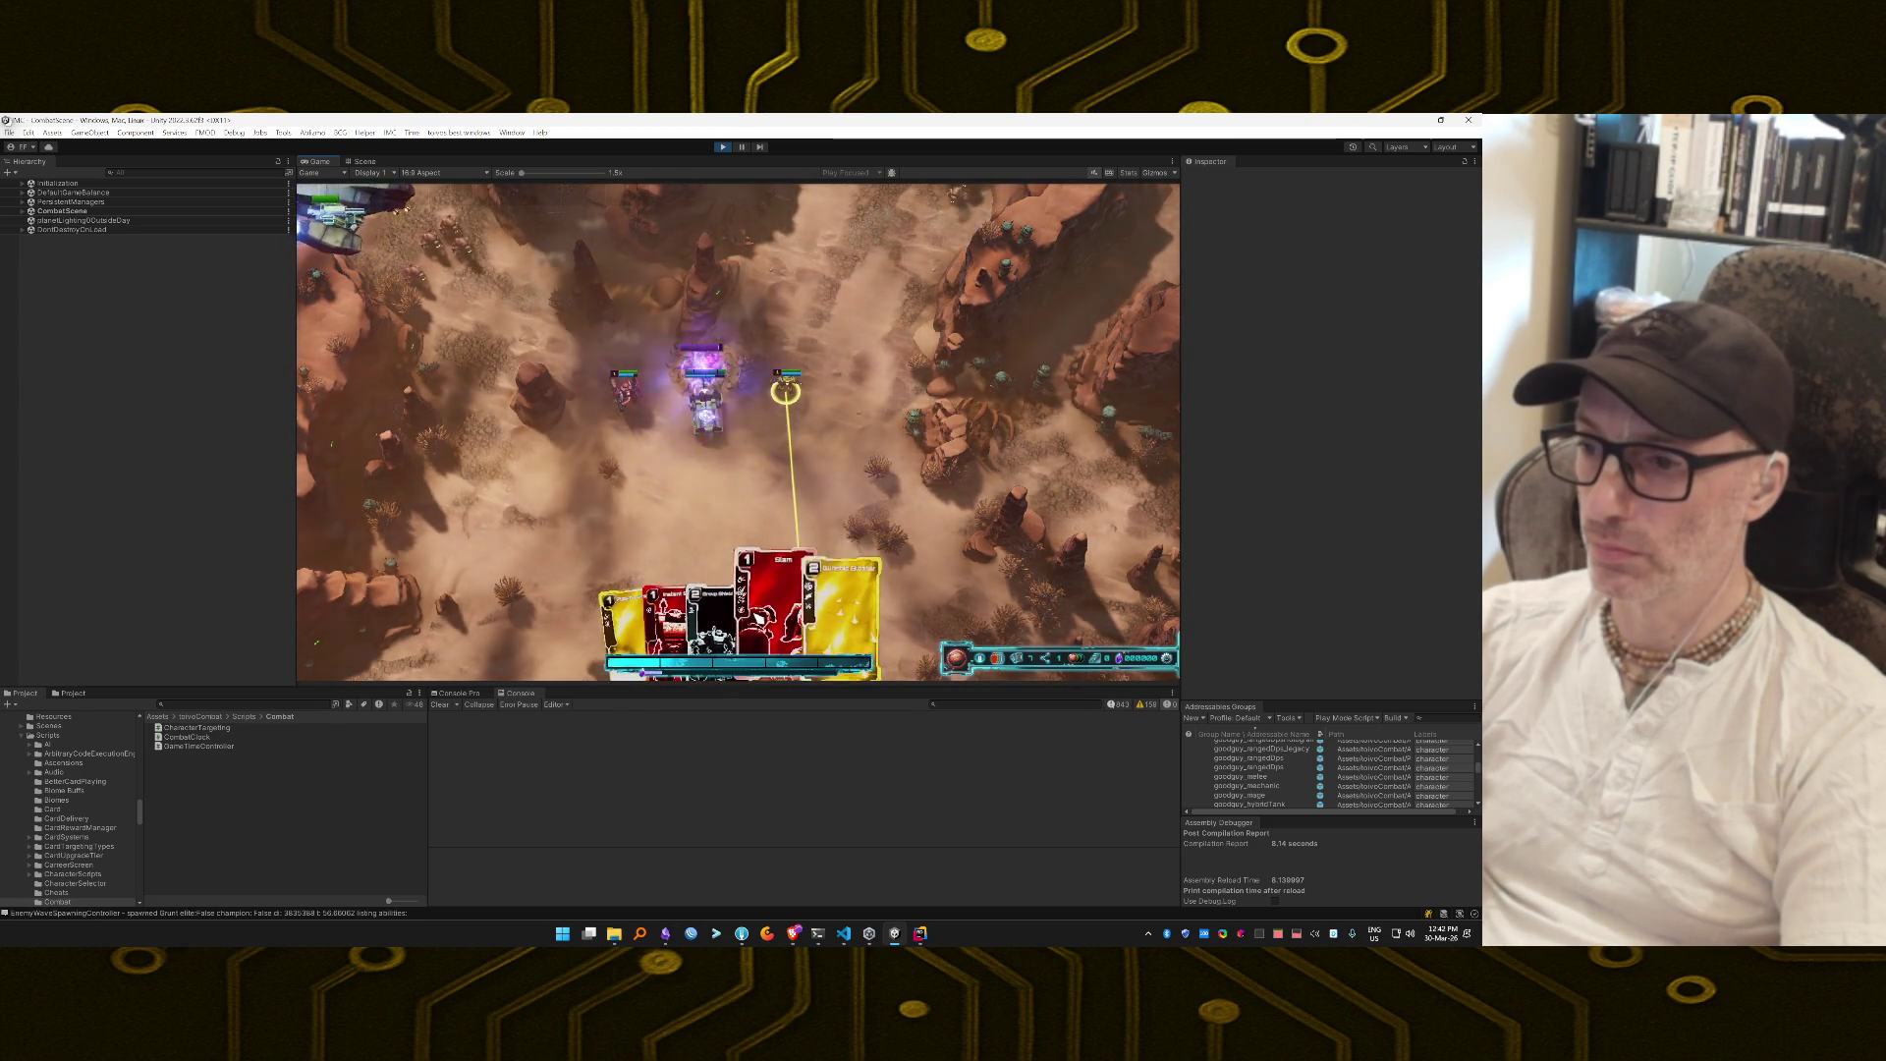
left_click(800, 577)
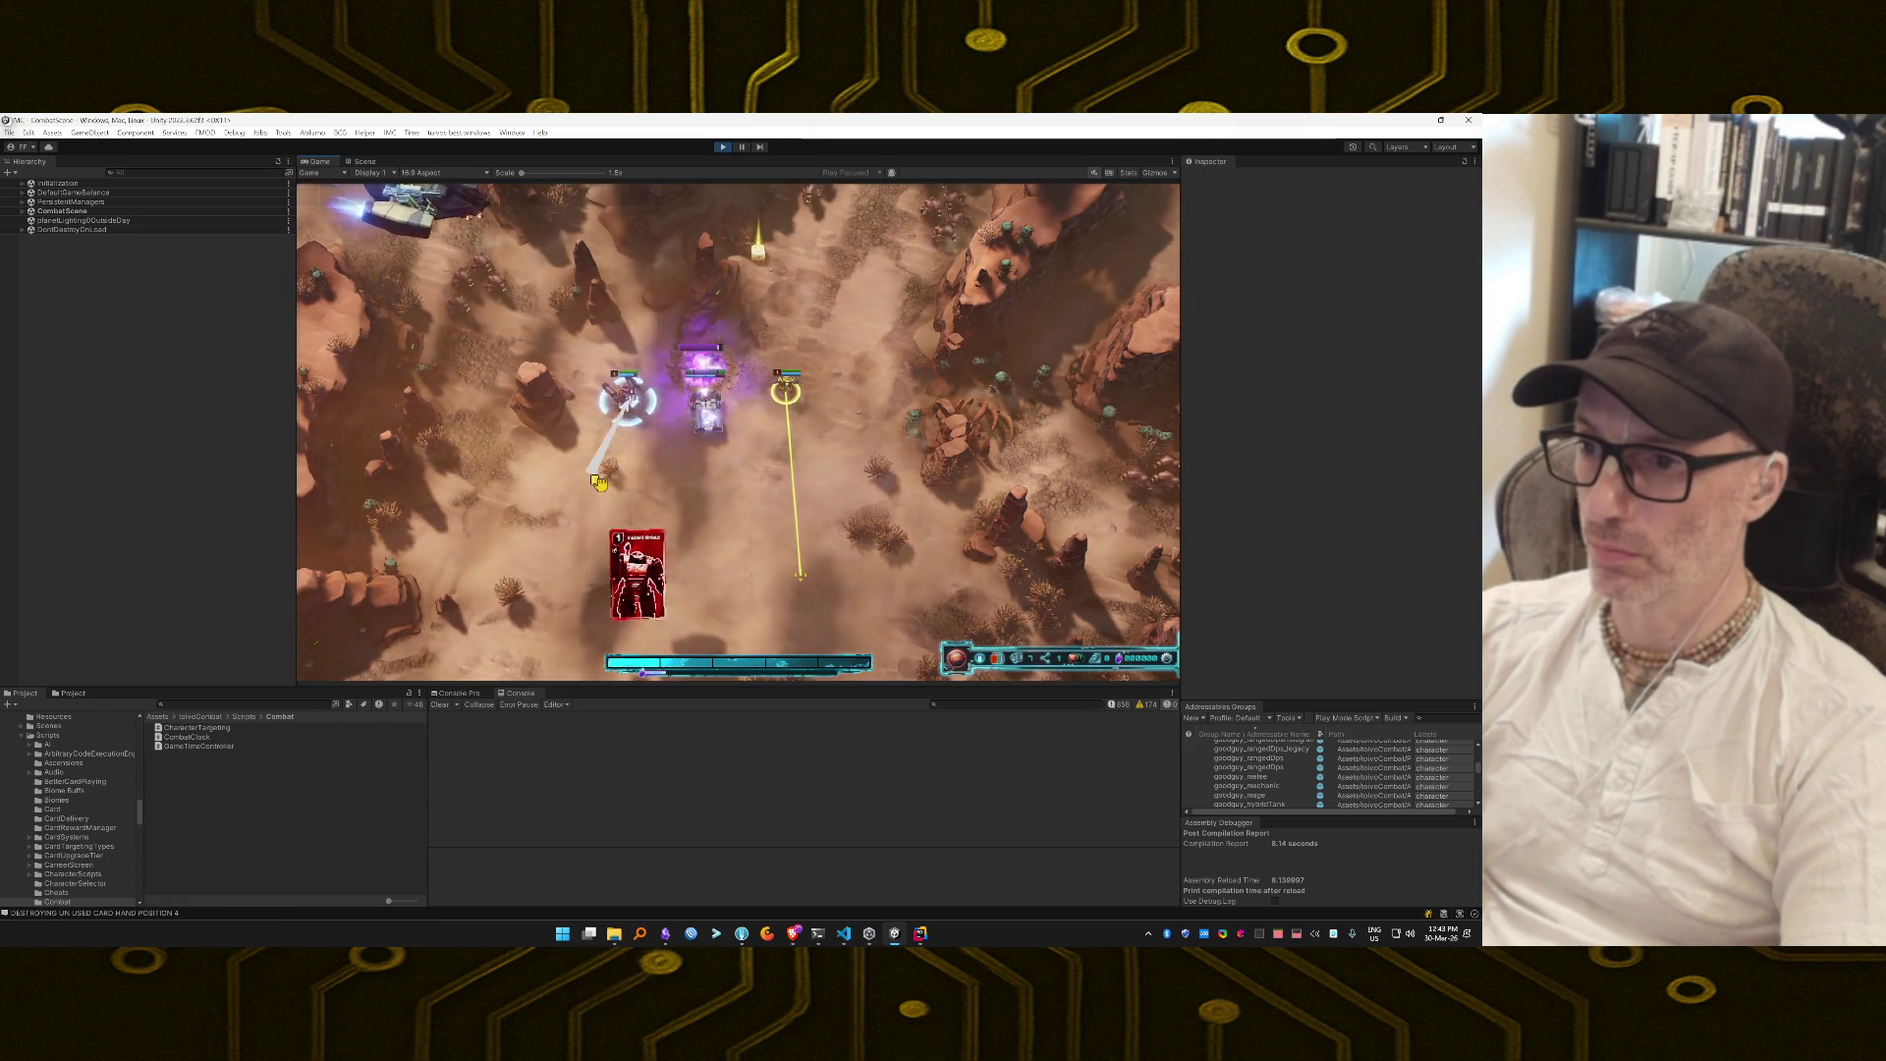
left_click(738, 593)
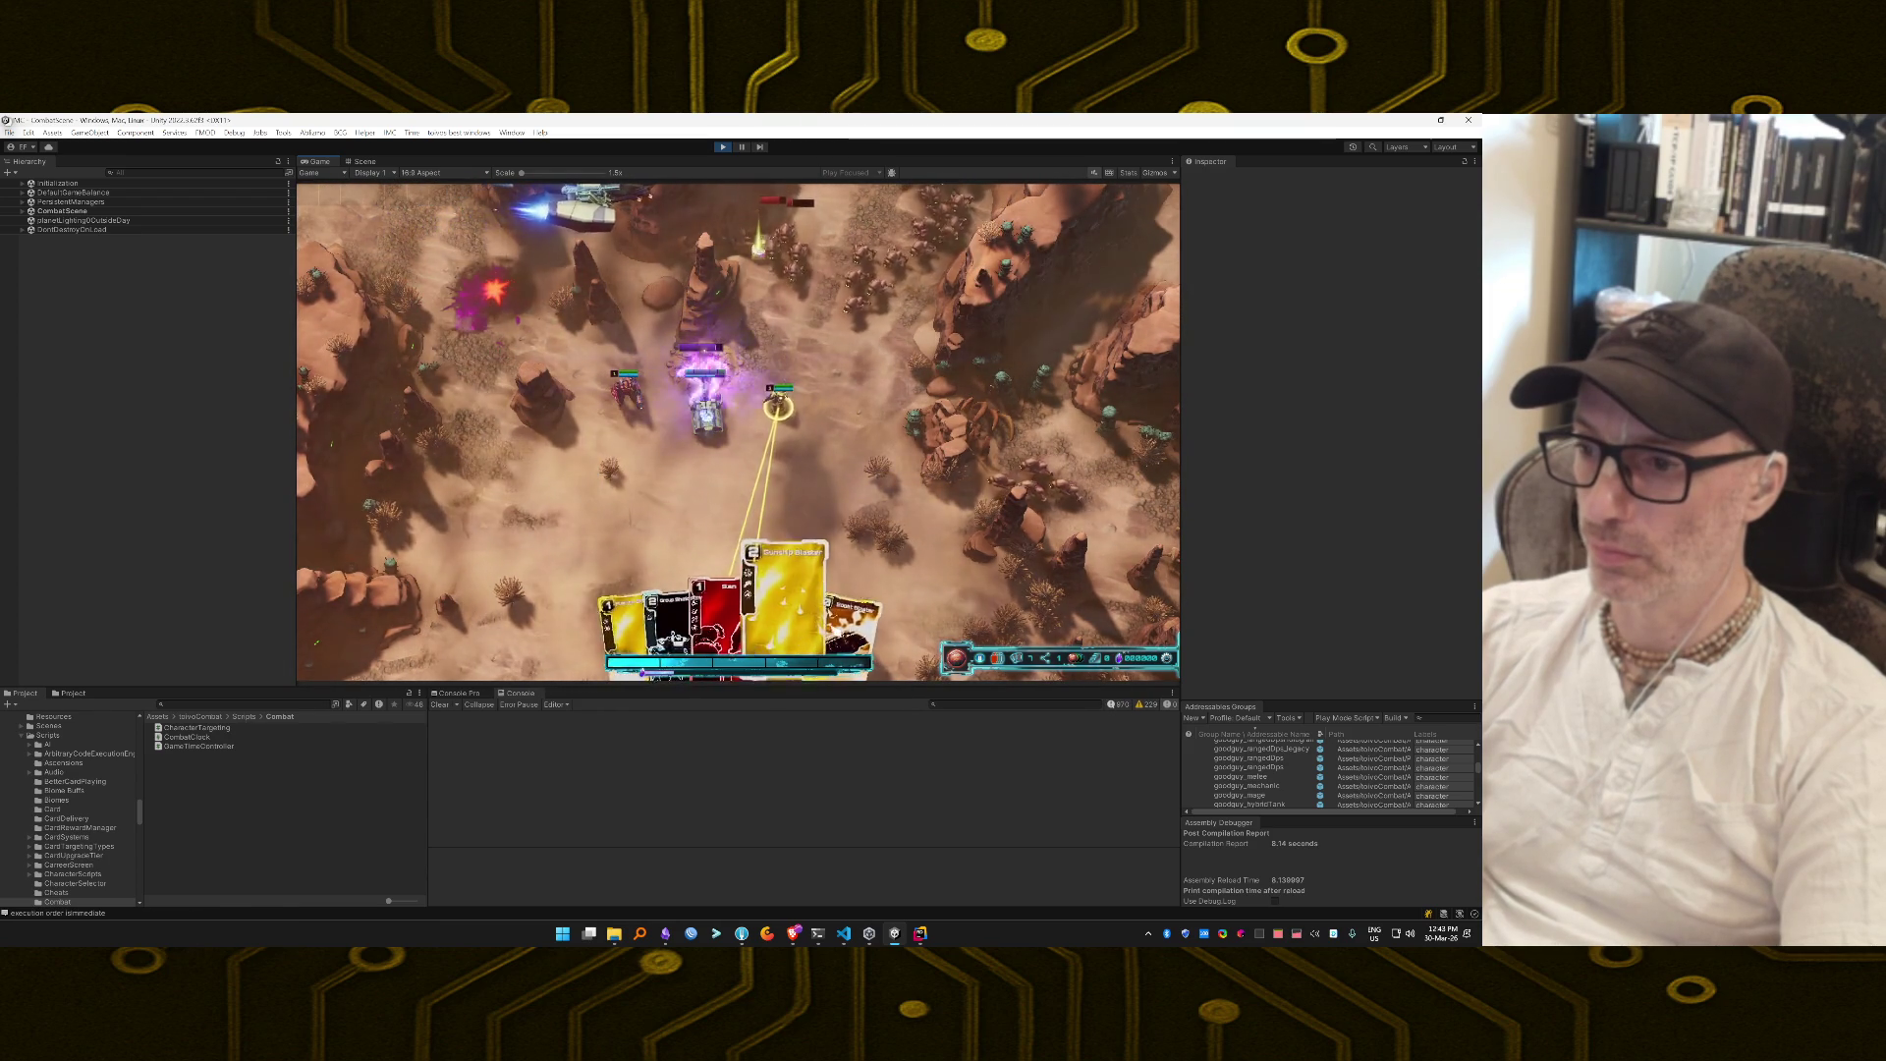
left_click(775, 403)
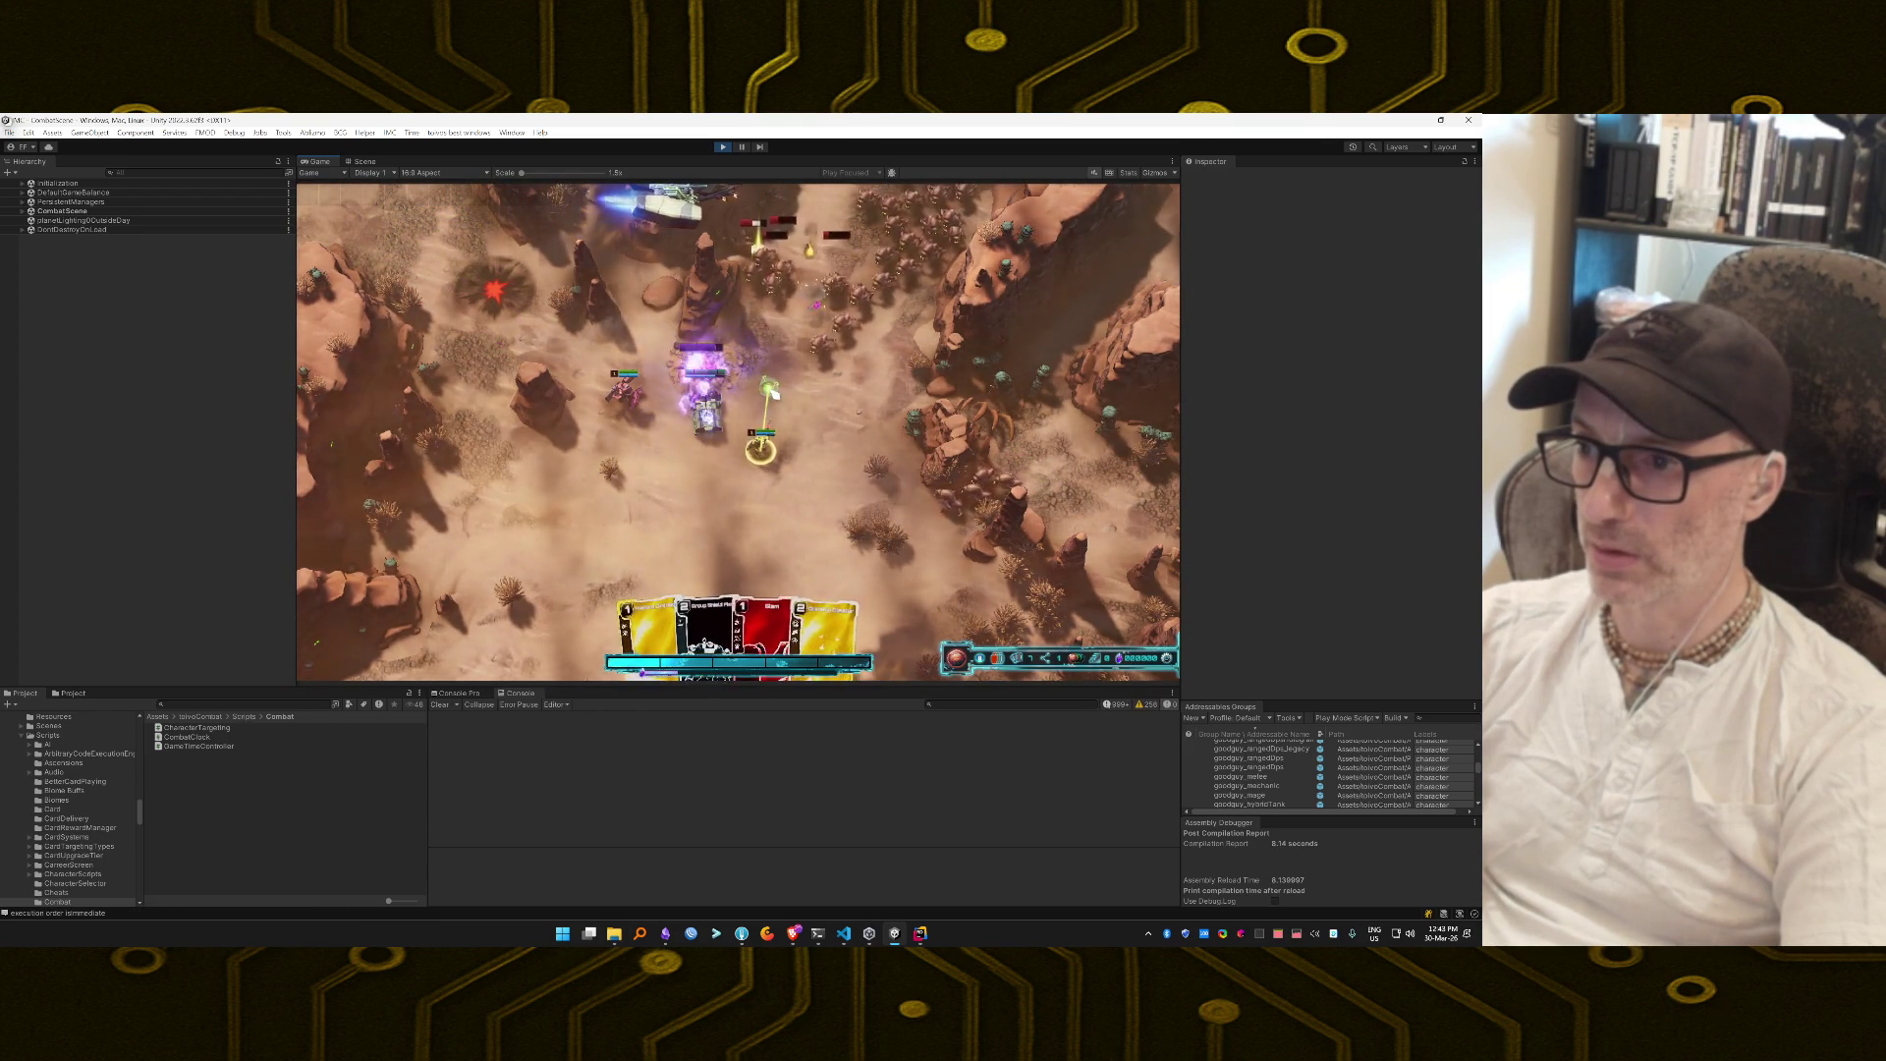
key("4")
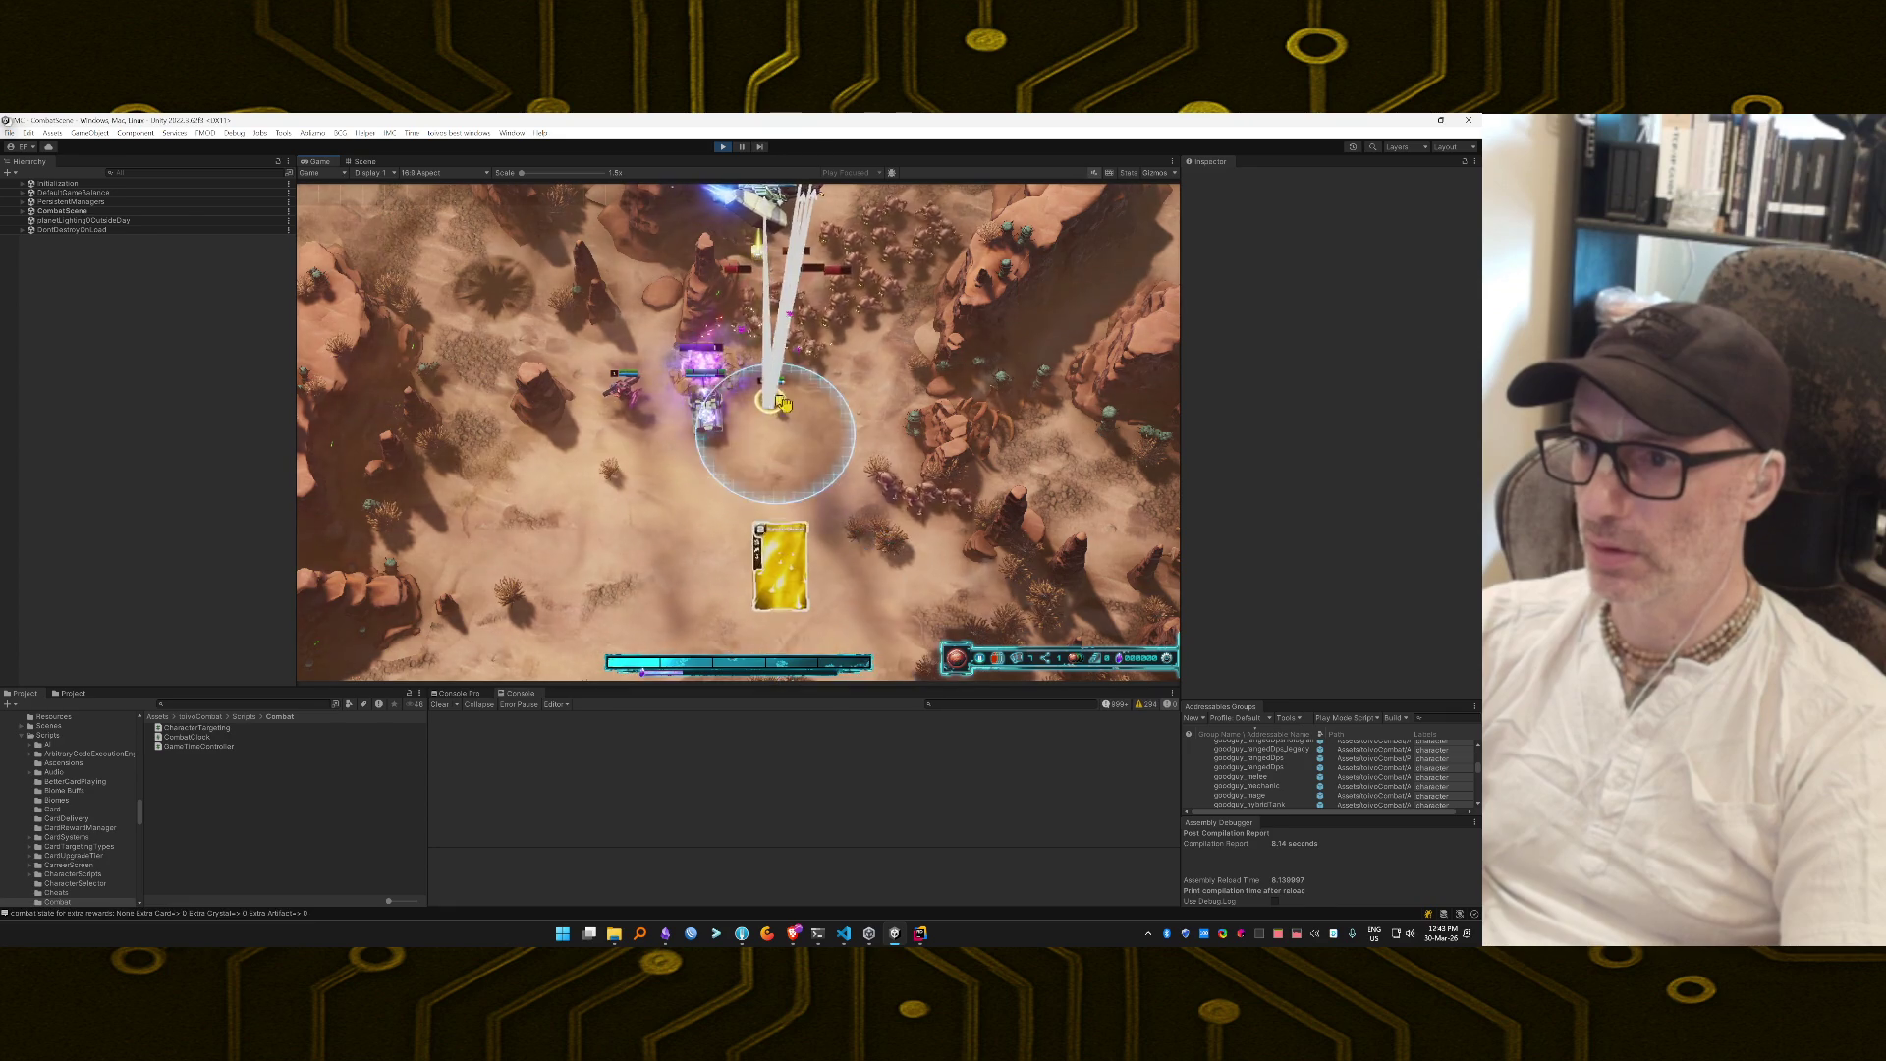
left_click(776, 408)
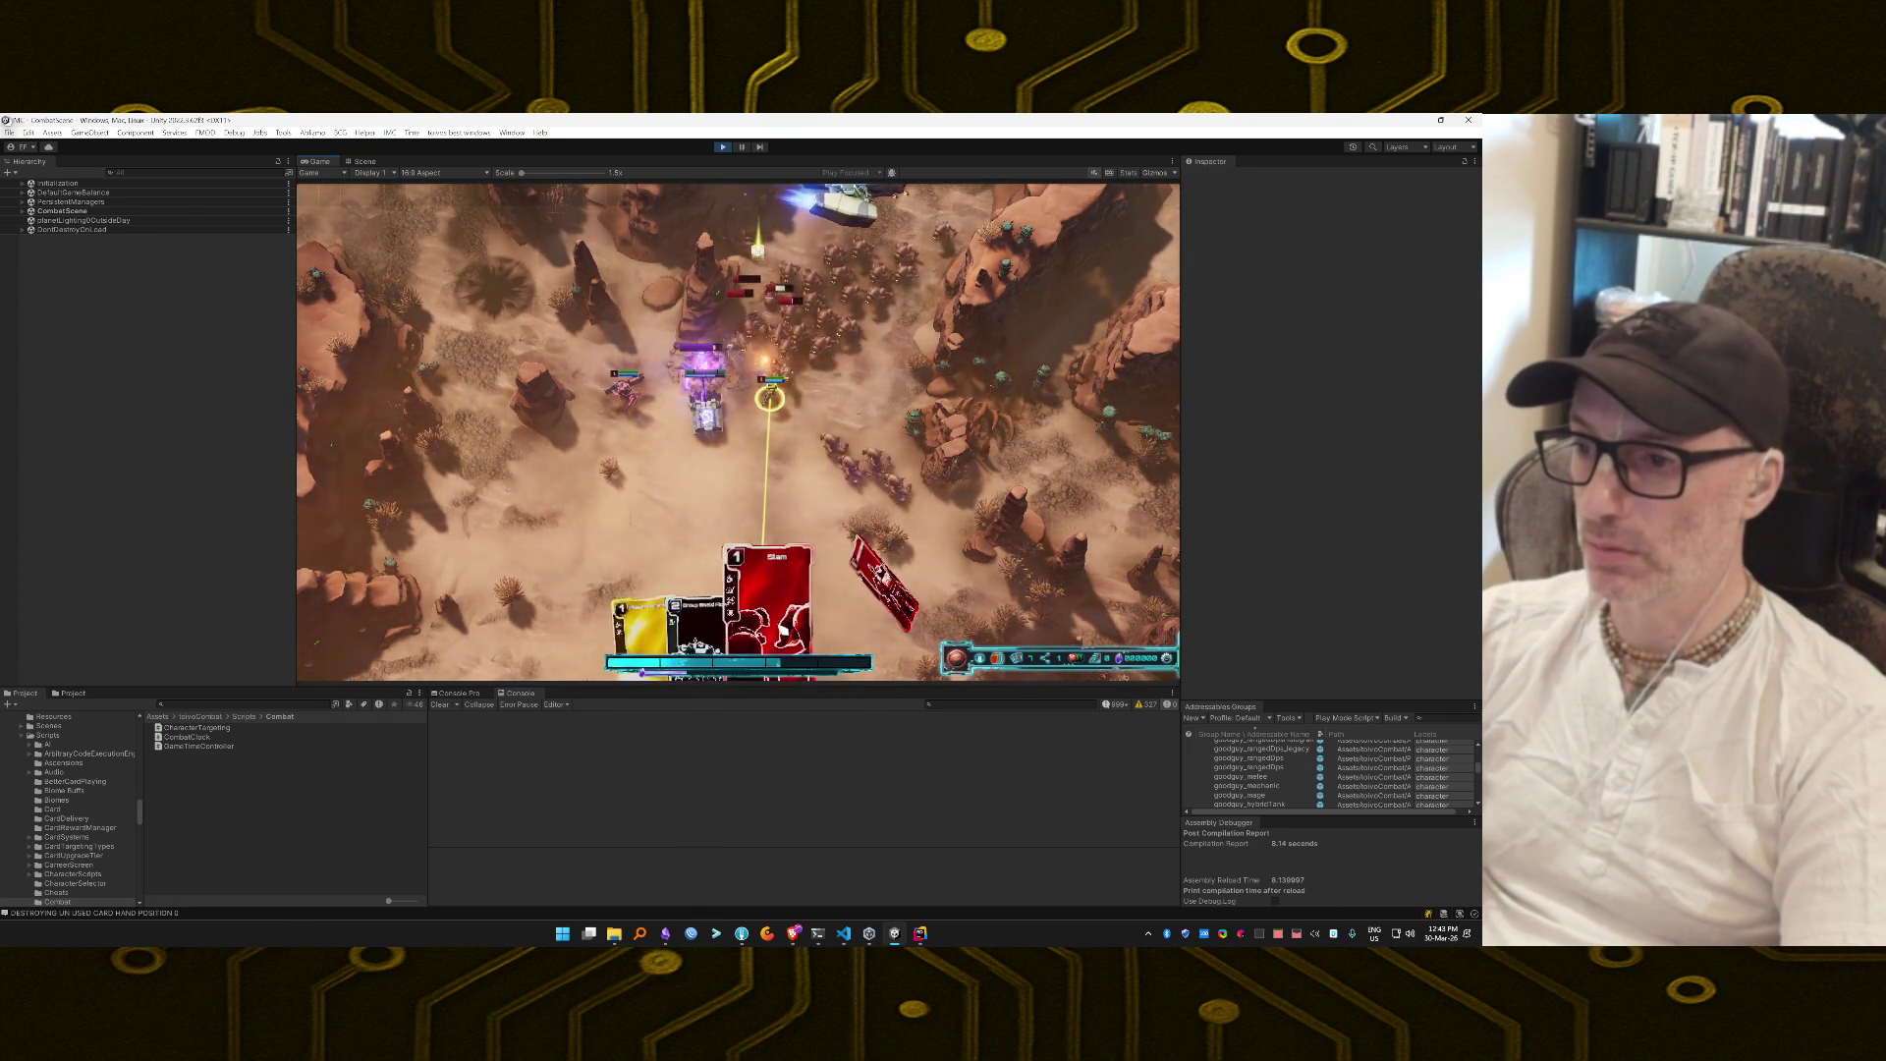
left_click(770, 398)
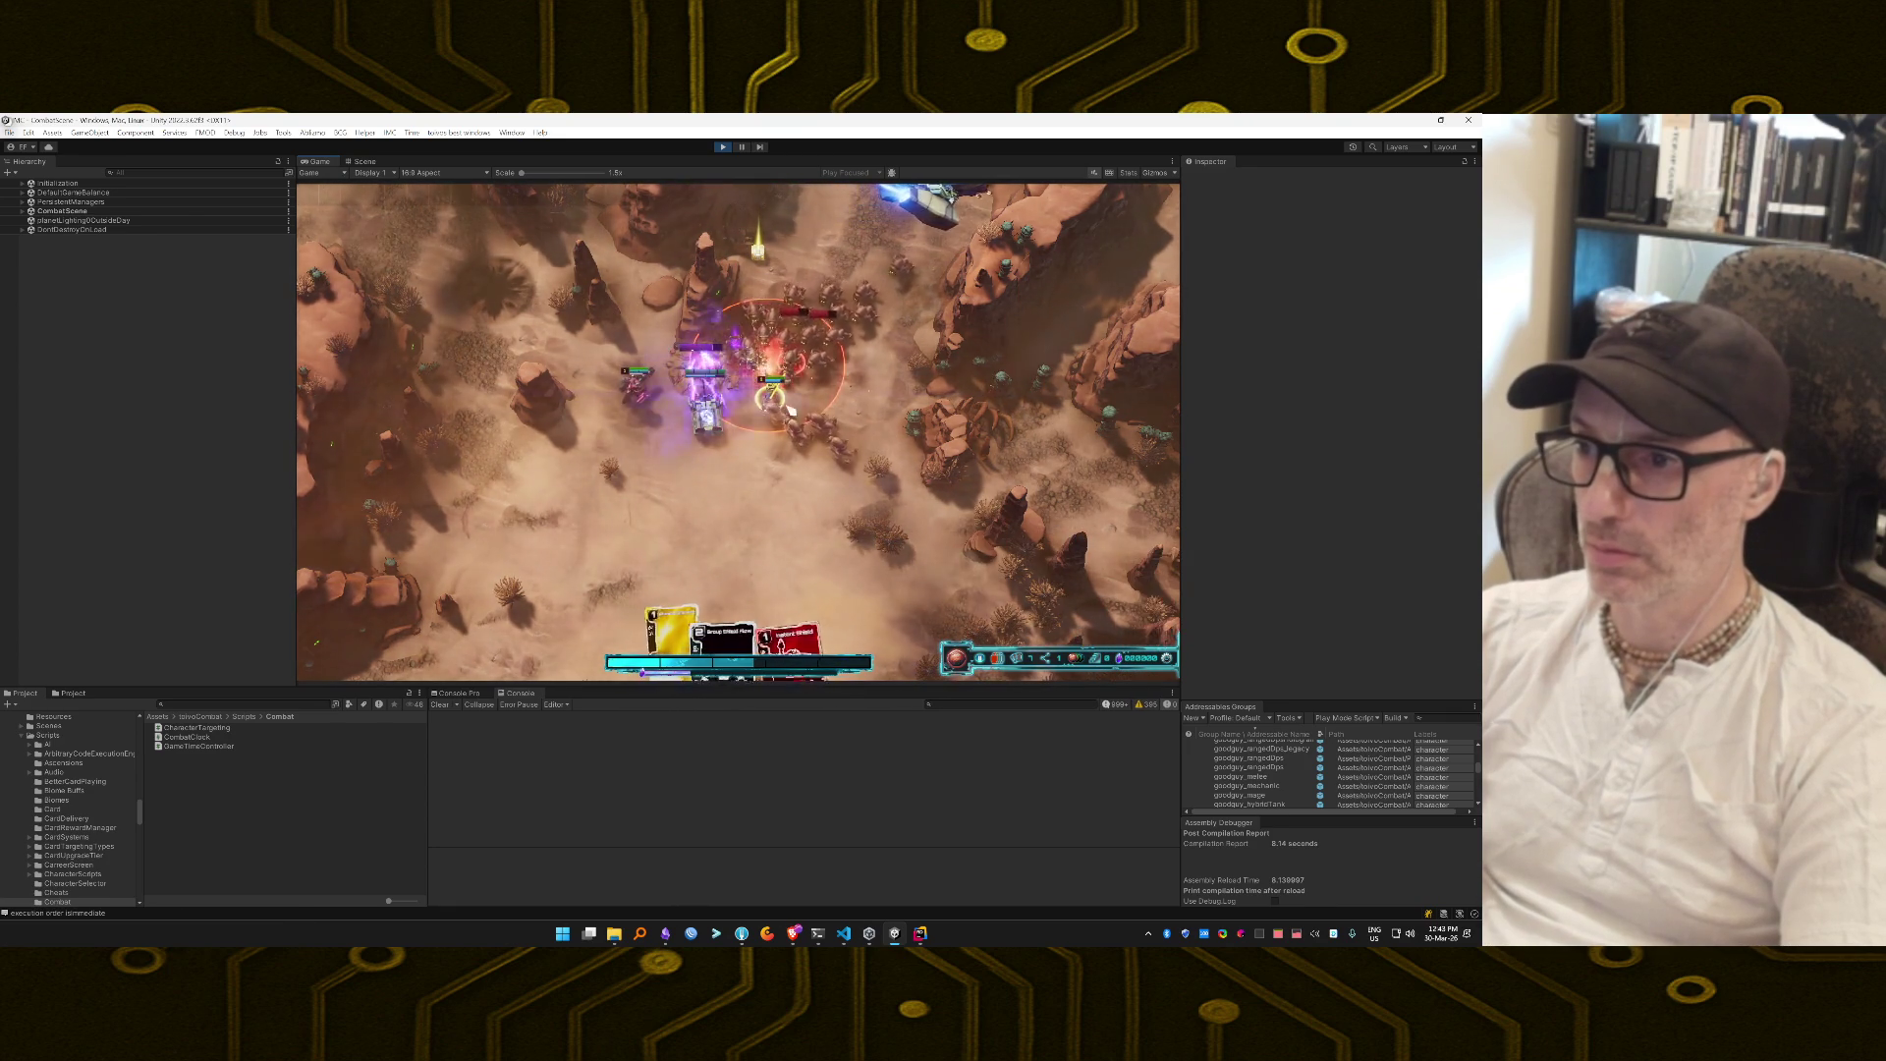
Play Instant Shield and Group Shield Flow, aim the yellow and unit attacks, cast the cone ability.
key("3")
left_click(825, 504)
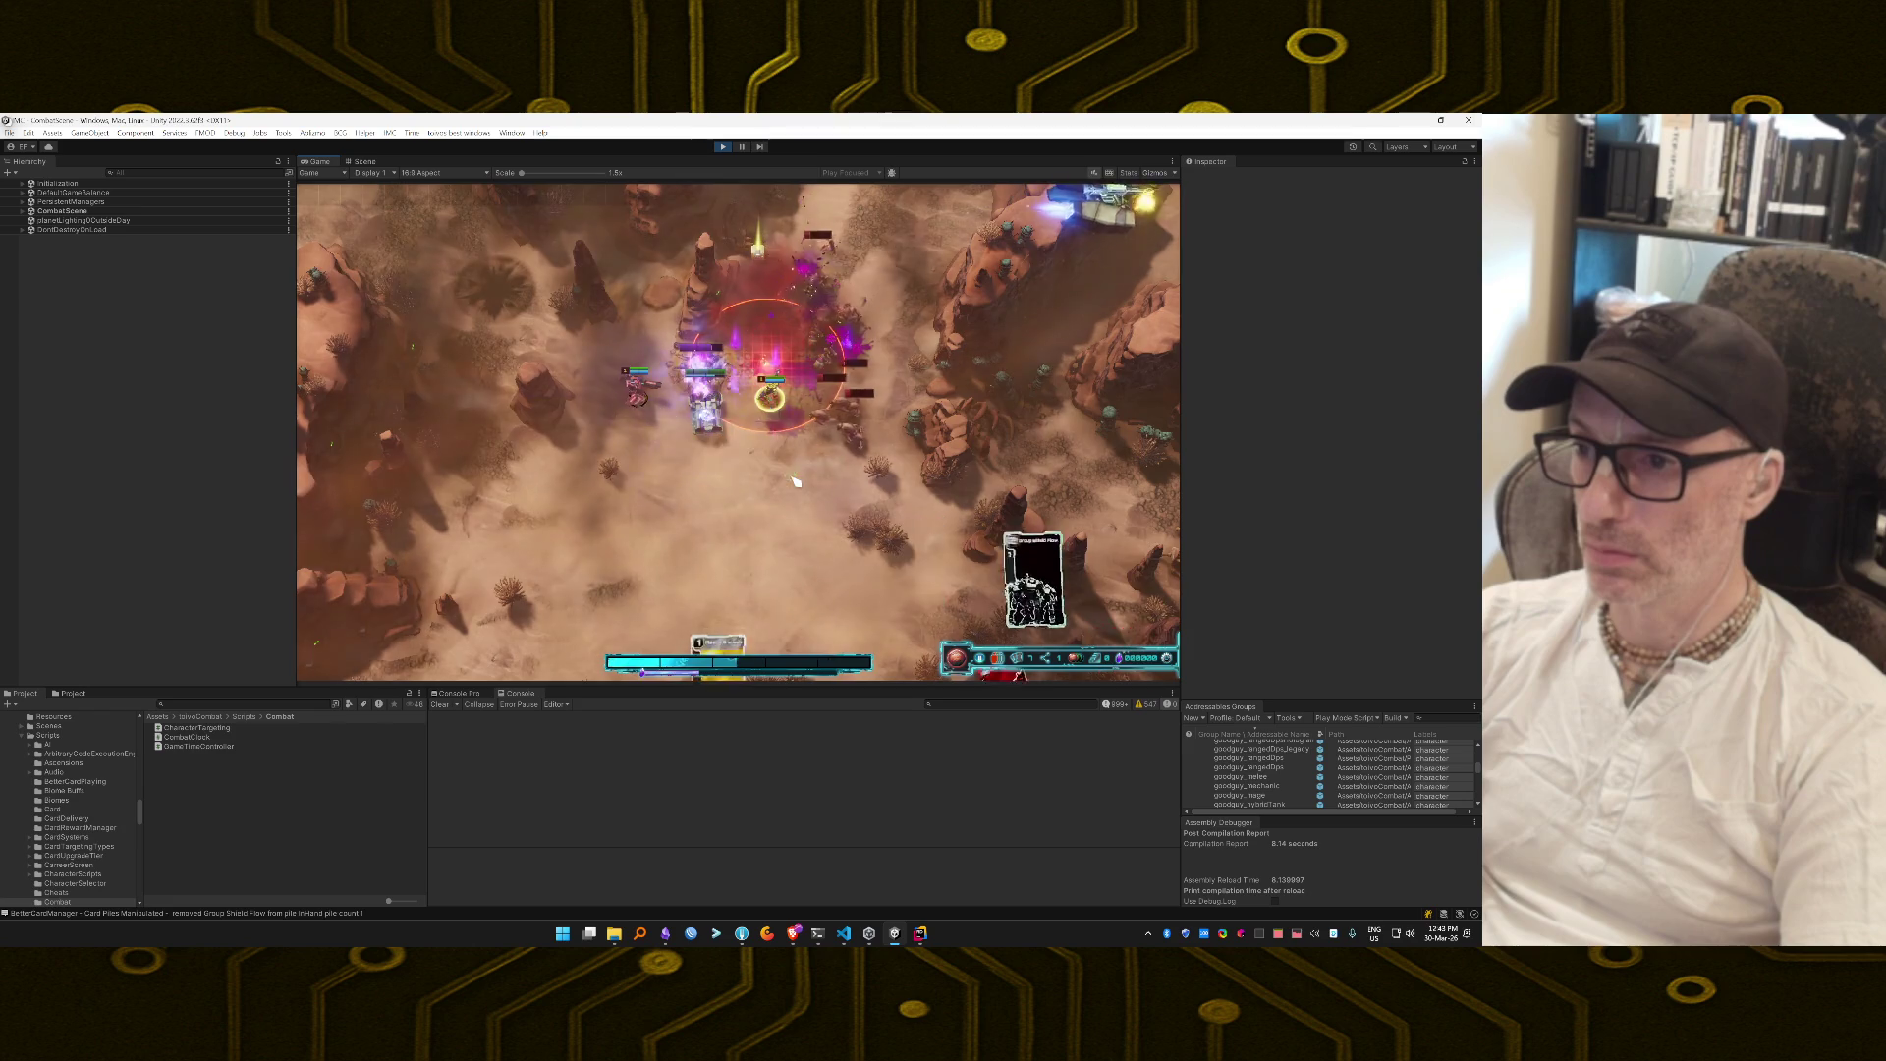
left_click(786, 476)
key("1")
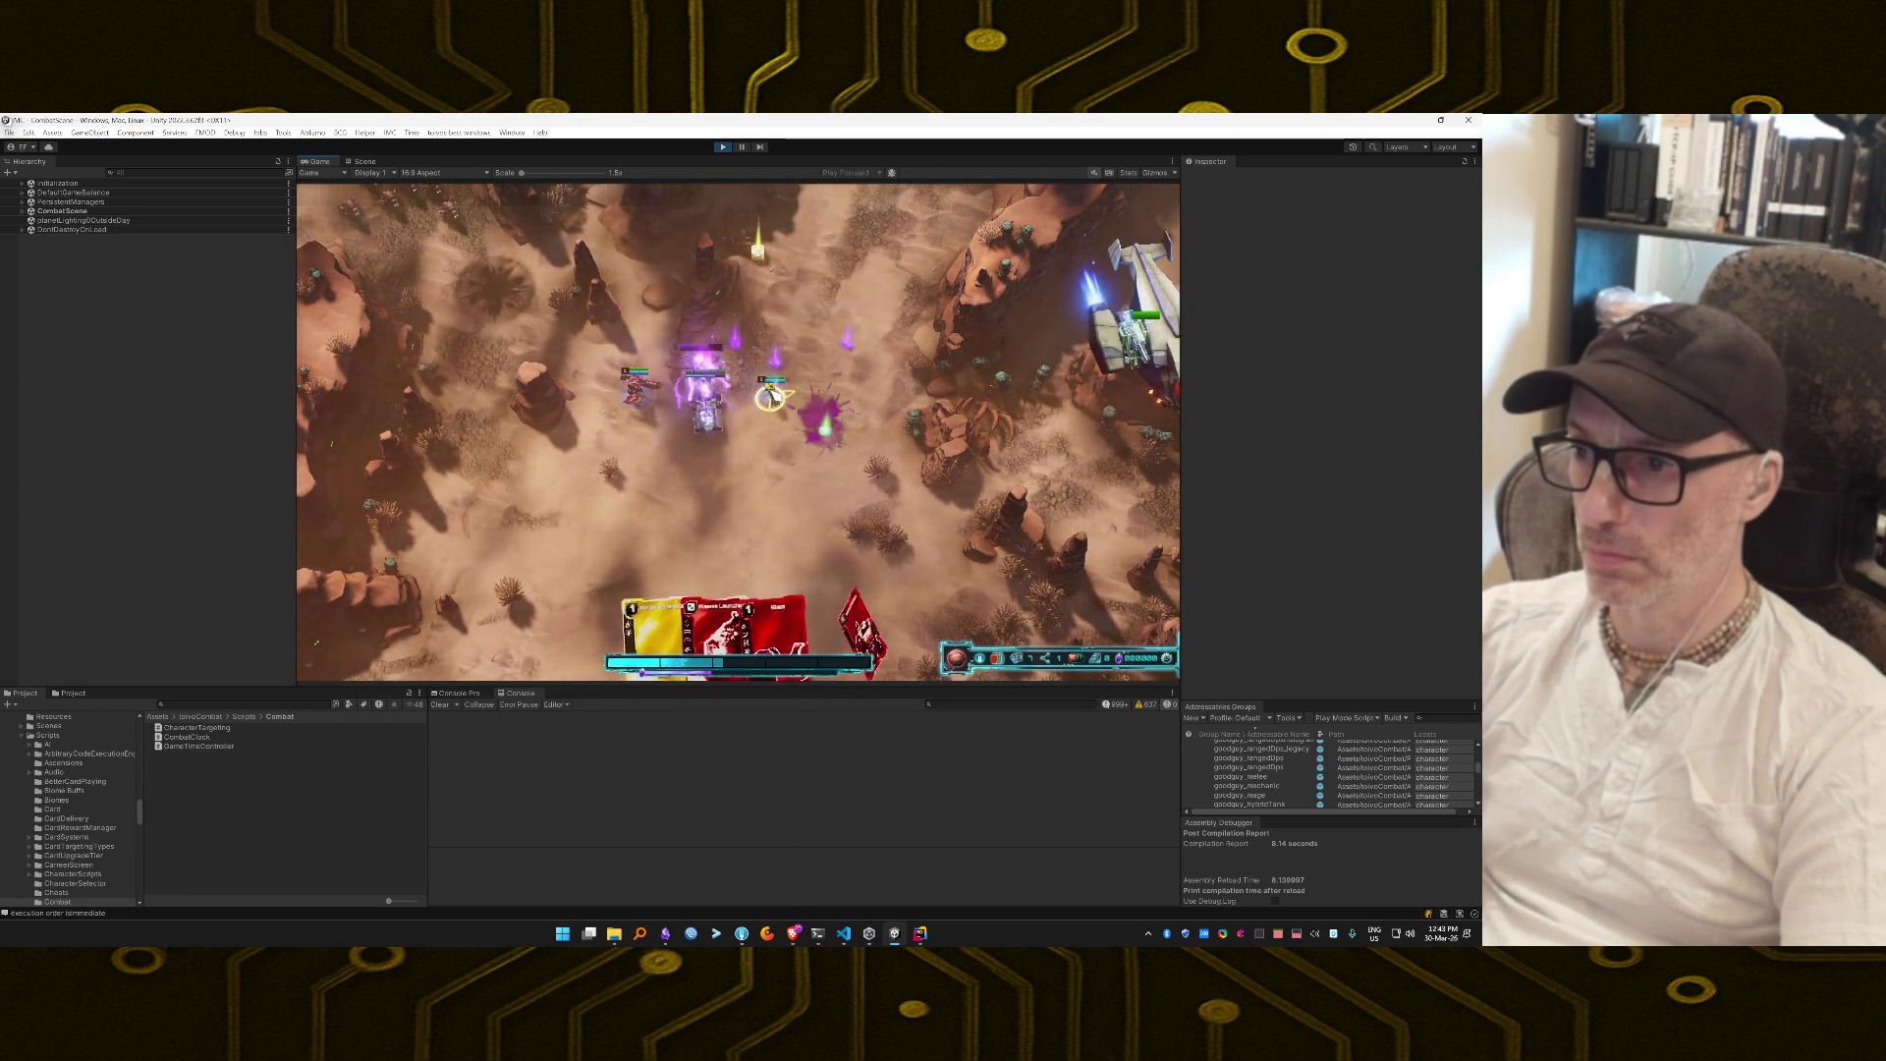
mouse_move(772, 395)
left_mouse_down()
mouse_move(855, 526)
mouse_move(818, 574)
left_mouse_up()
left_click_drag(705, 418, 728, 498)
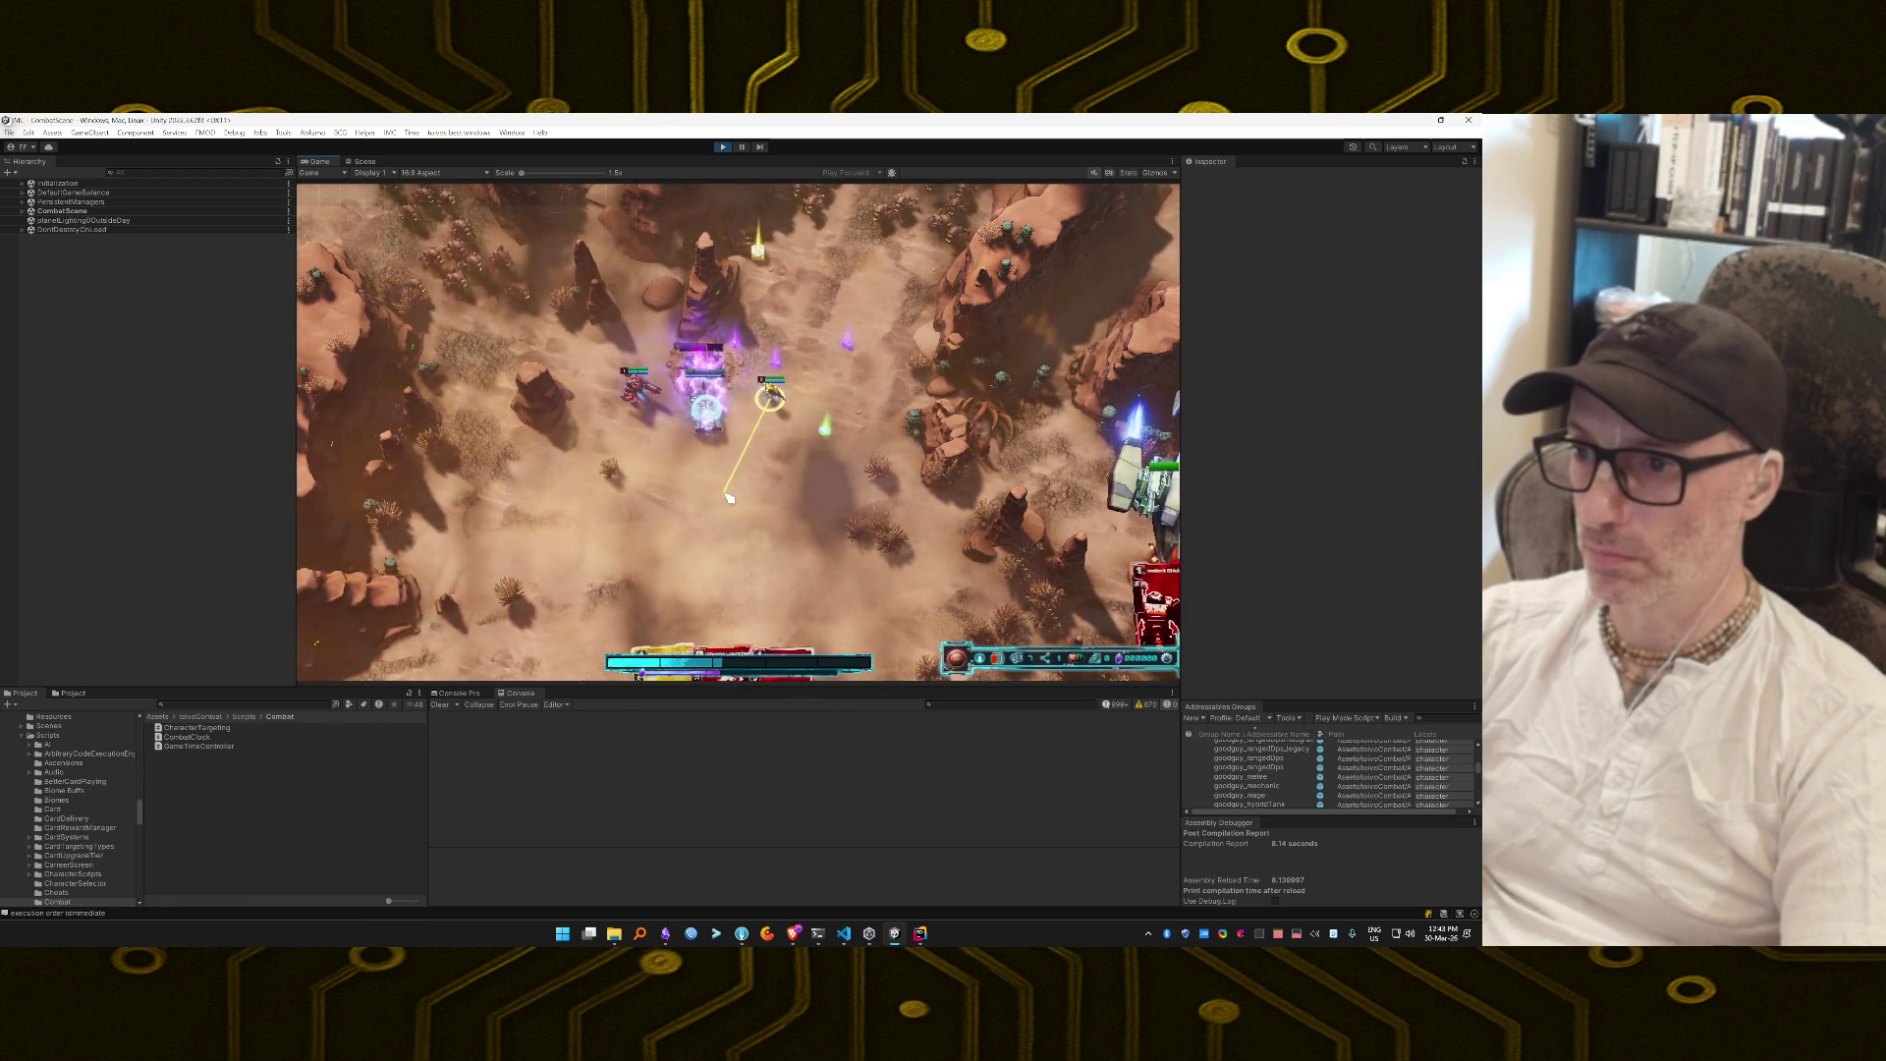
left_click_drag(636, 393, 732, 525)
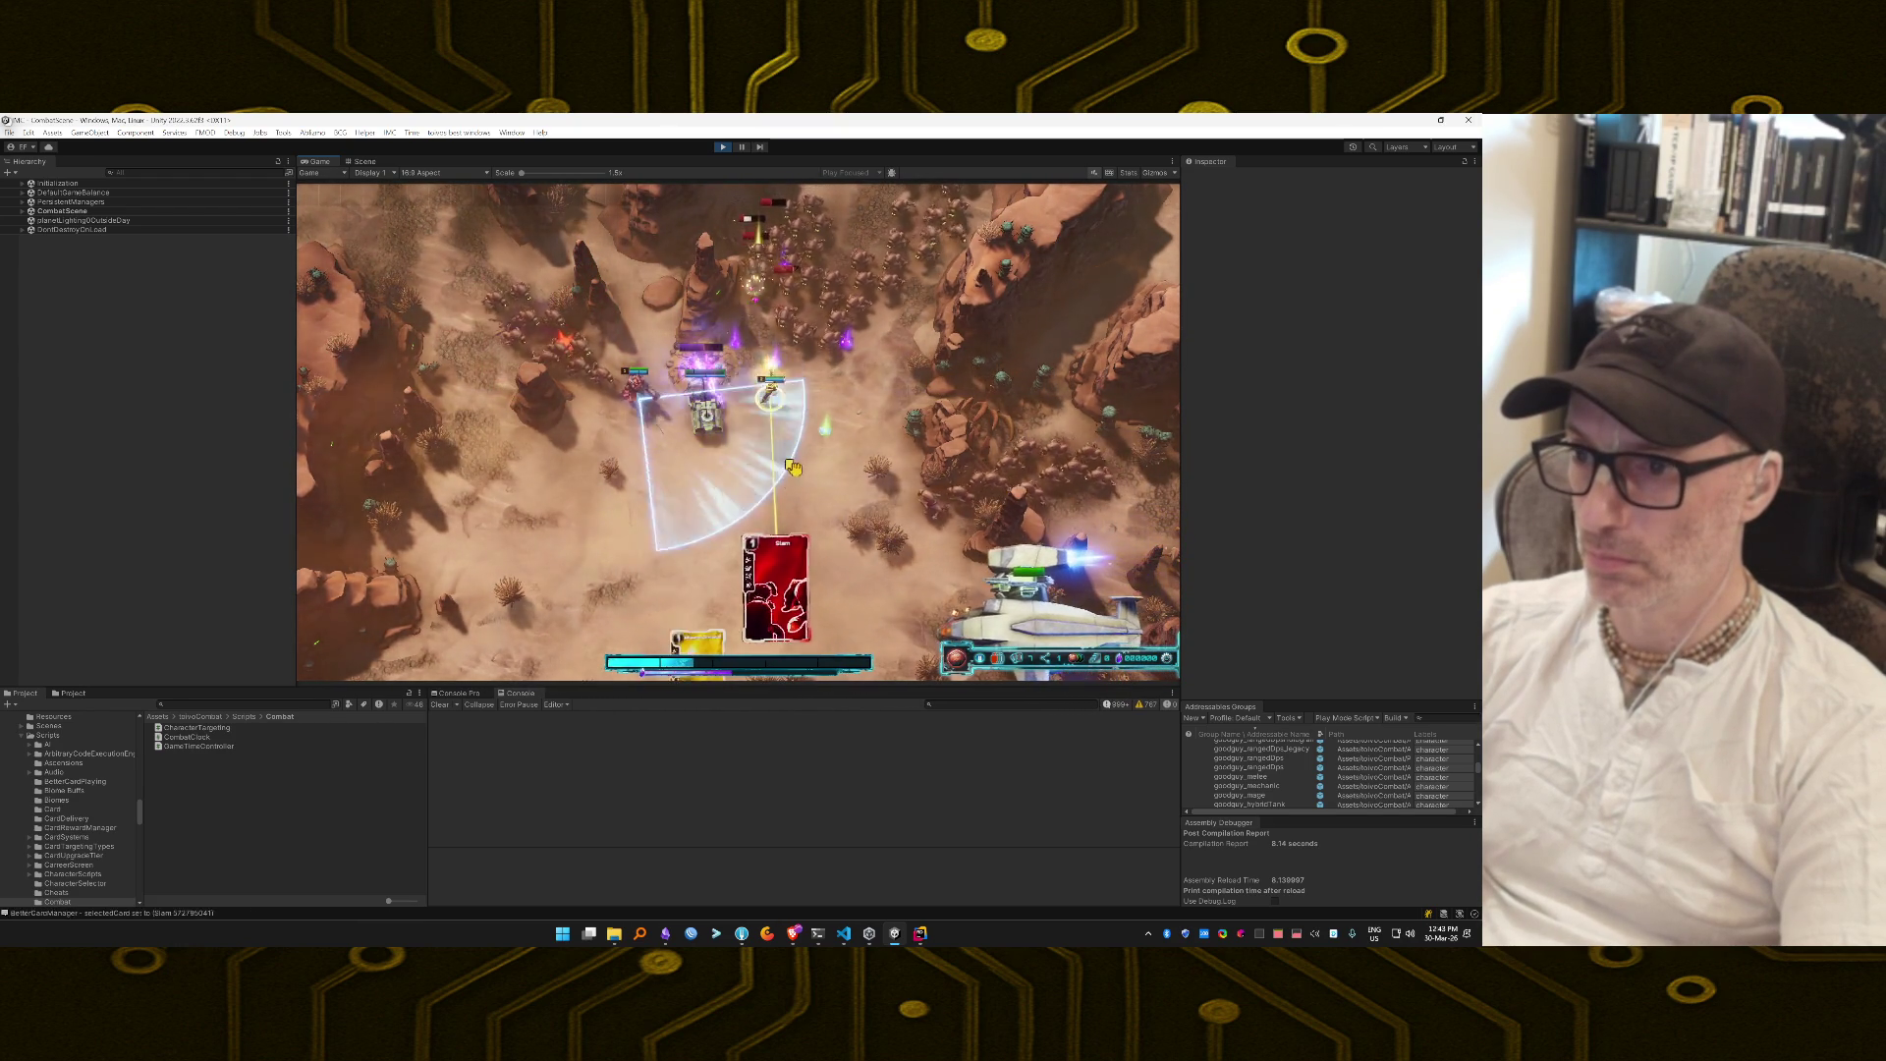
left_click_drag(554, 405, 555, 406)
mouse_move(770, 398)
left_mouse_down()
mouse_move(772, 556)
mouse_move(762, 442)
left_mouse_up()
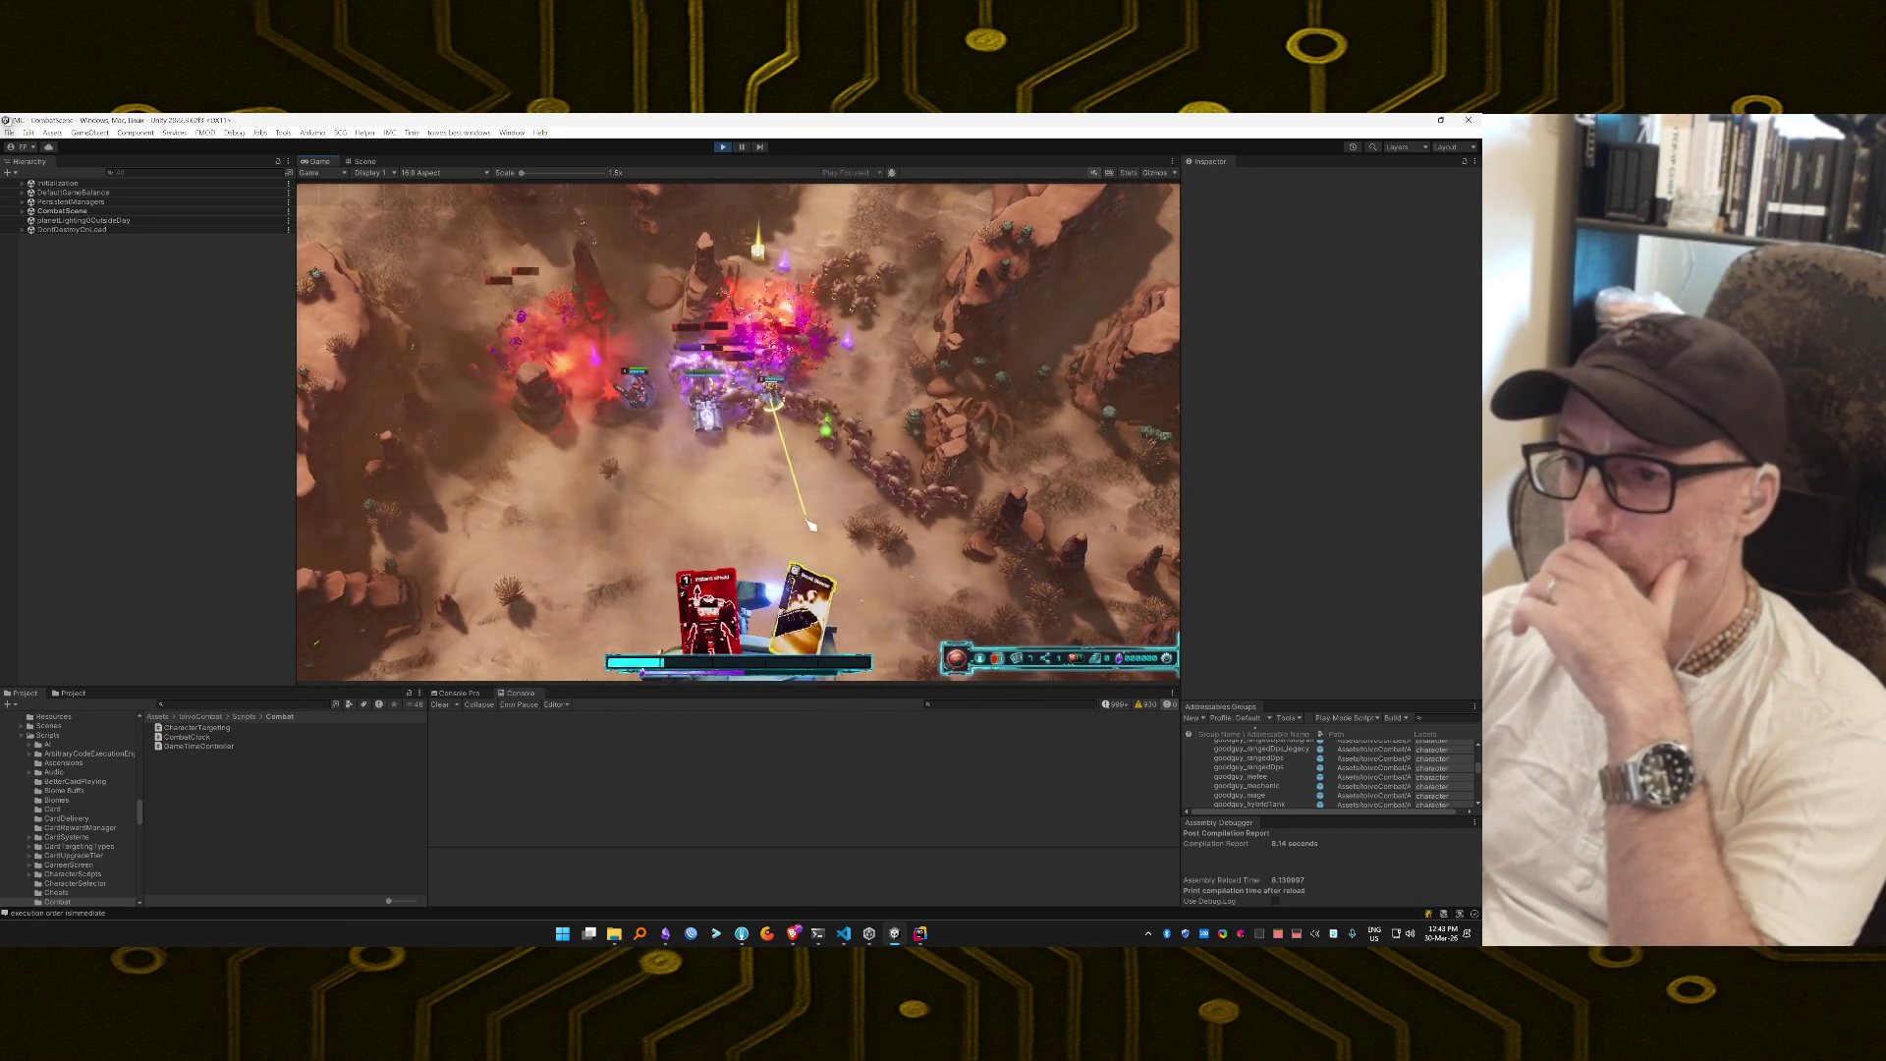
Play Boost Blaster to deploy a tank, then the red card and its cone attack to win.
left_click_drag(778, 620, 833, 528)
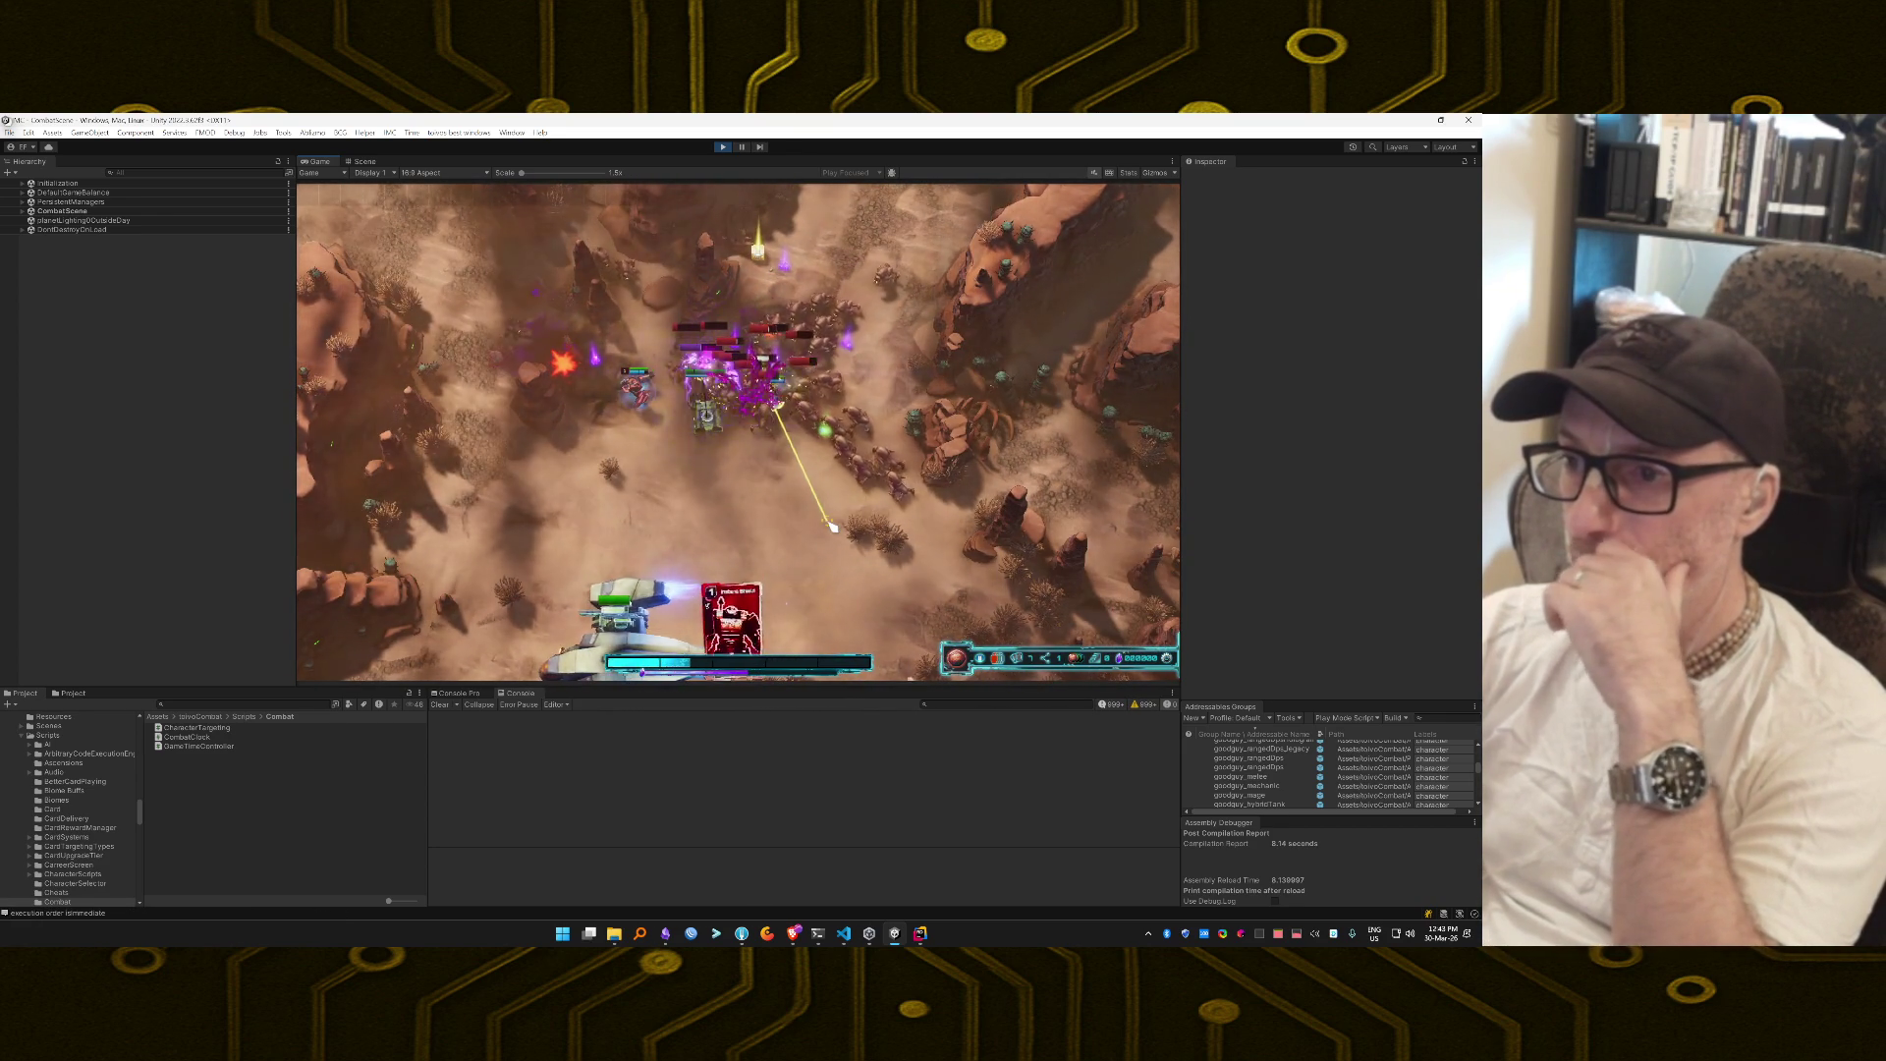
left_click_drag(709, 461, 765, 414)
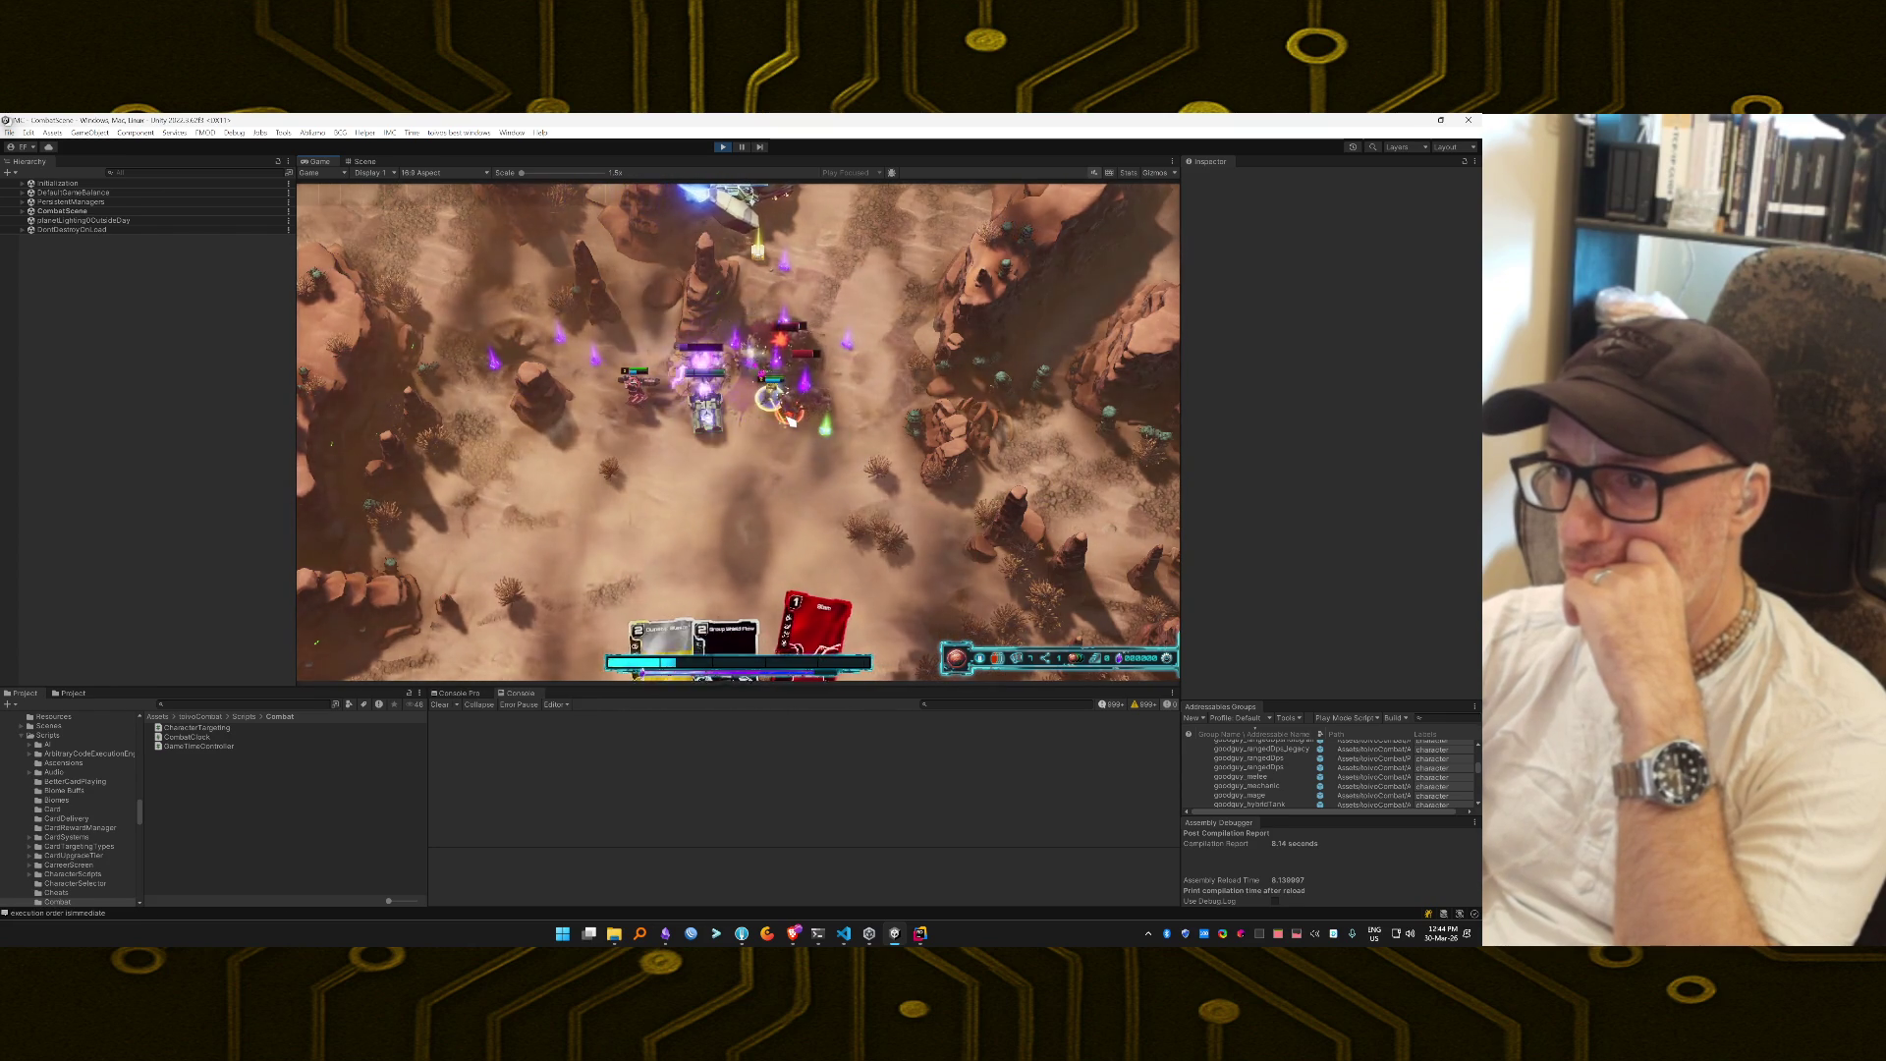
left_click(801, 633)
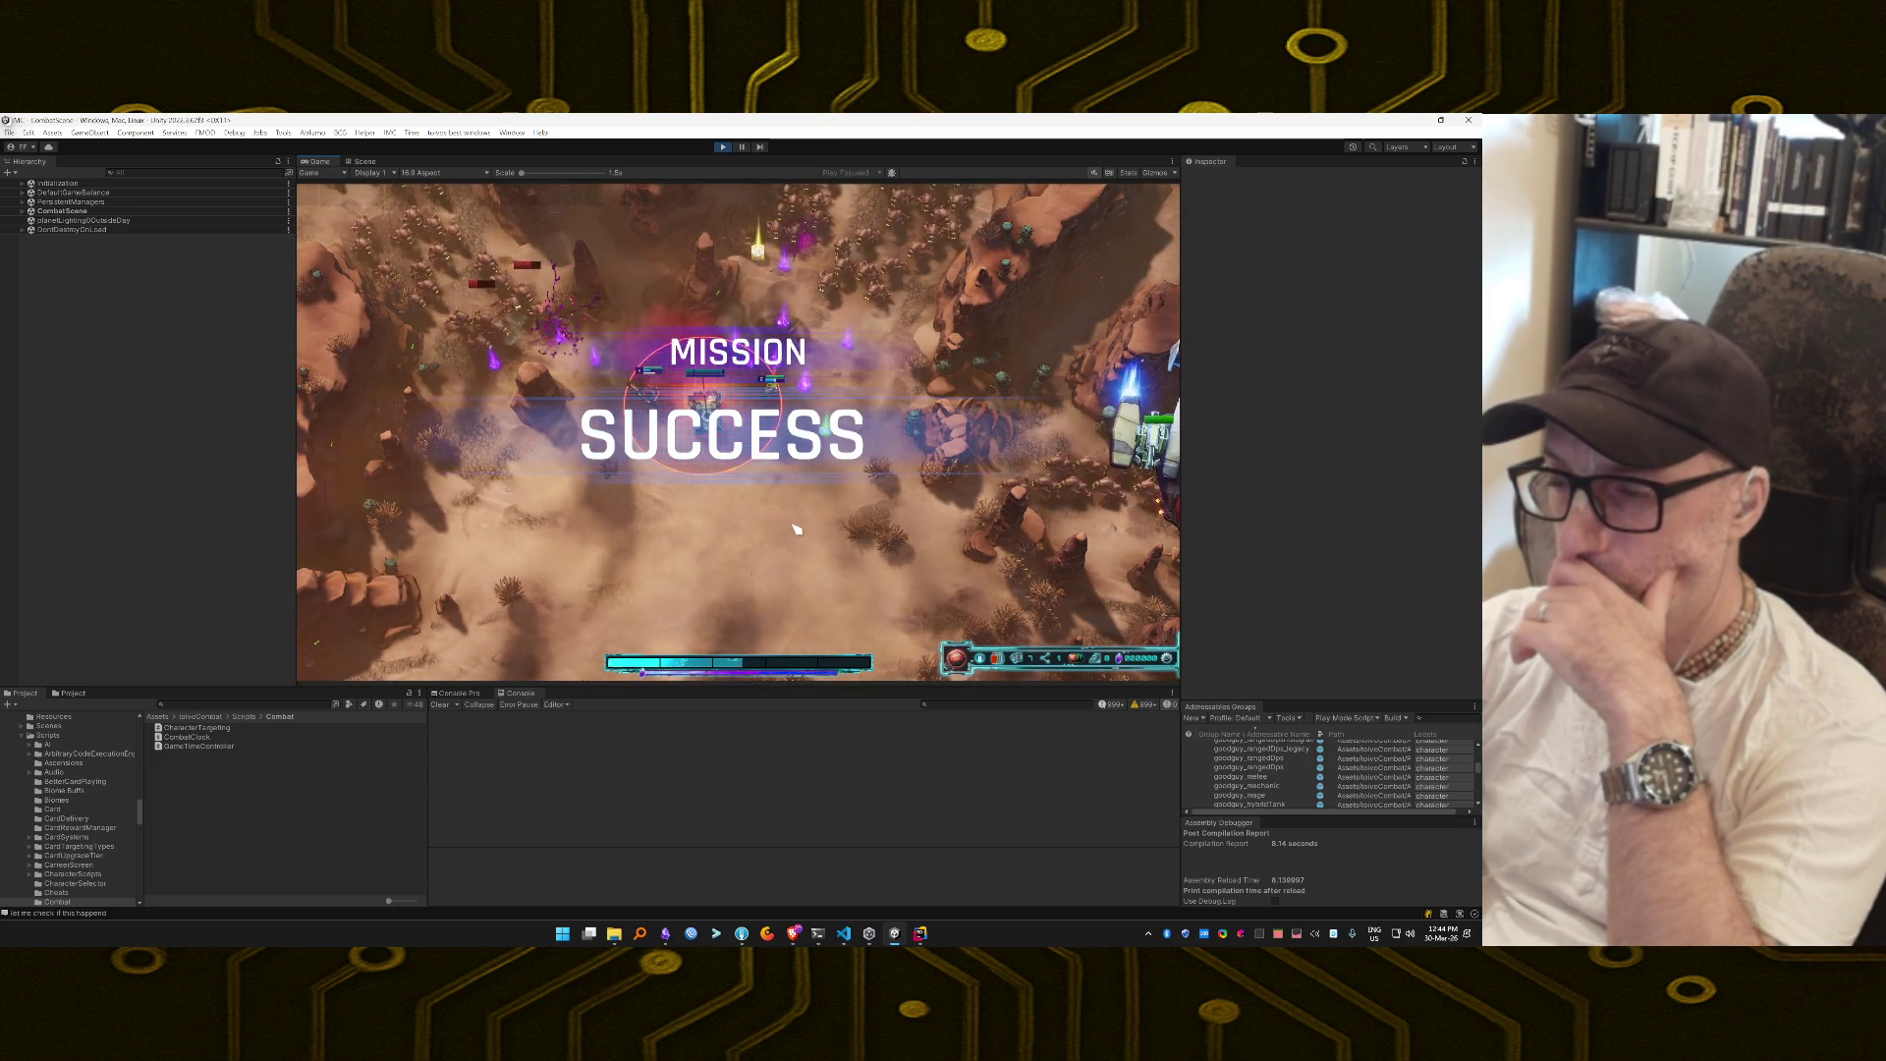
Stop the playtest and open the OnValidate log message's source line.
left_click(1108, 707)
left_click(713, 727)
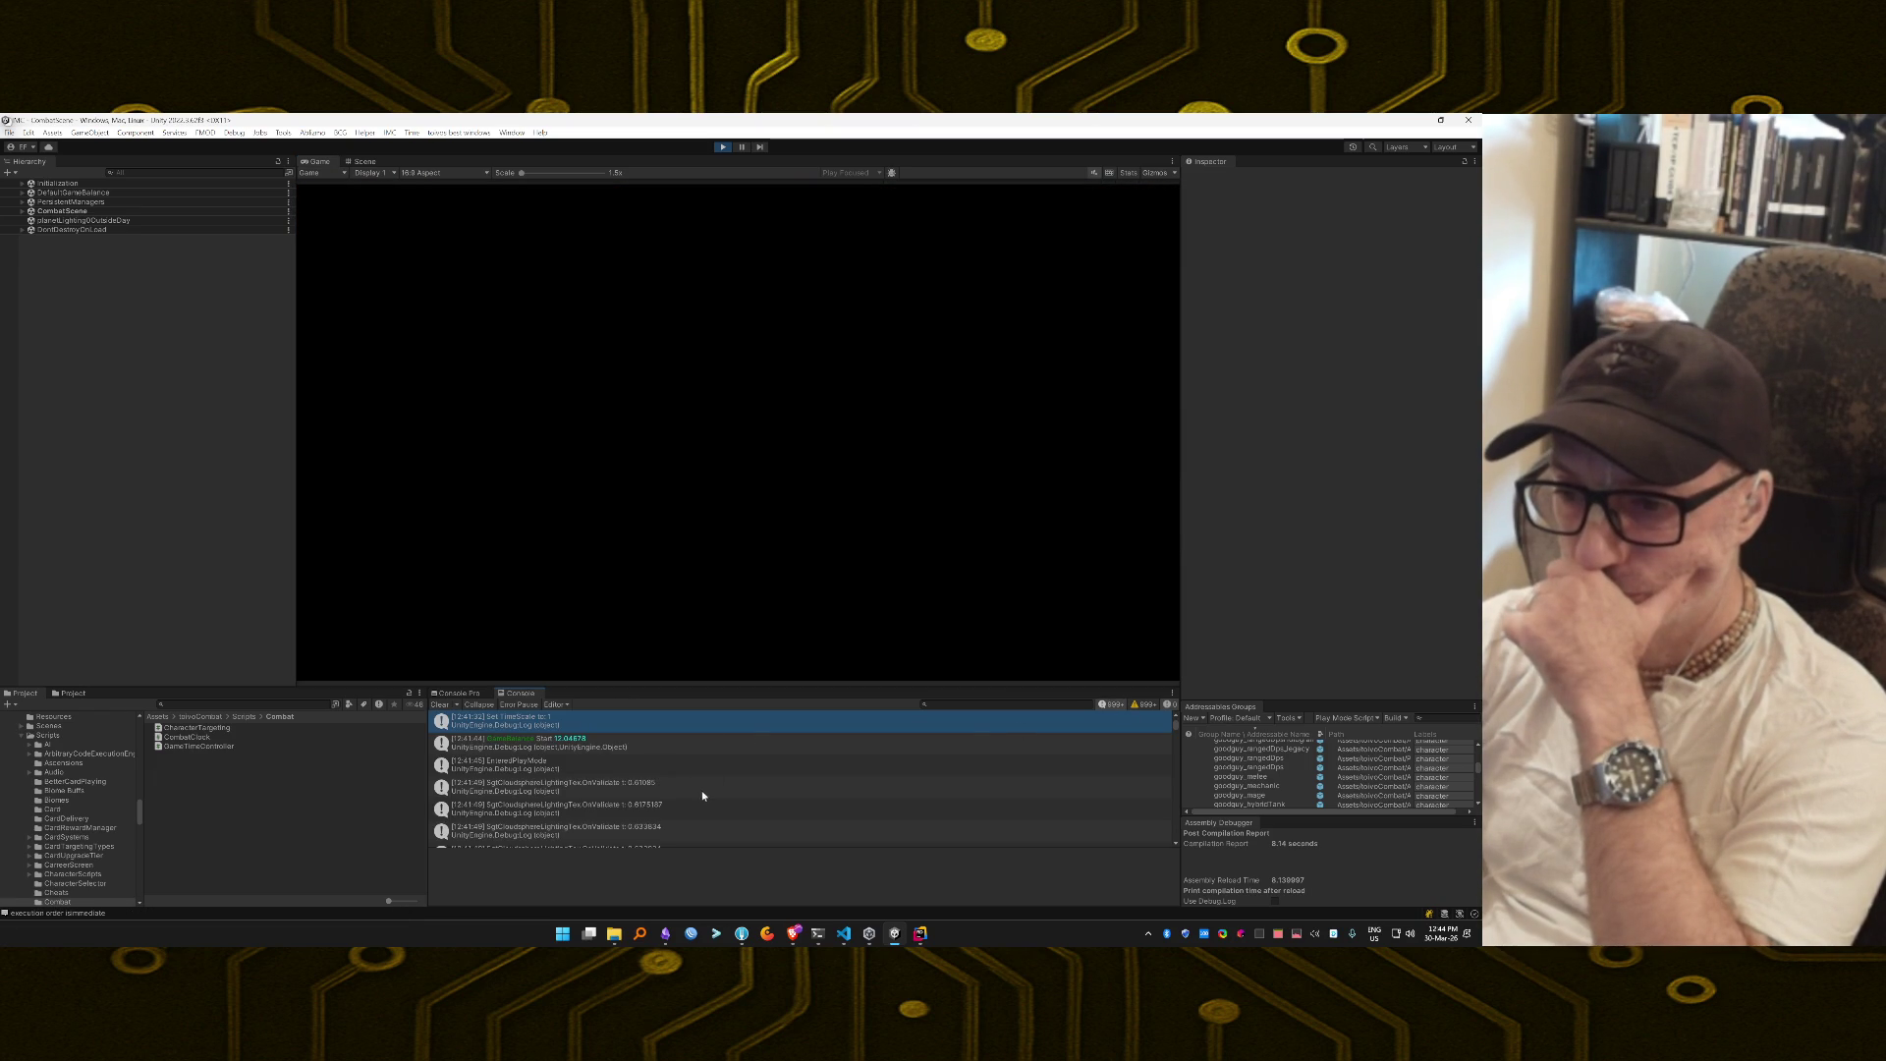
scroll(702, 795, "down", 3)
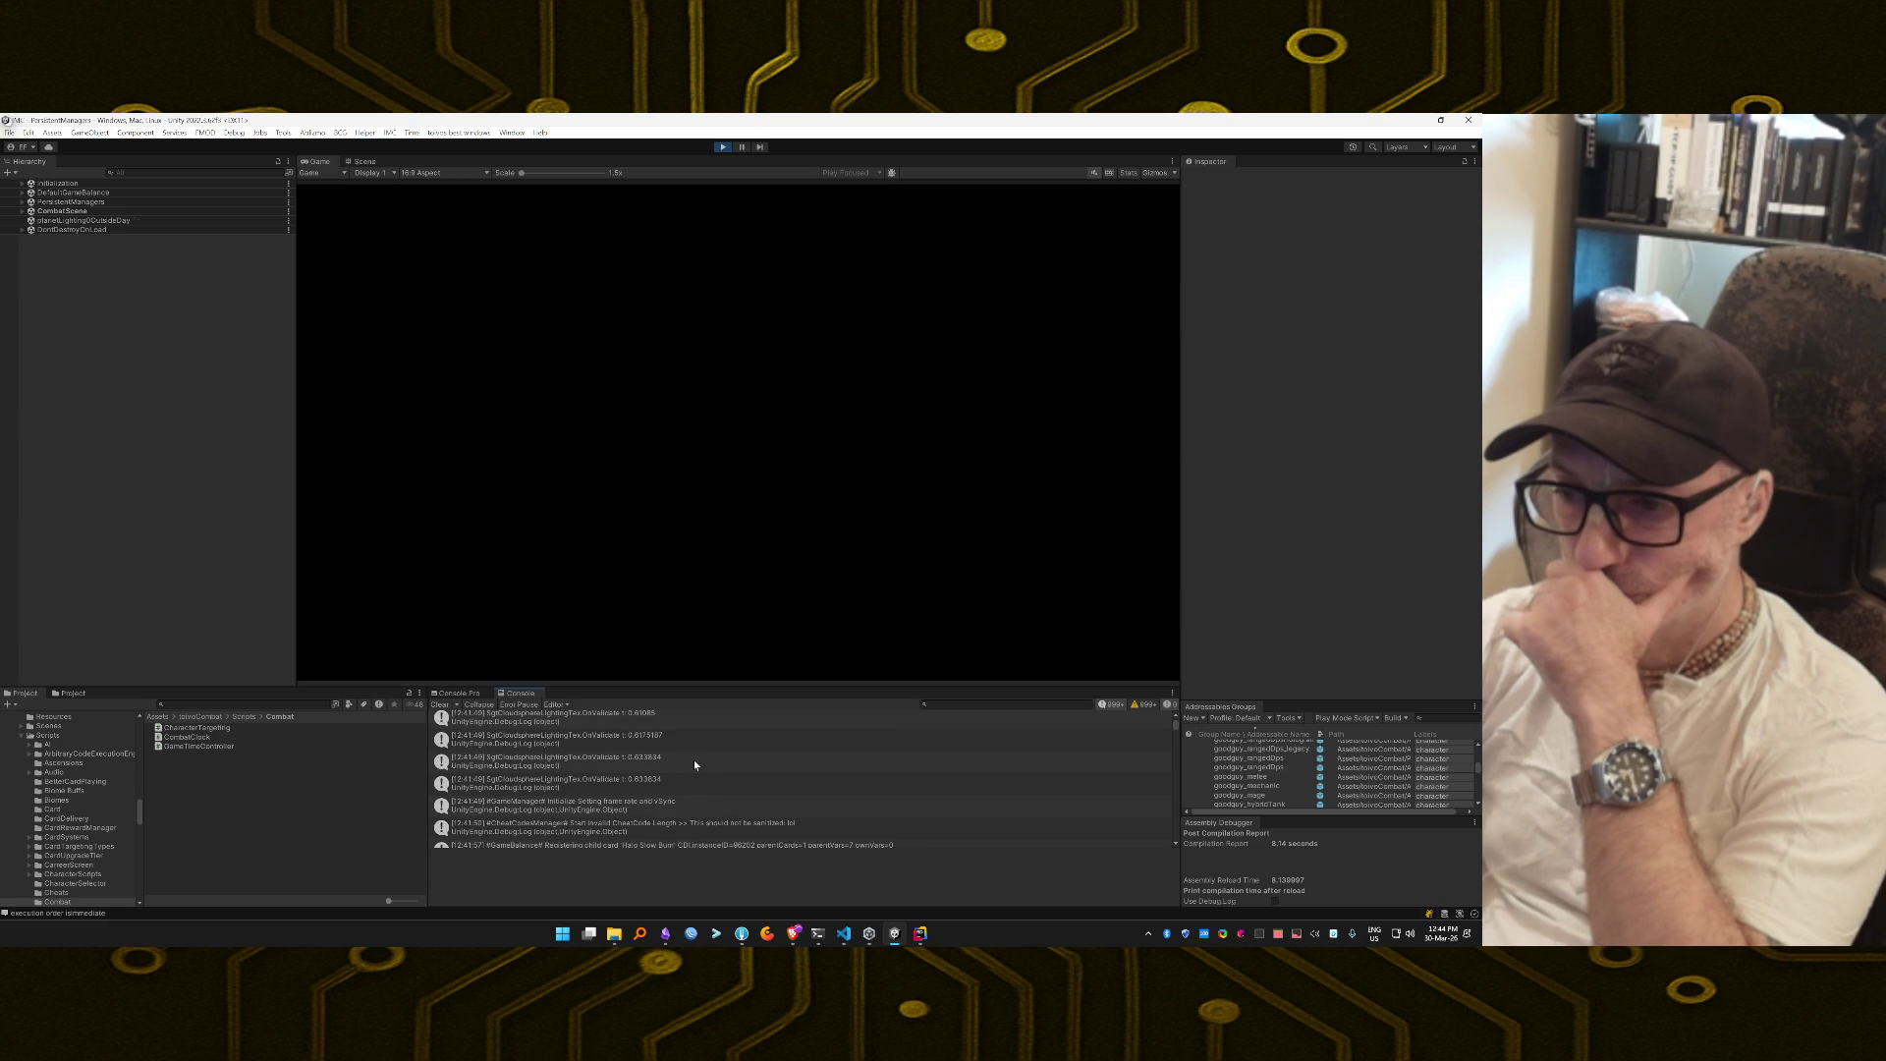
double_click(682, 719)
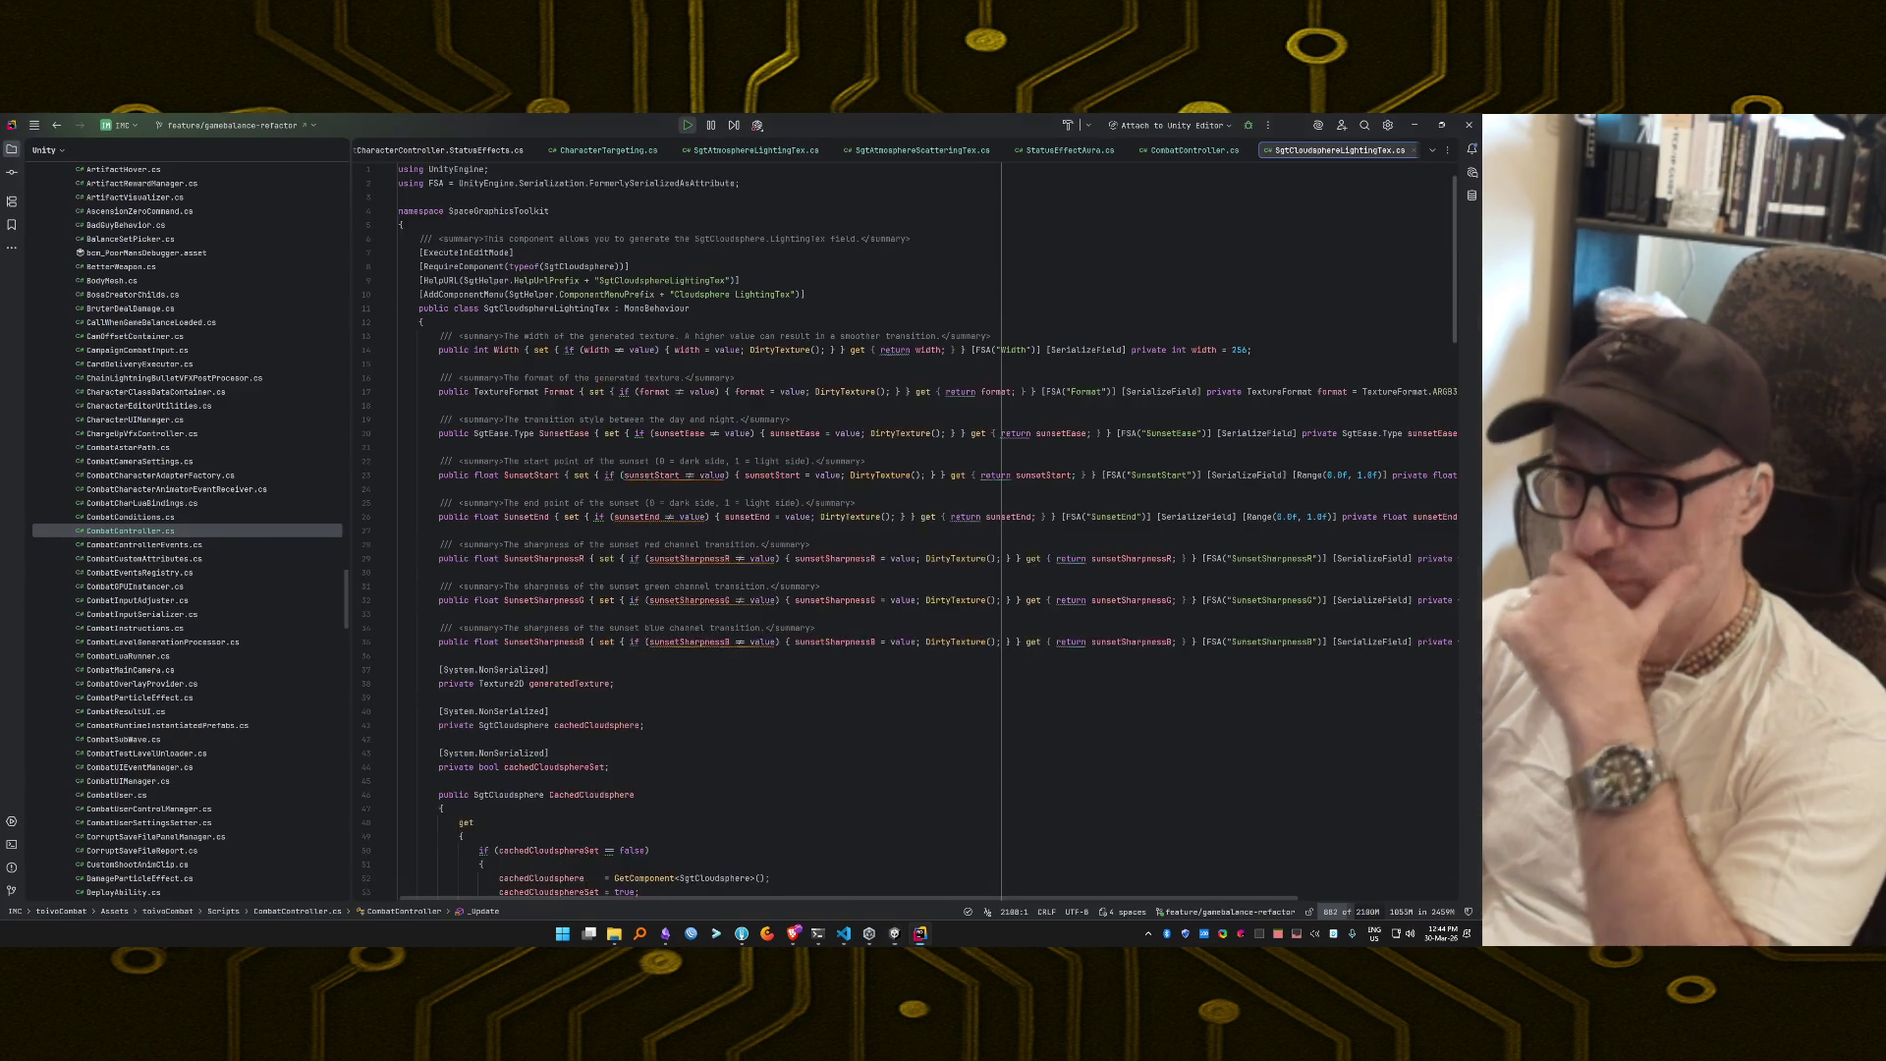
Open the second log's code, then the 'execution order is' log from Console Pro in CombatUserControlManager.cs.
key("Down")
key("alt+Tab")
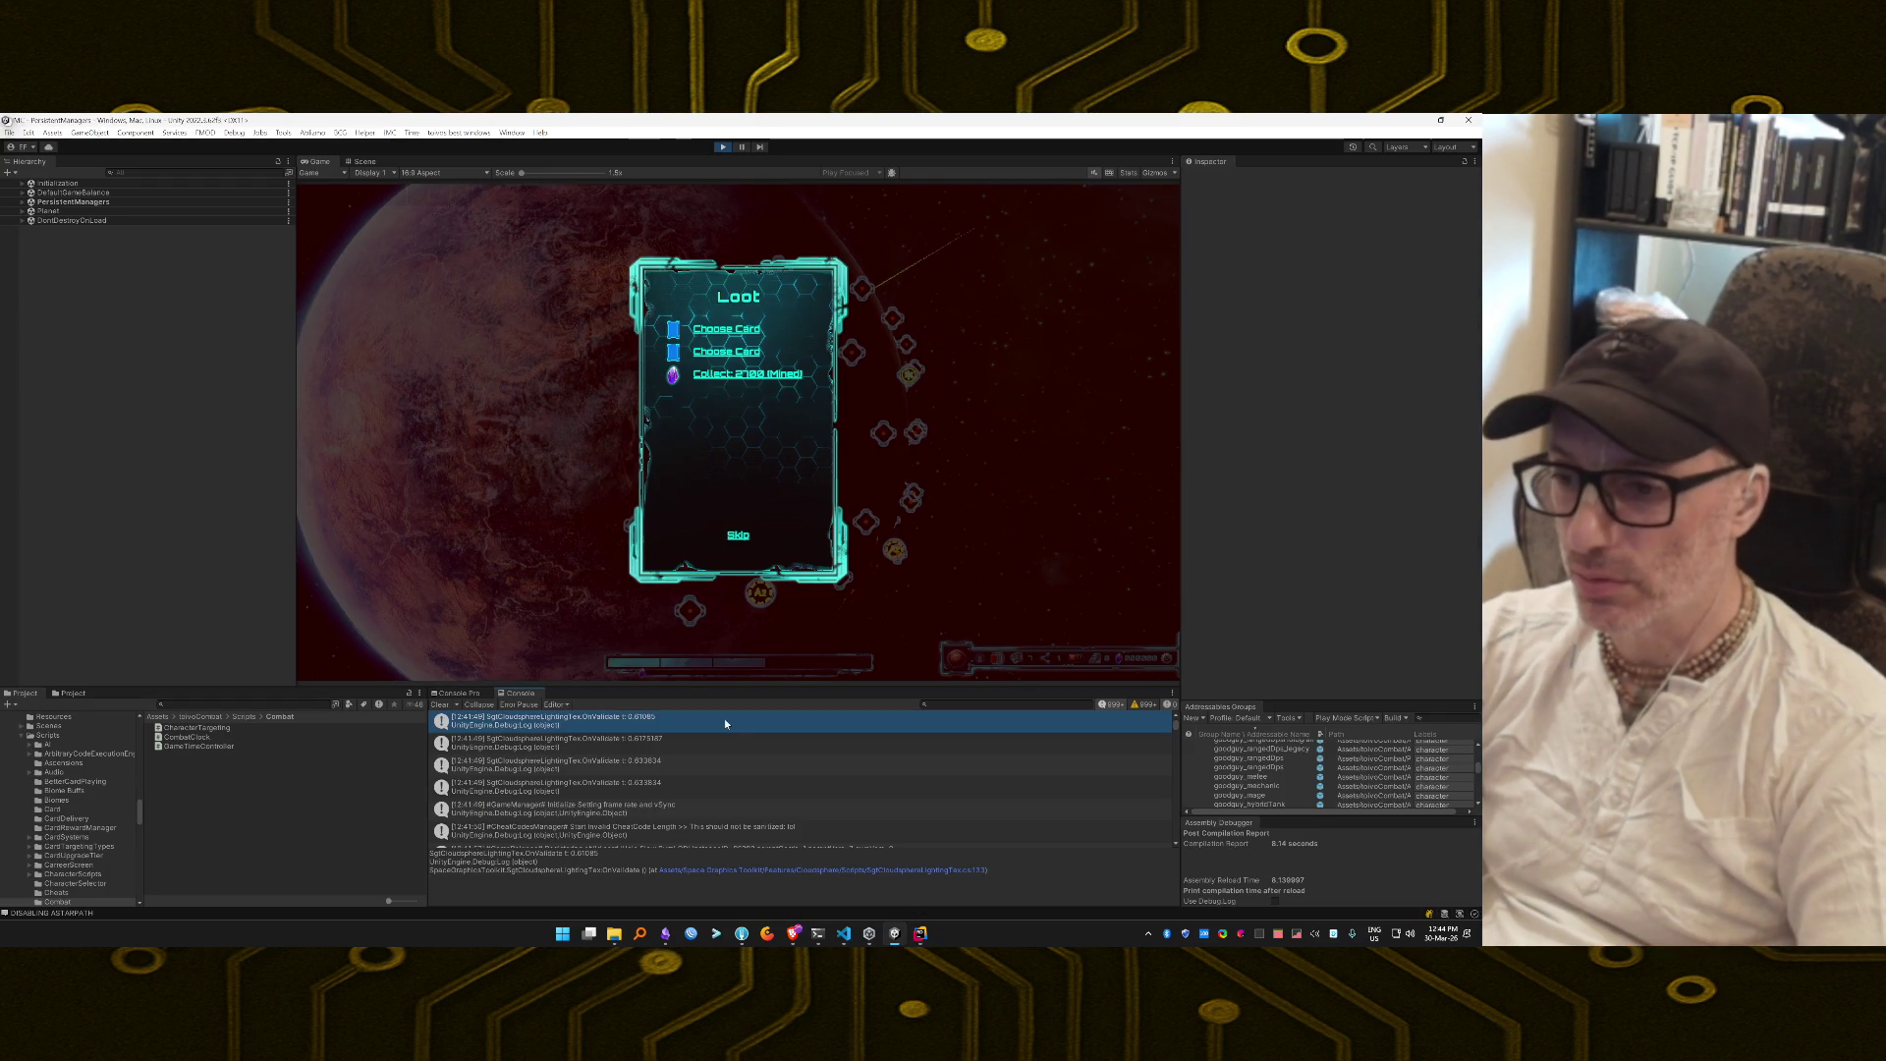
double_click(718, 752)
key("alt+Tab")
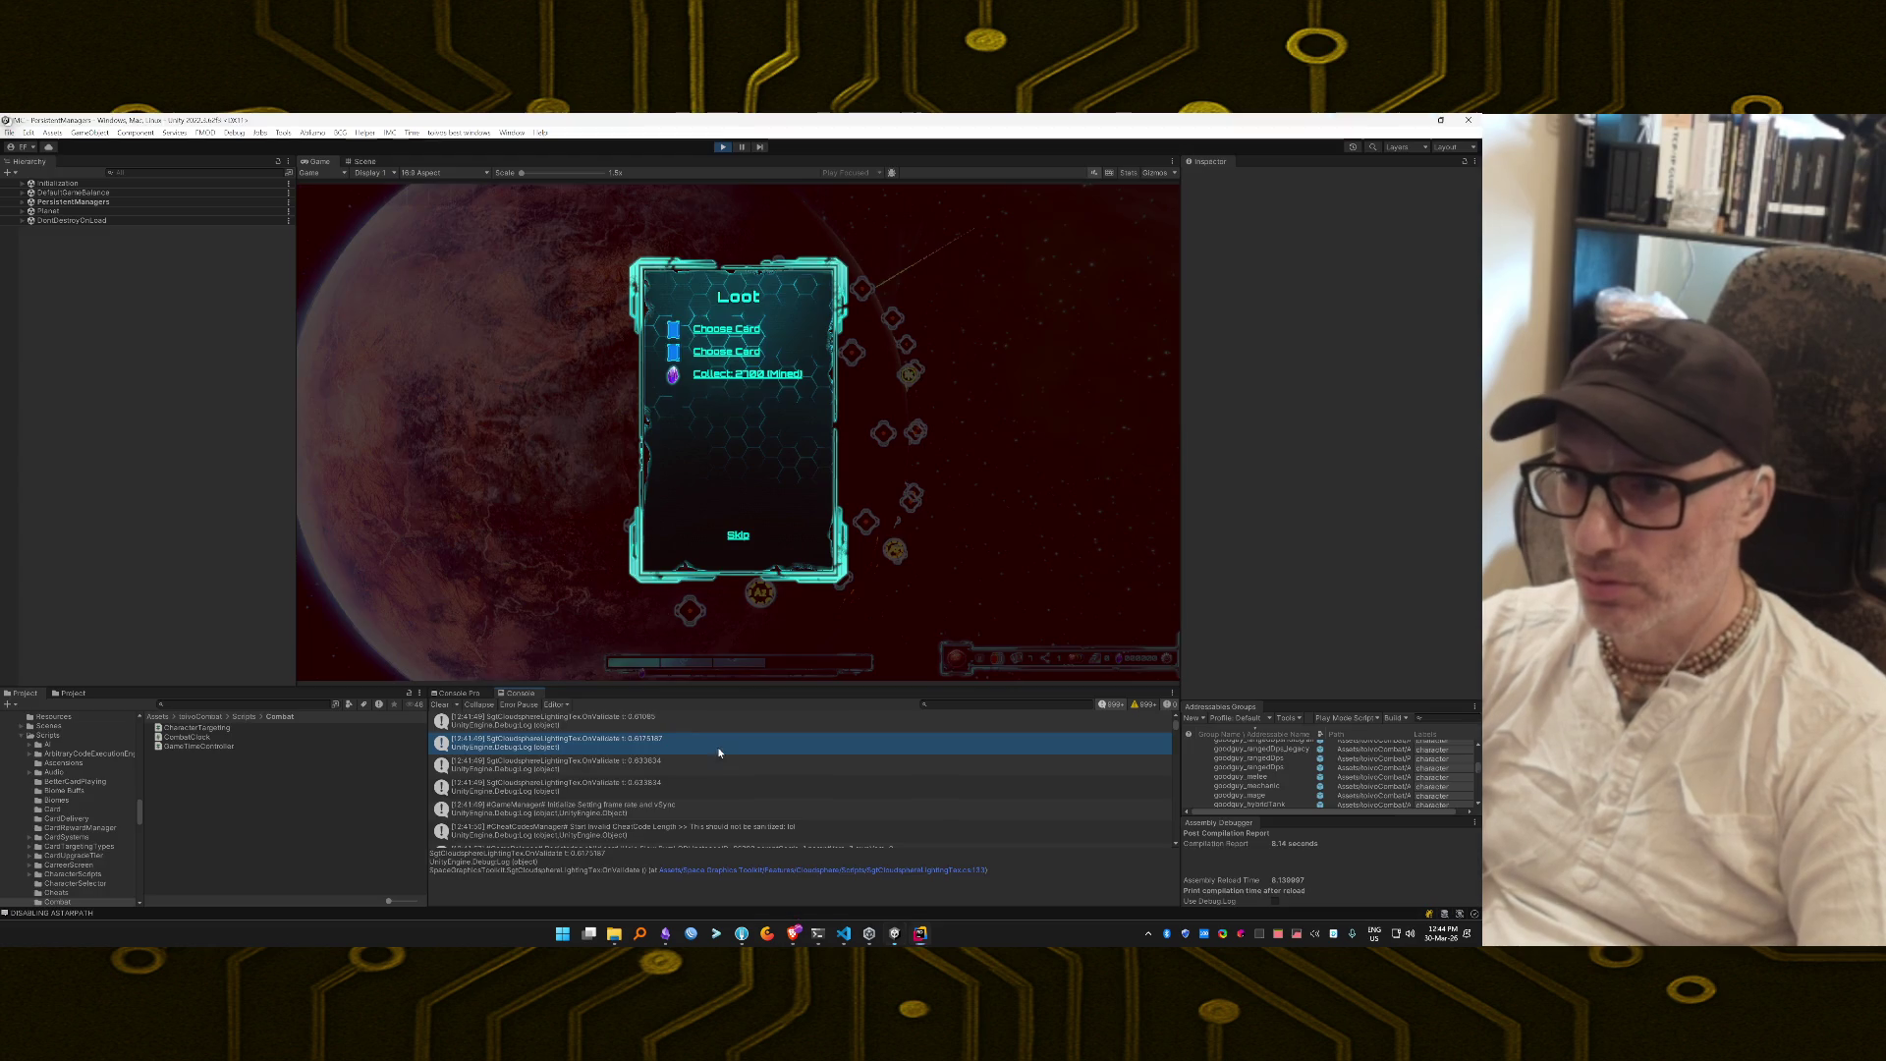
scroll(710, 782, "down", 2)
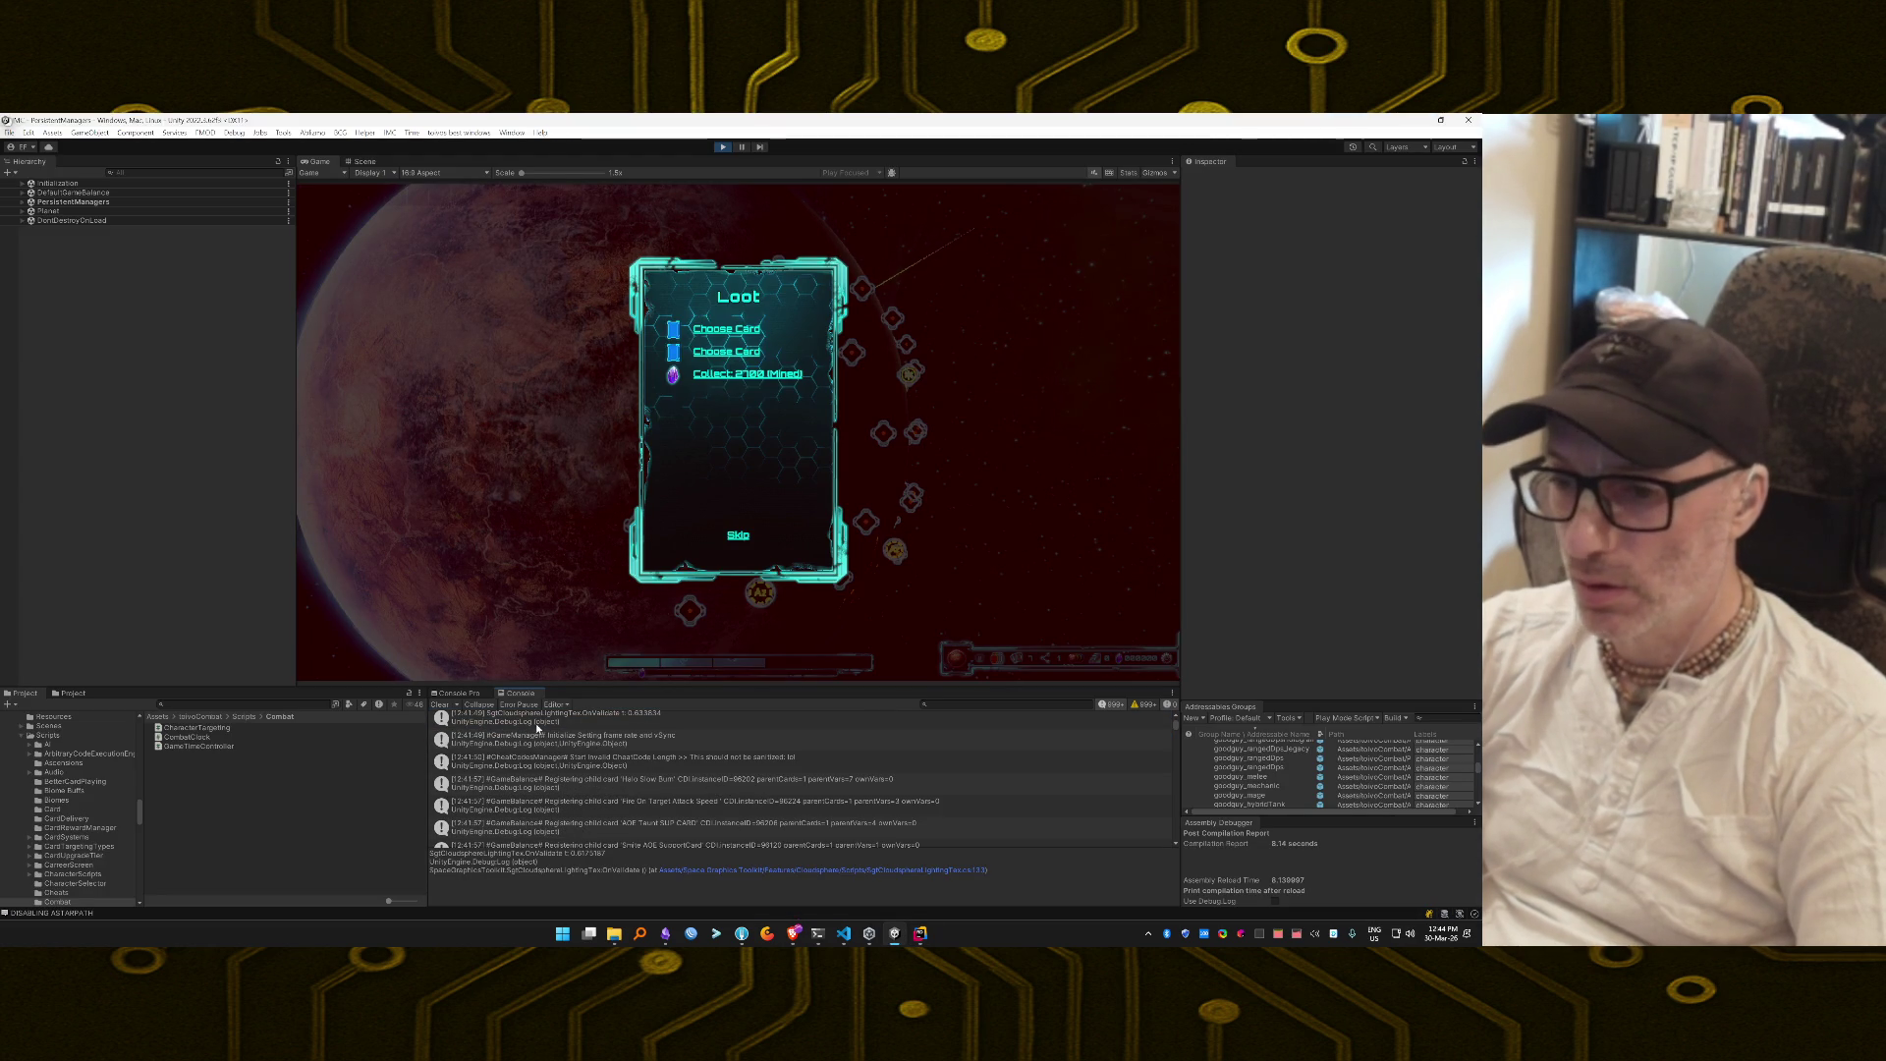
left_click(457, 695)
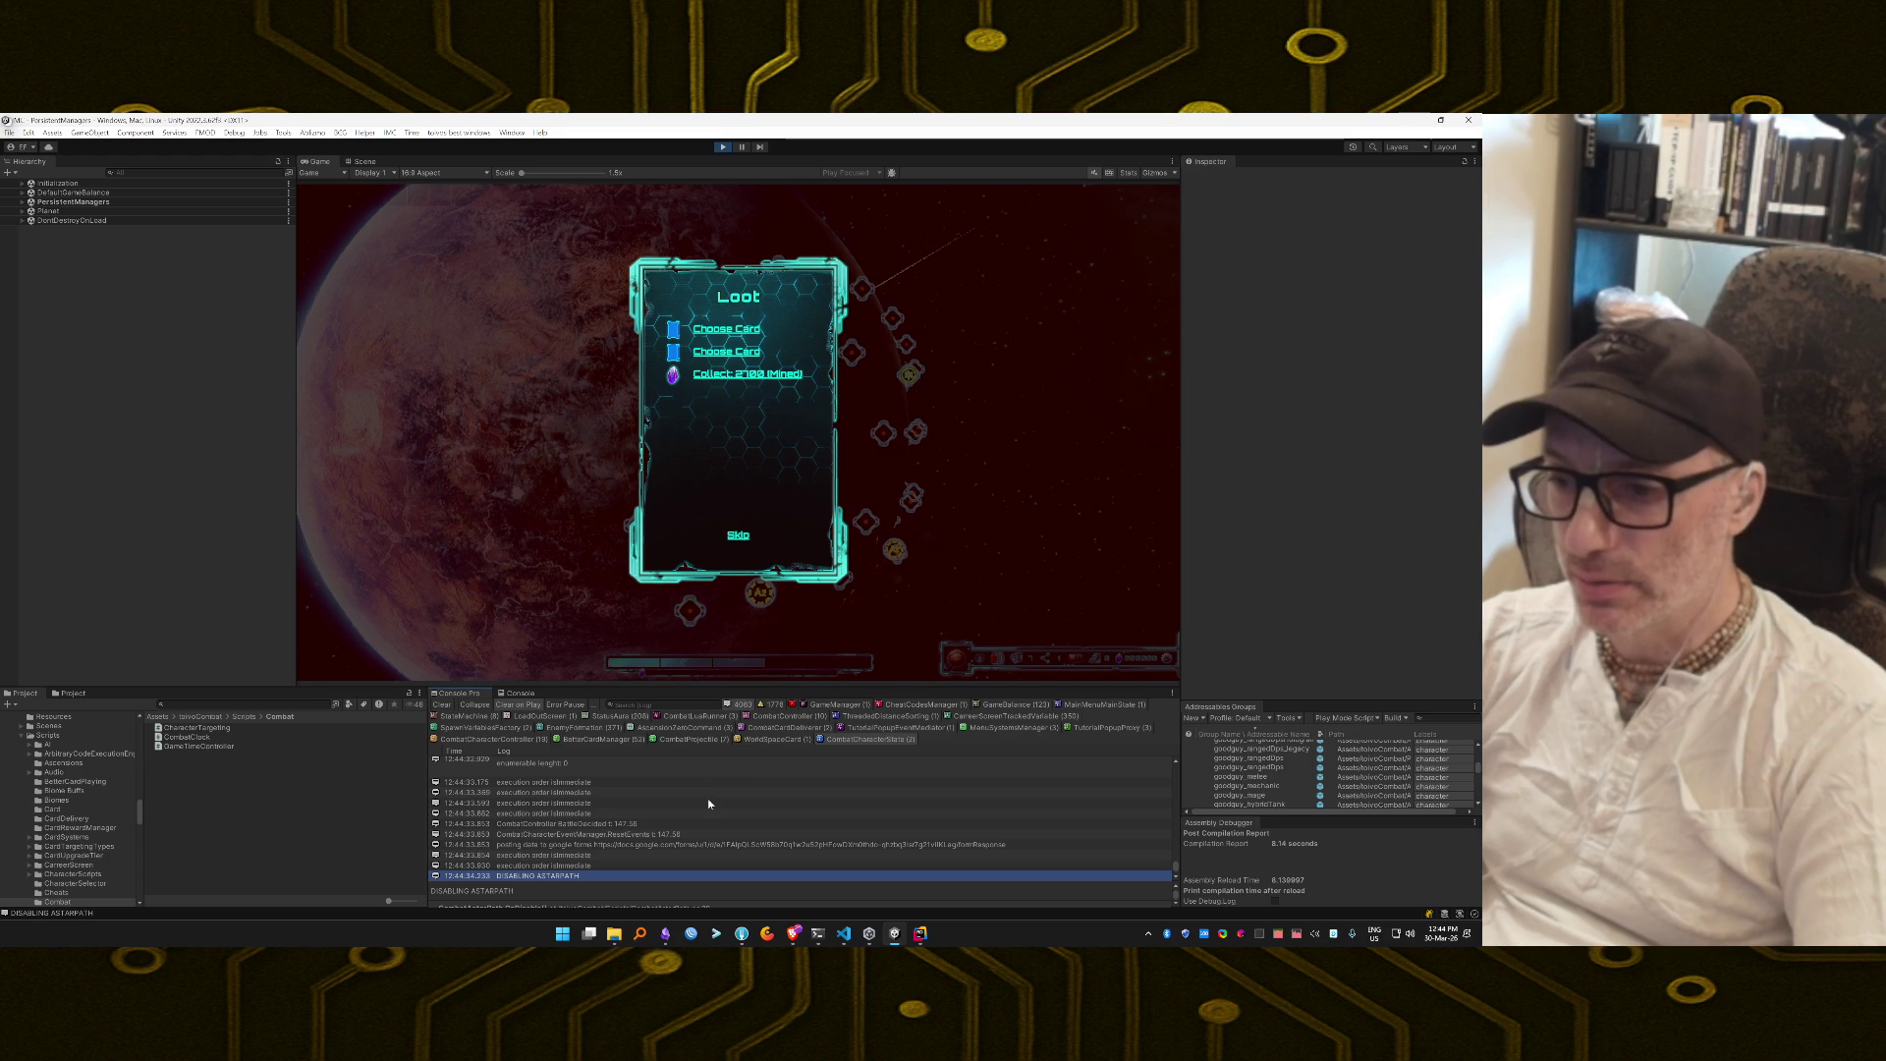
double_click(593, 783)
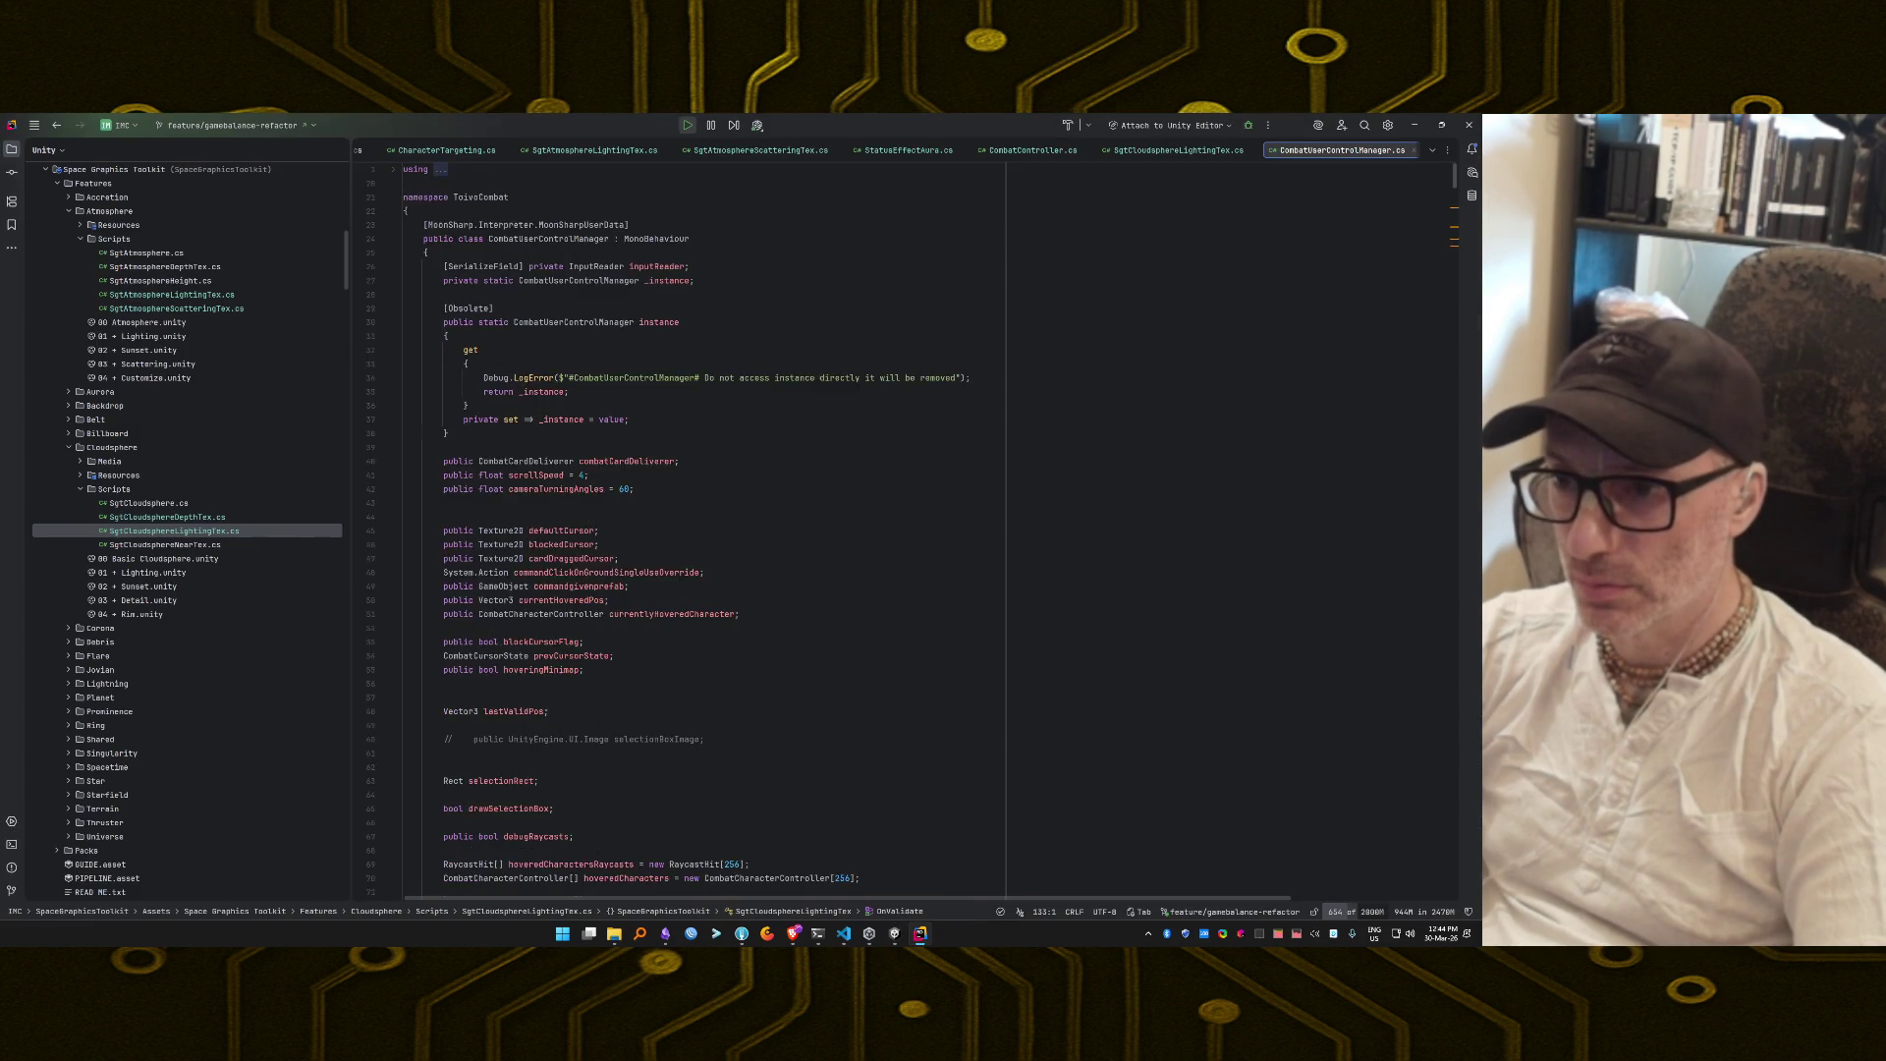
Comment out the execution-order Debug.Log and jump to the BattleDecided log's source line.
key("End")
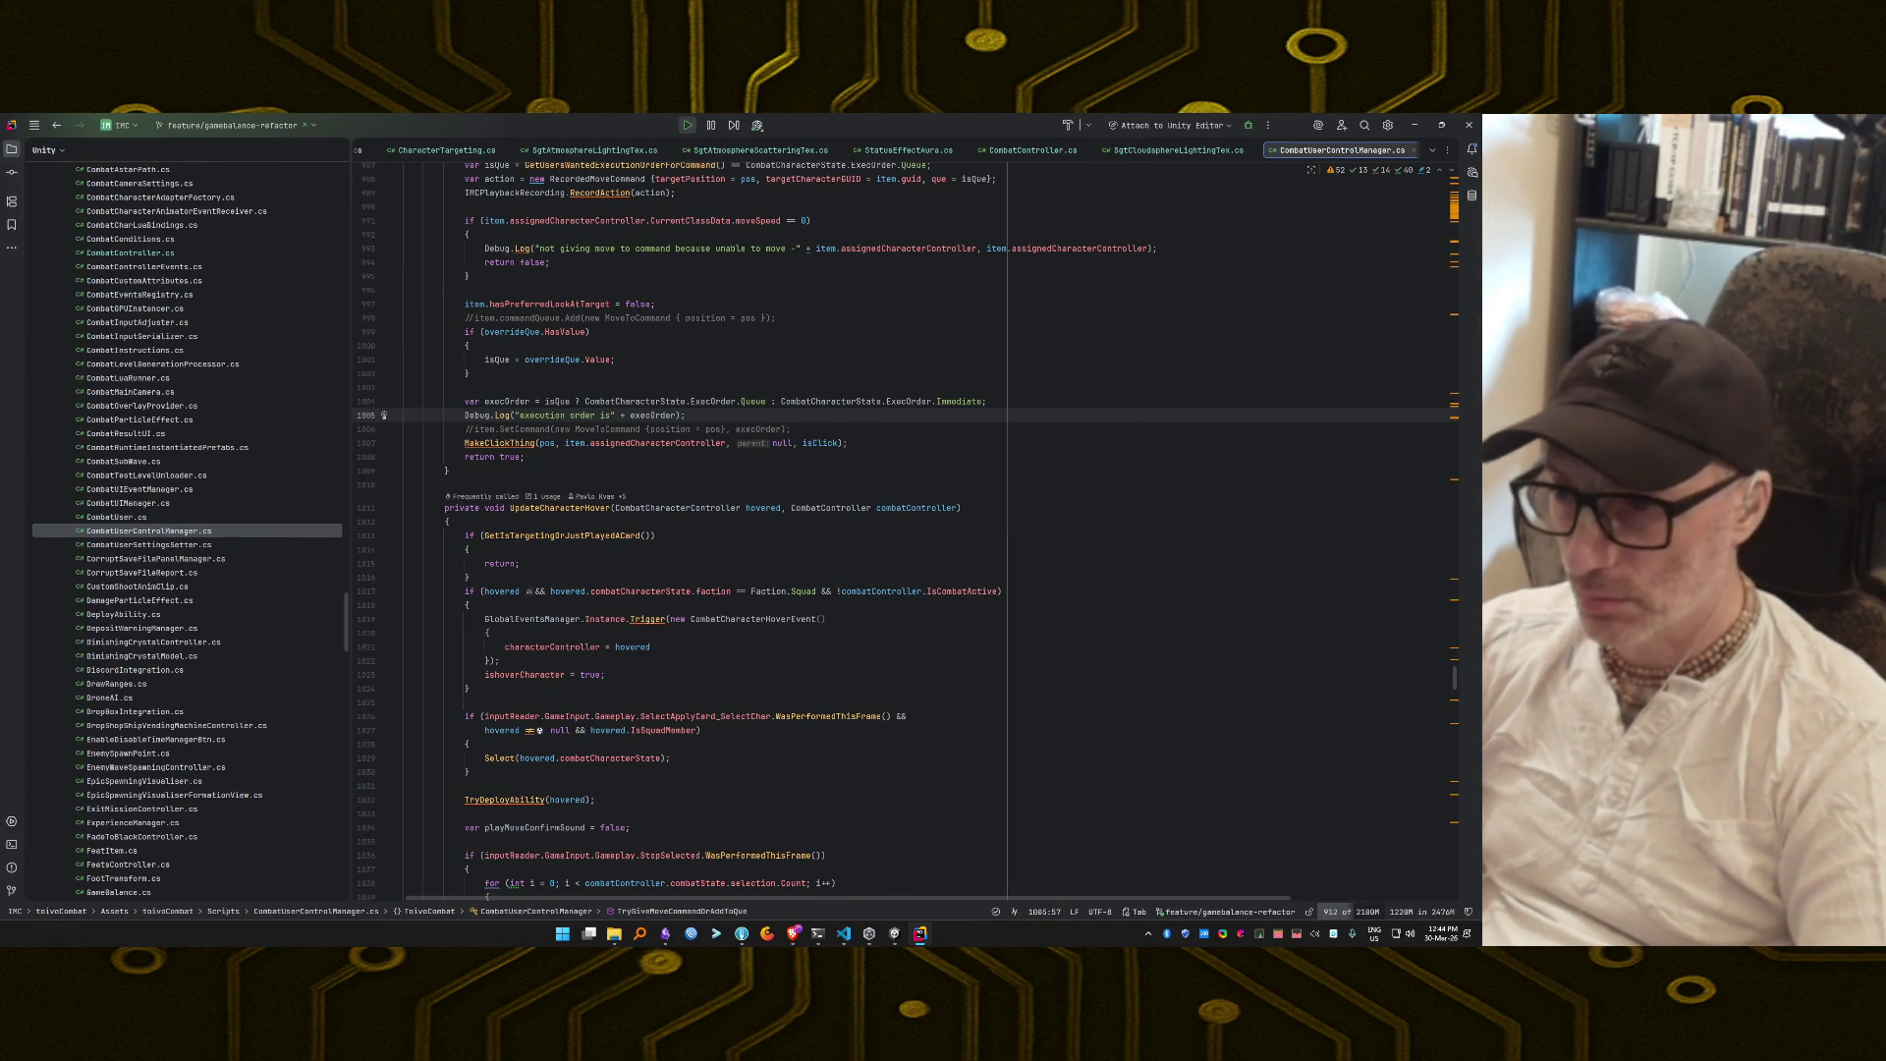
key("ctrl+slash")
key("alt+Tab")
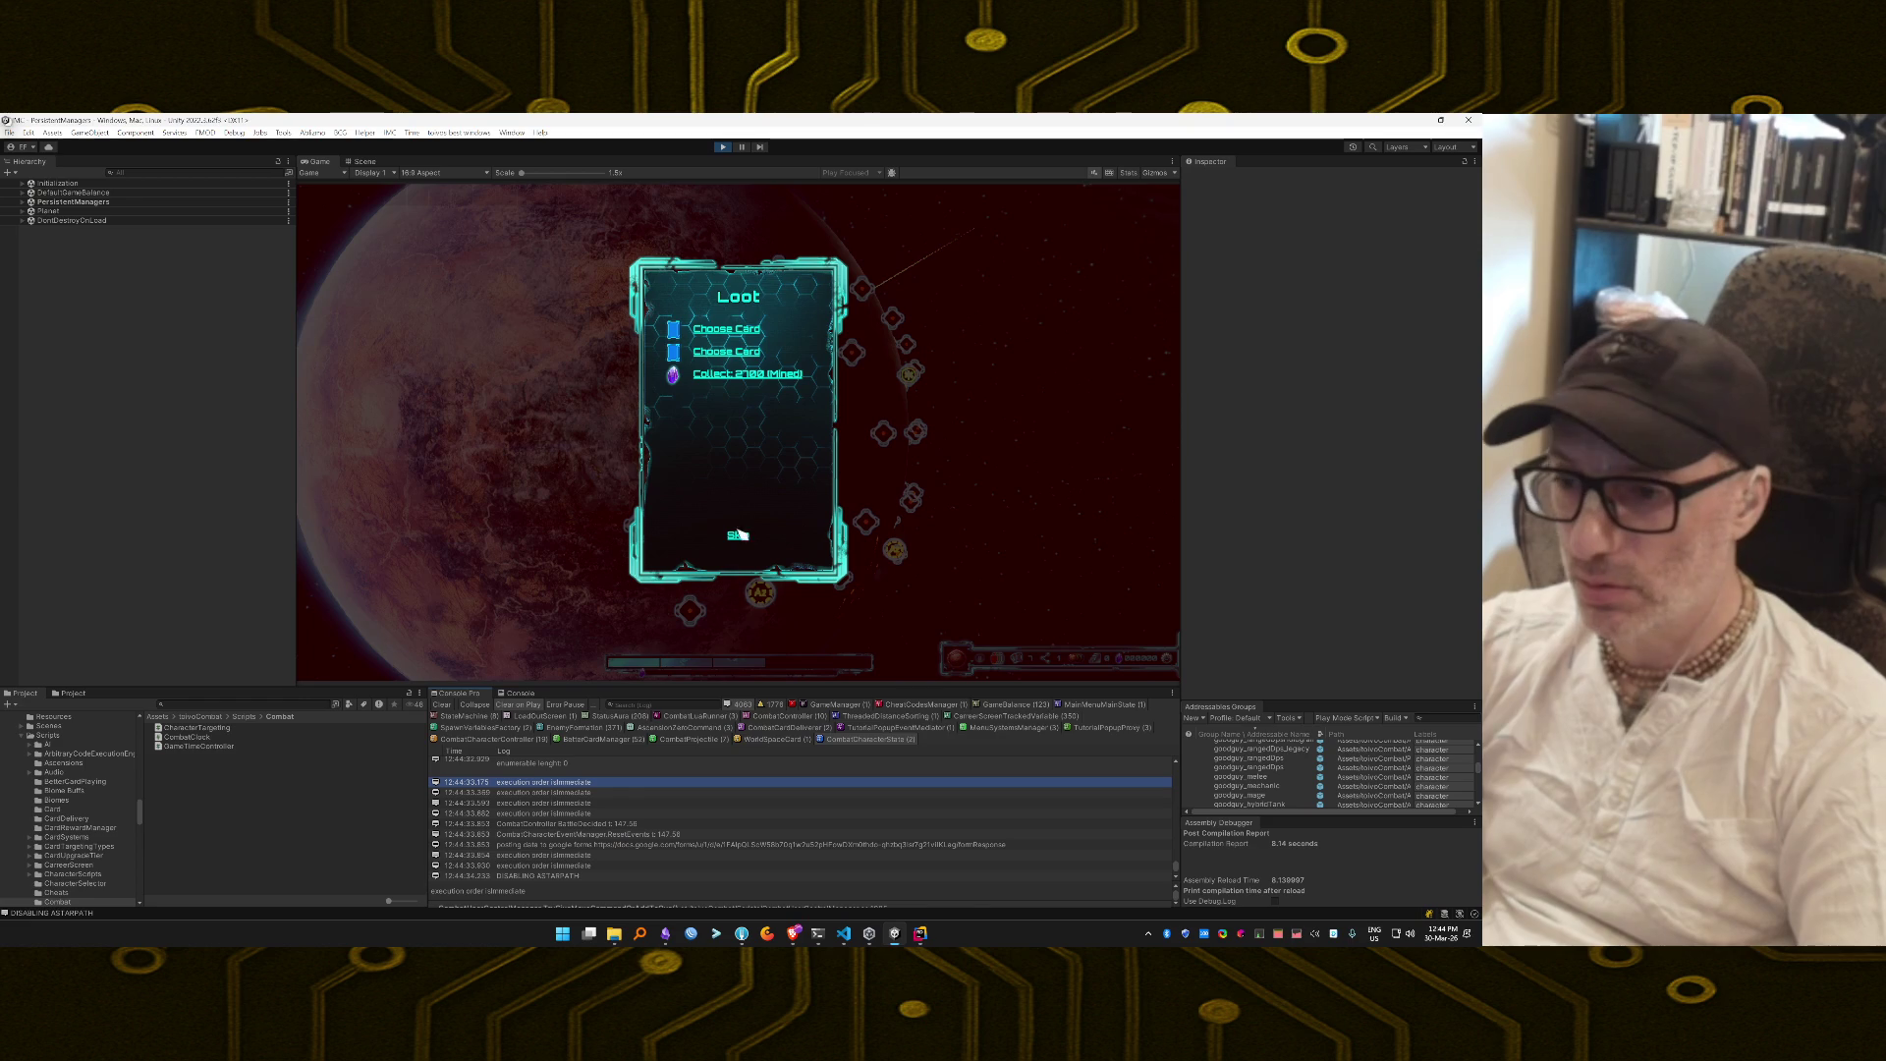
double_click(617, 825)
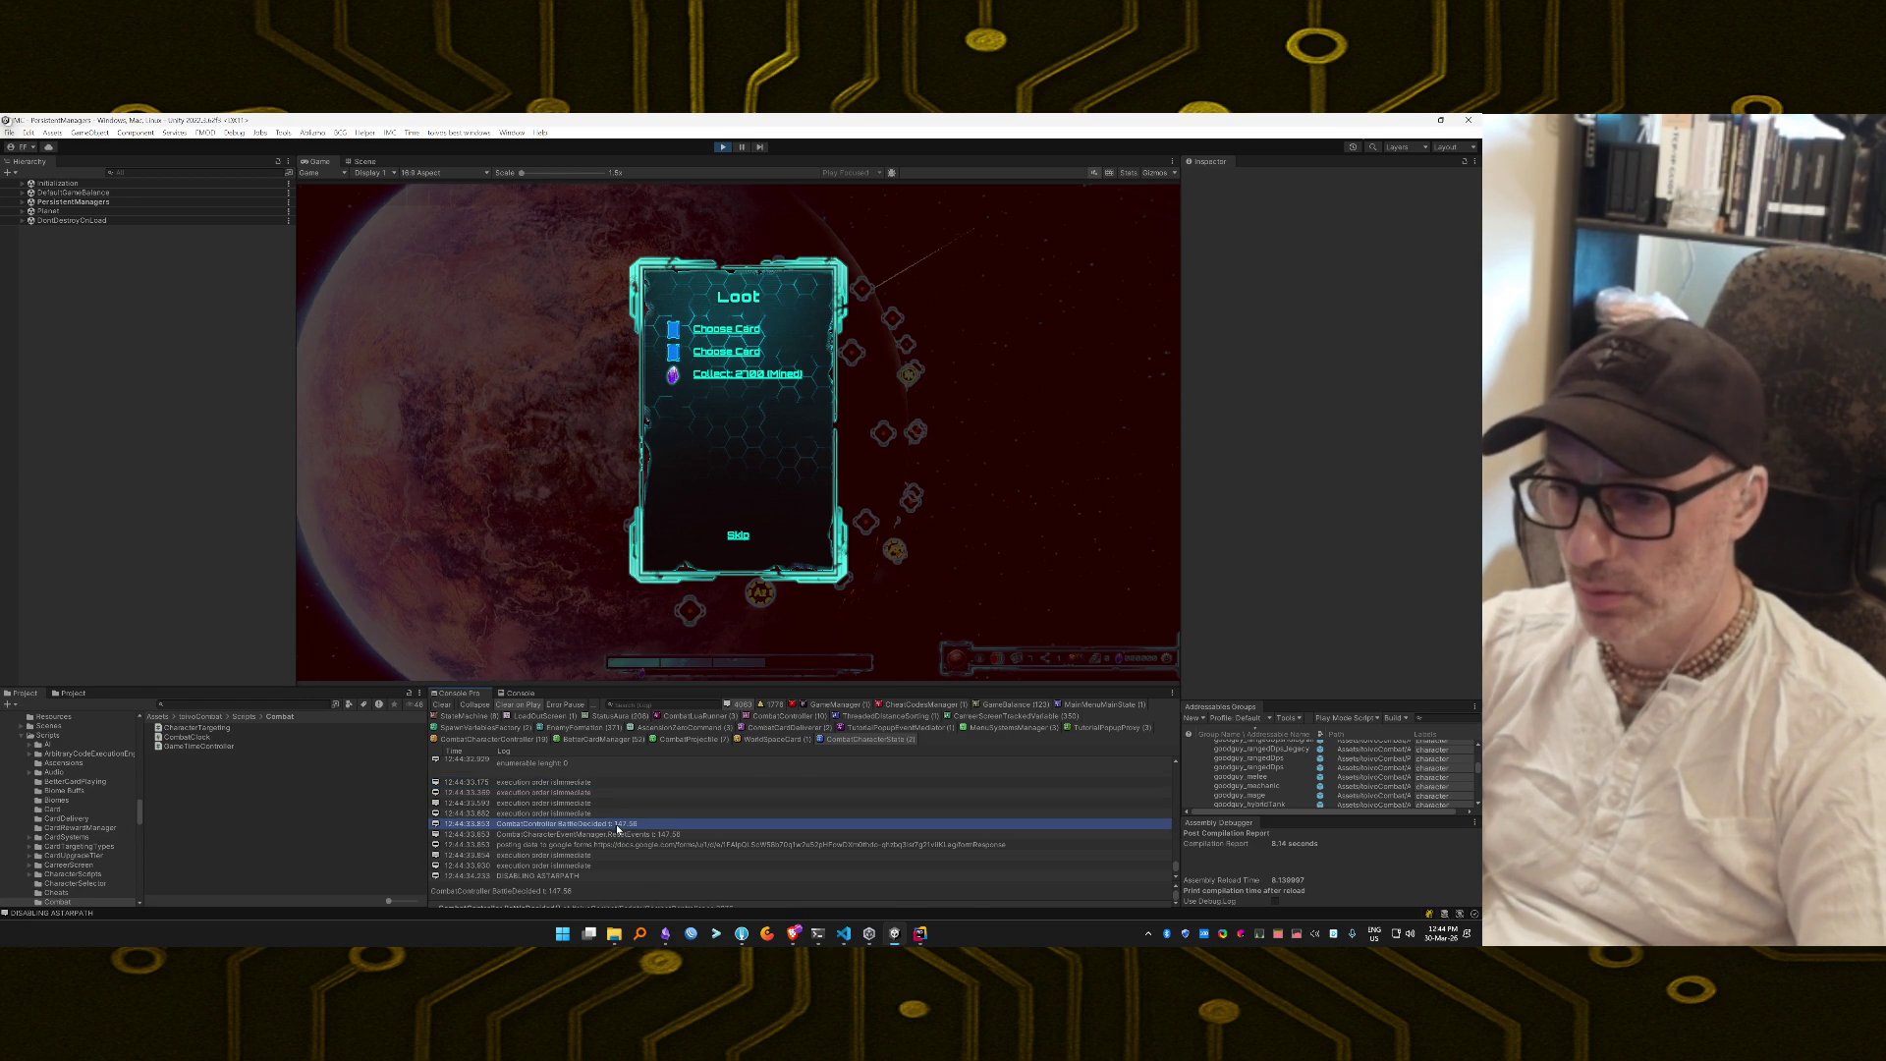
key("alt+Tab")
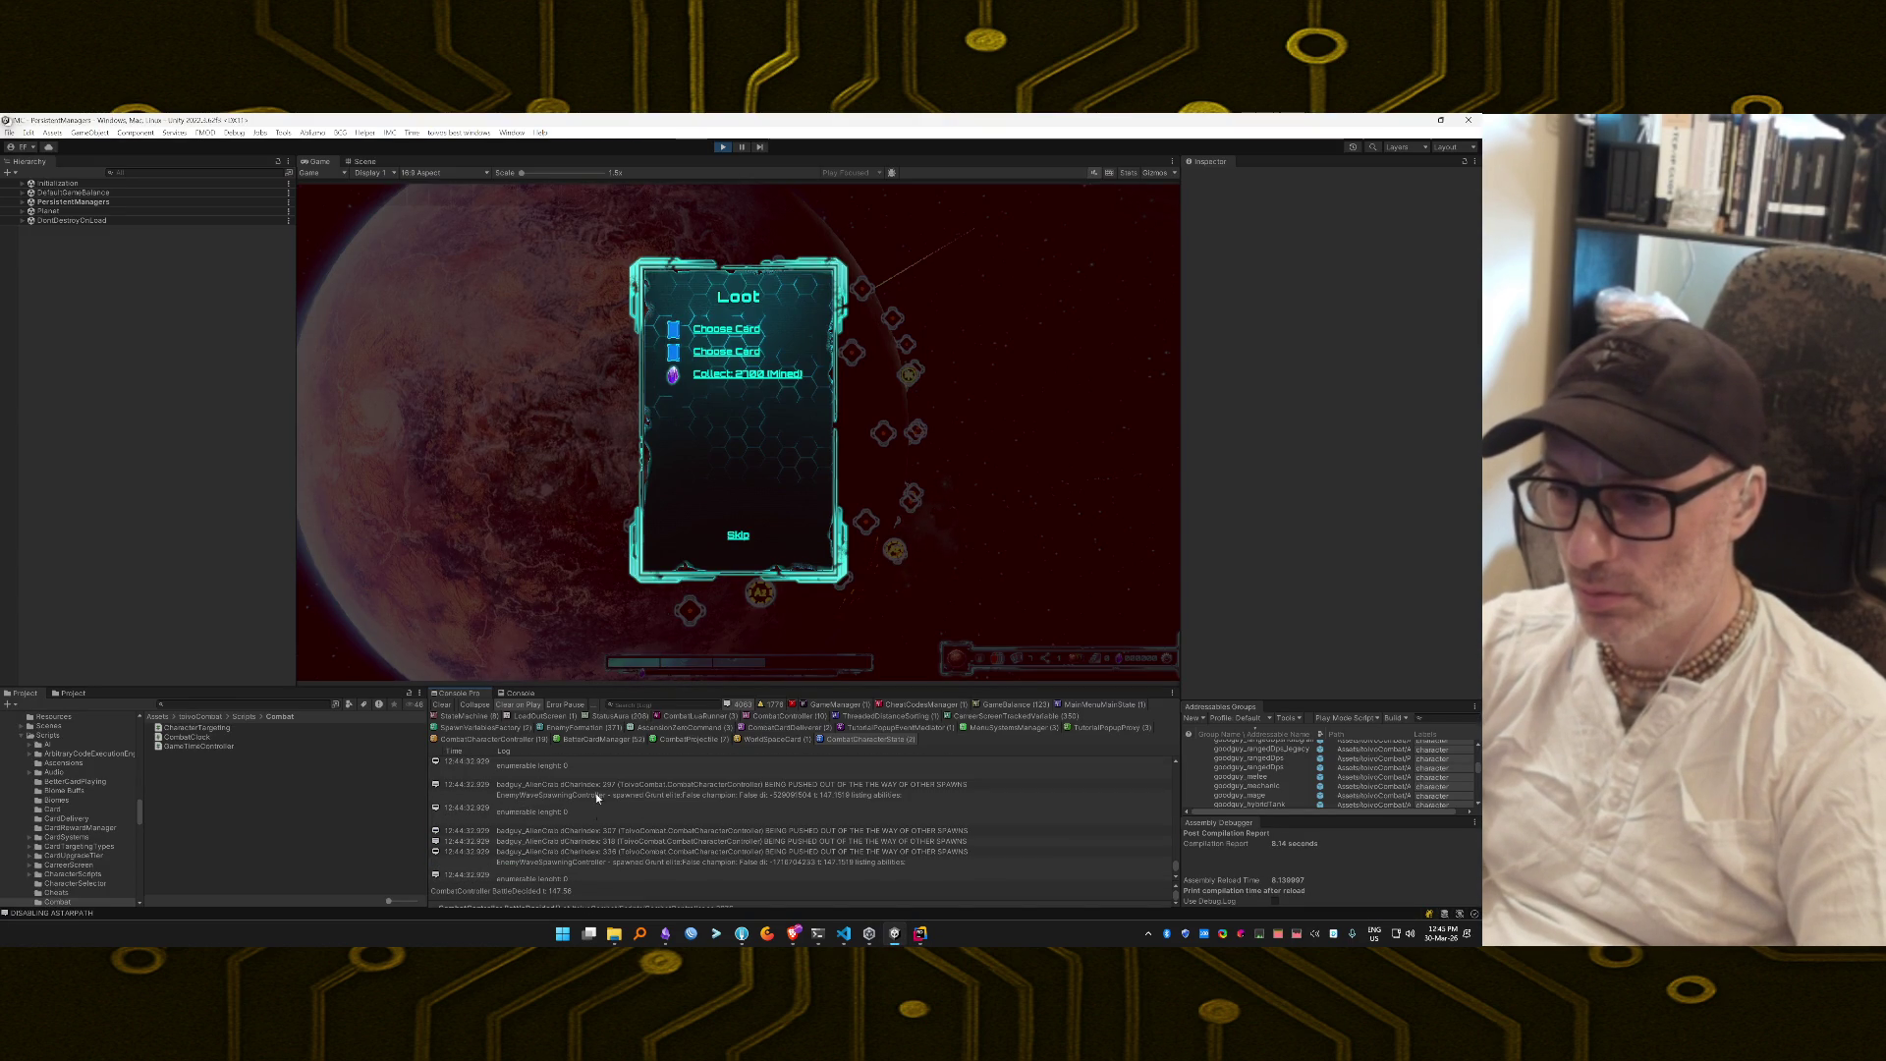
Check the source lines behind the pushed-out-of-the-way and other spawning log messages.
double_click(593, 834)
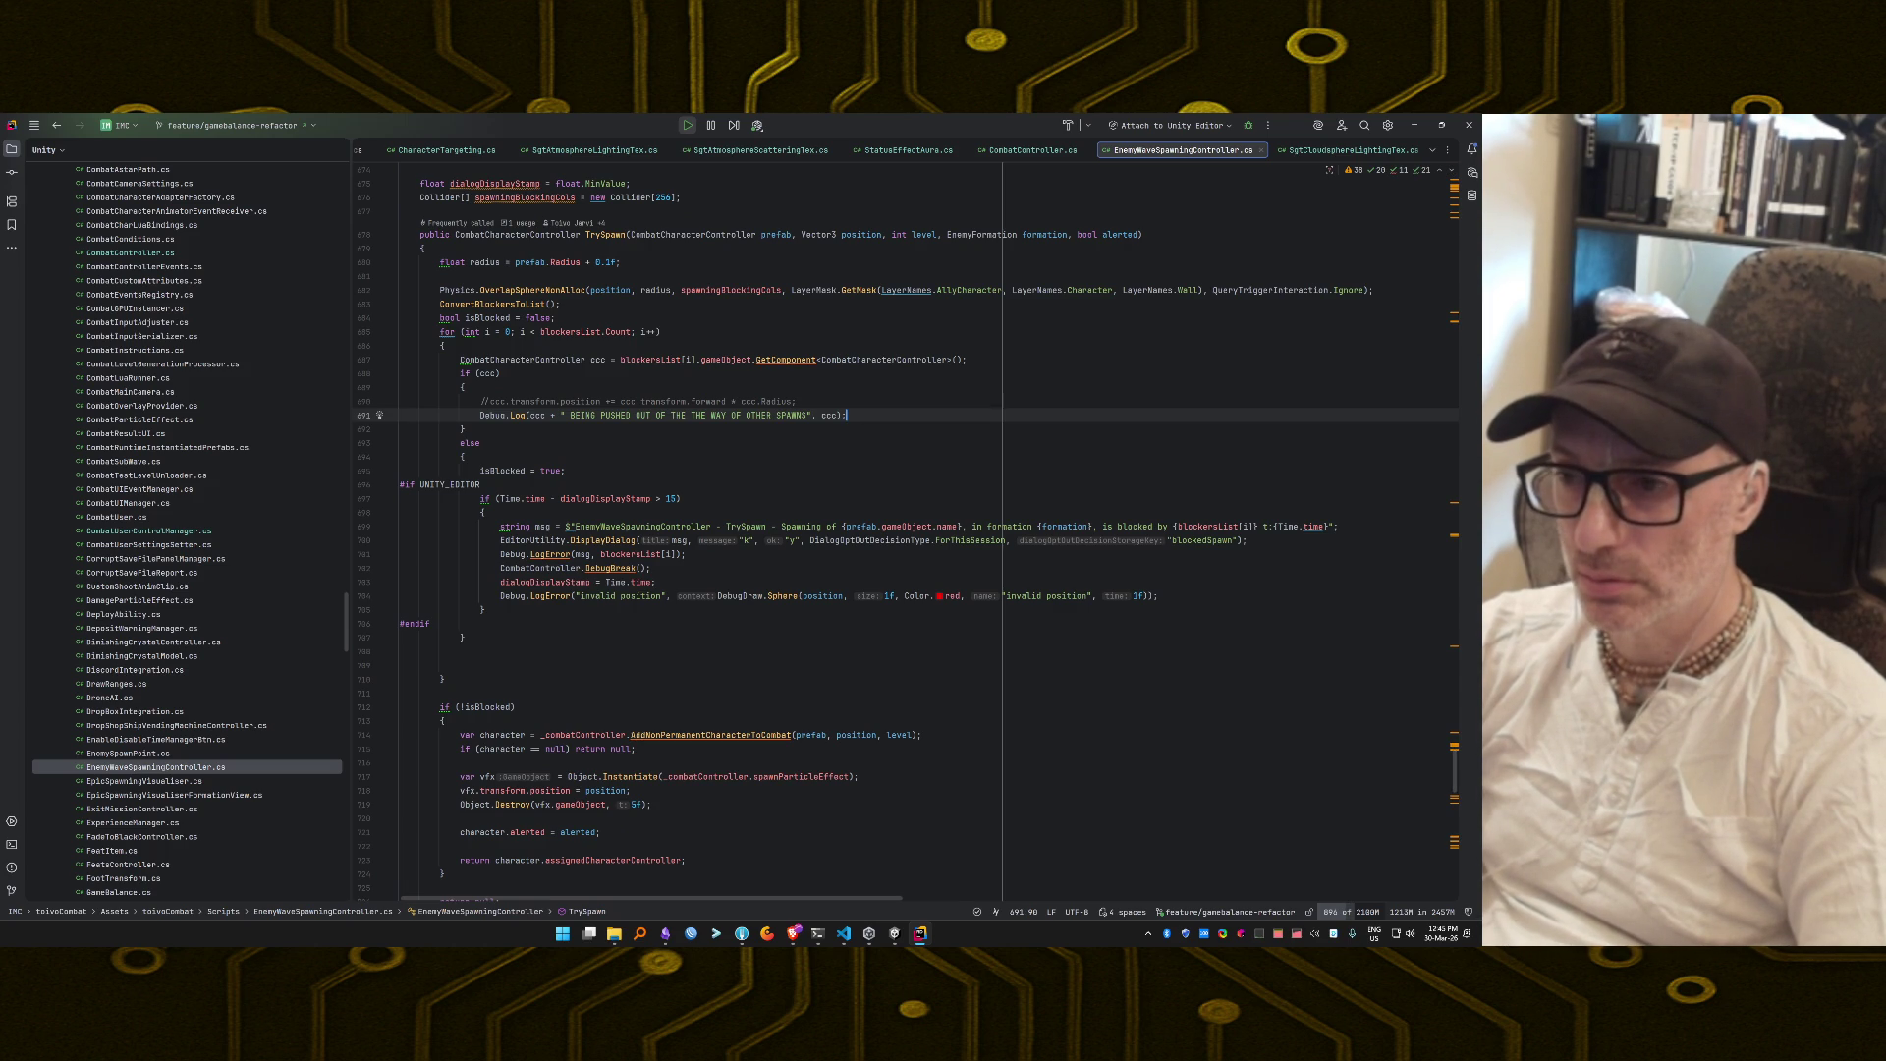
key("alt+Tab")
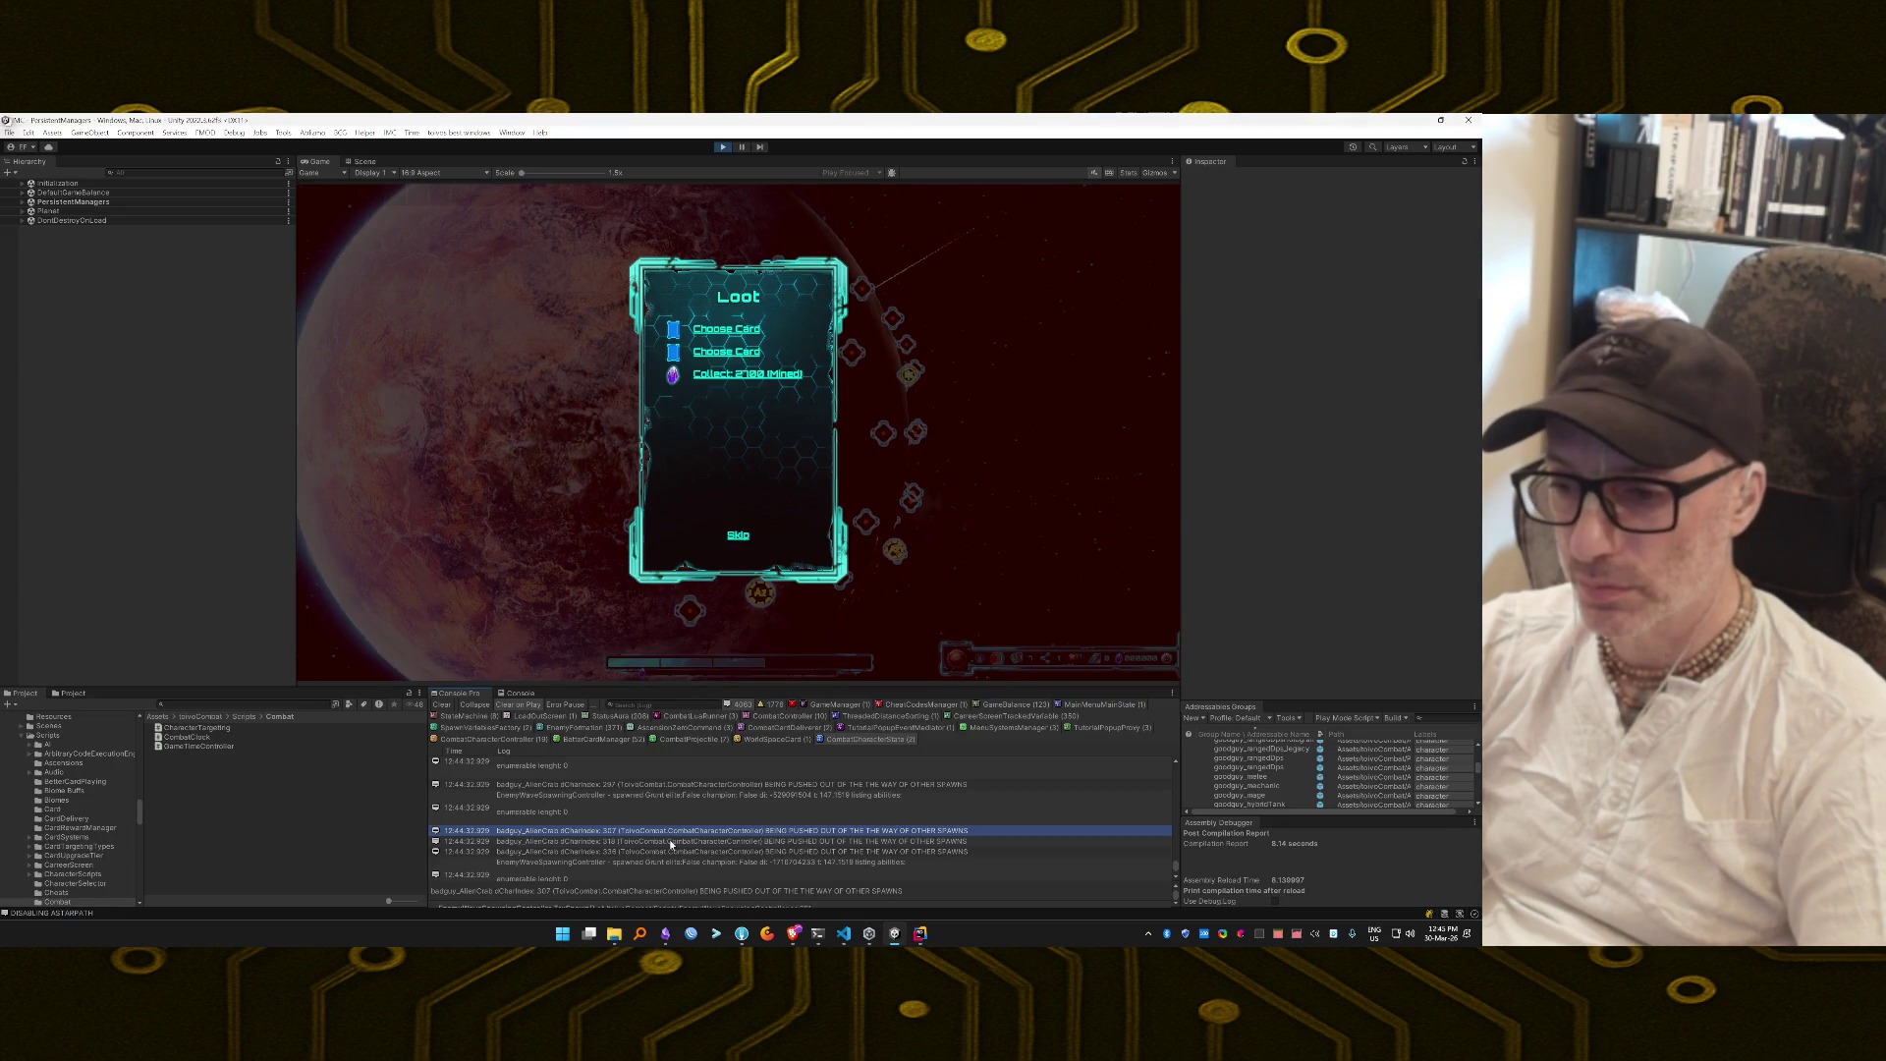
double_click(671, 842)
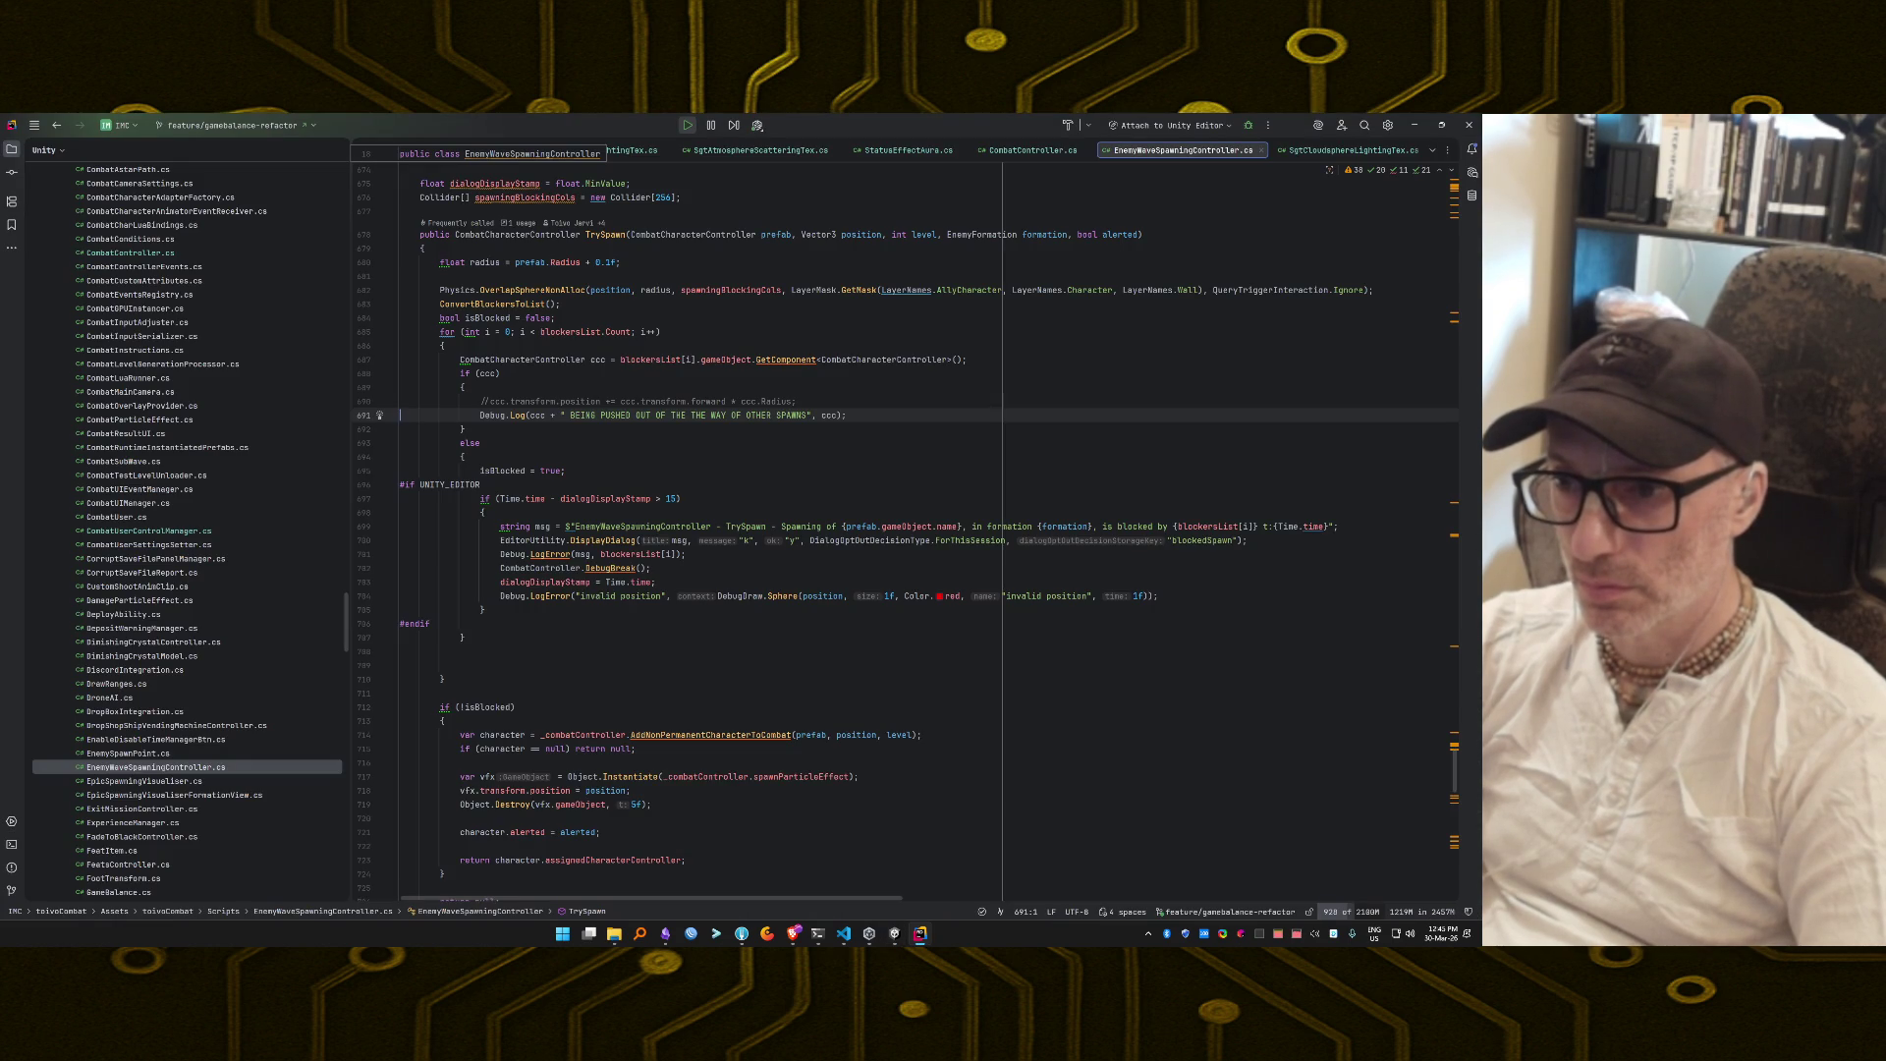
key("alt+Tab")
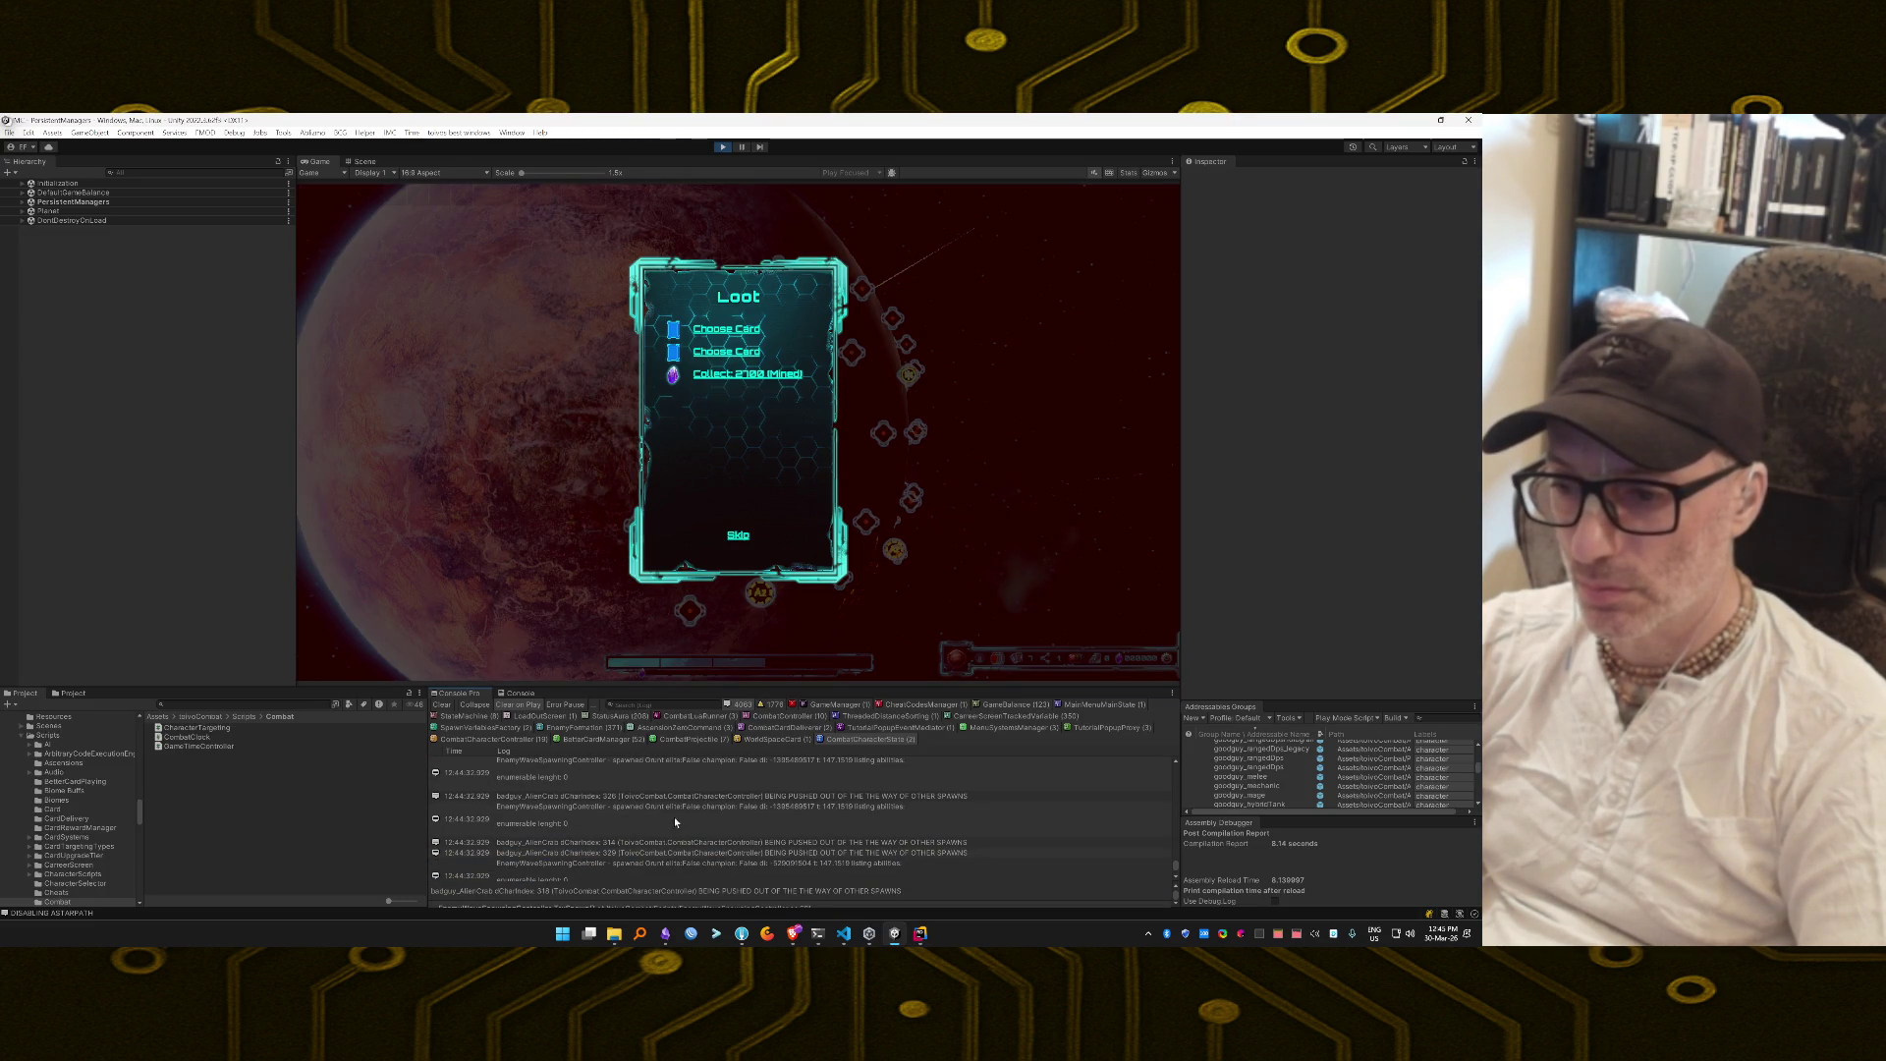
double_click(681, 796)
key("alt+Tab")
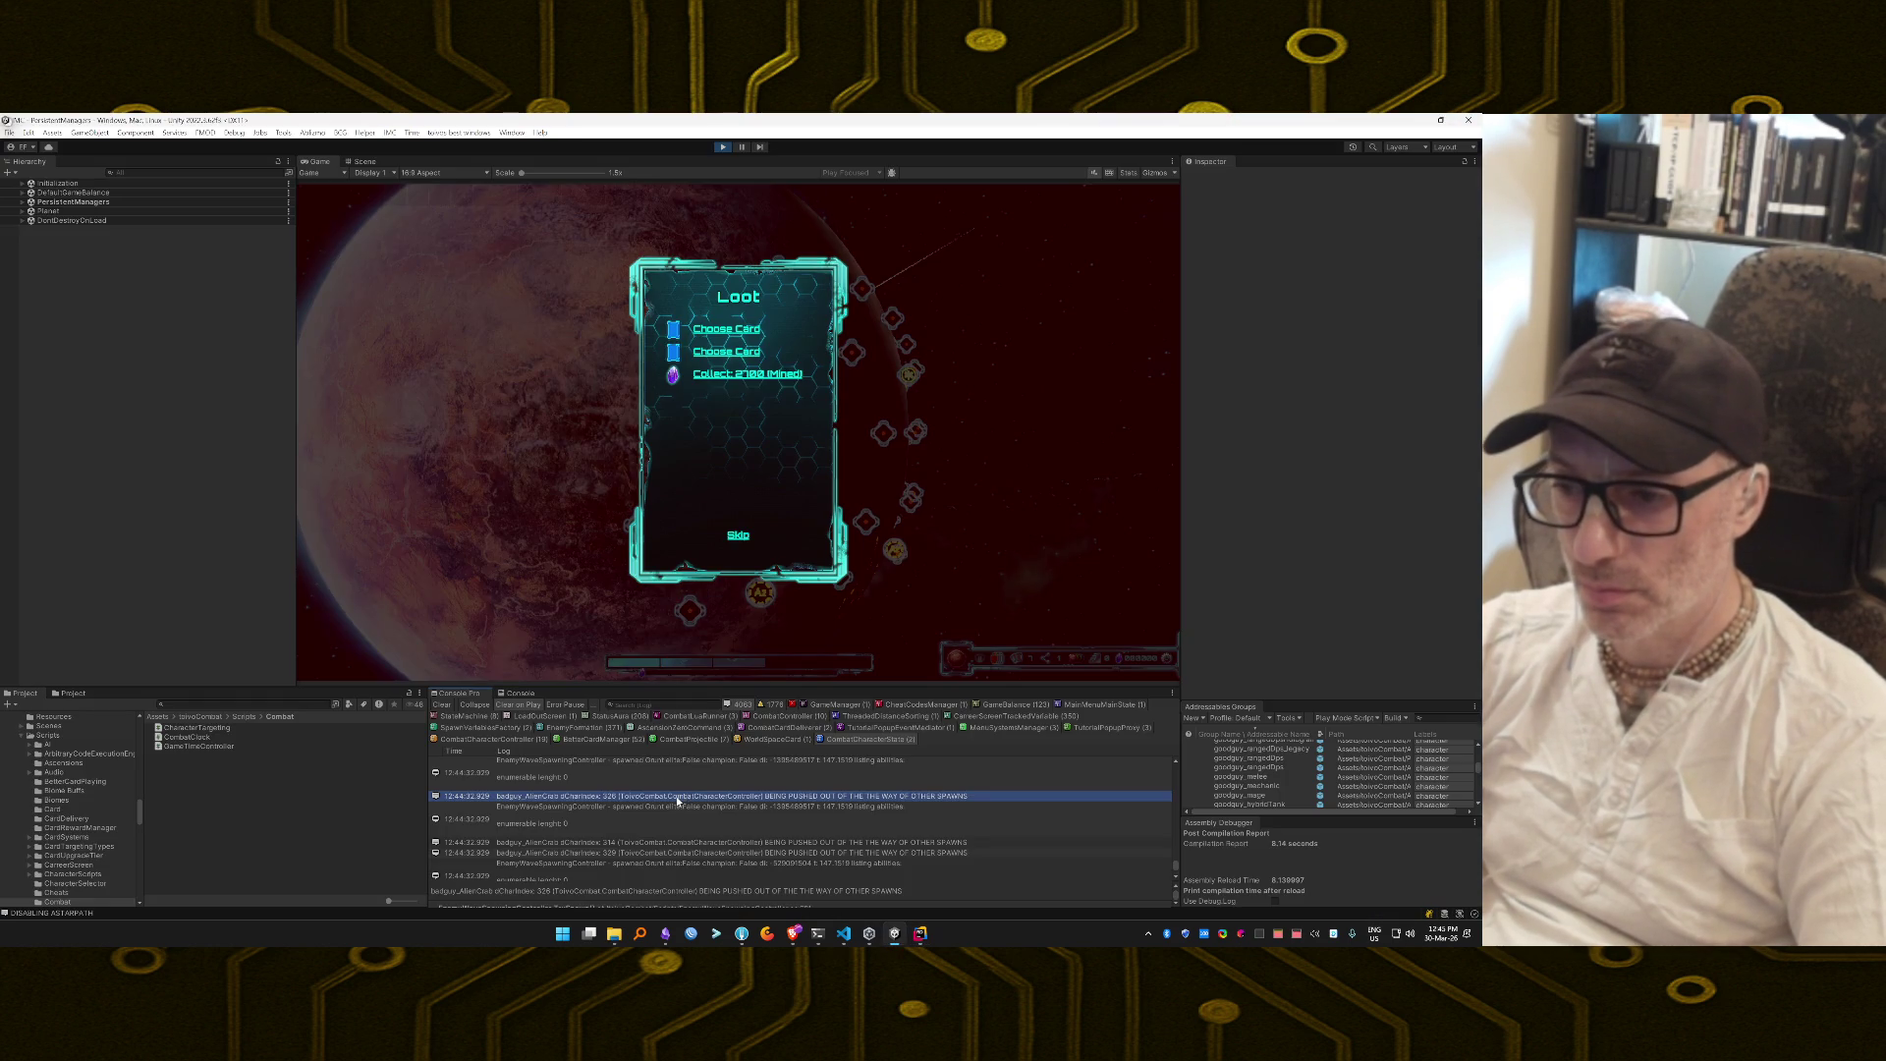
Comment out the spawned-enemy Debug.Log on line 654 and recheck its Console entry.
key("alt+Tab")
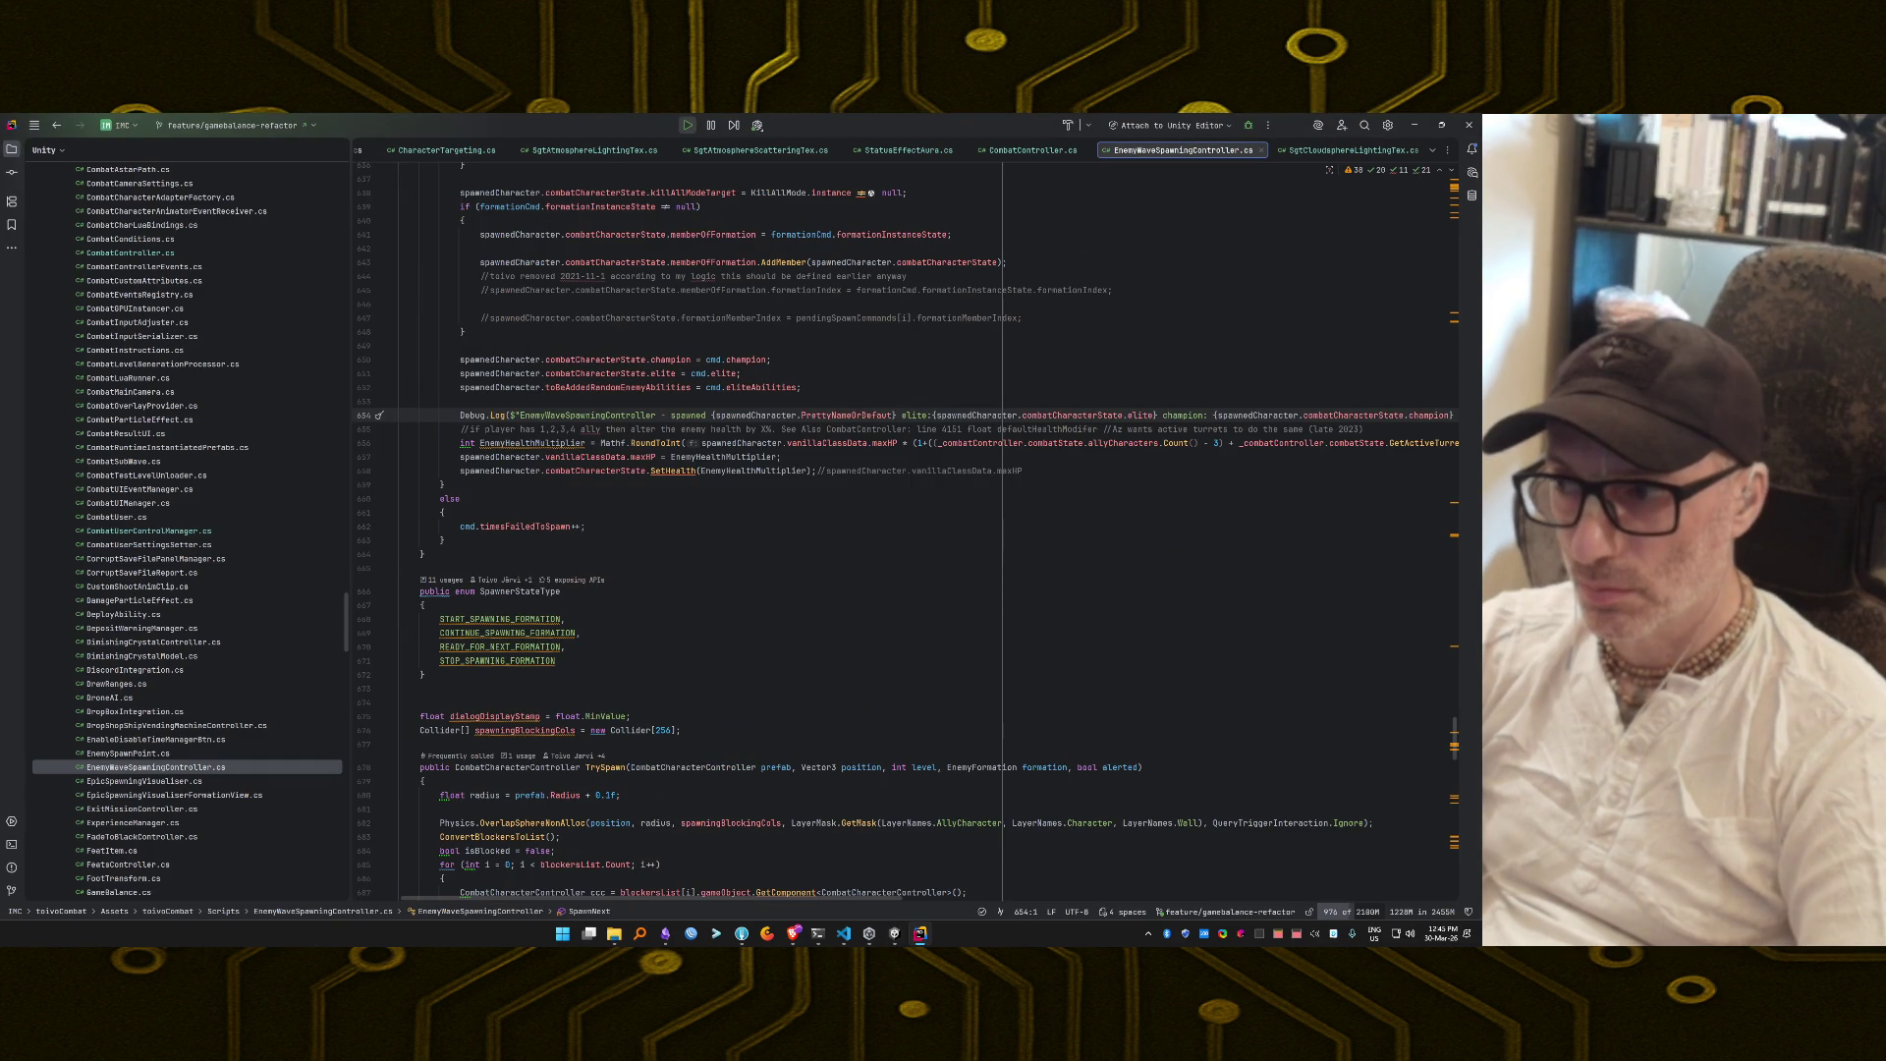
key("ctrl+slash")
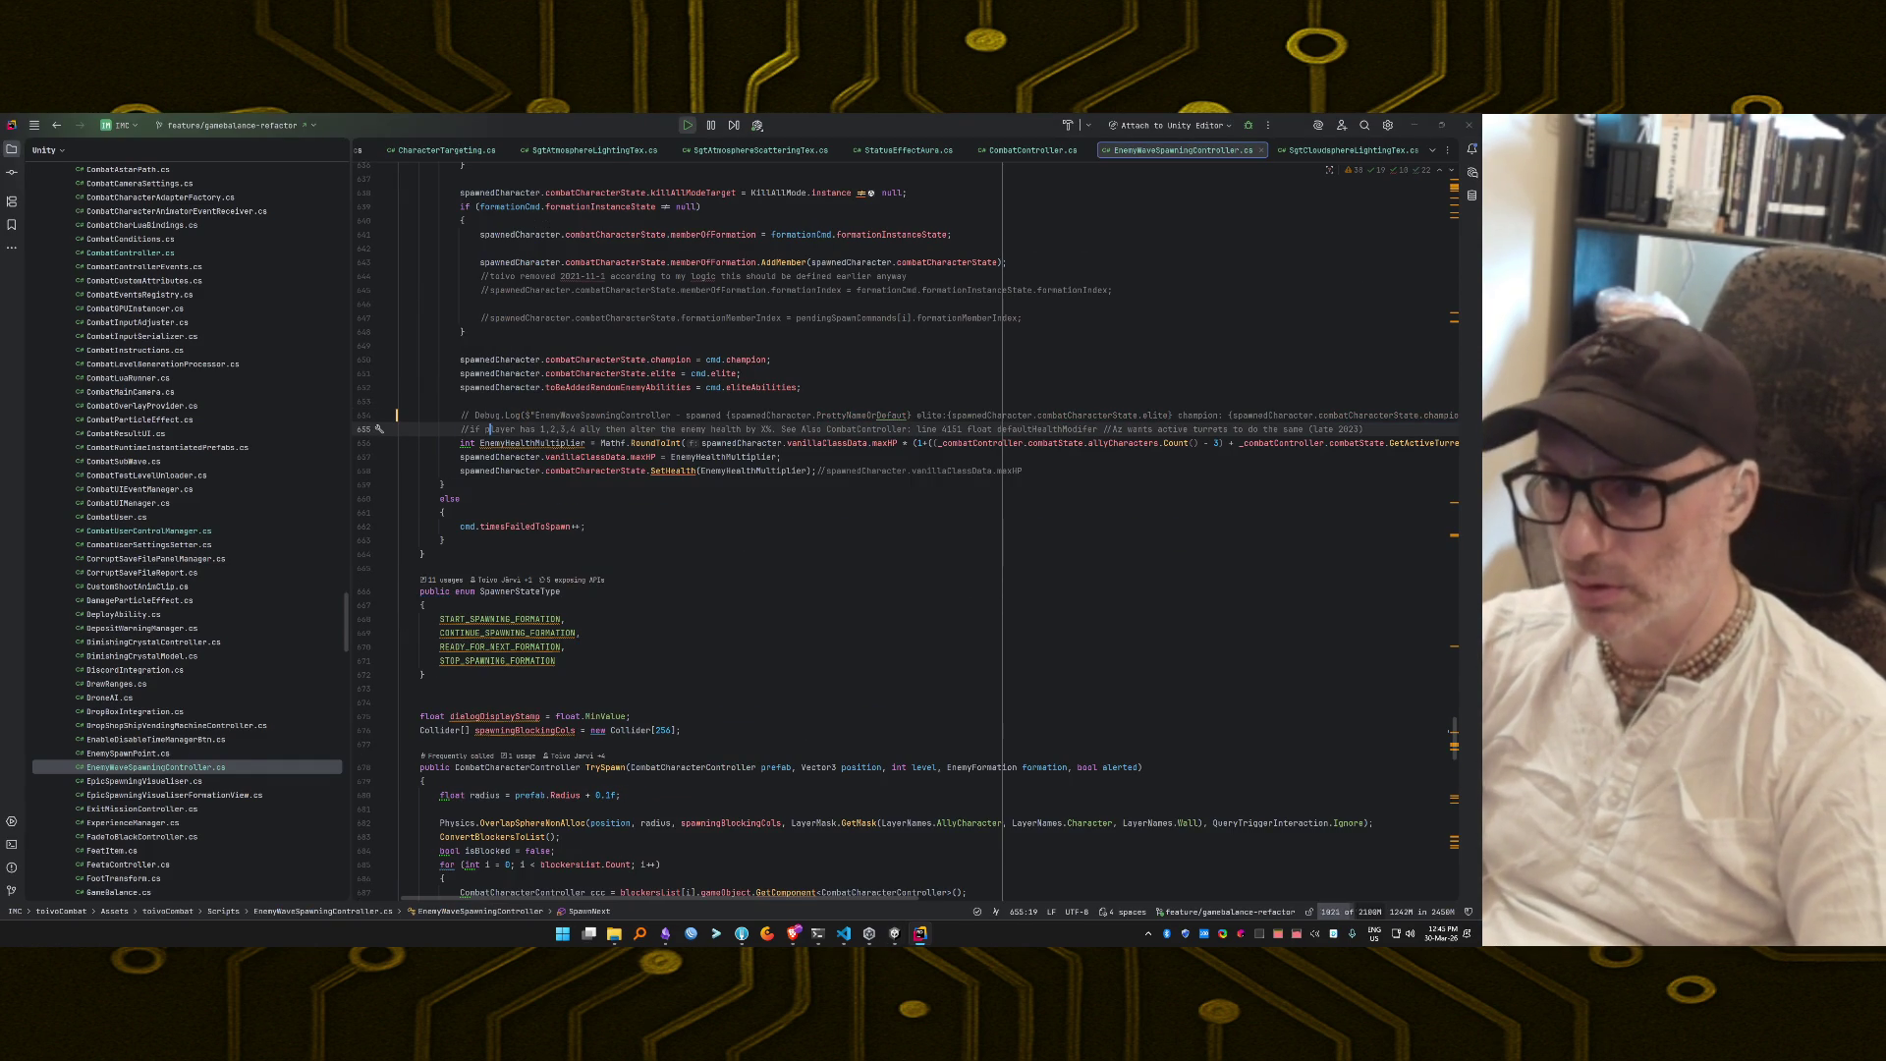
key("alt+Tab")
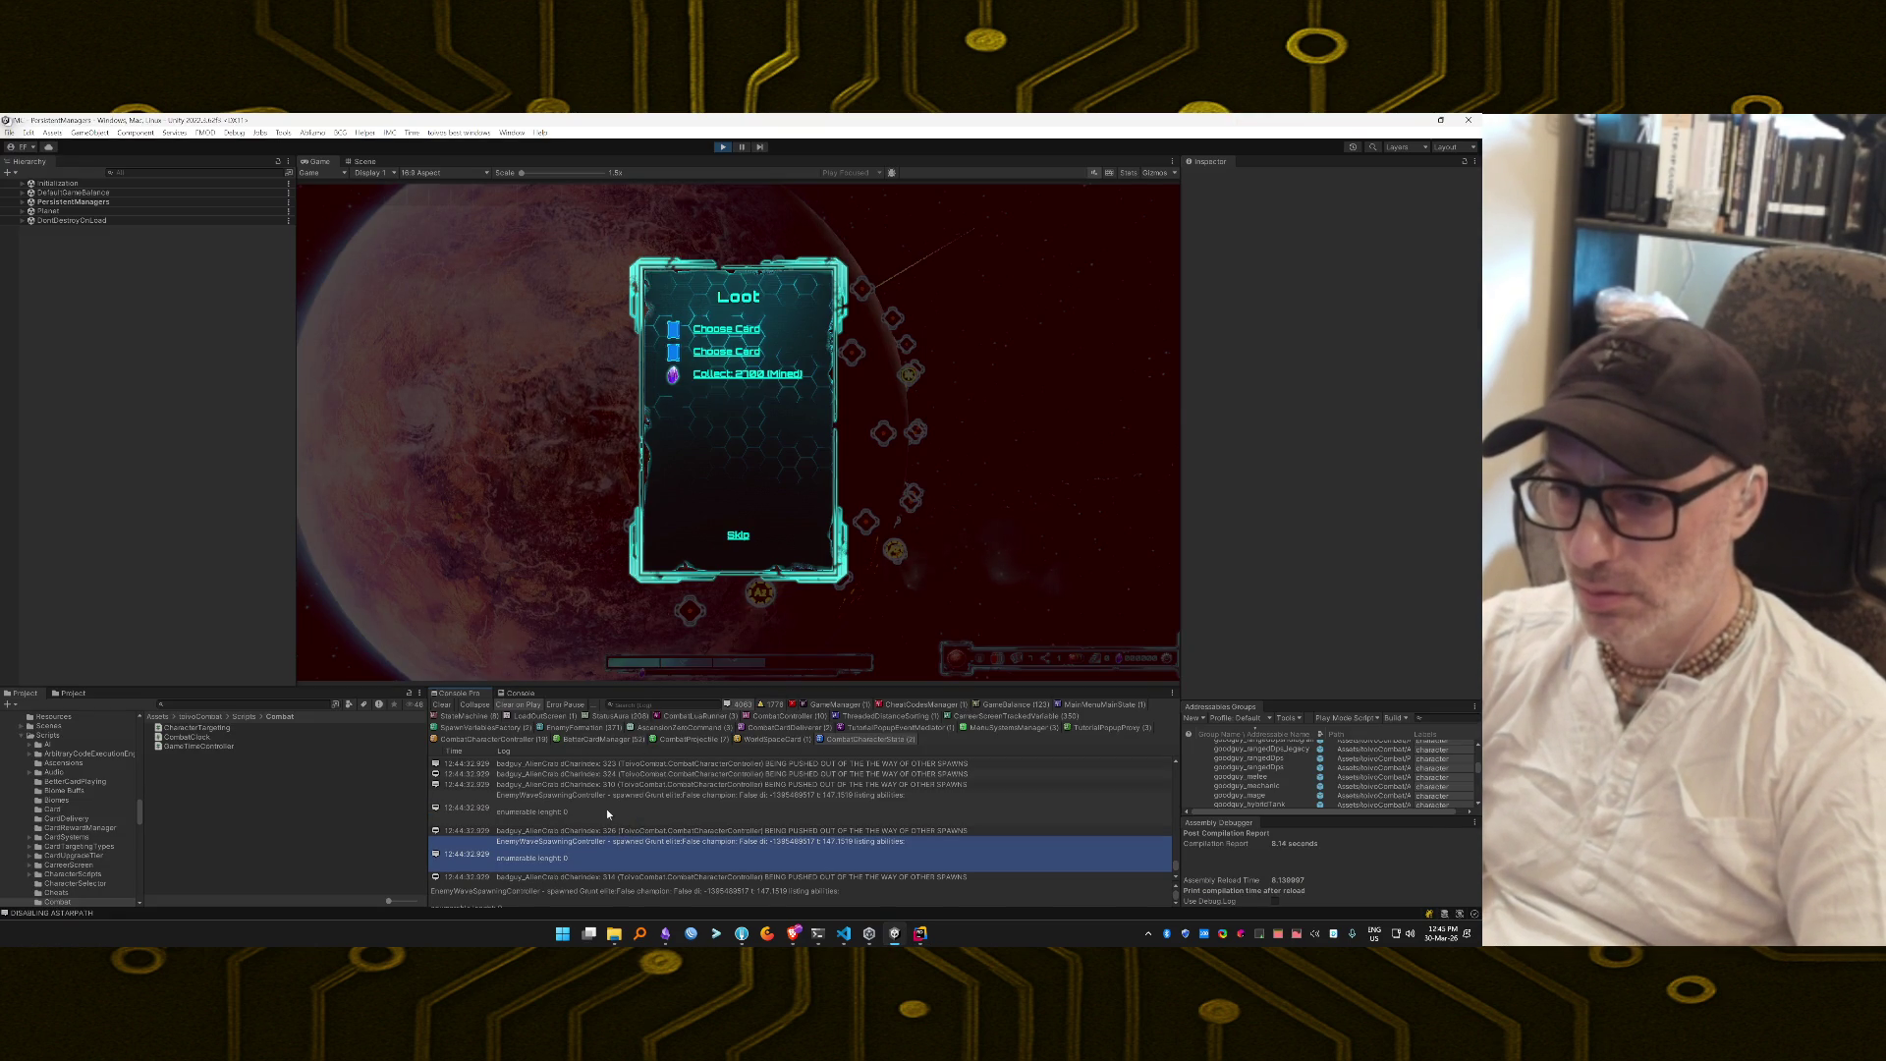
double_click(628, 817)
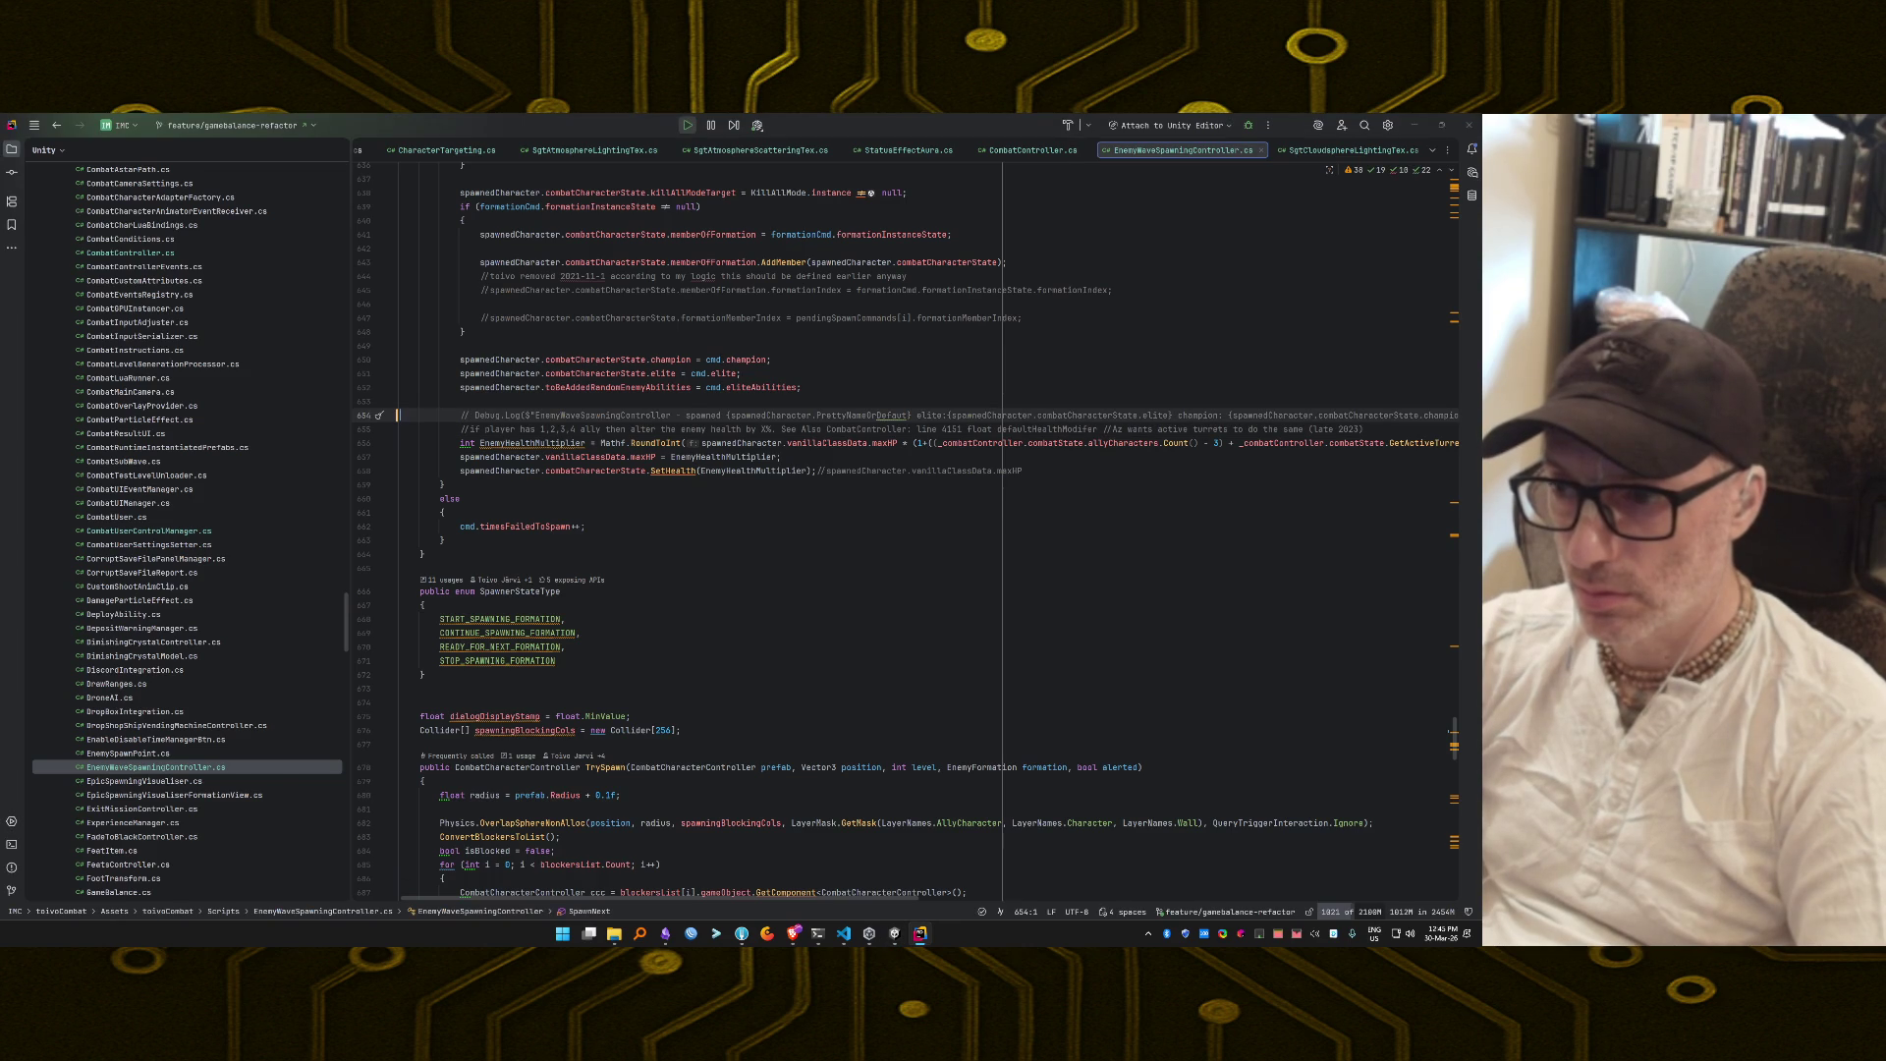
key("alt+Tab")
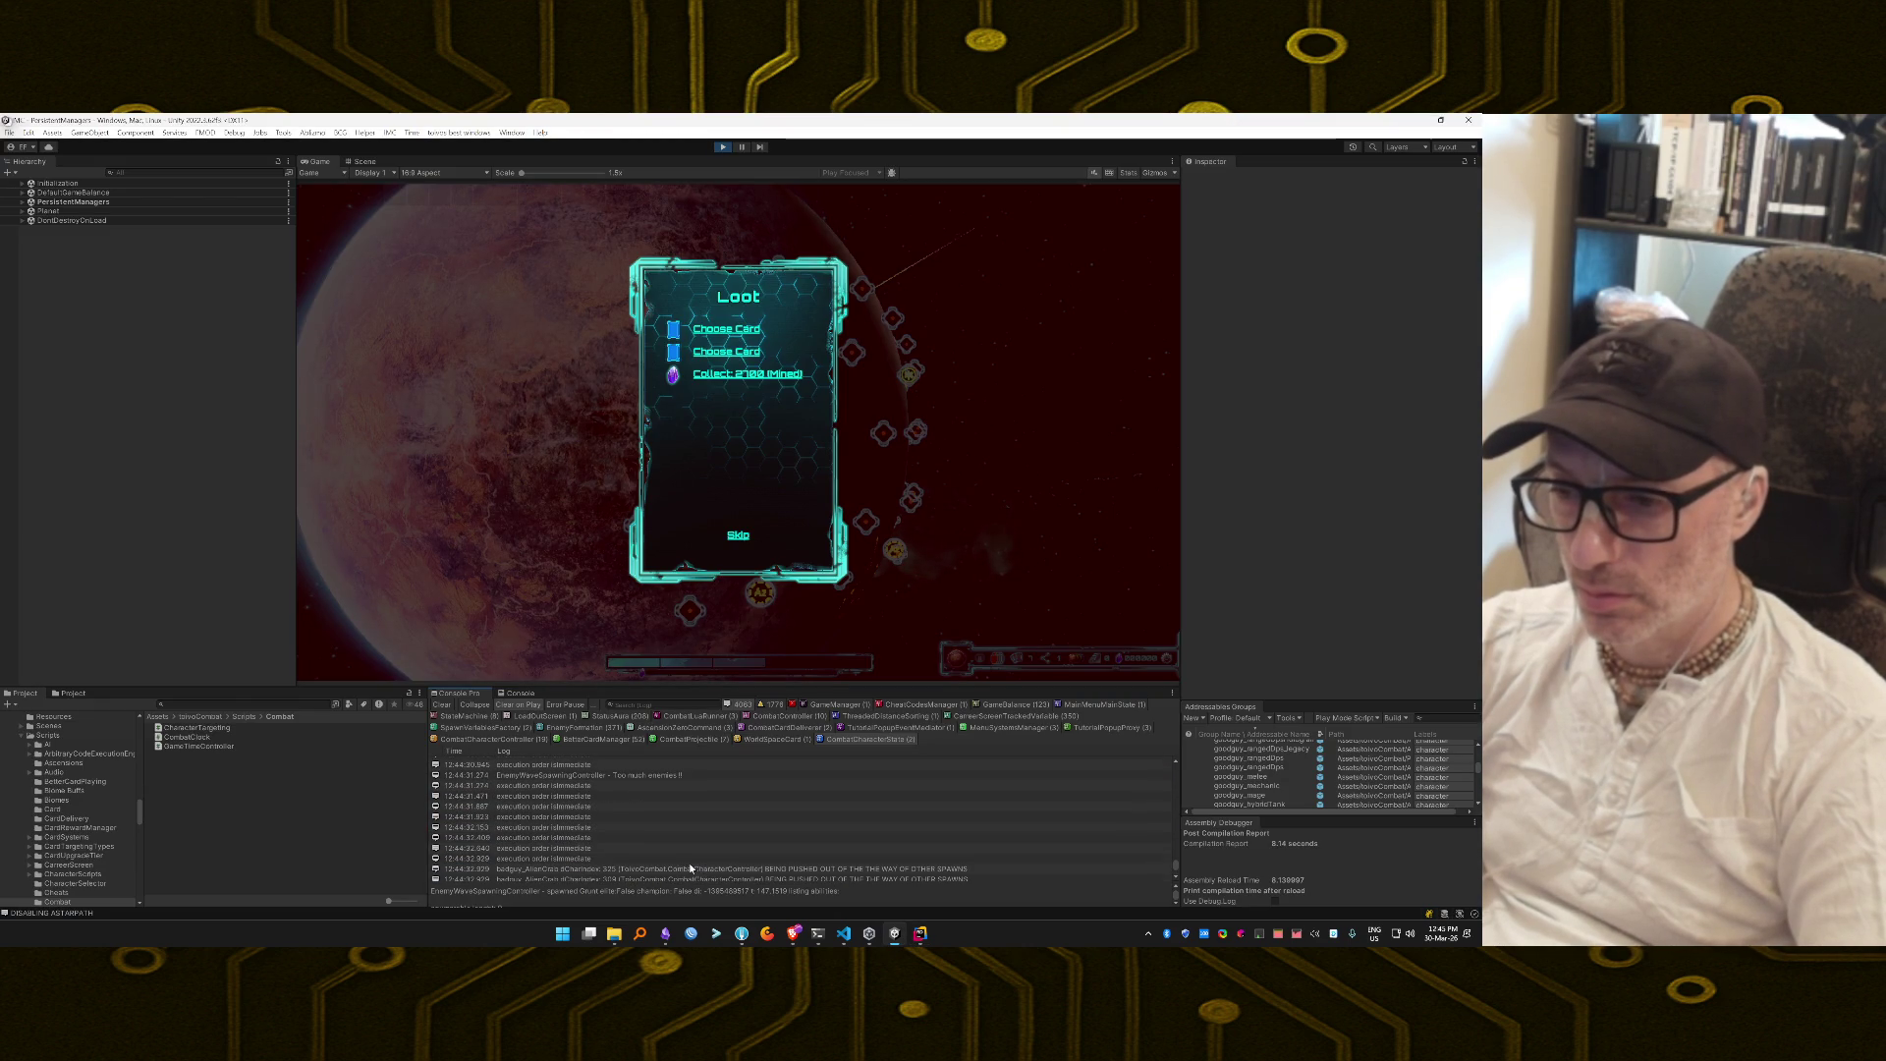
Jump from the Console to the 'BEING PUSHED OUT' Debug.Log in EnemyWaveSpawningController.cs.
double_click(609, 794)
key("alt+Tab")
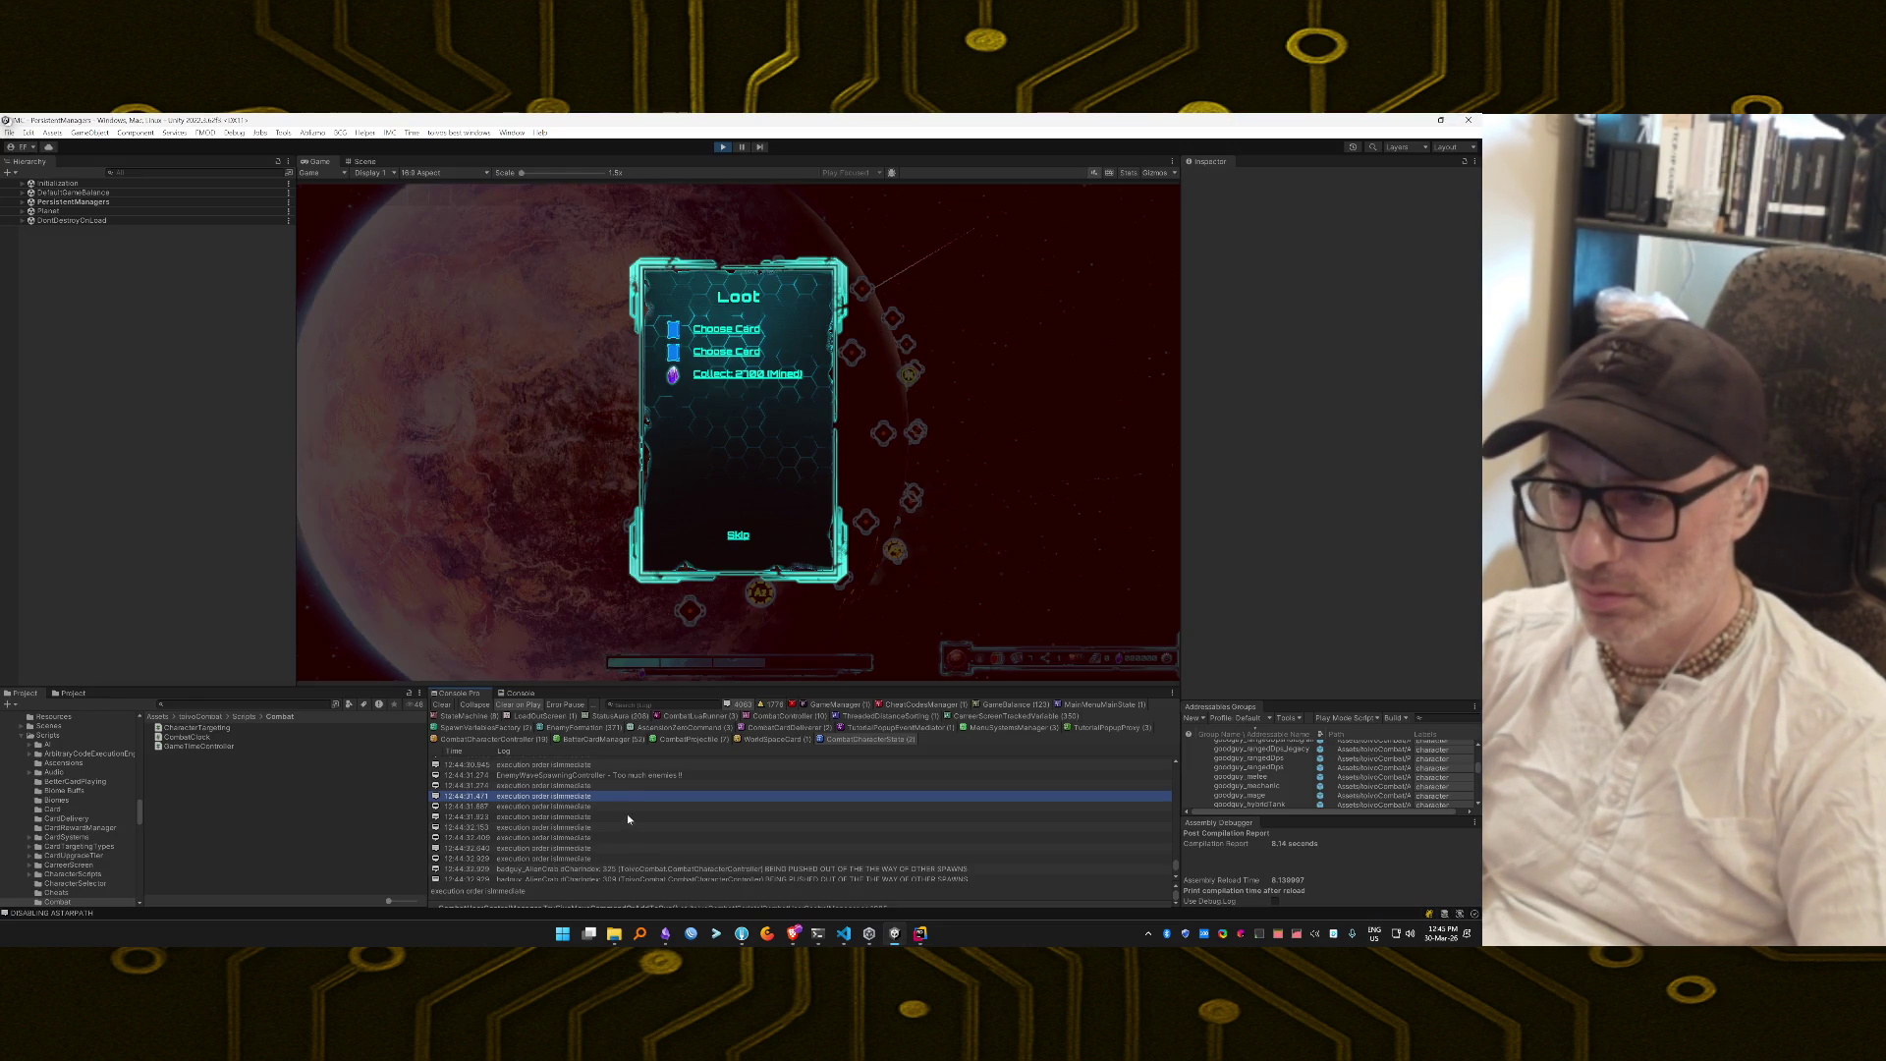
double_click(673, 870)
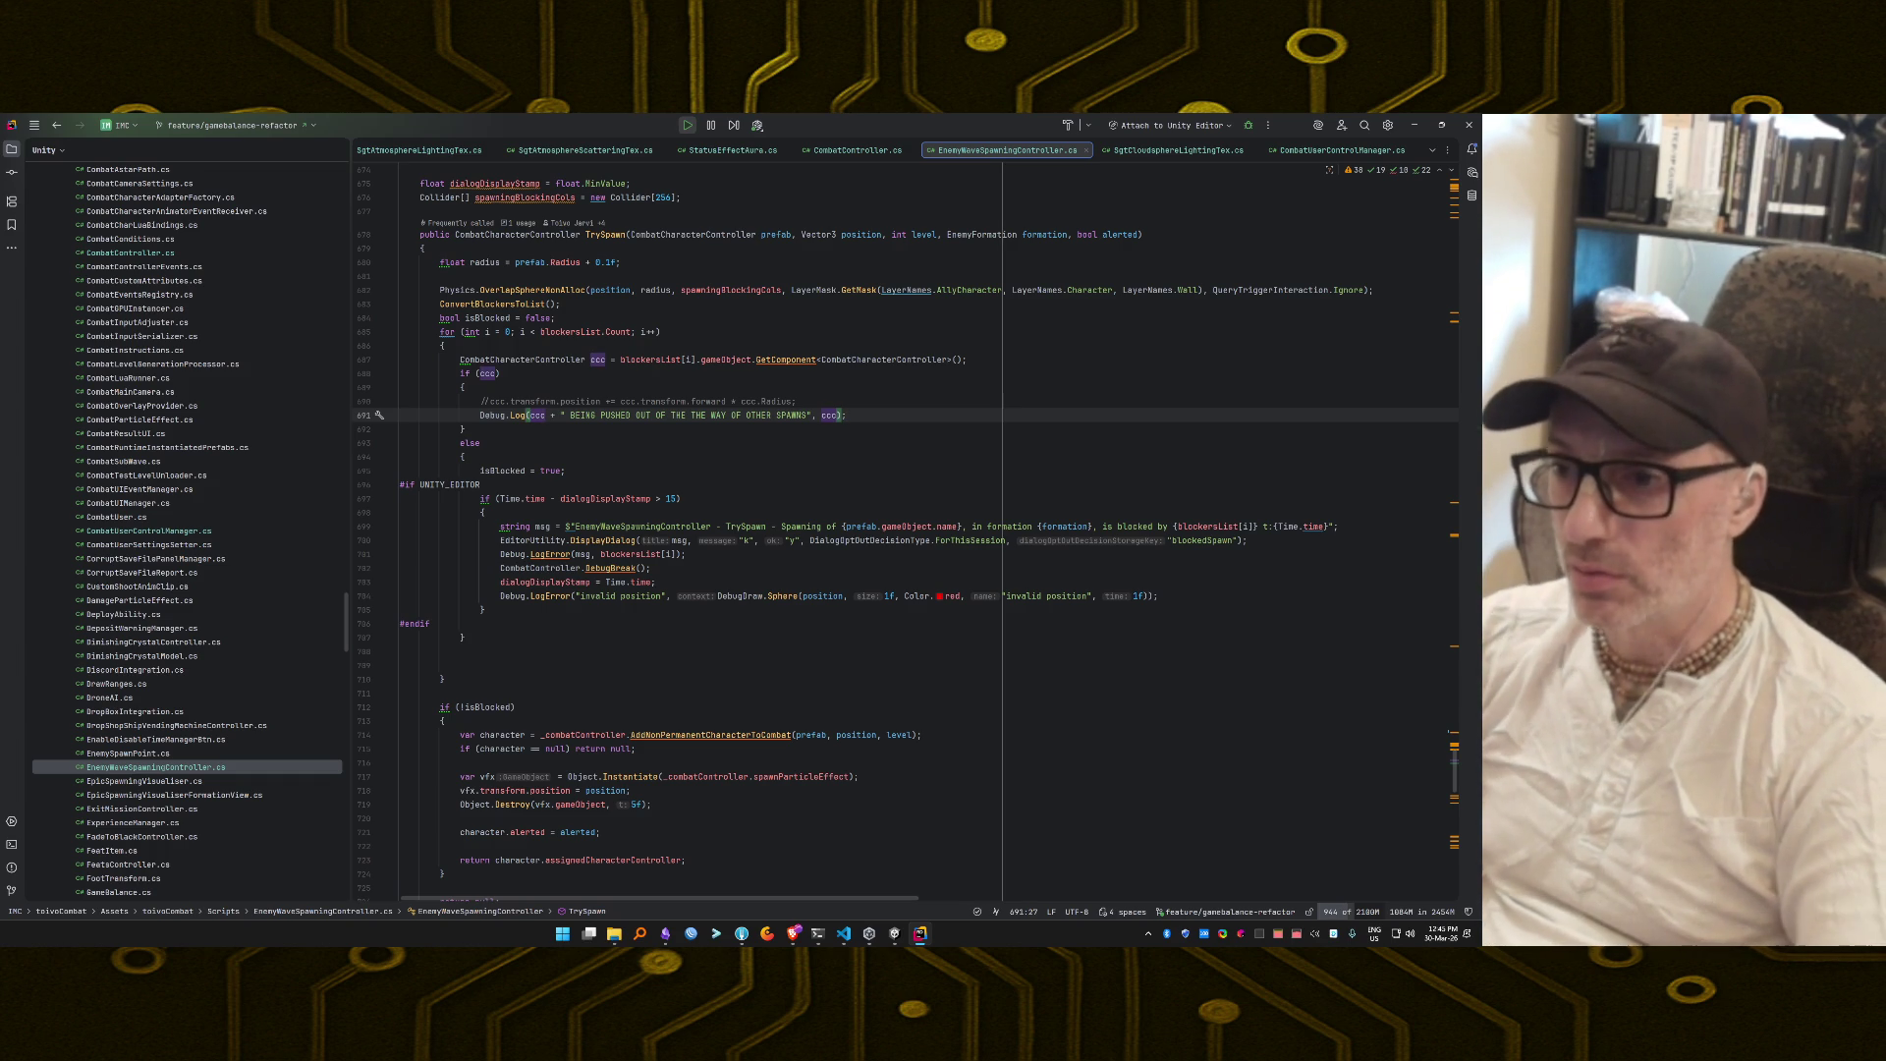
Replace 'ccc + ' with an interpolated $"#EnemyWaveSpawningController# {ccc} prefix in the pushed-out message.
key("alt+shift+b")
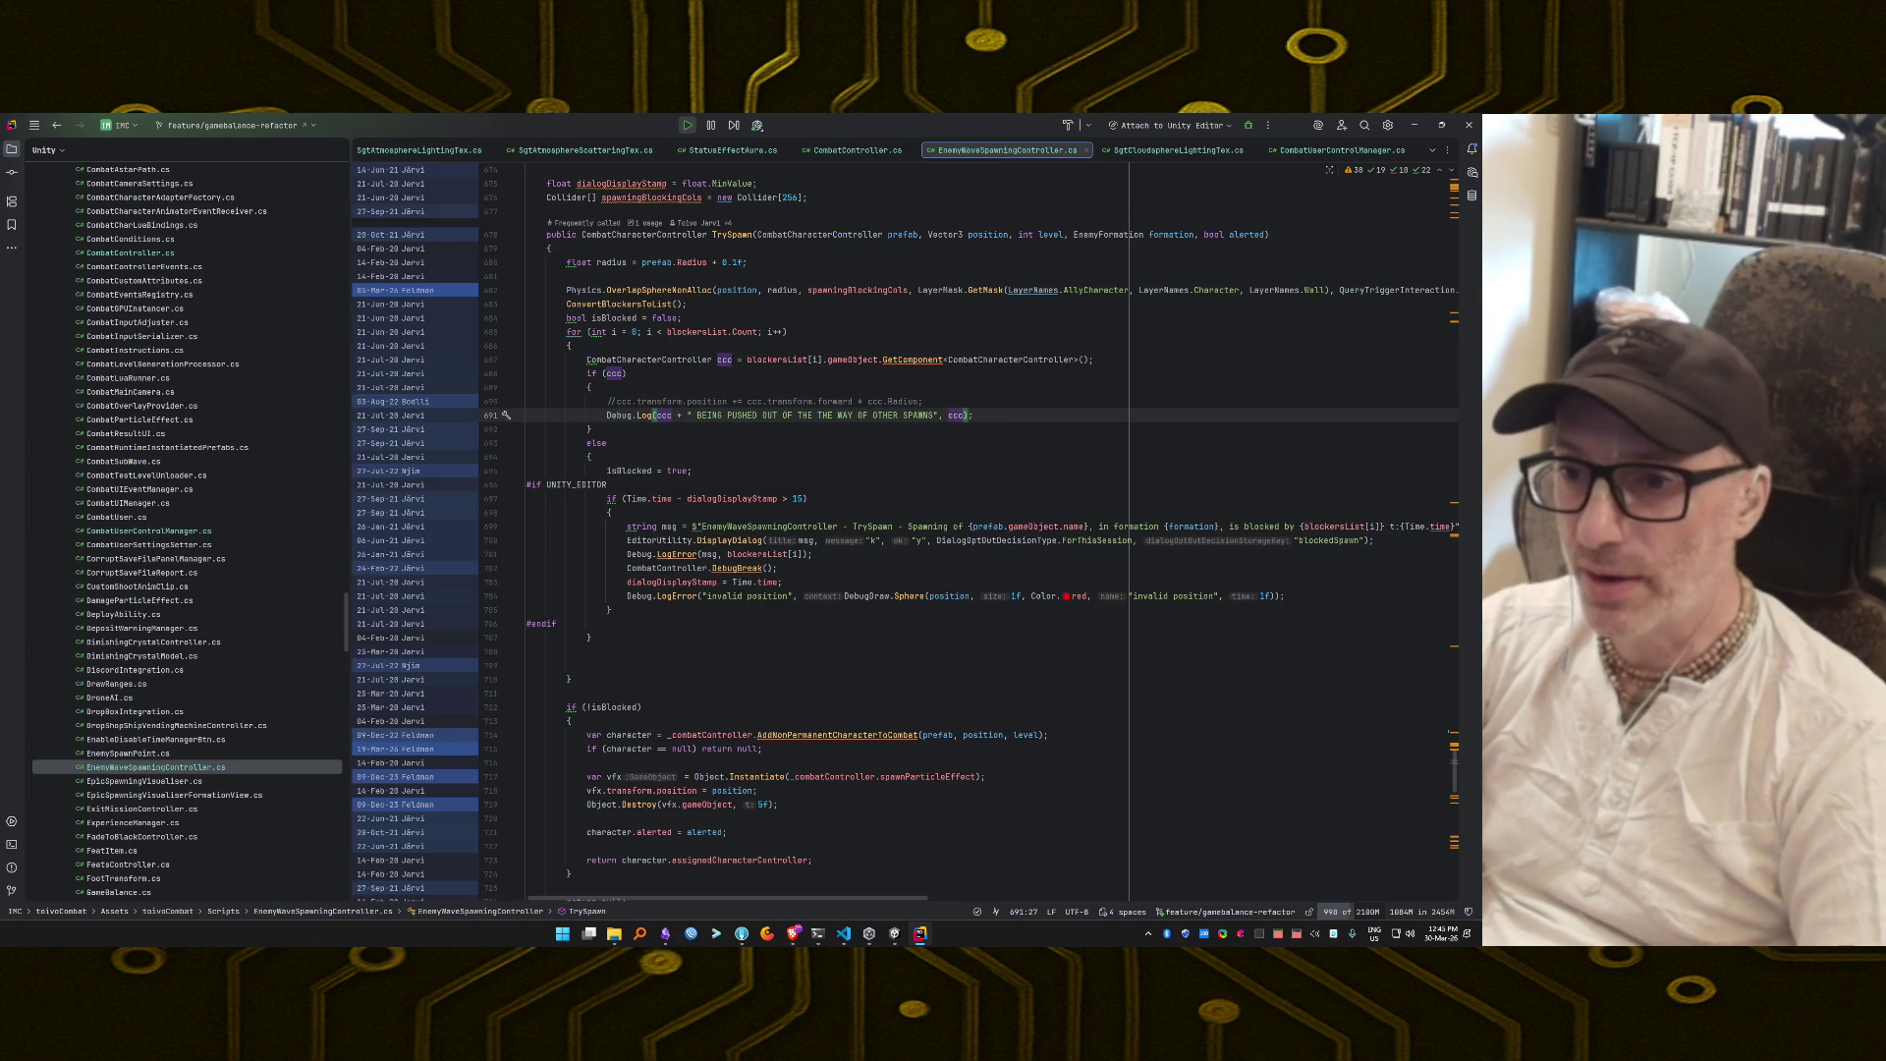
key("alt+shift+b")
key("ctrl+w")
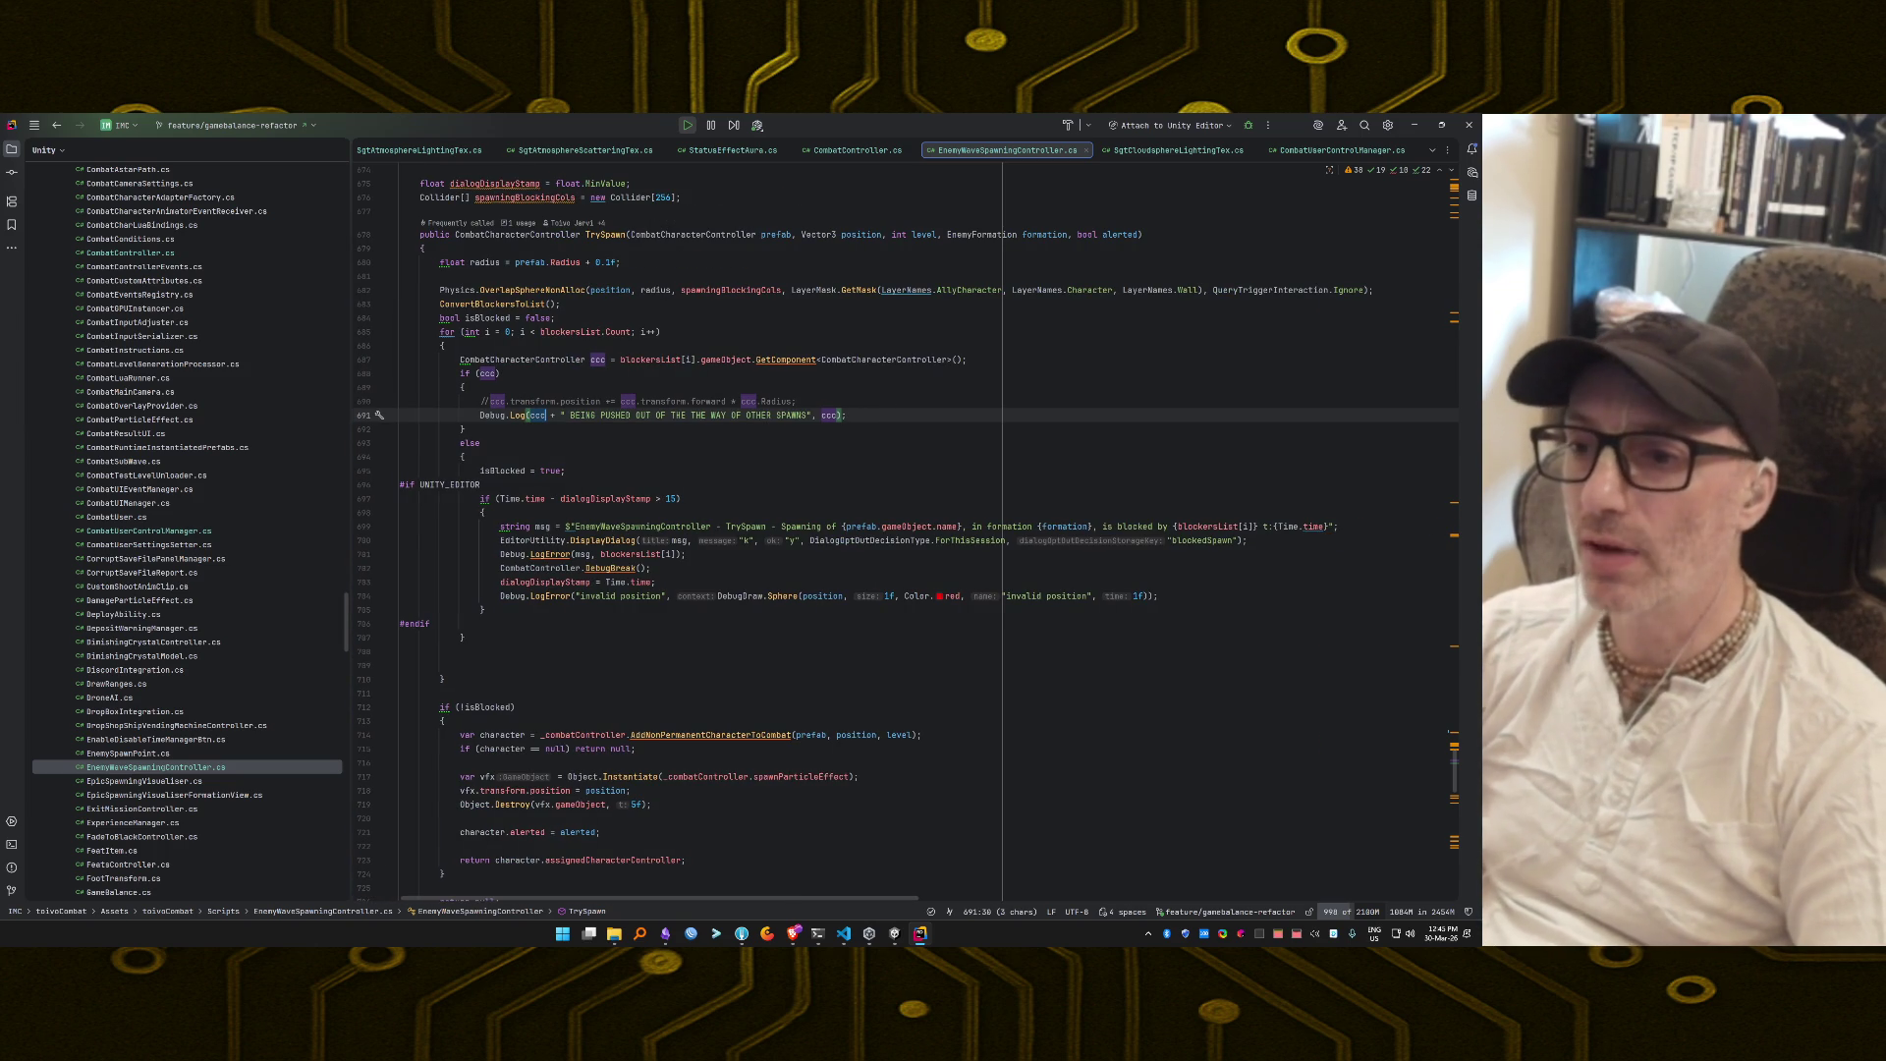
key("BackSpace")
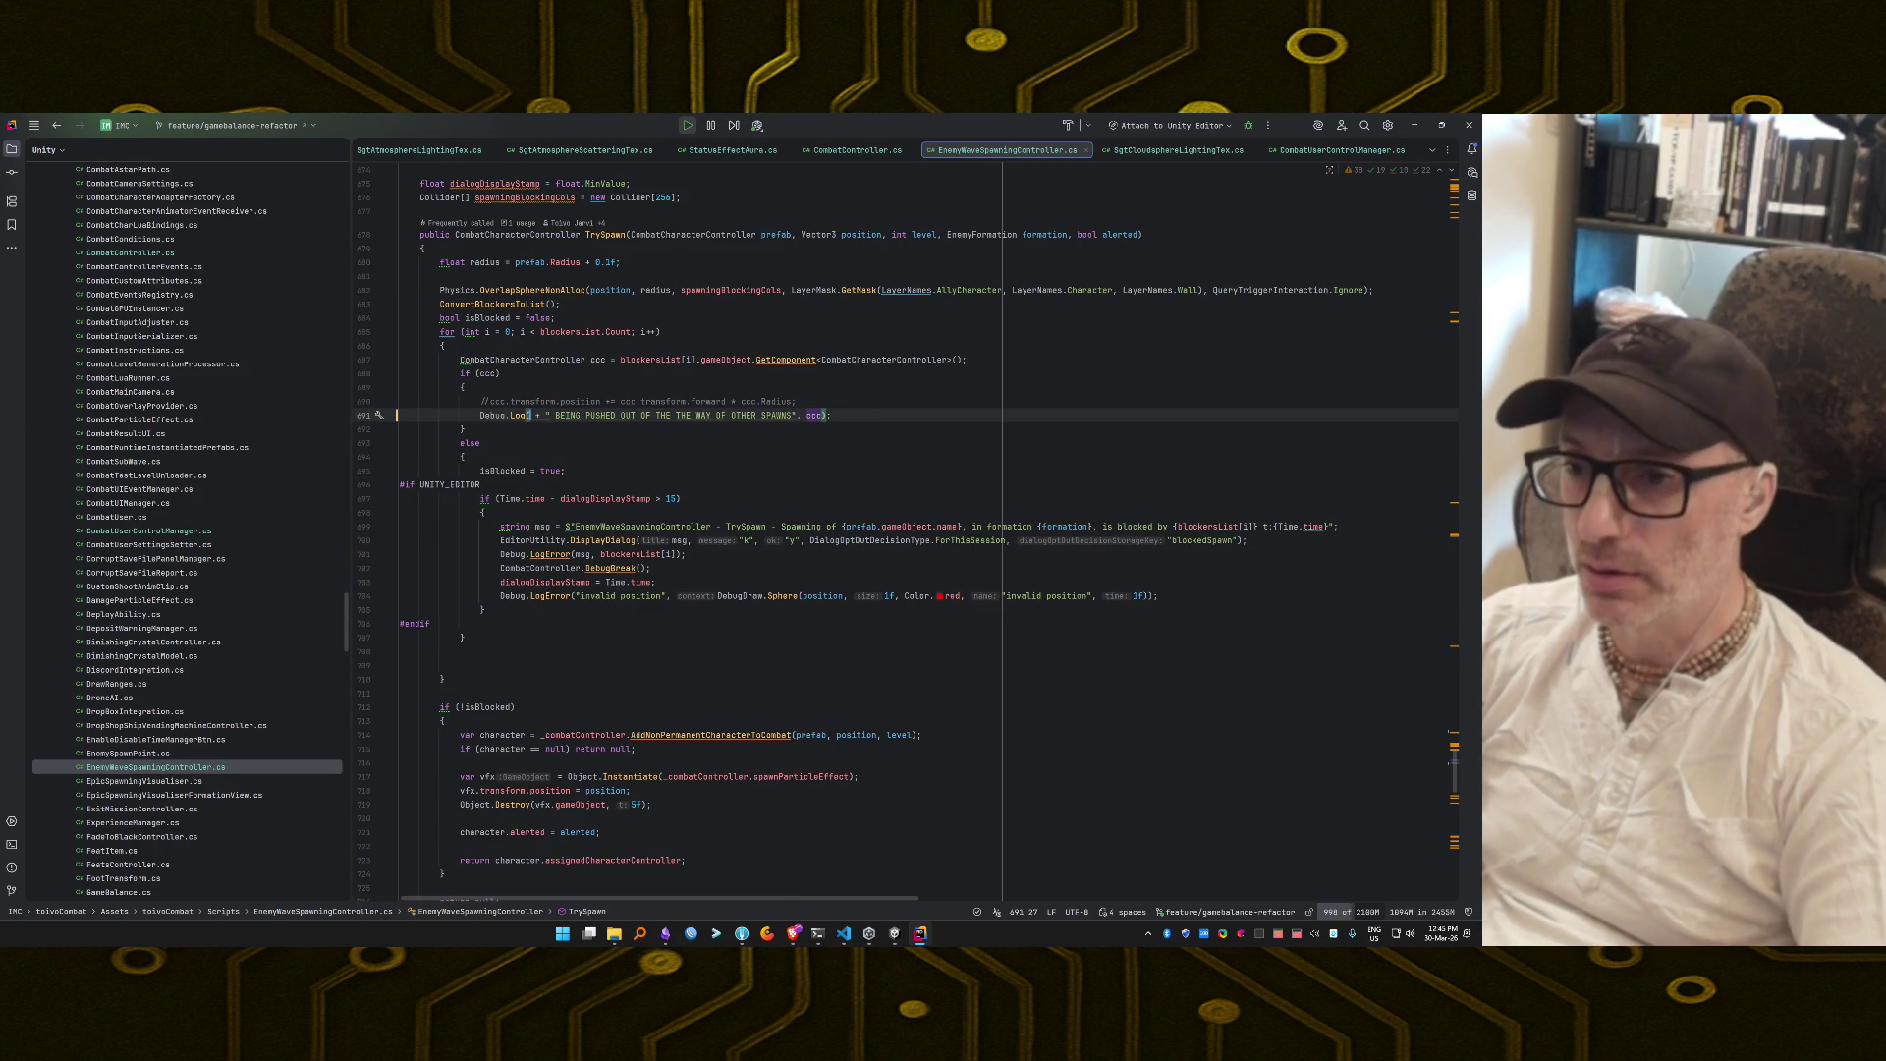
key("BackSpace")
key("BackSpace")
key("BackSpace")
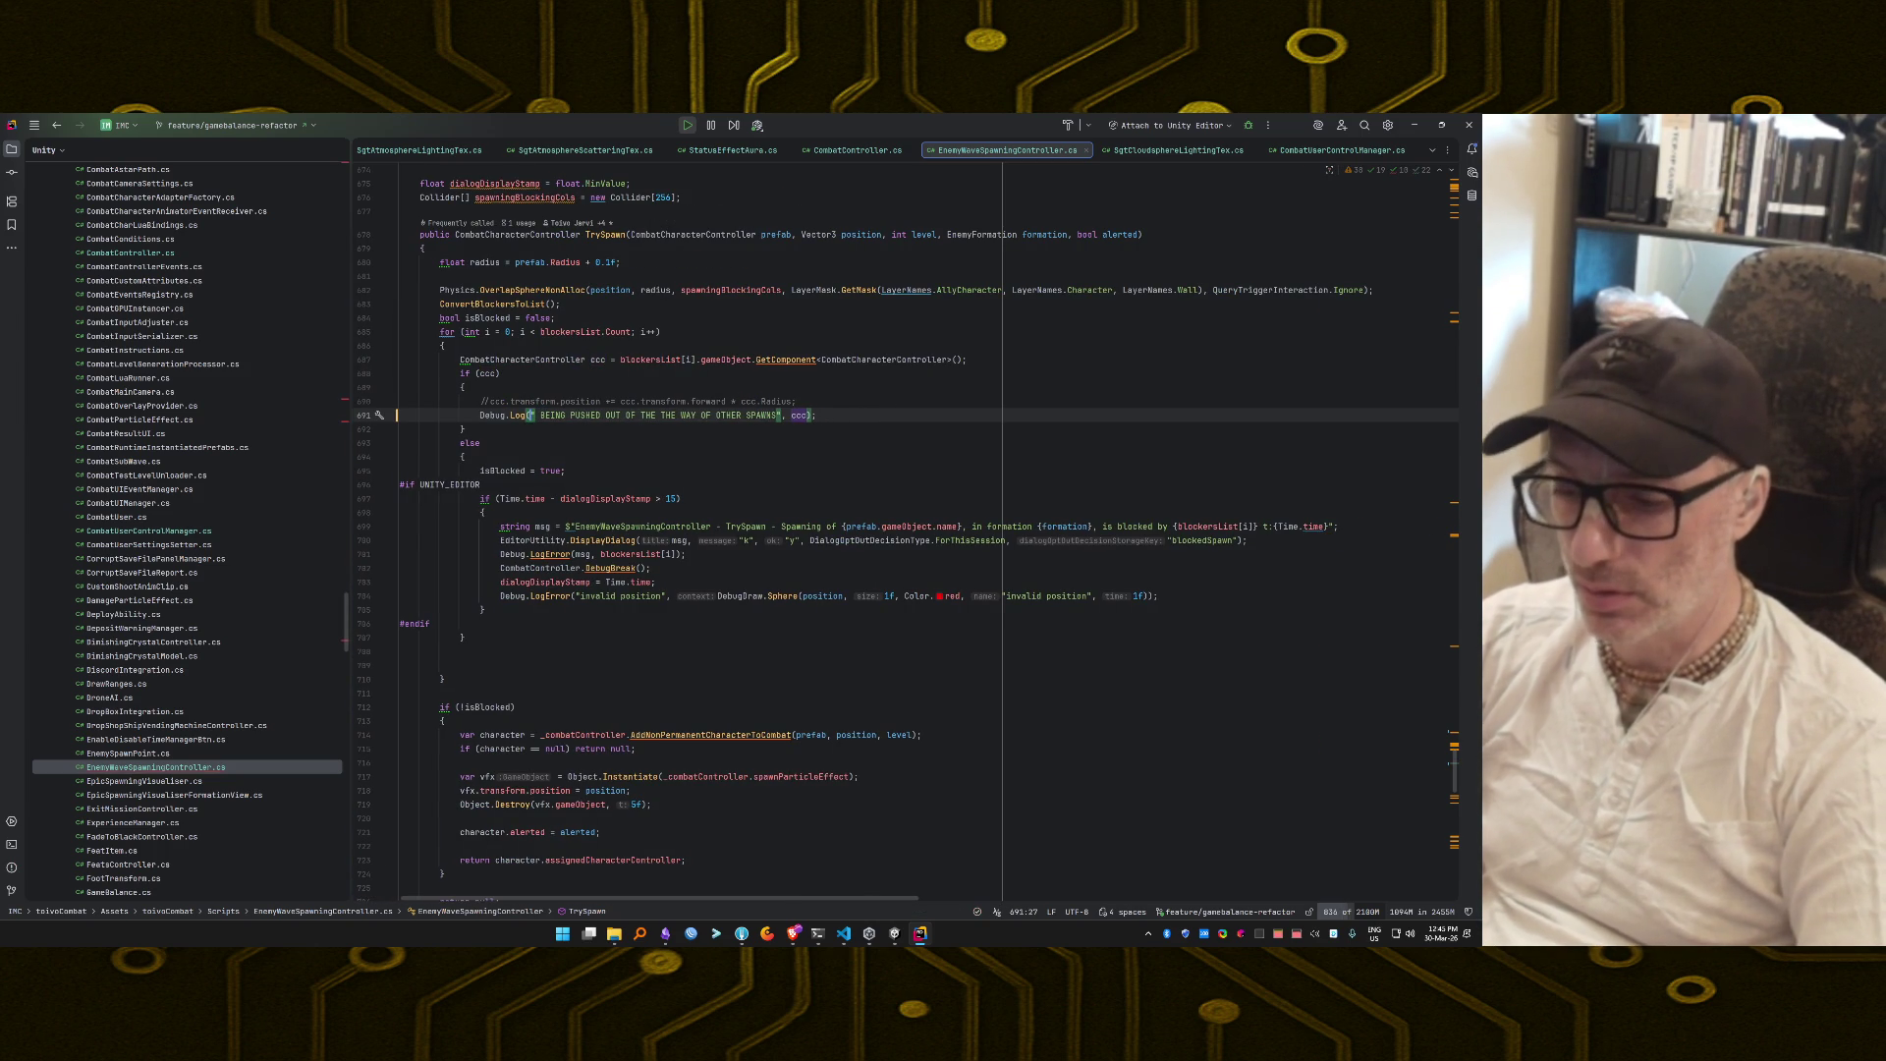
type("$\"{")
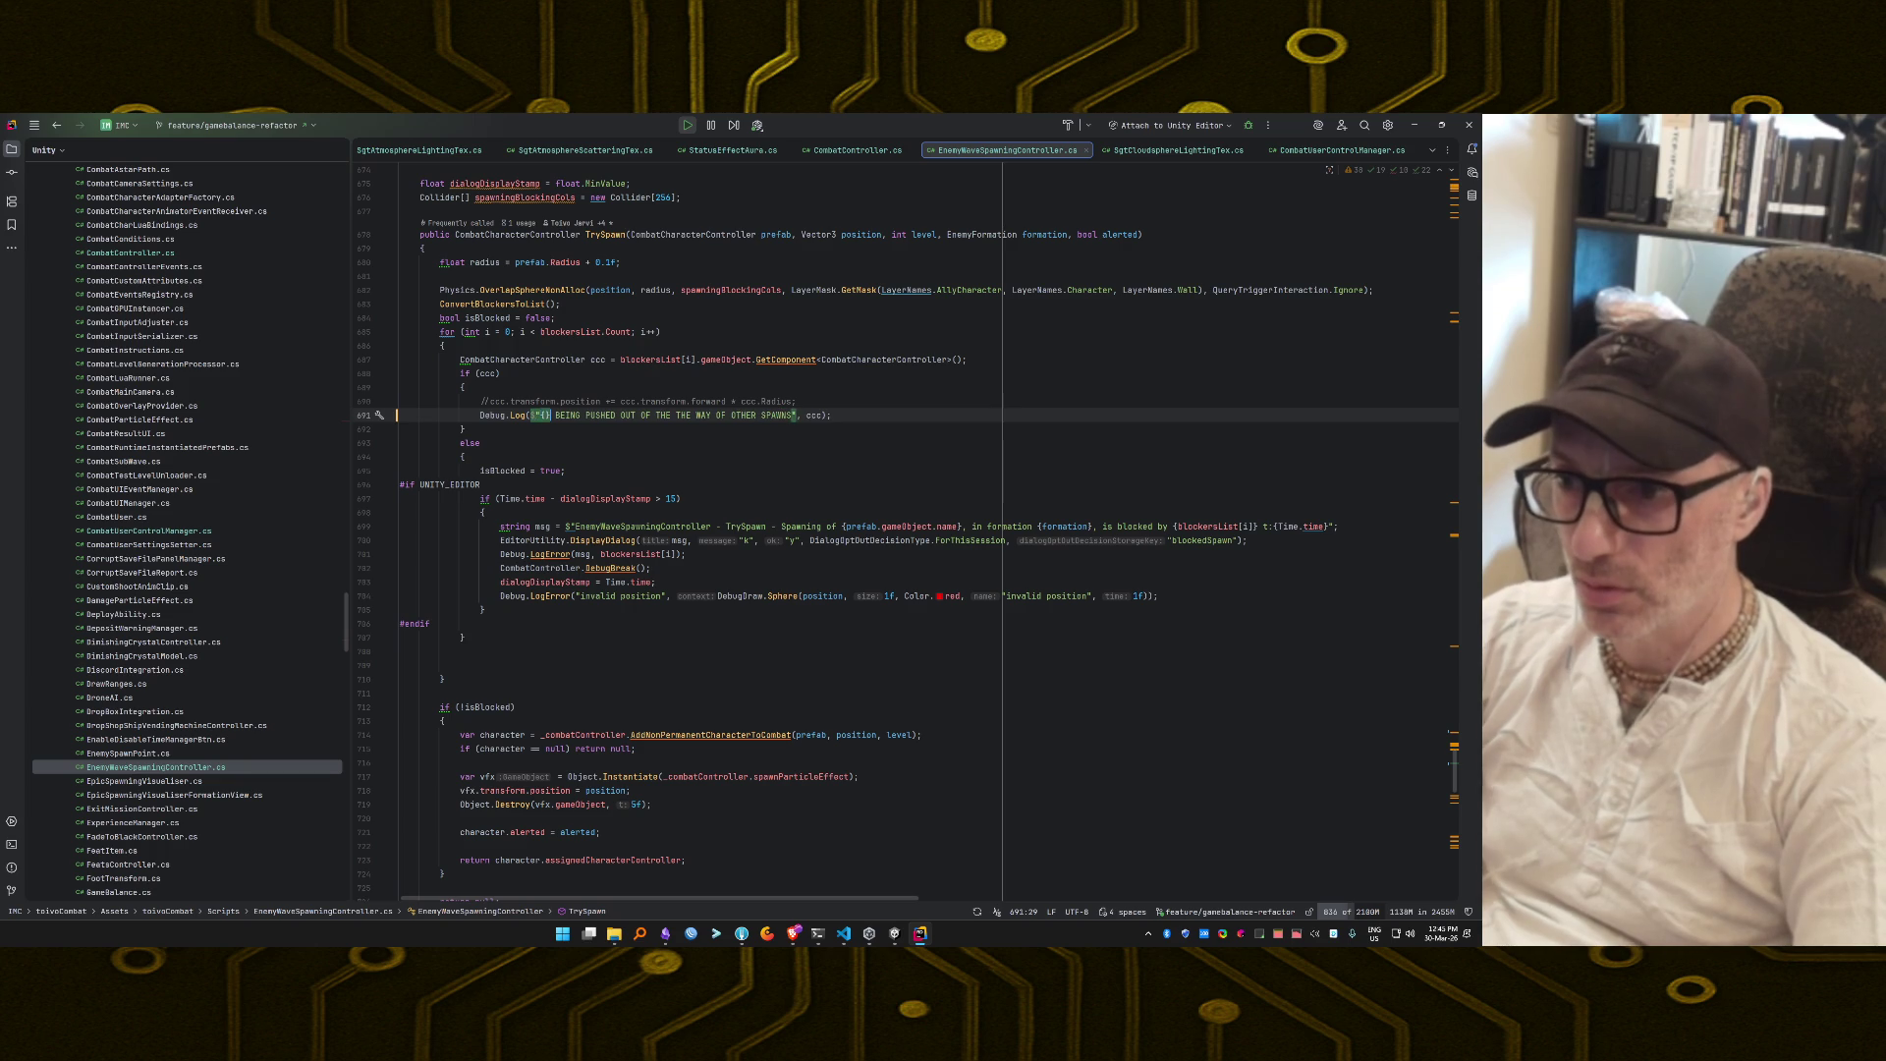
type("ccc")
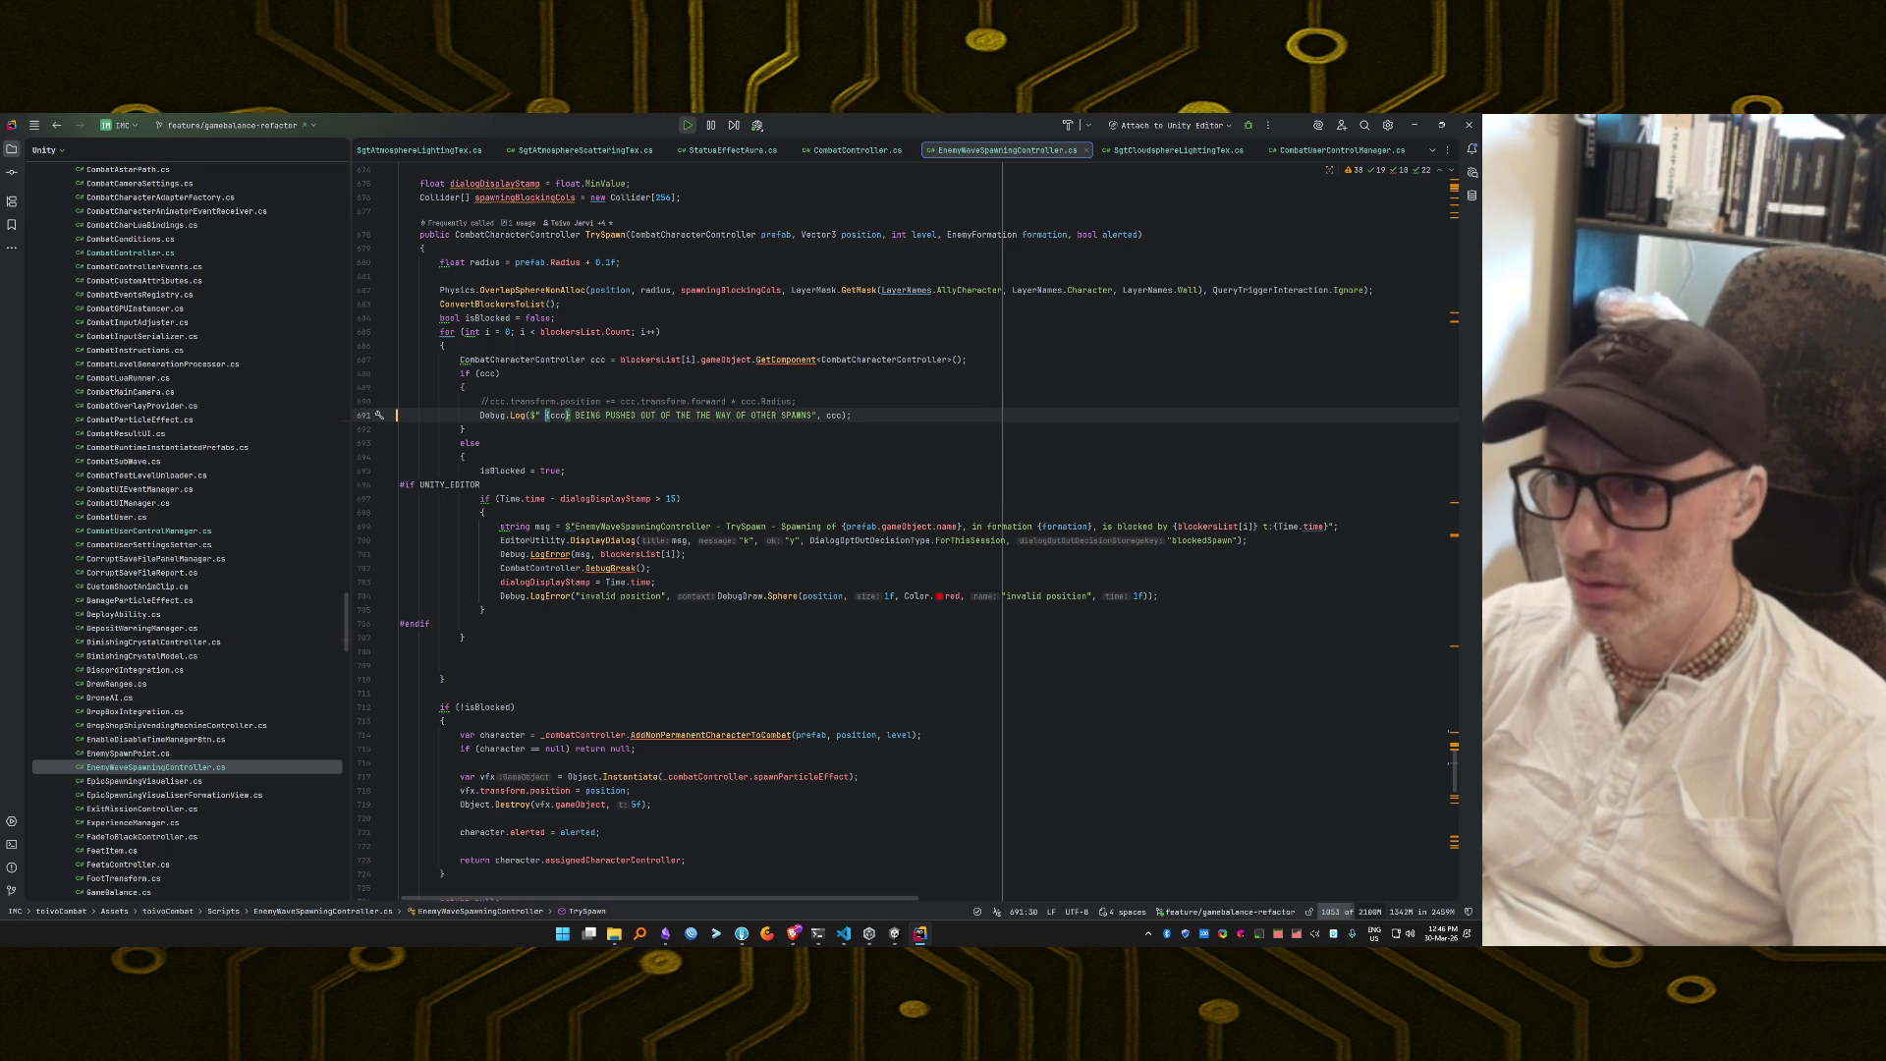
type("#Err")
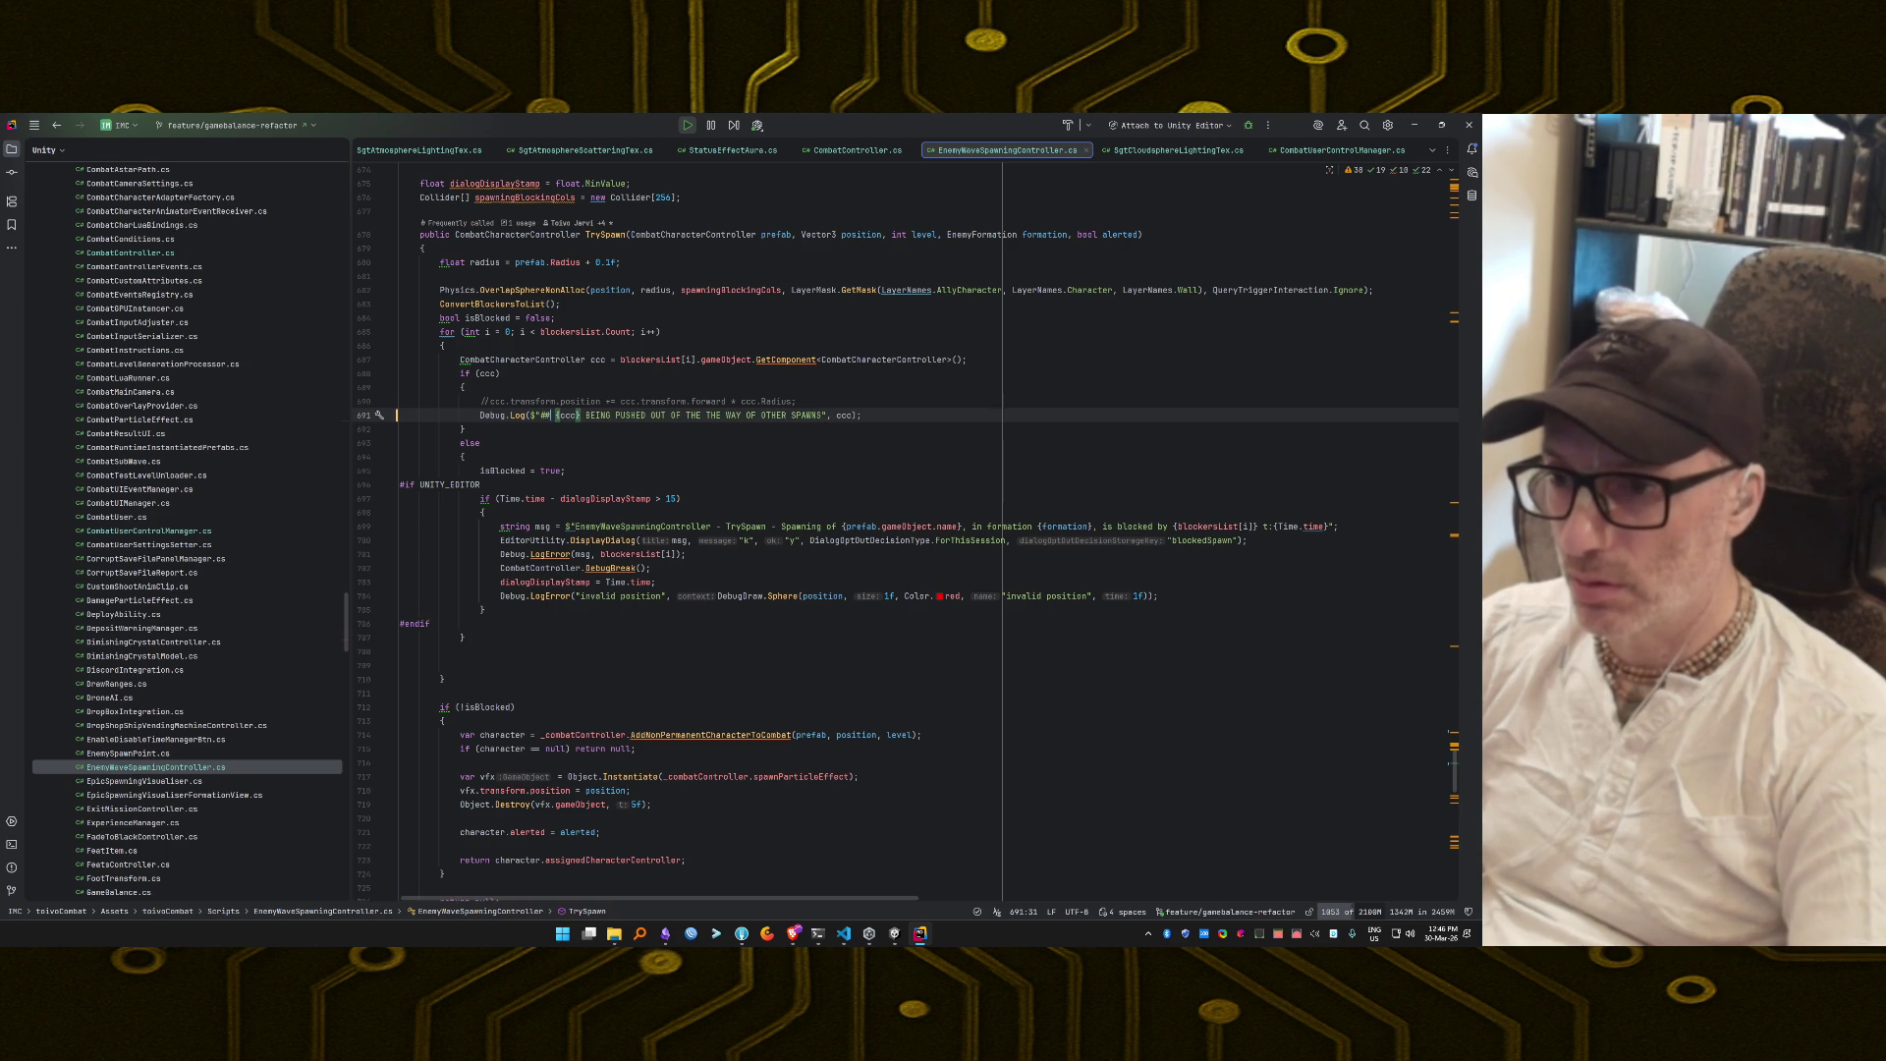
type("nemyWave")
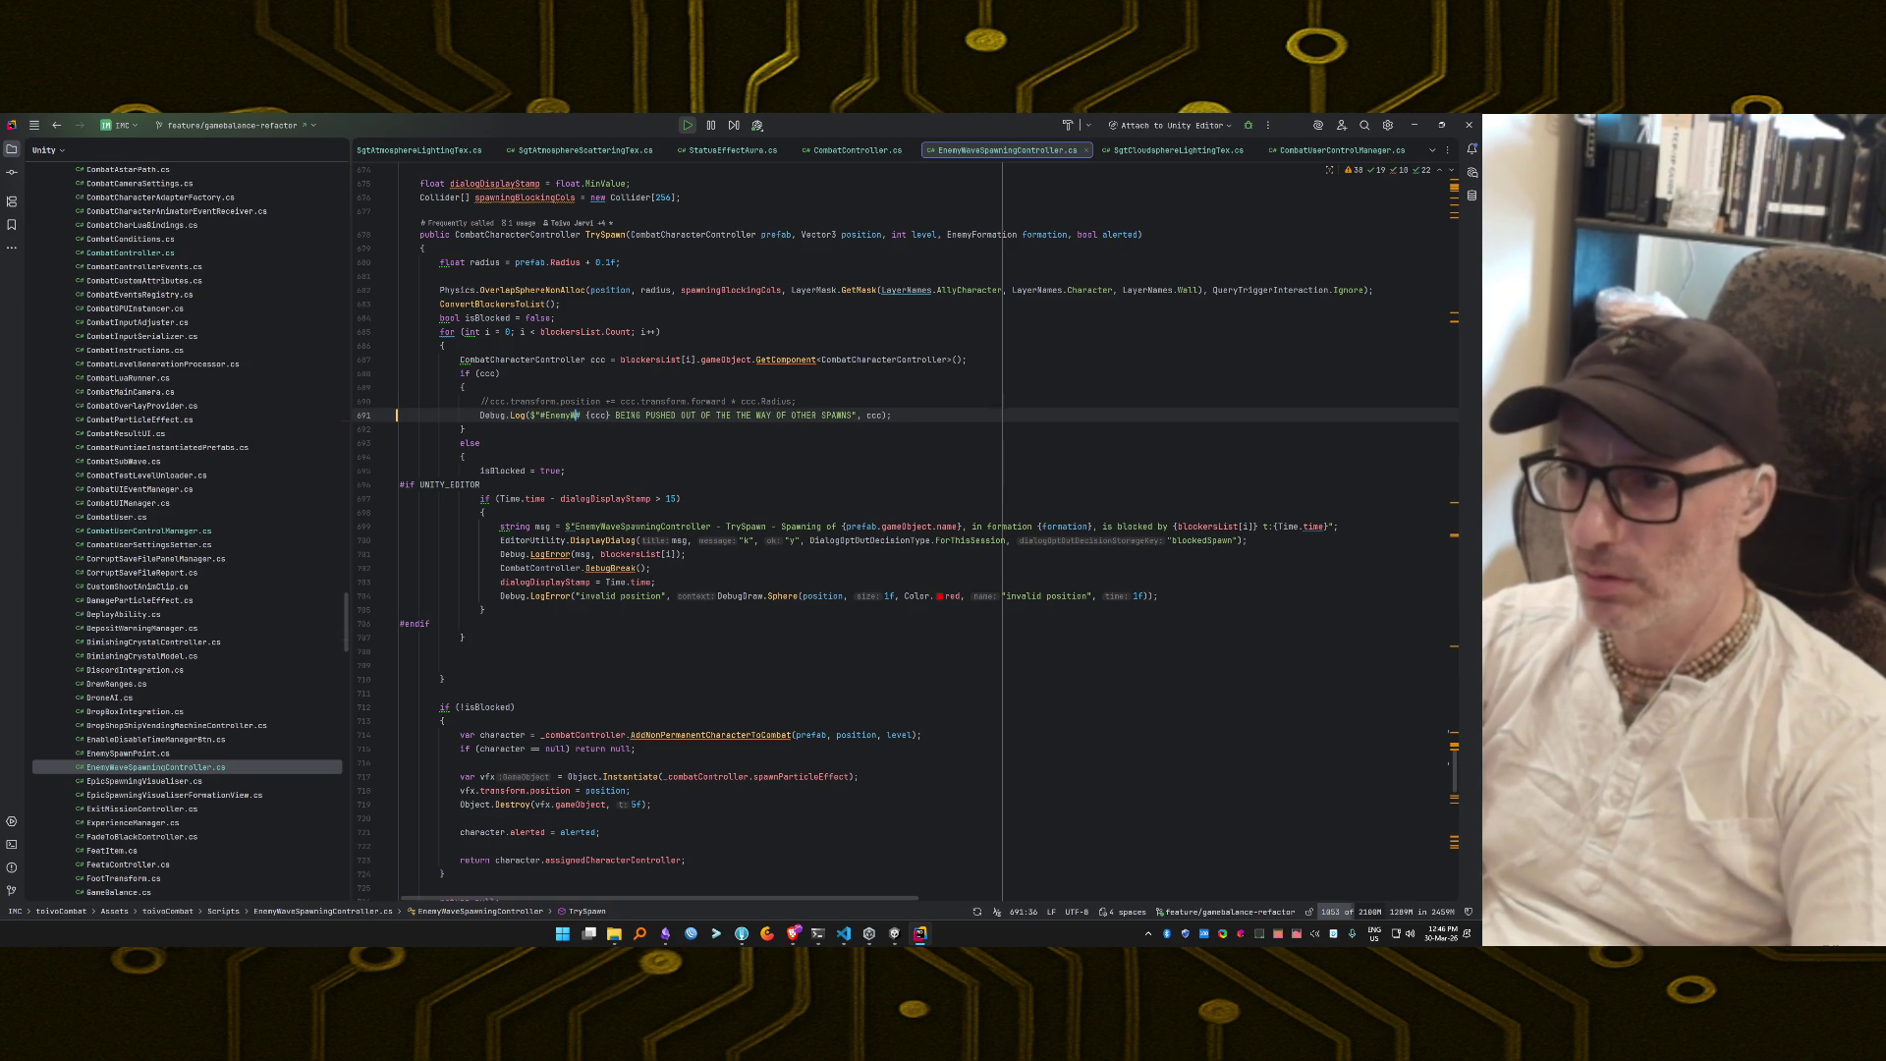
type("Spawning")
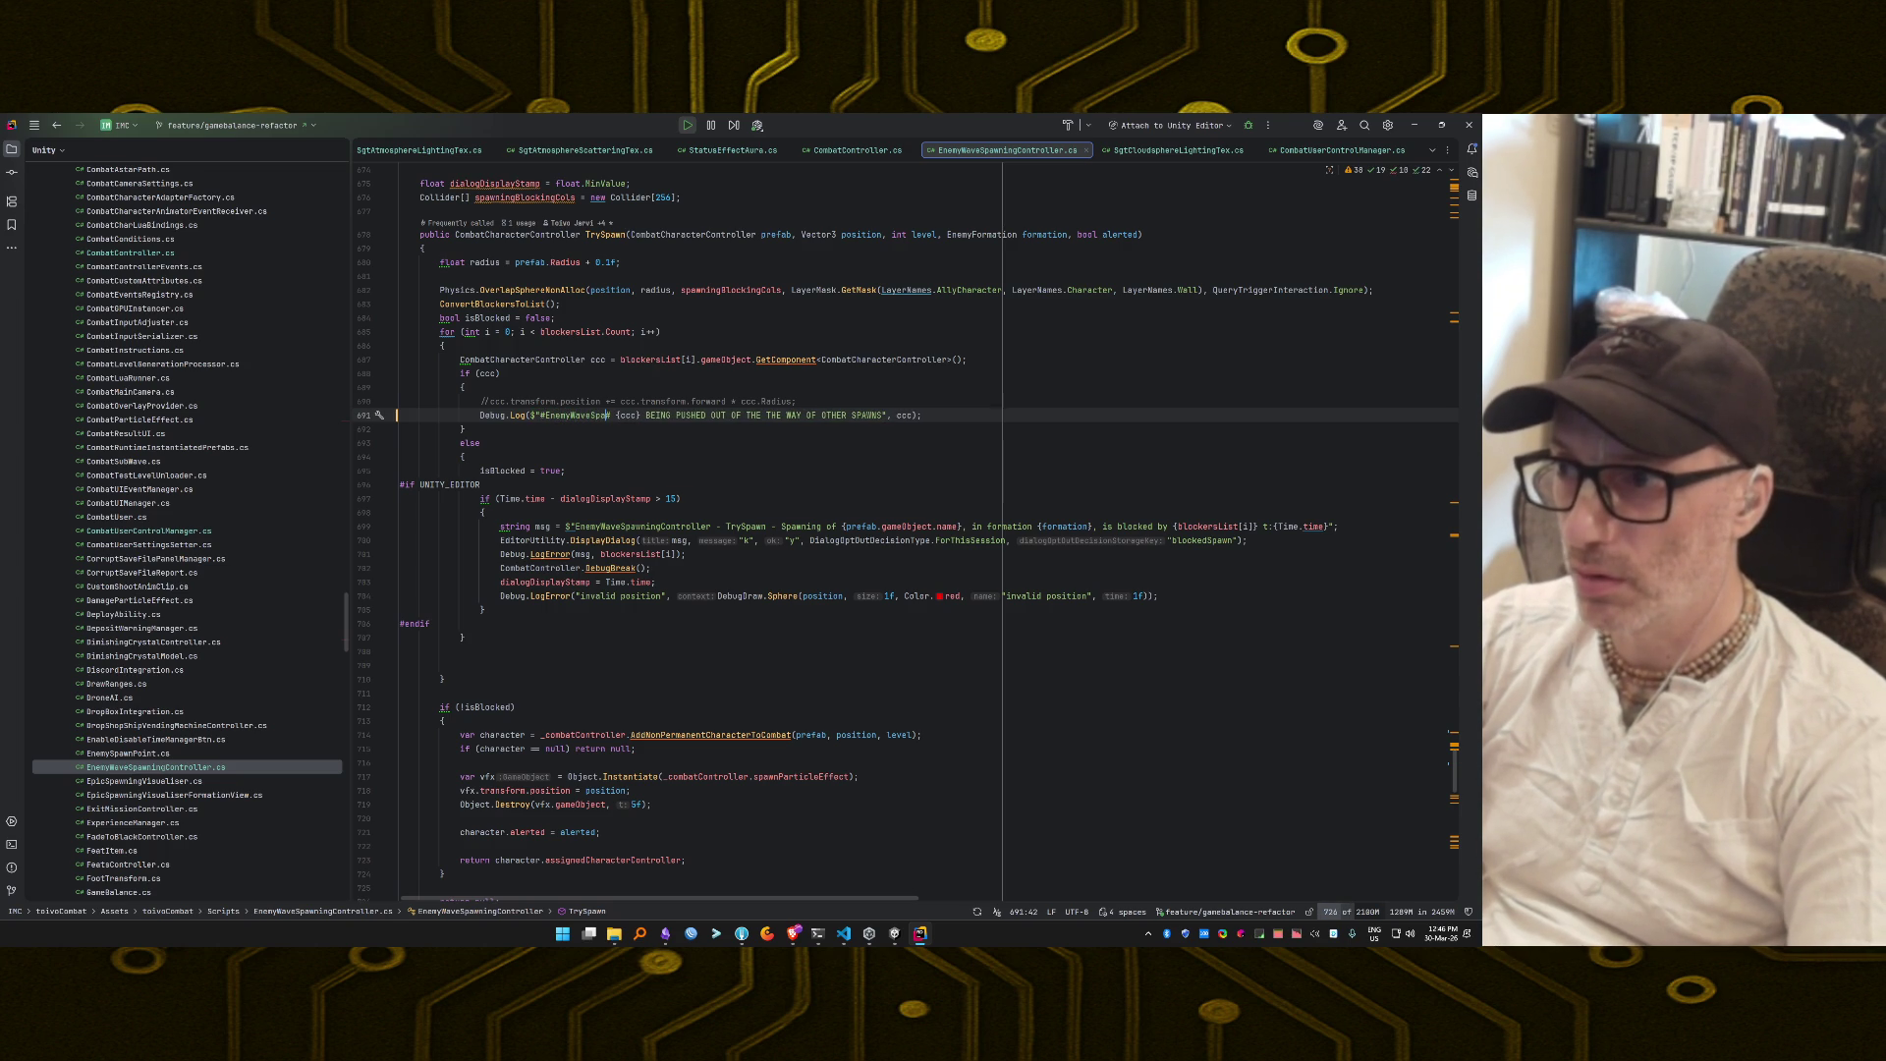
type("Controller")
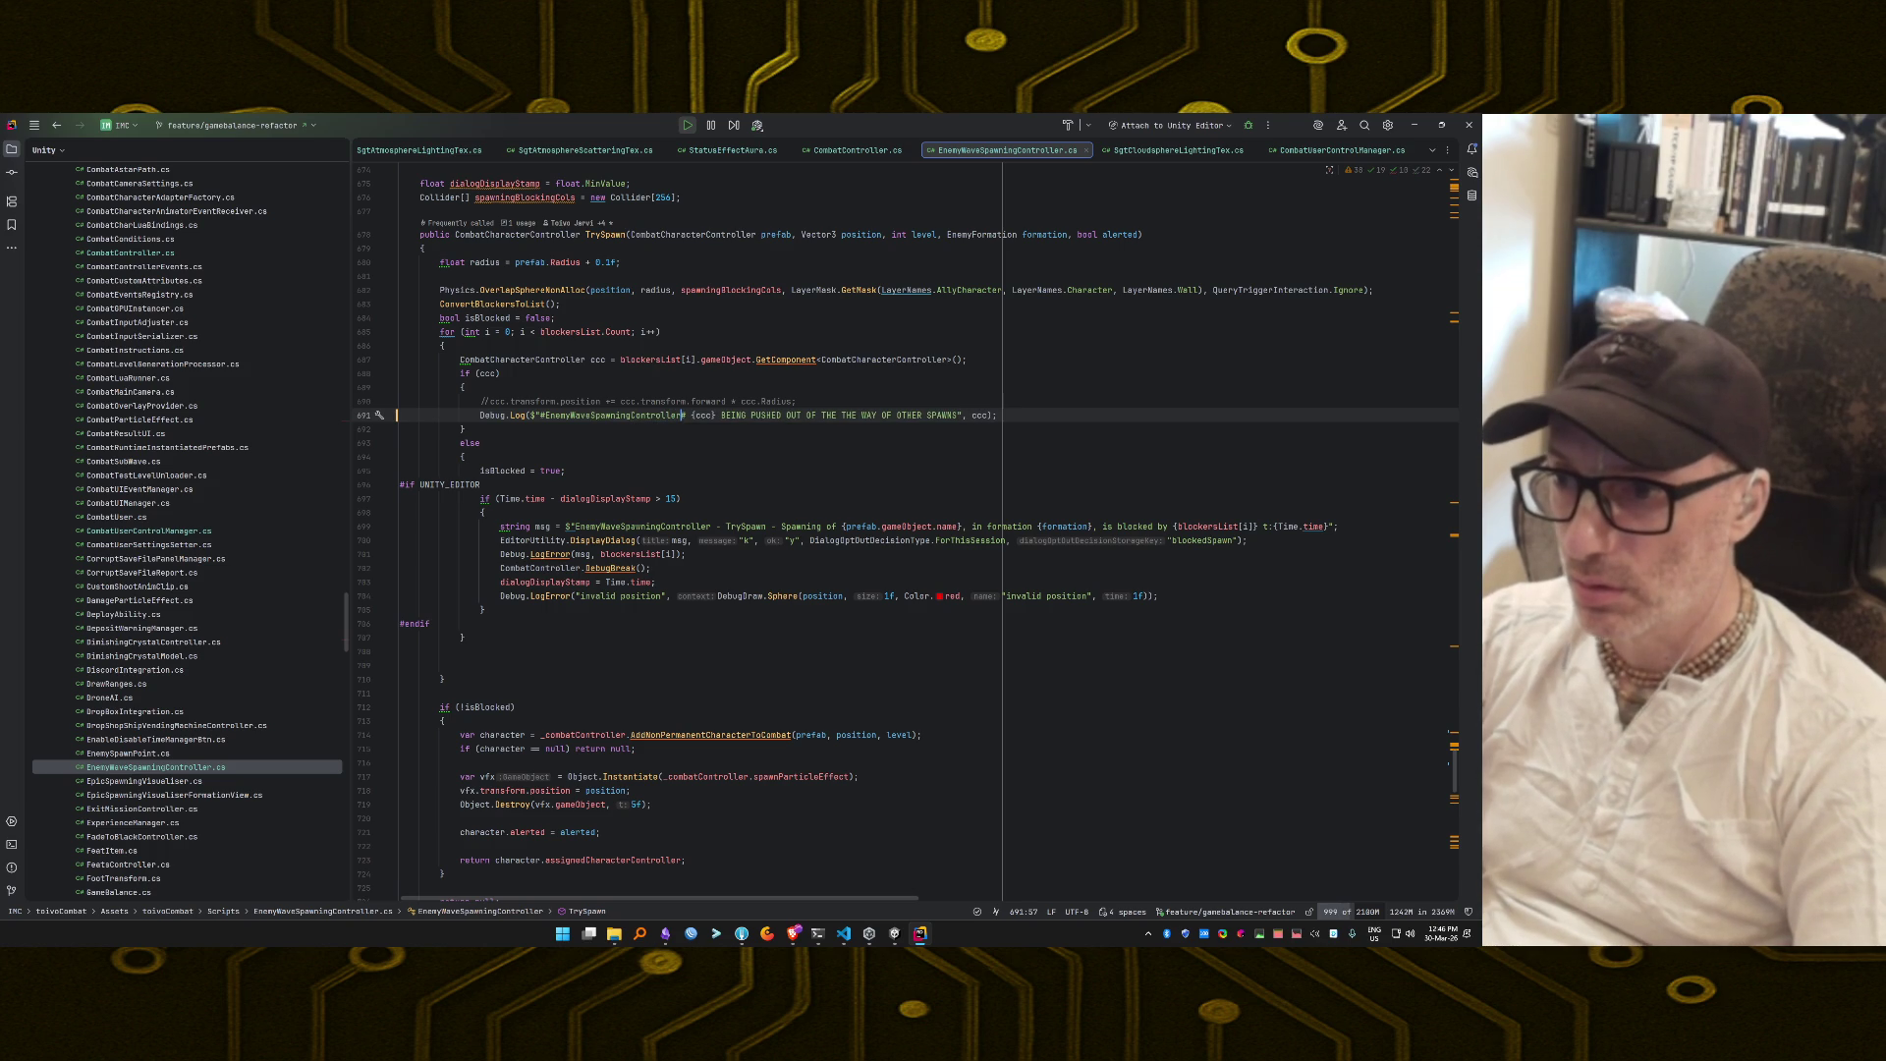
key("ctrl+End")
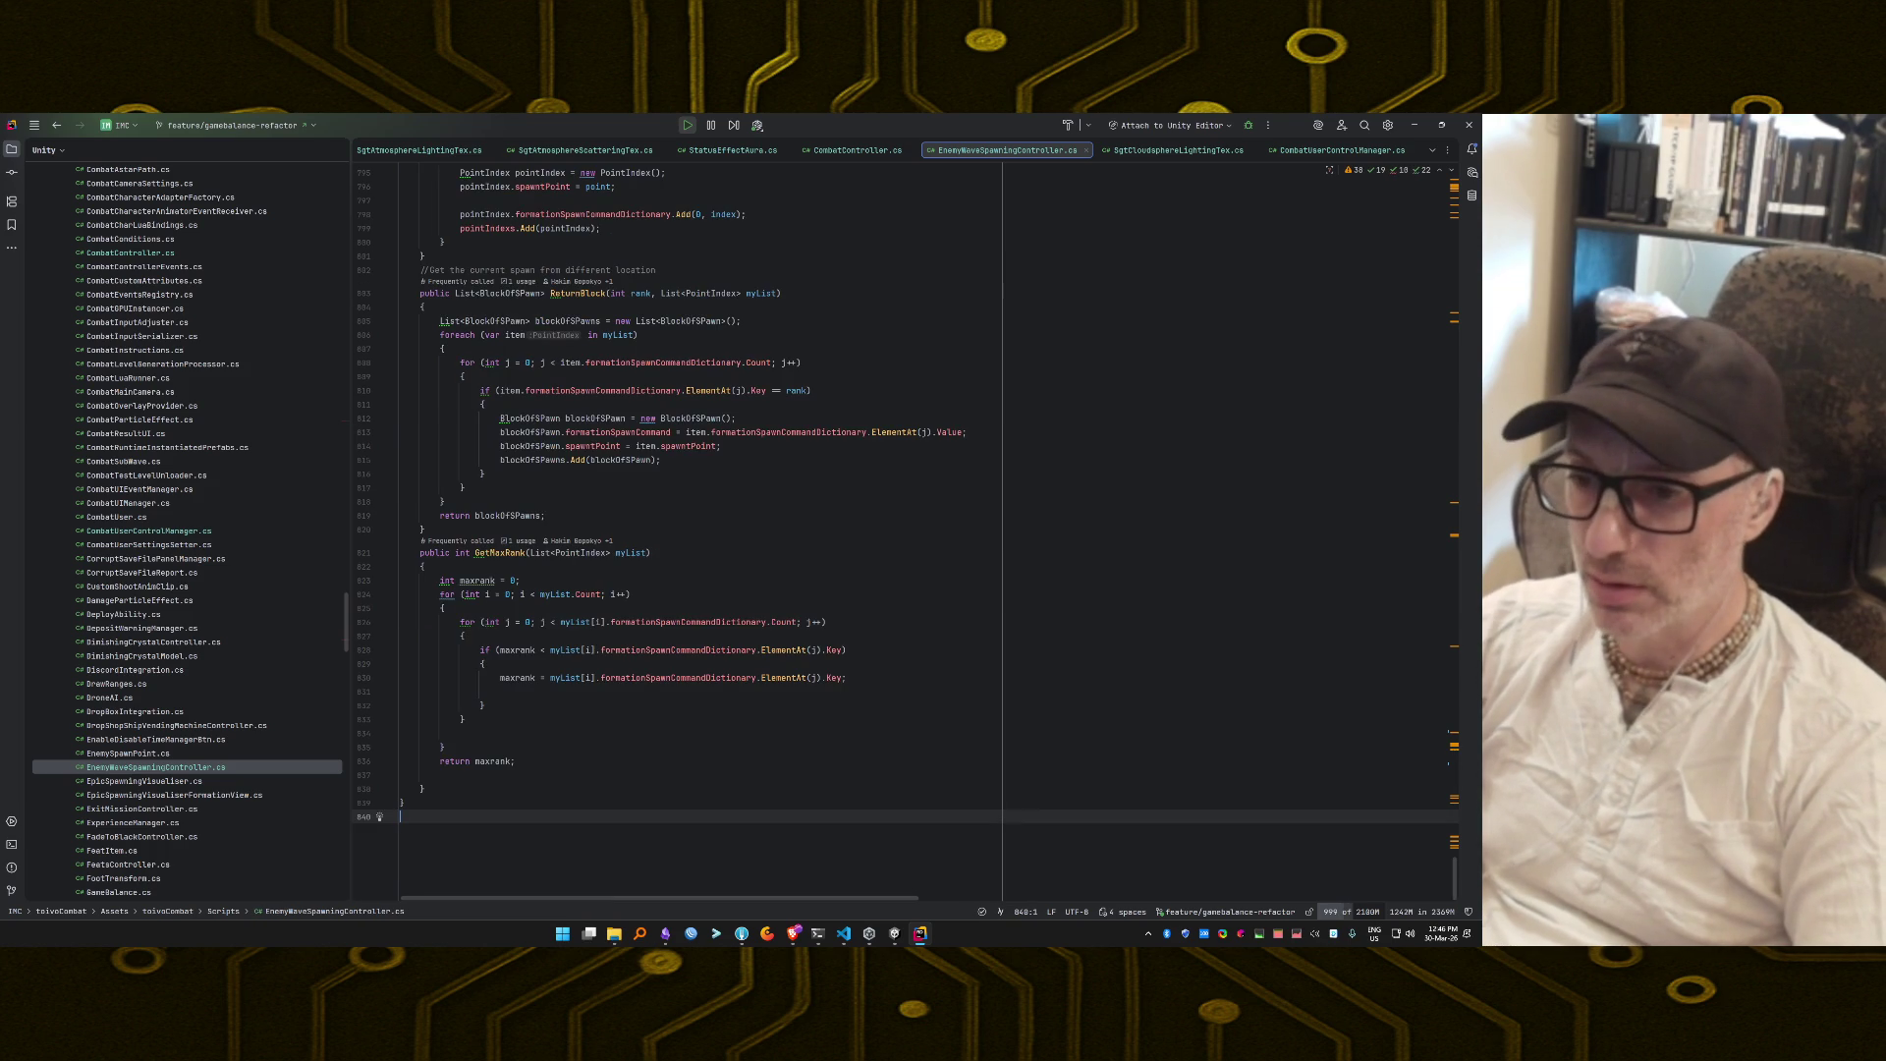
Open the 'Too much enemies' log's source line from the Unity Console.
scroll(727, 530, "up", 10)
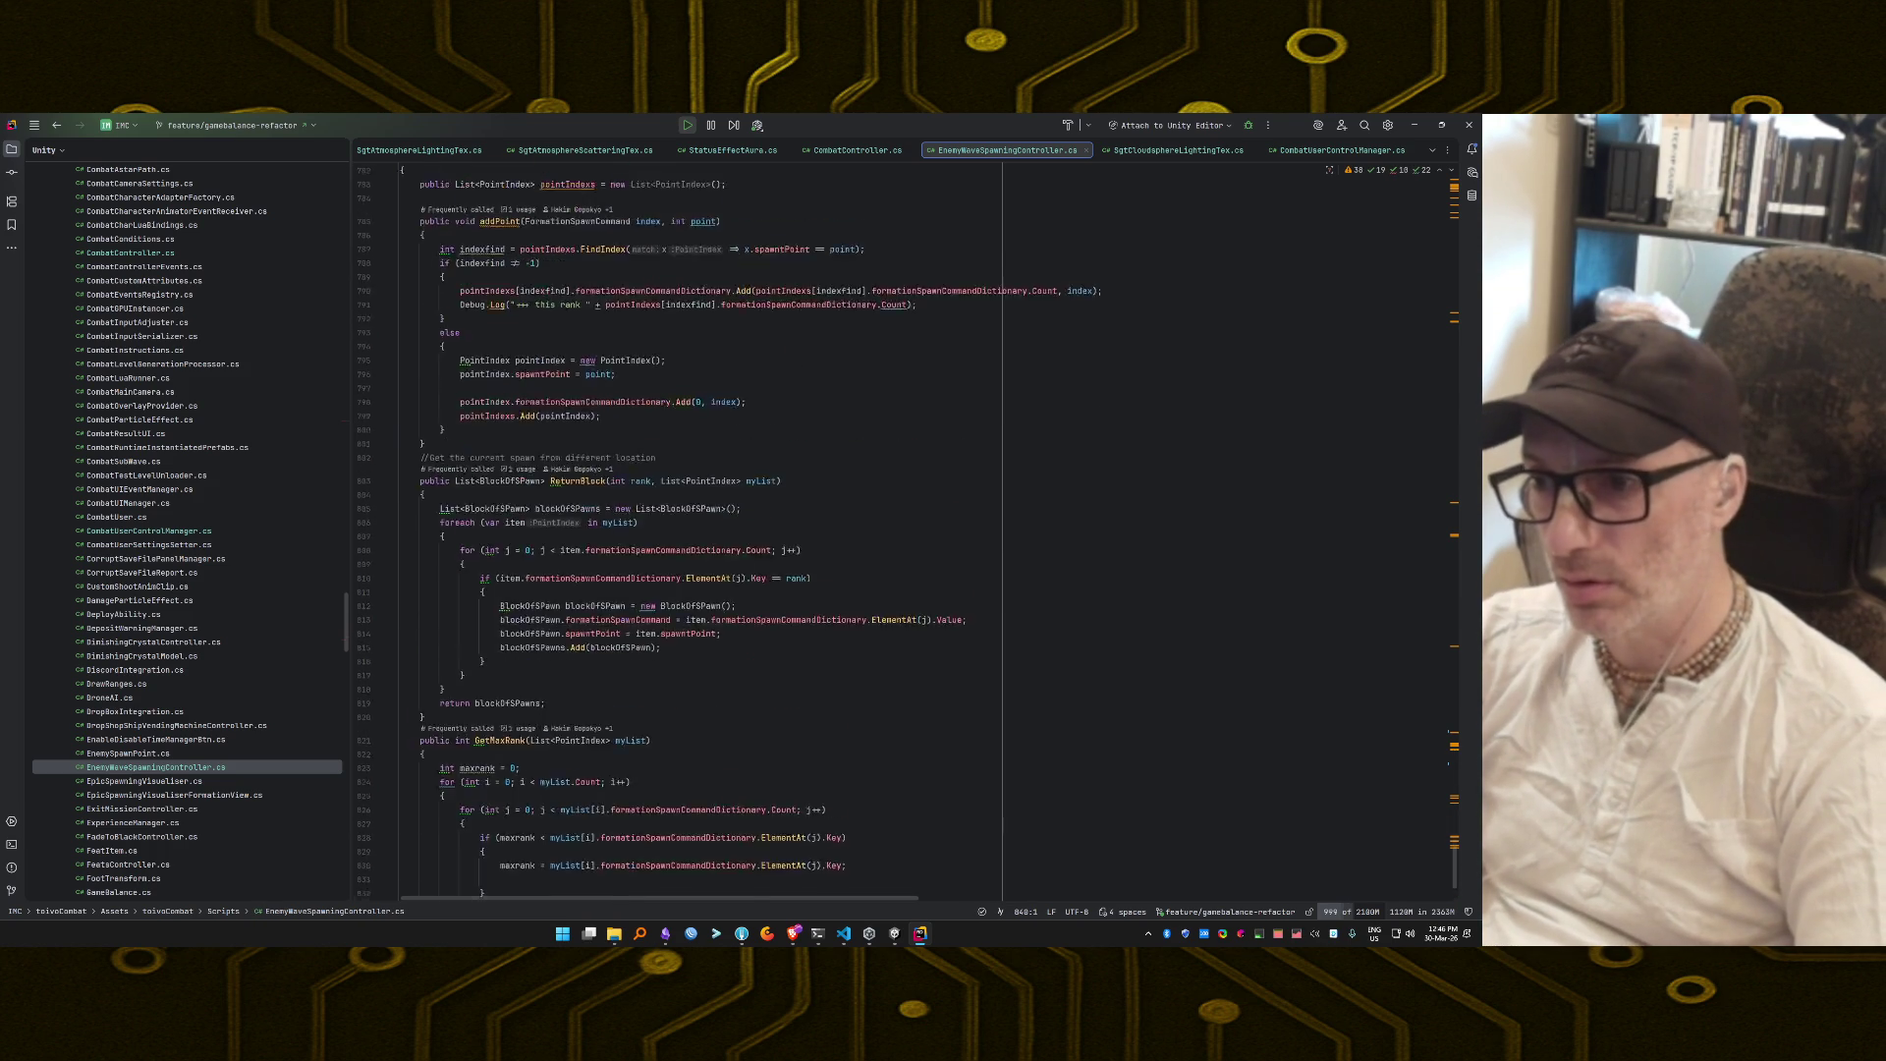
scroll(615, 183, "up", 5)
scroll(727, 530, "up", 9)
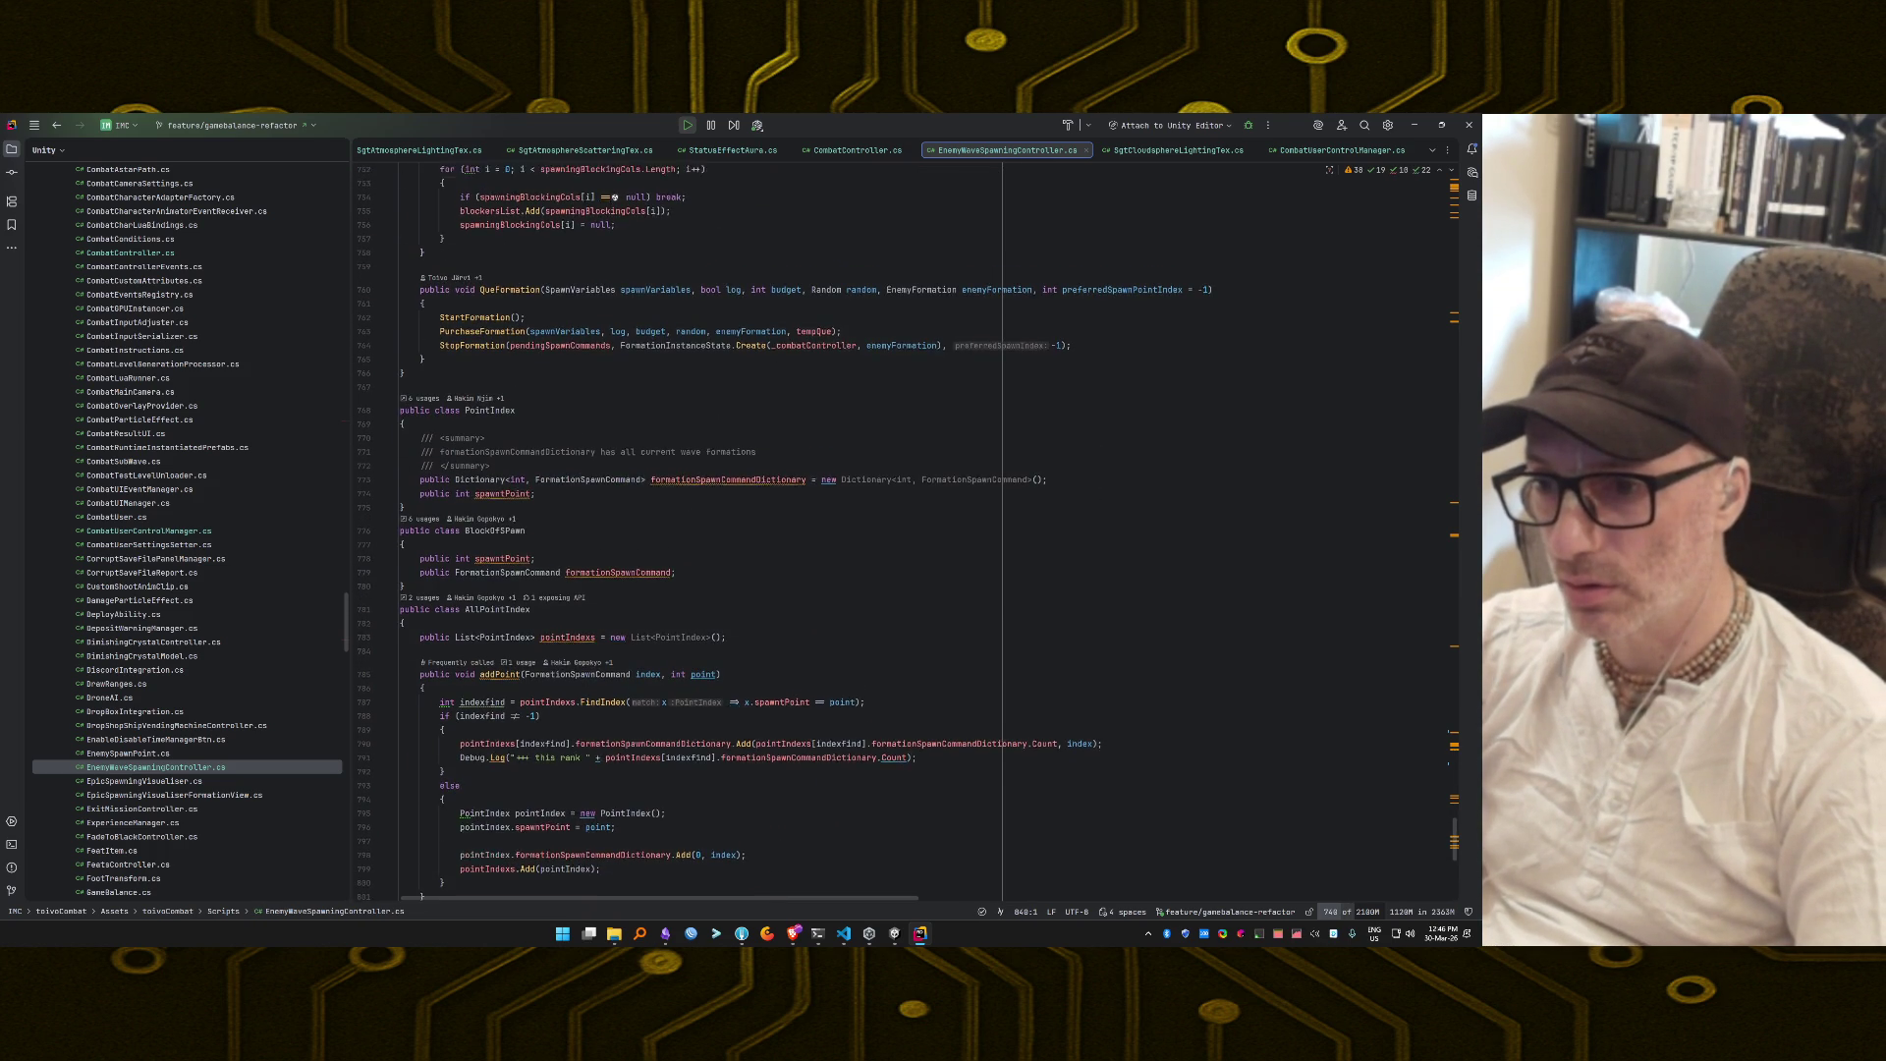
scroll(727, 530, "up", 3)
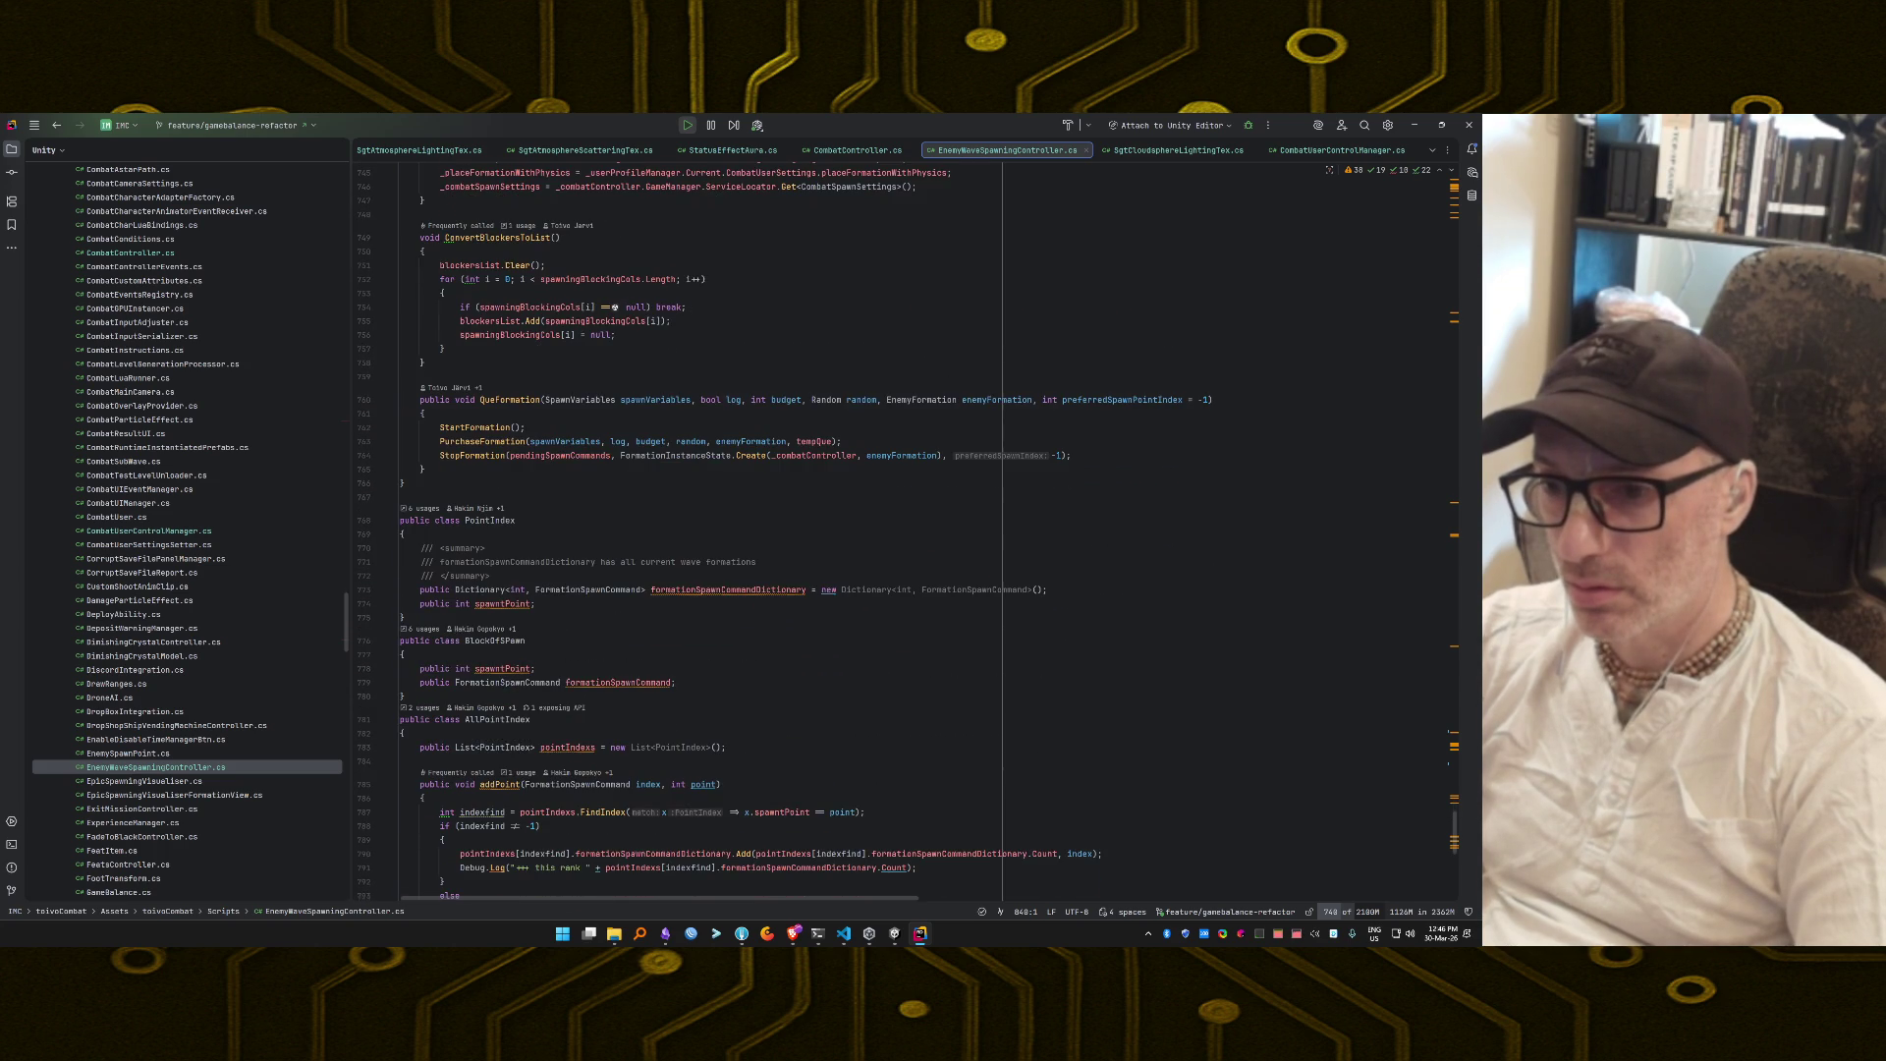
scroll(726, 530, "up", 8)
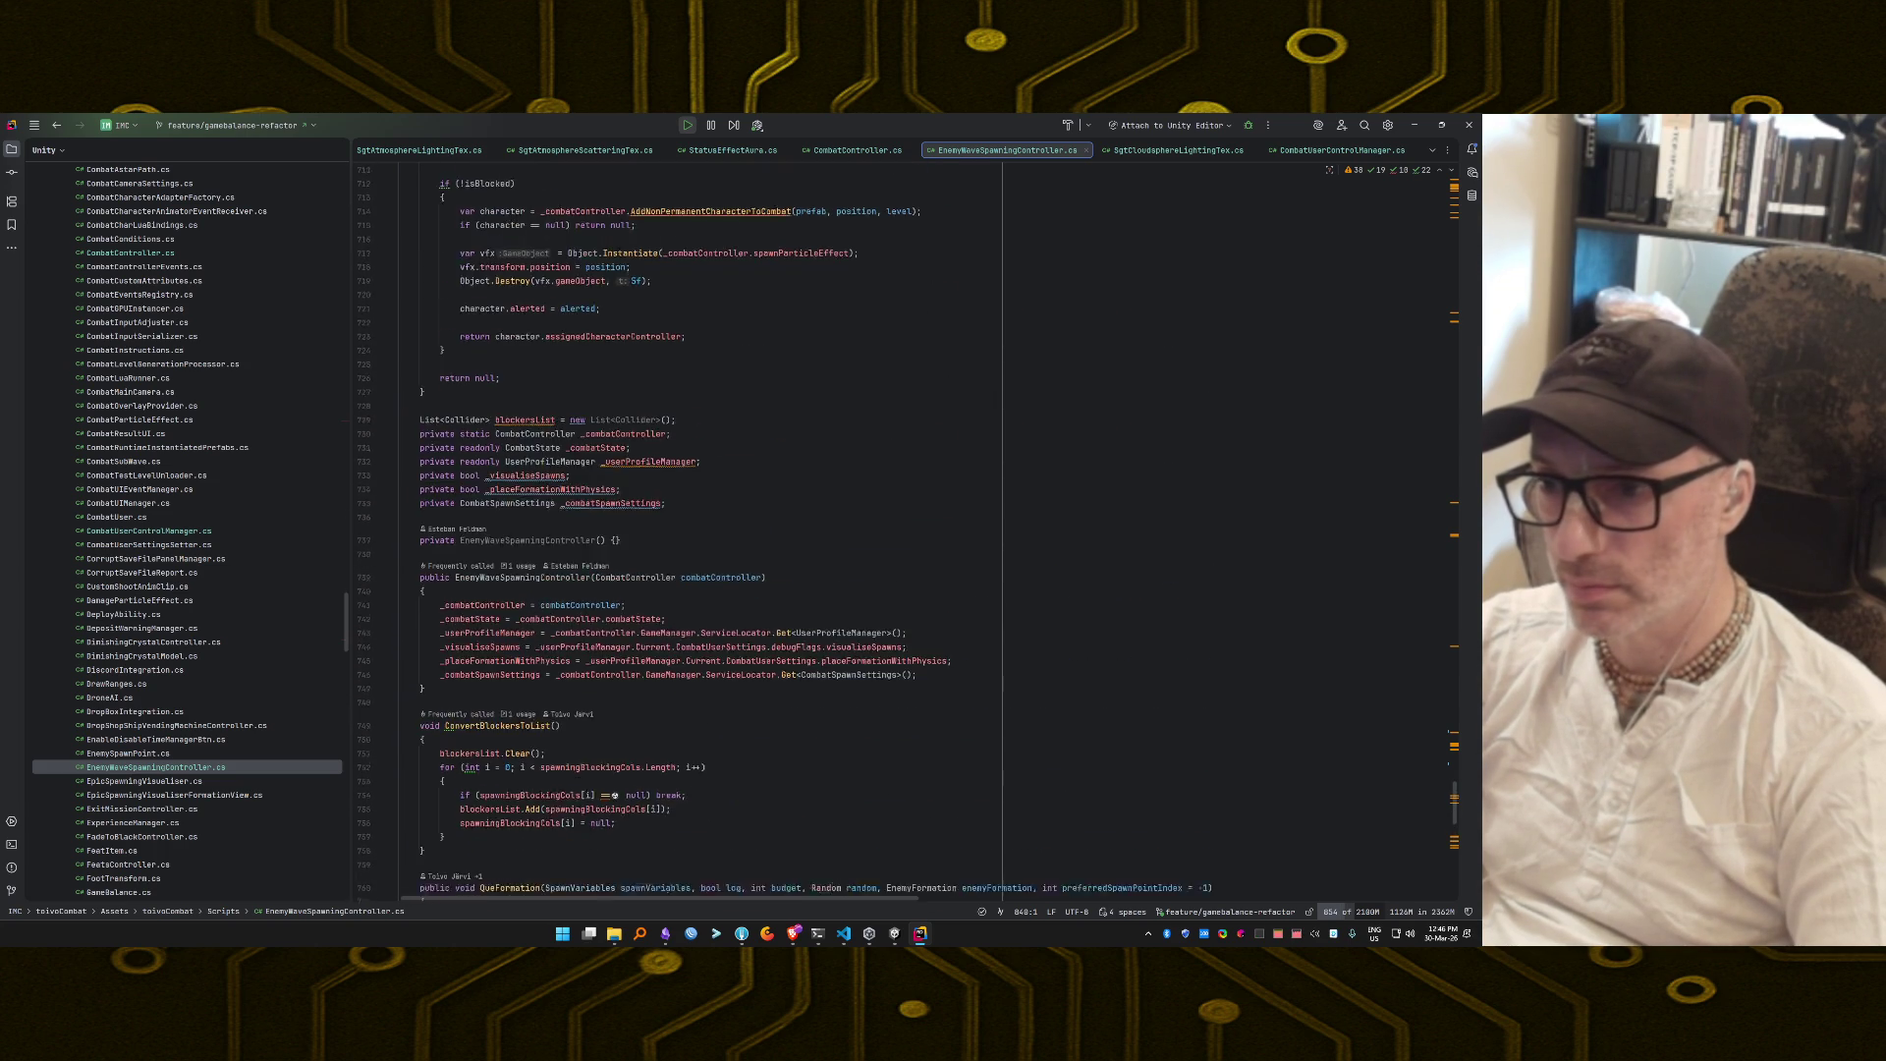
key("alt+Tab")
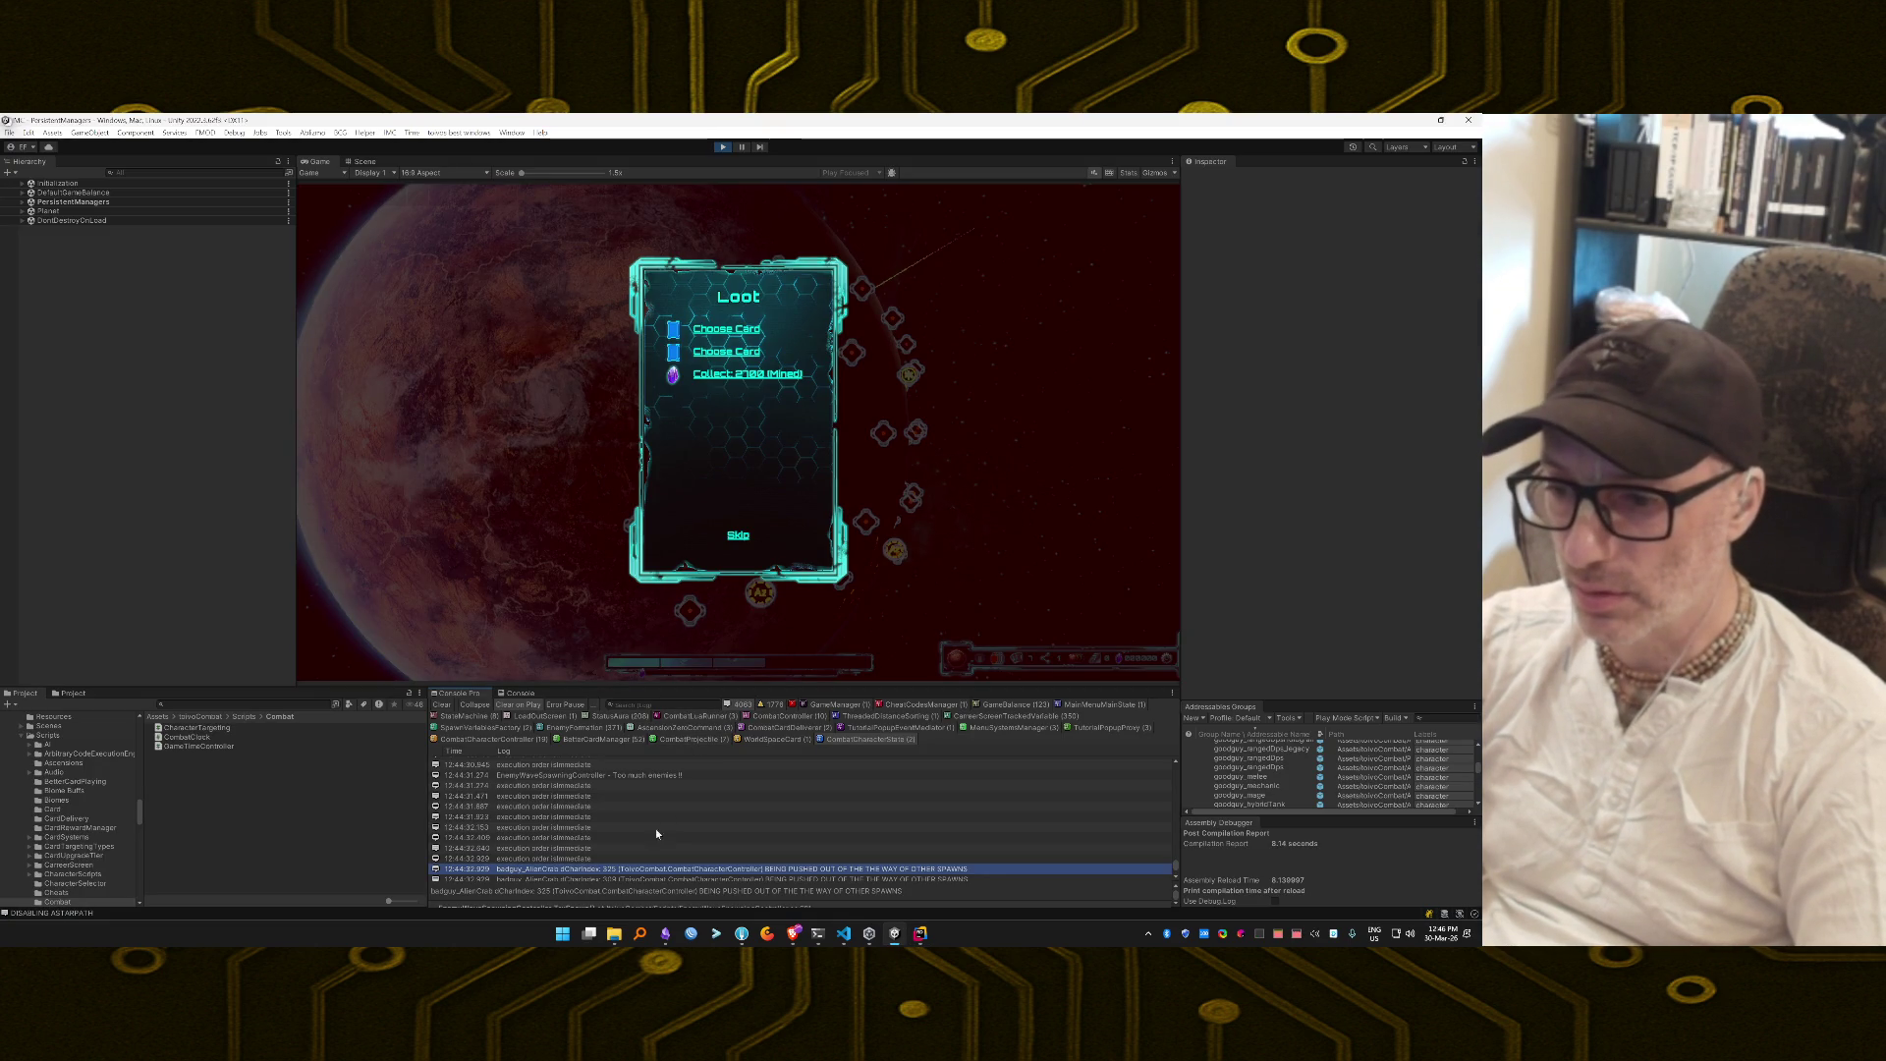
scroll(605, 786, "up", 2)
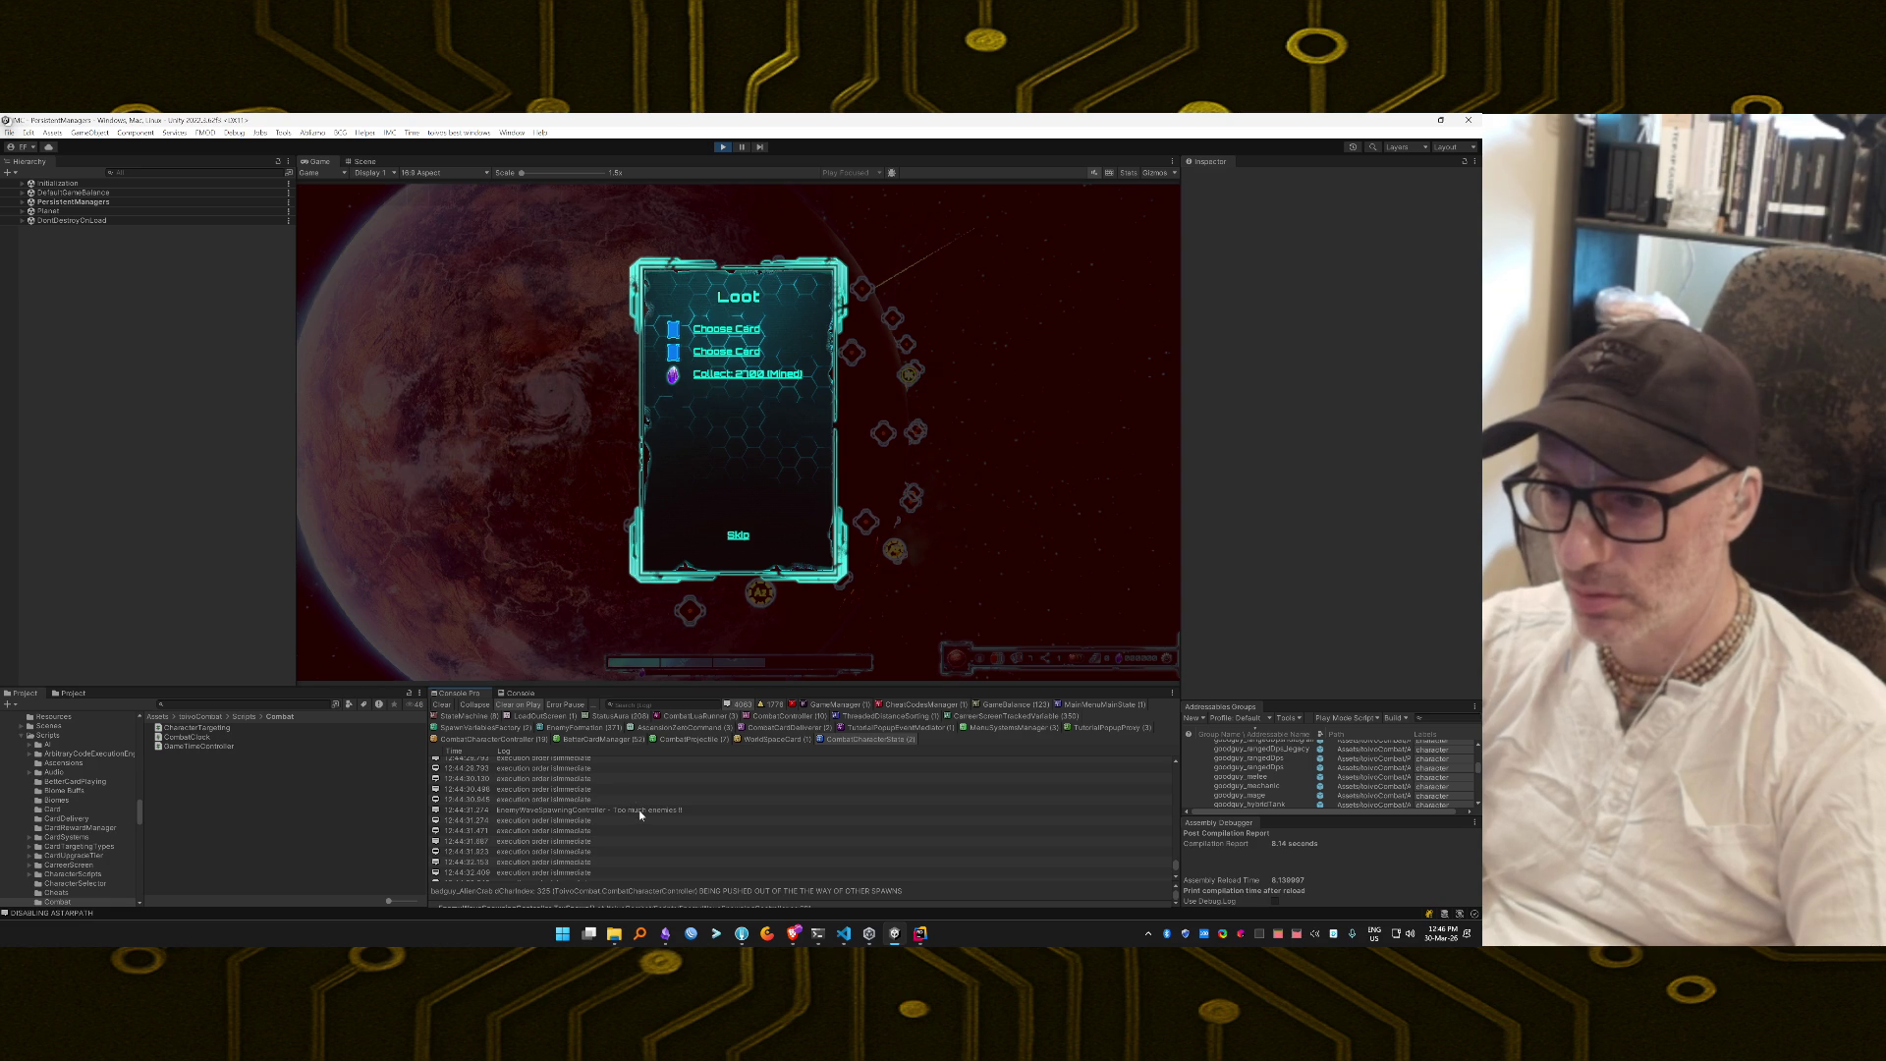
double_click(638, 809)
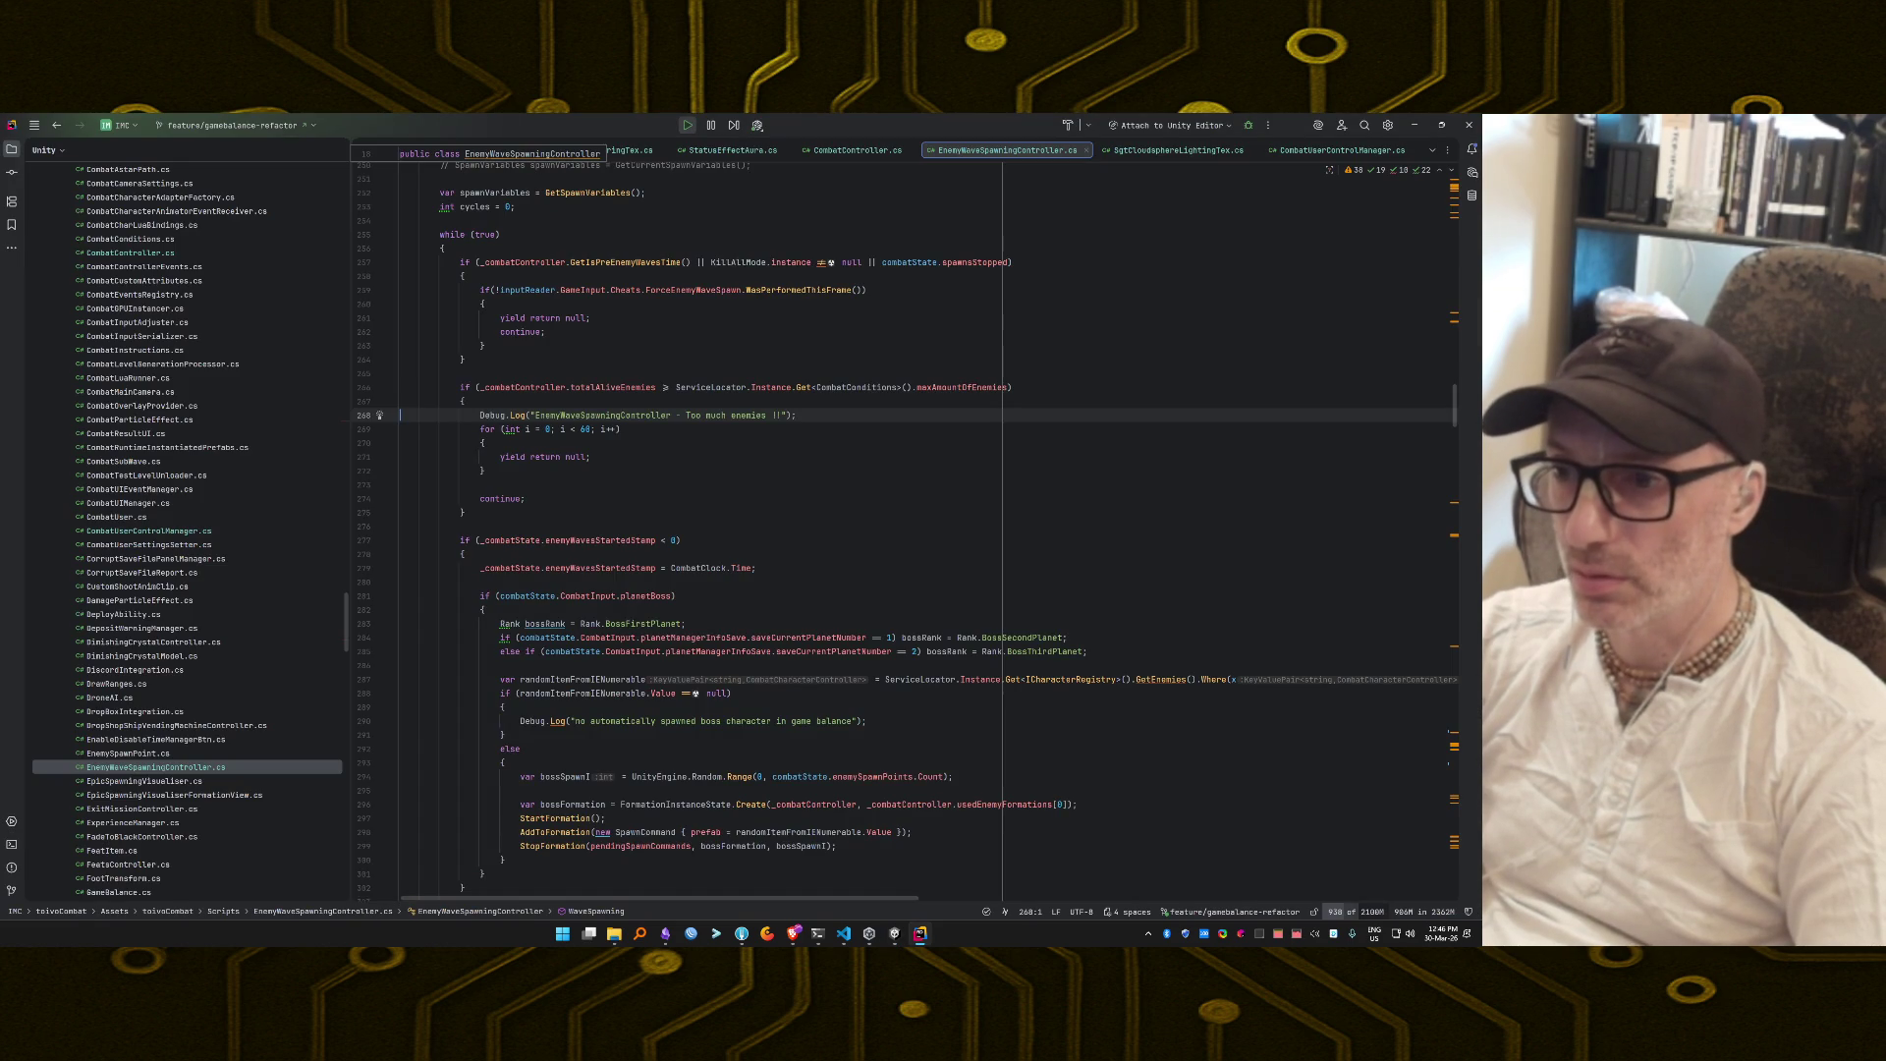
Wrap EnemyWaveSpawningController in the 'Too much enemies' message with # markers.
left_click(534, 415)
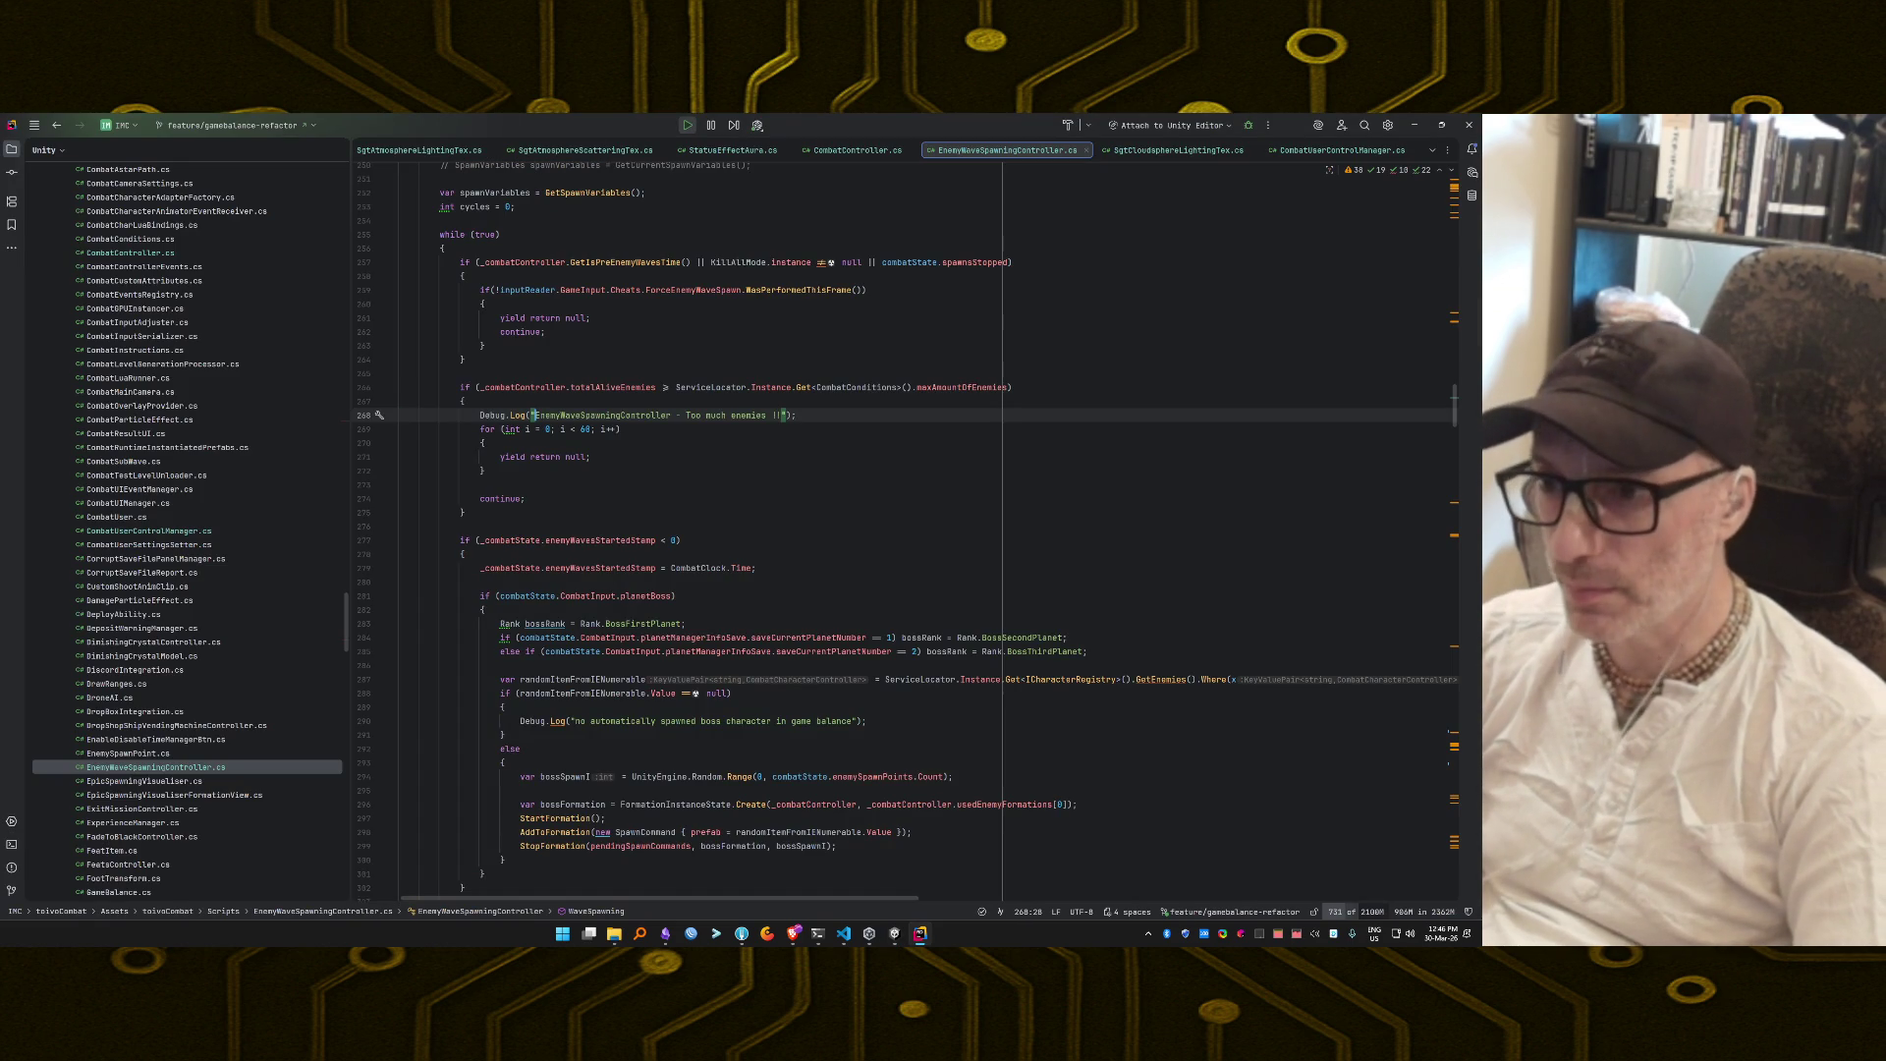
double_click(540, 414)
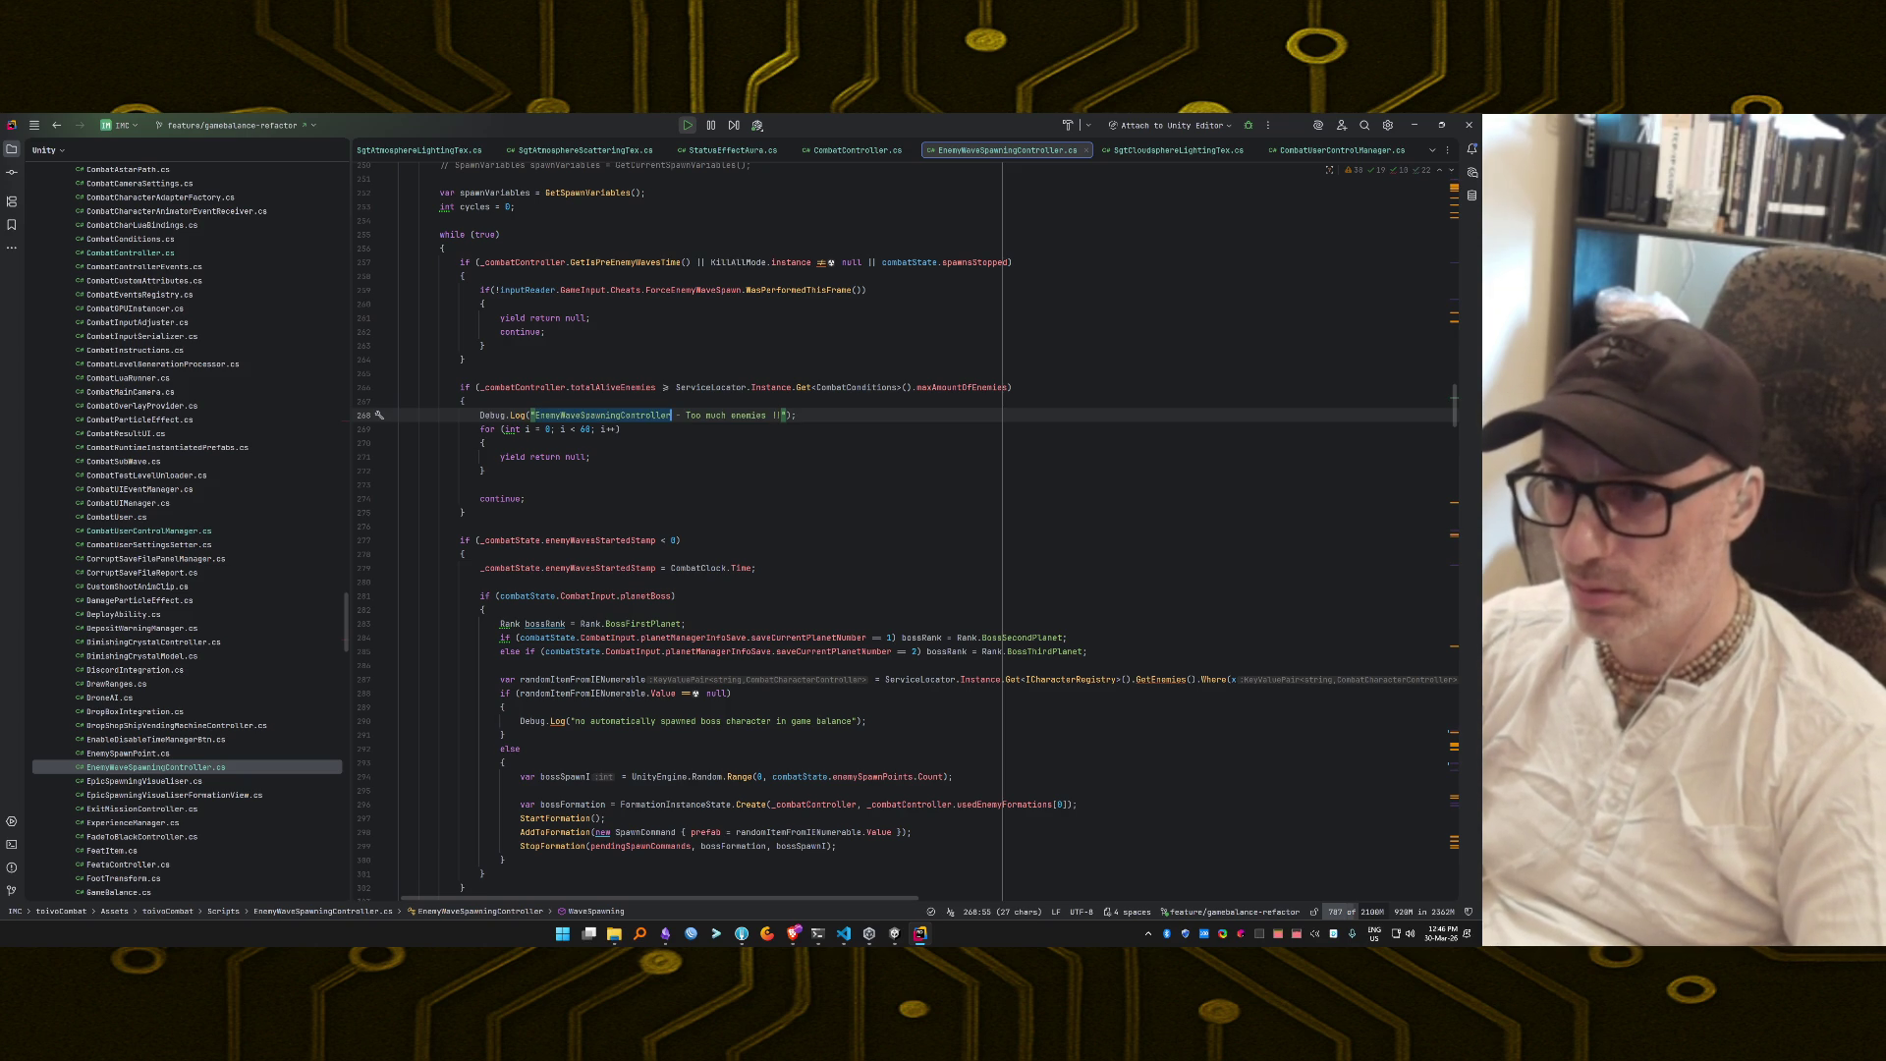
key("Left")
type("[")
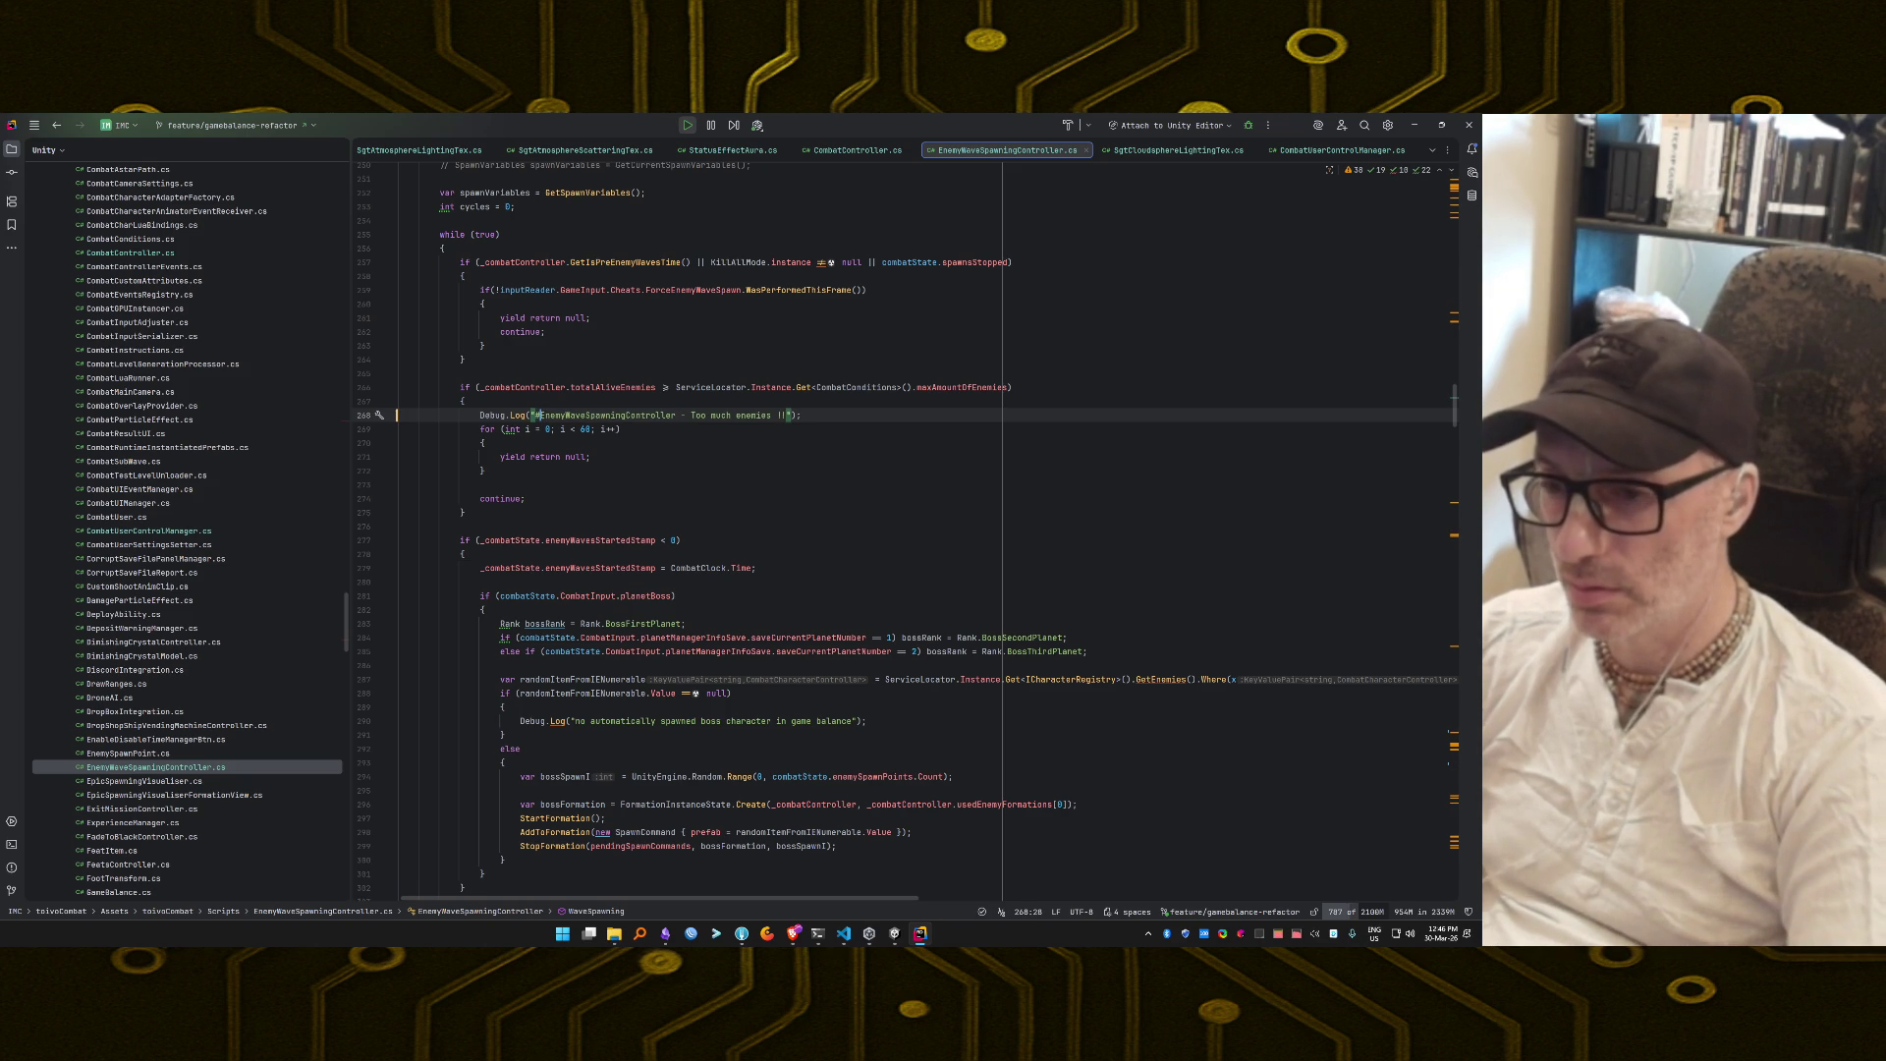
left_click(680, 415)
type("#")
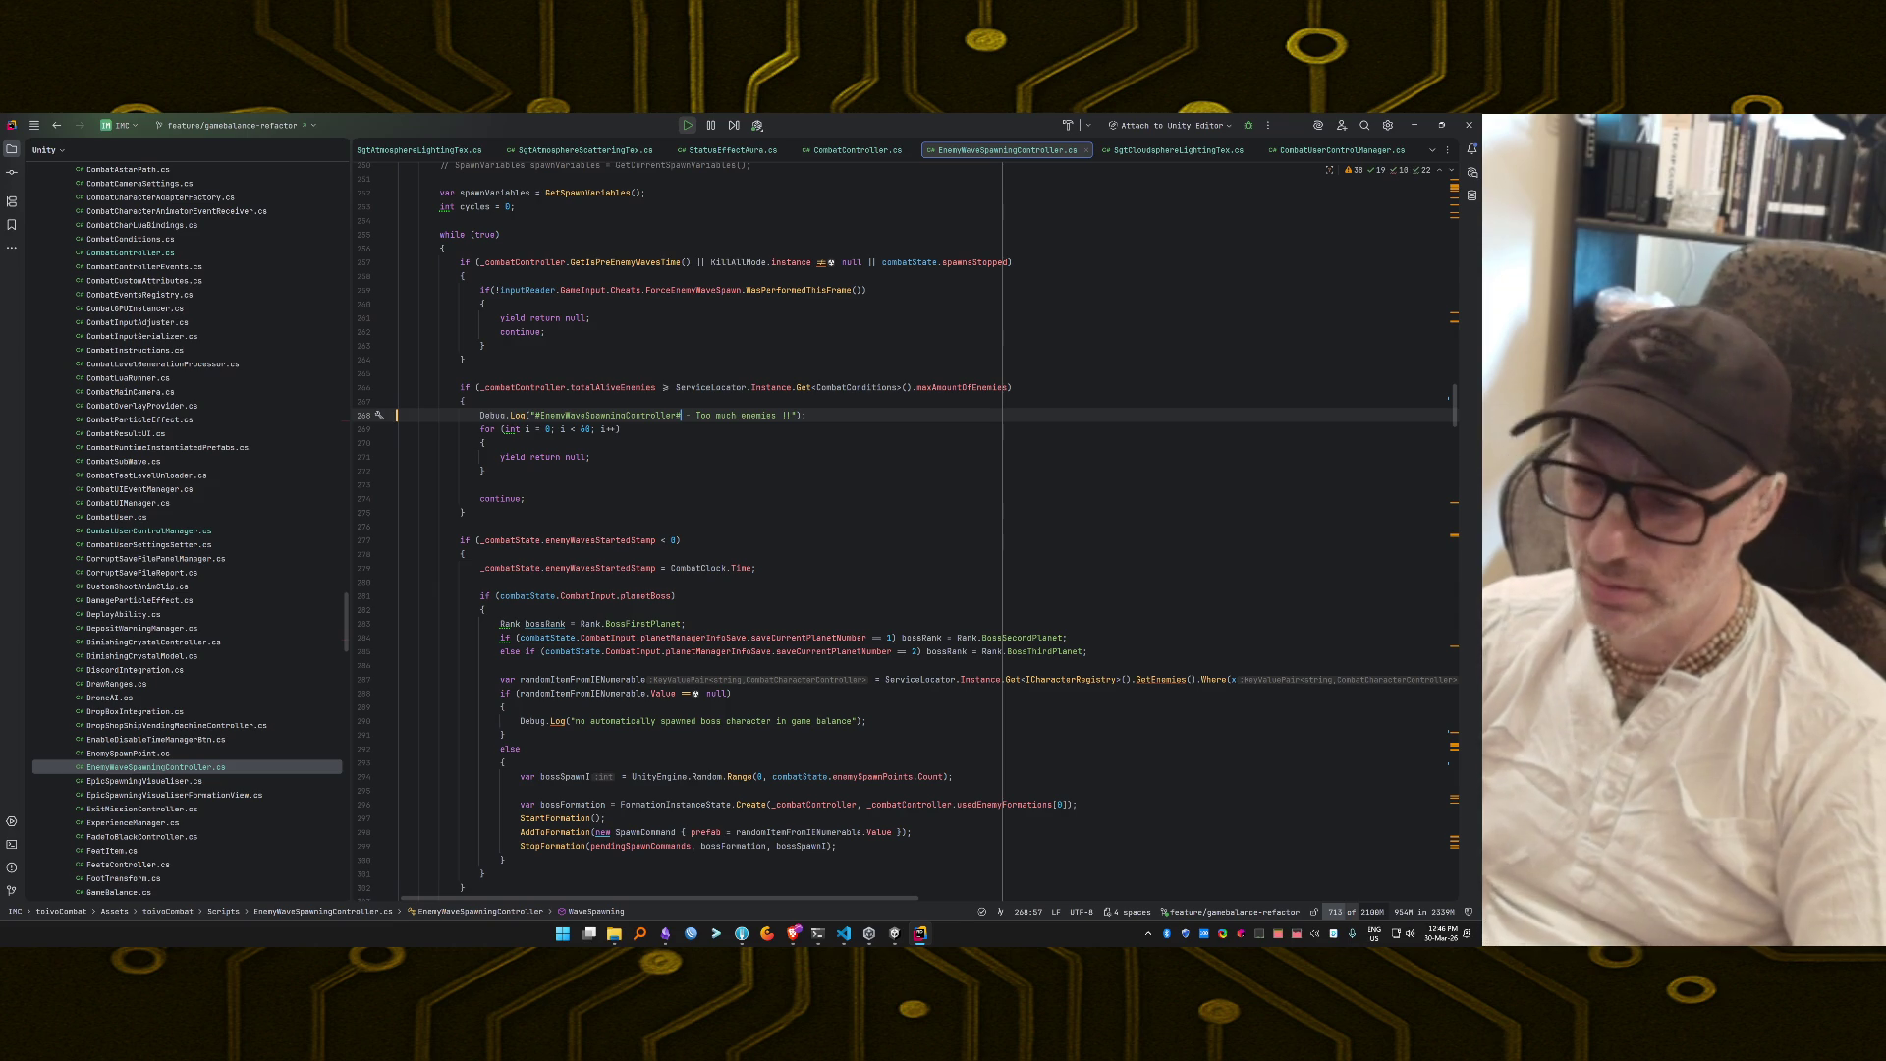
key("alt+Tab")
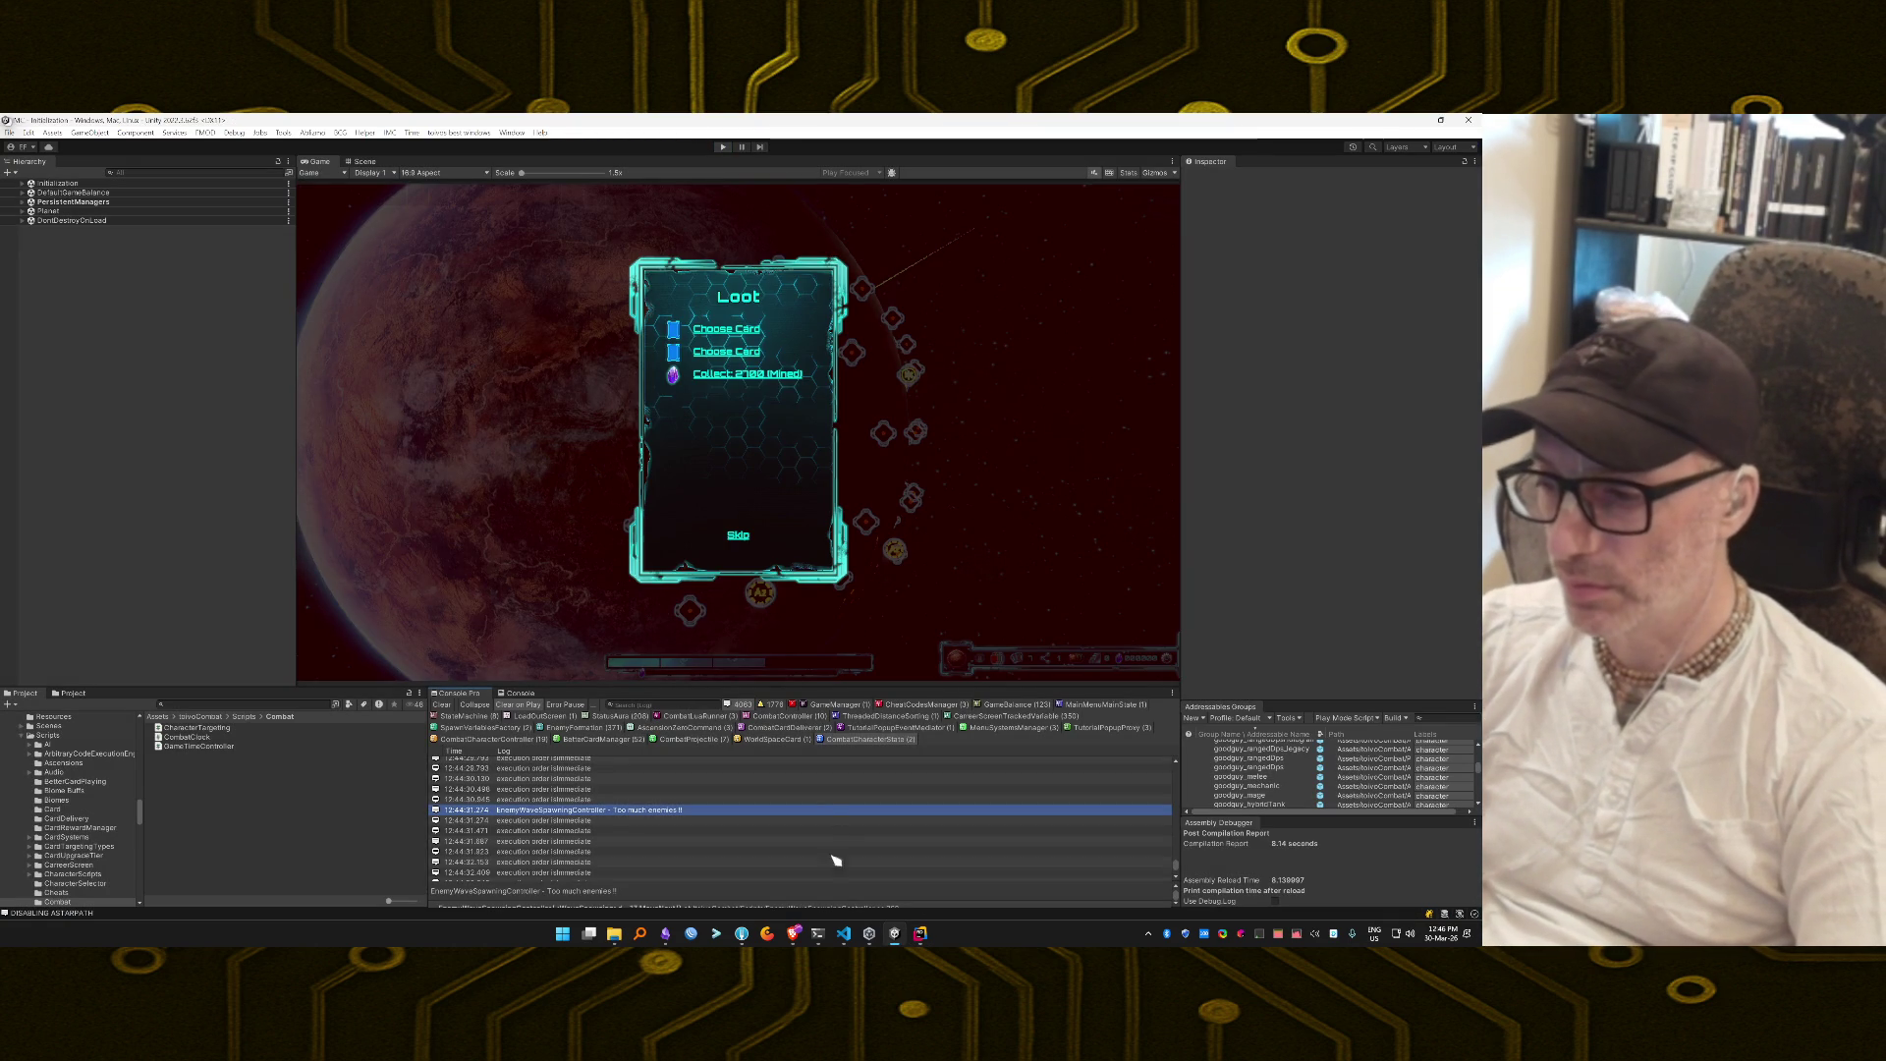
left_click(924, 940)
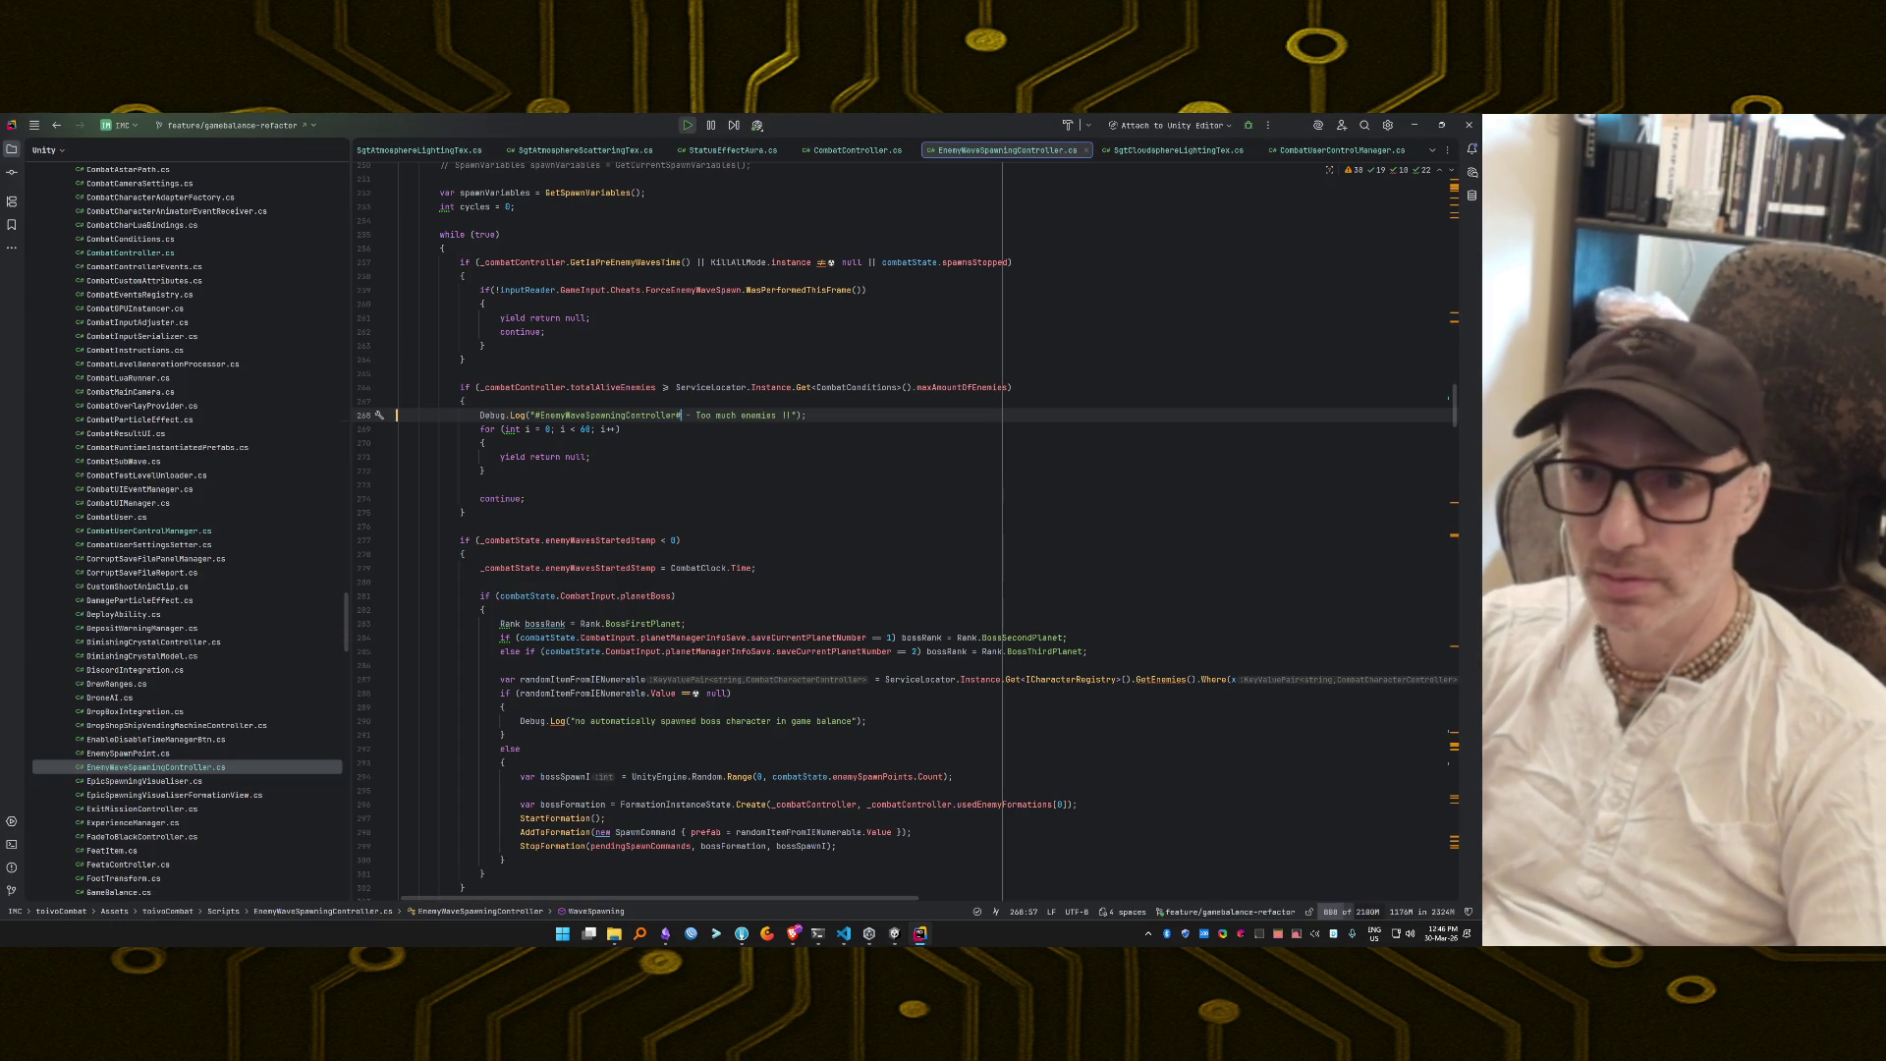
Commit the CharacterValidation refactor files with an AI-generated commit message.
left_click(8, 175)
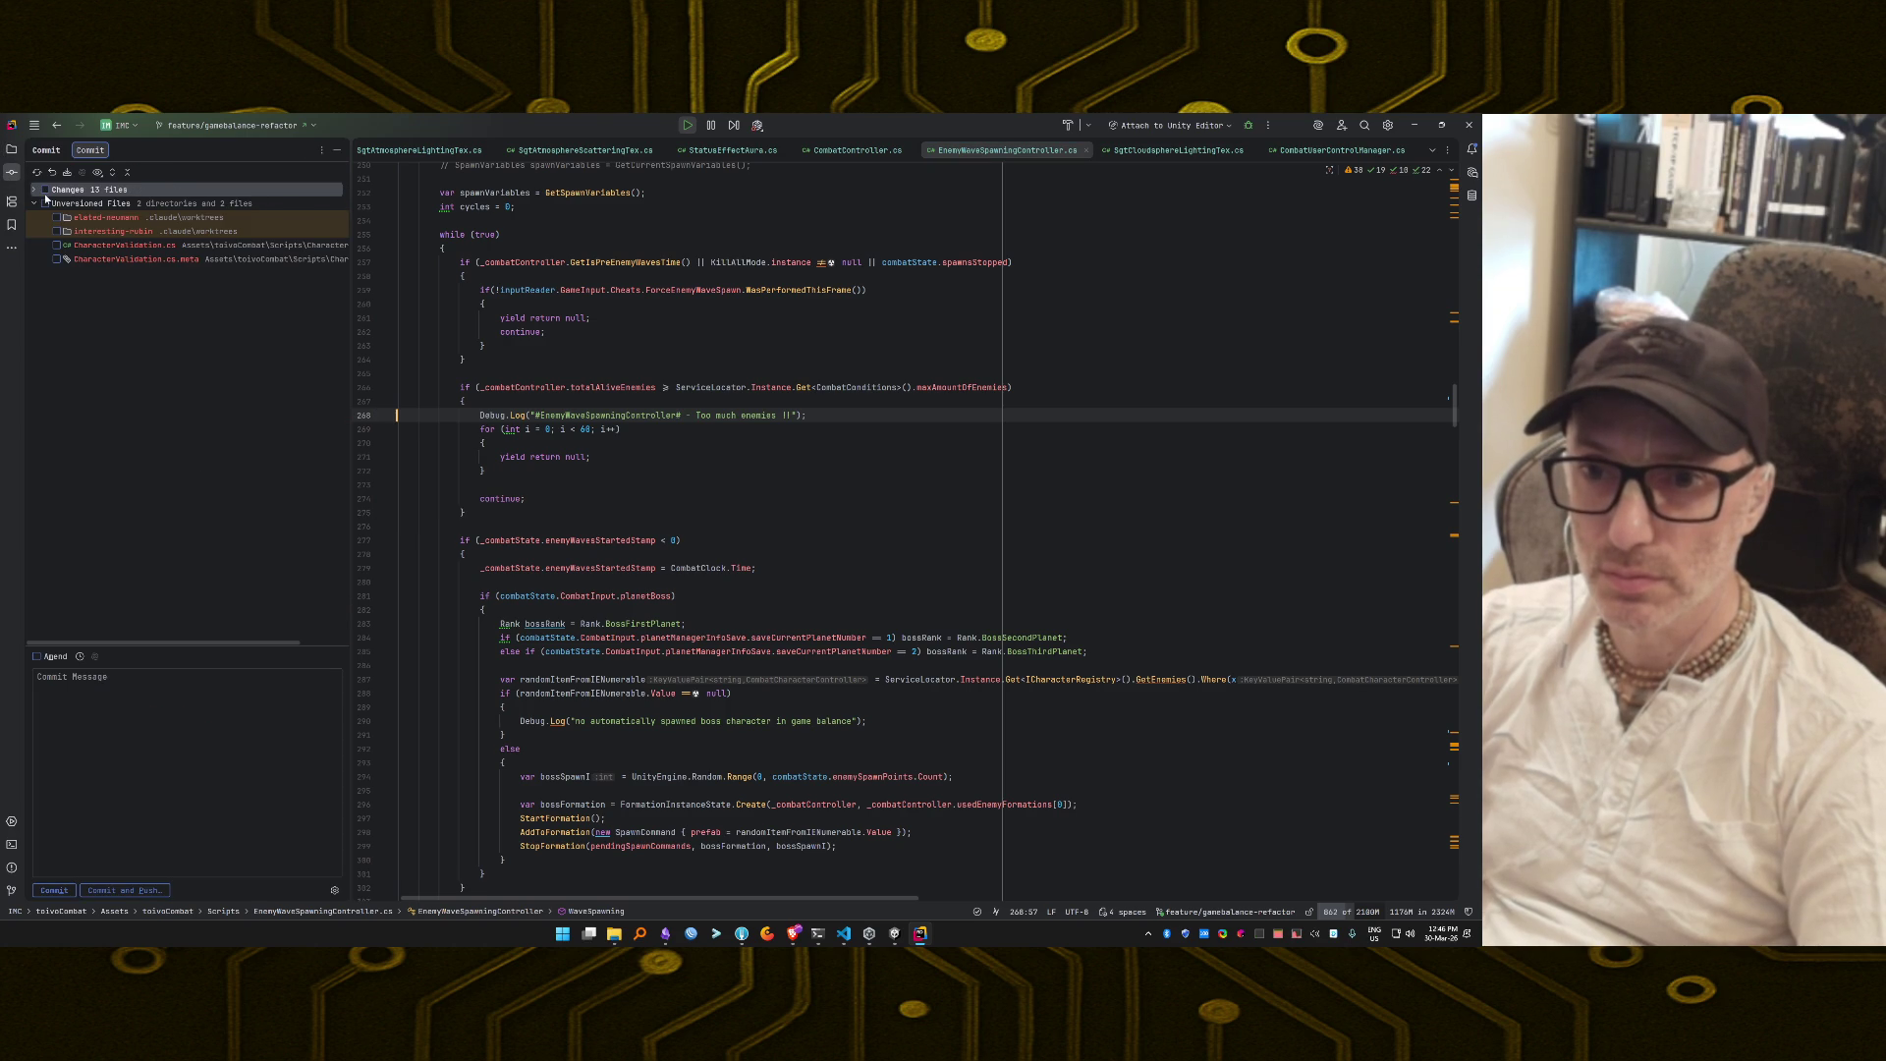
left_click(59, 247)
left_click(57, 260)
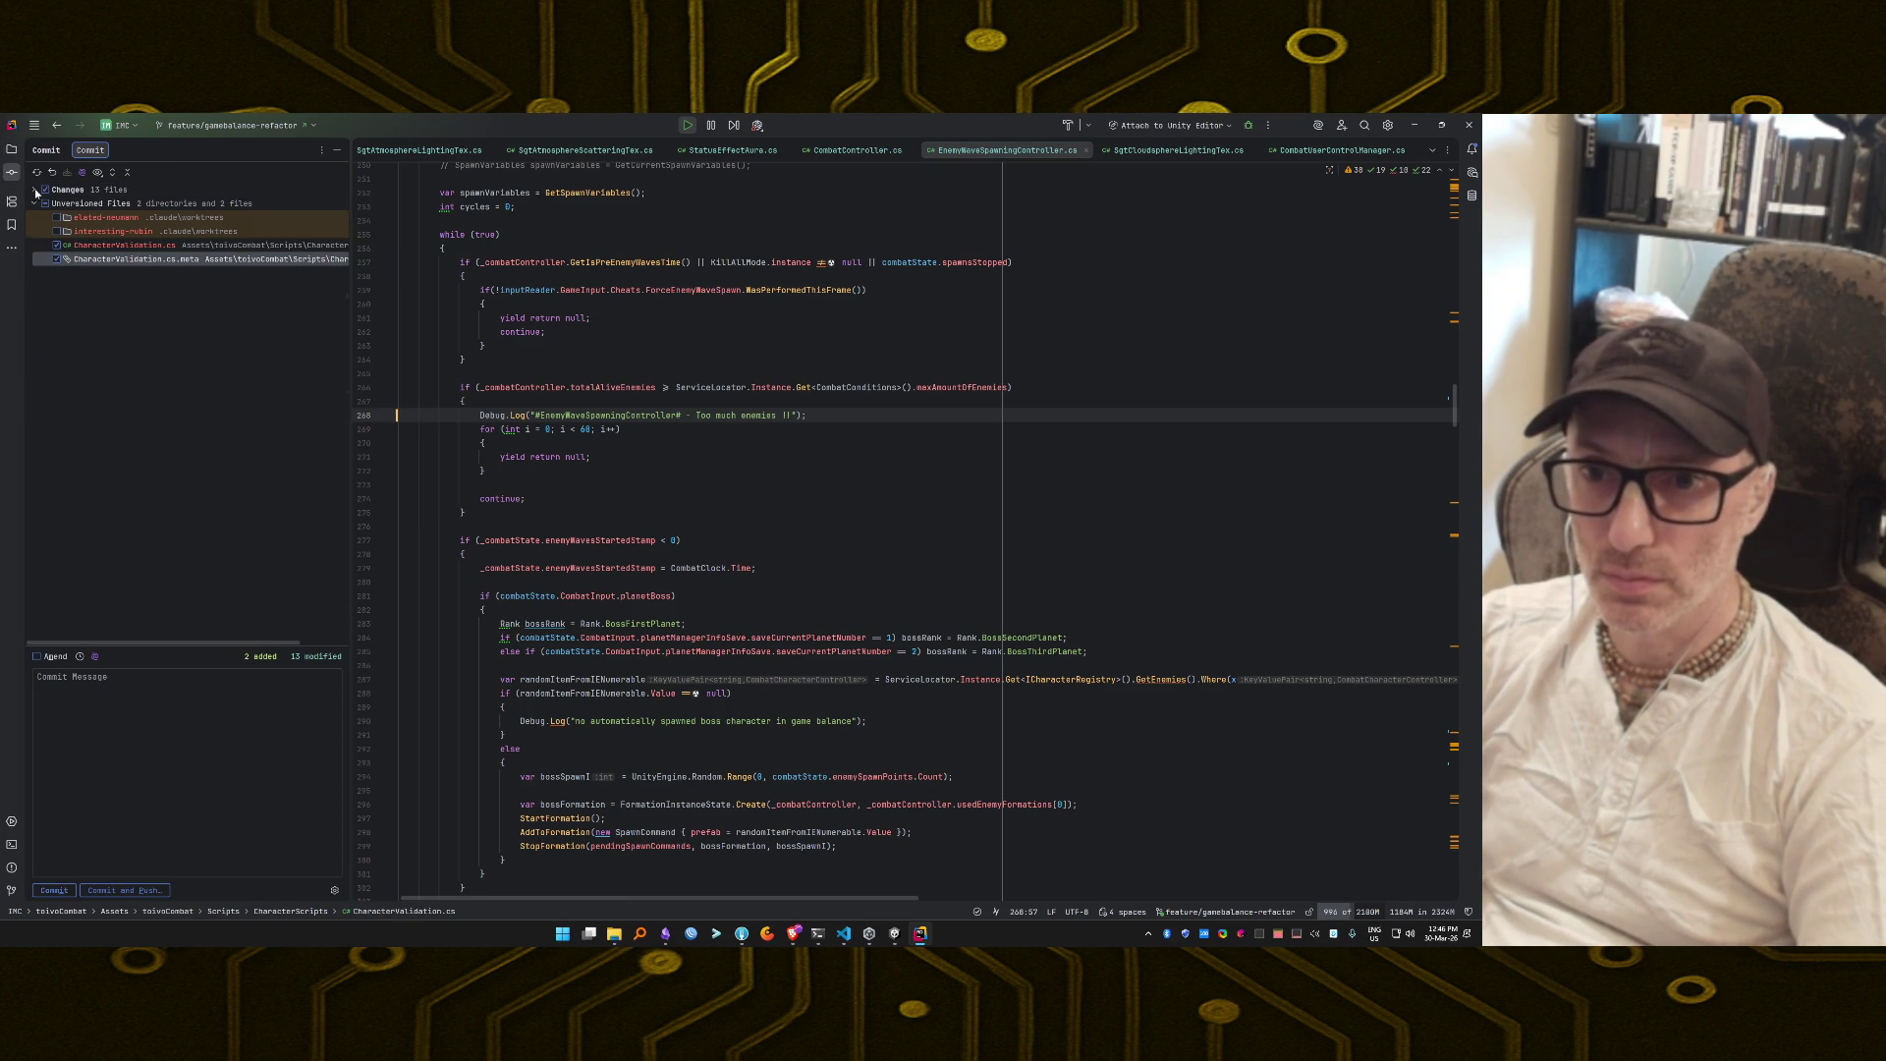
left_click(35, 191)
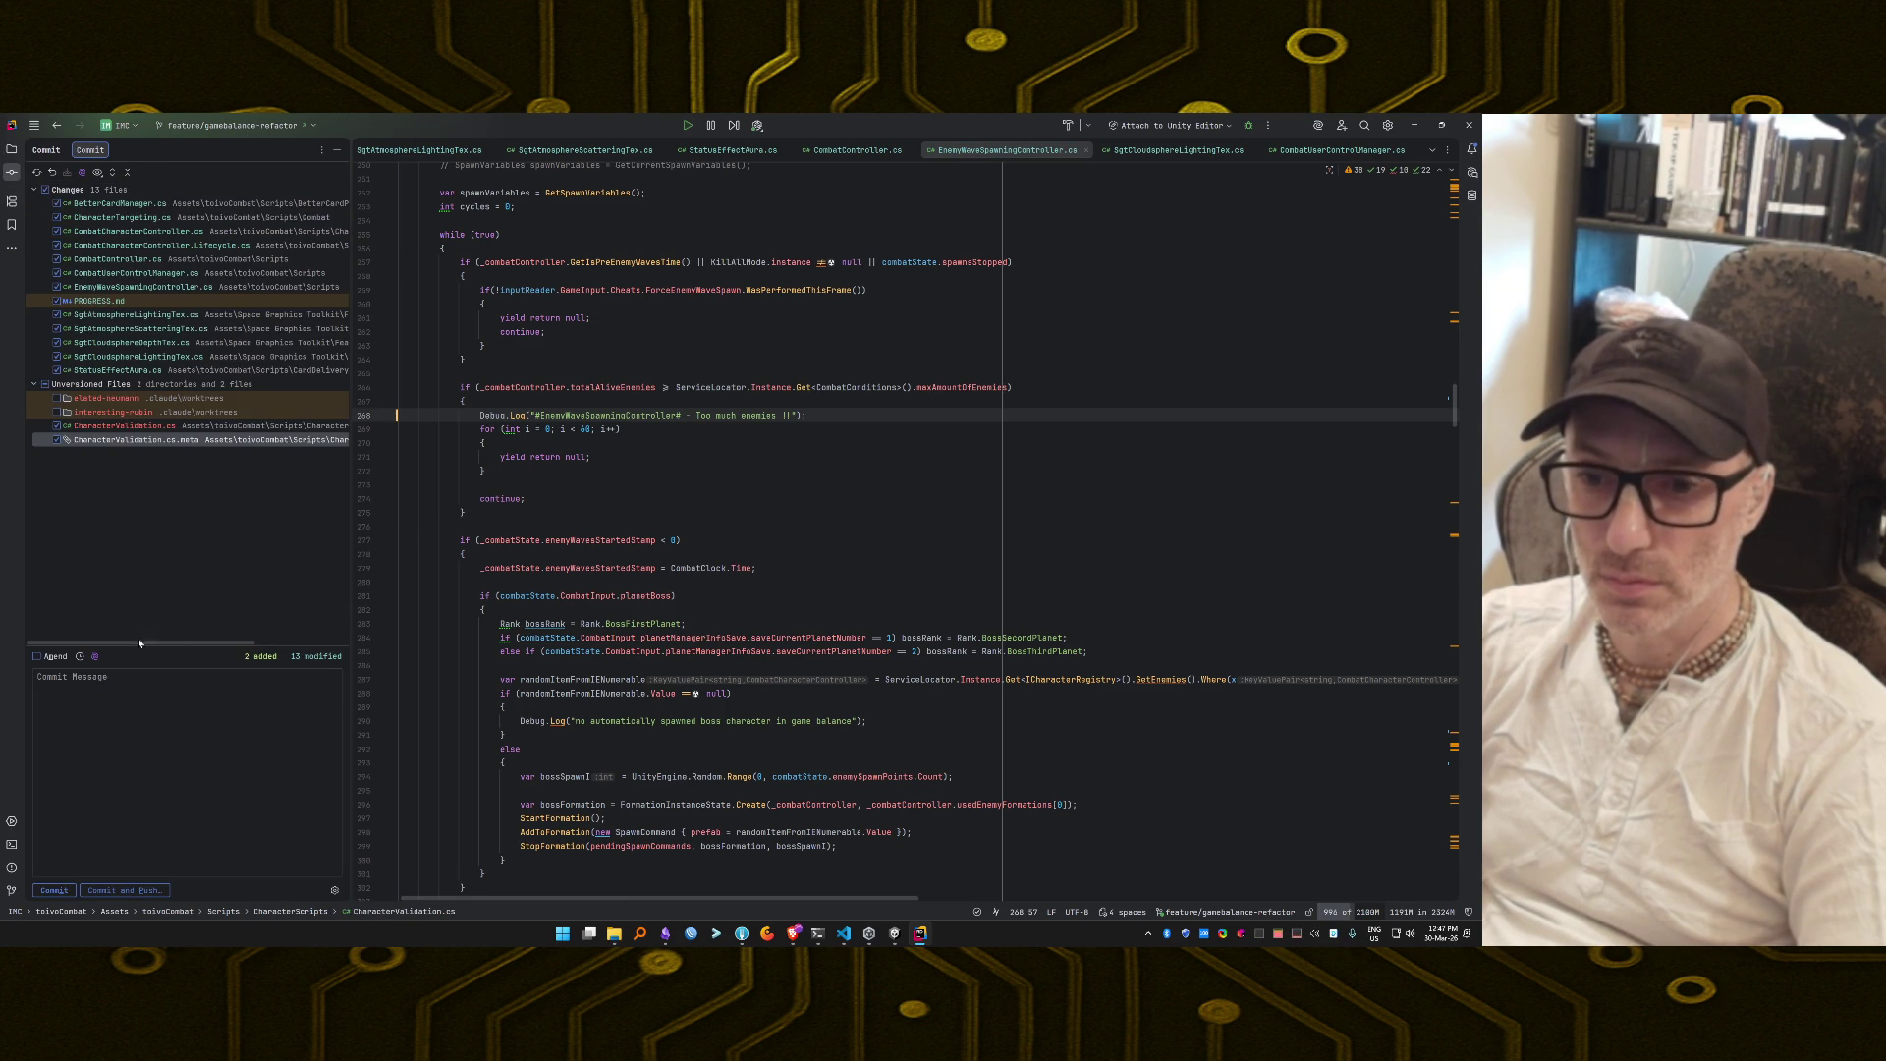
left_click(98, 654)
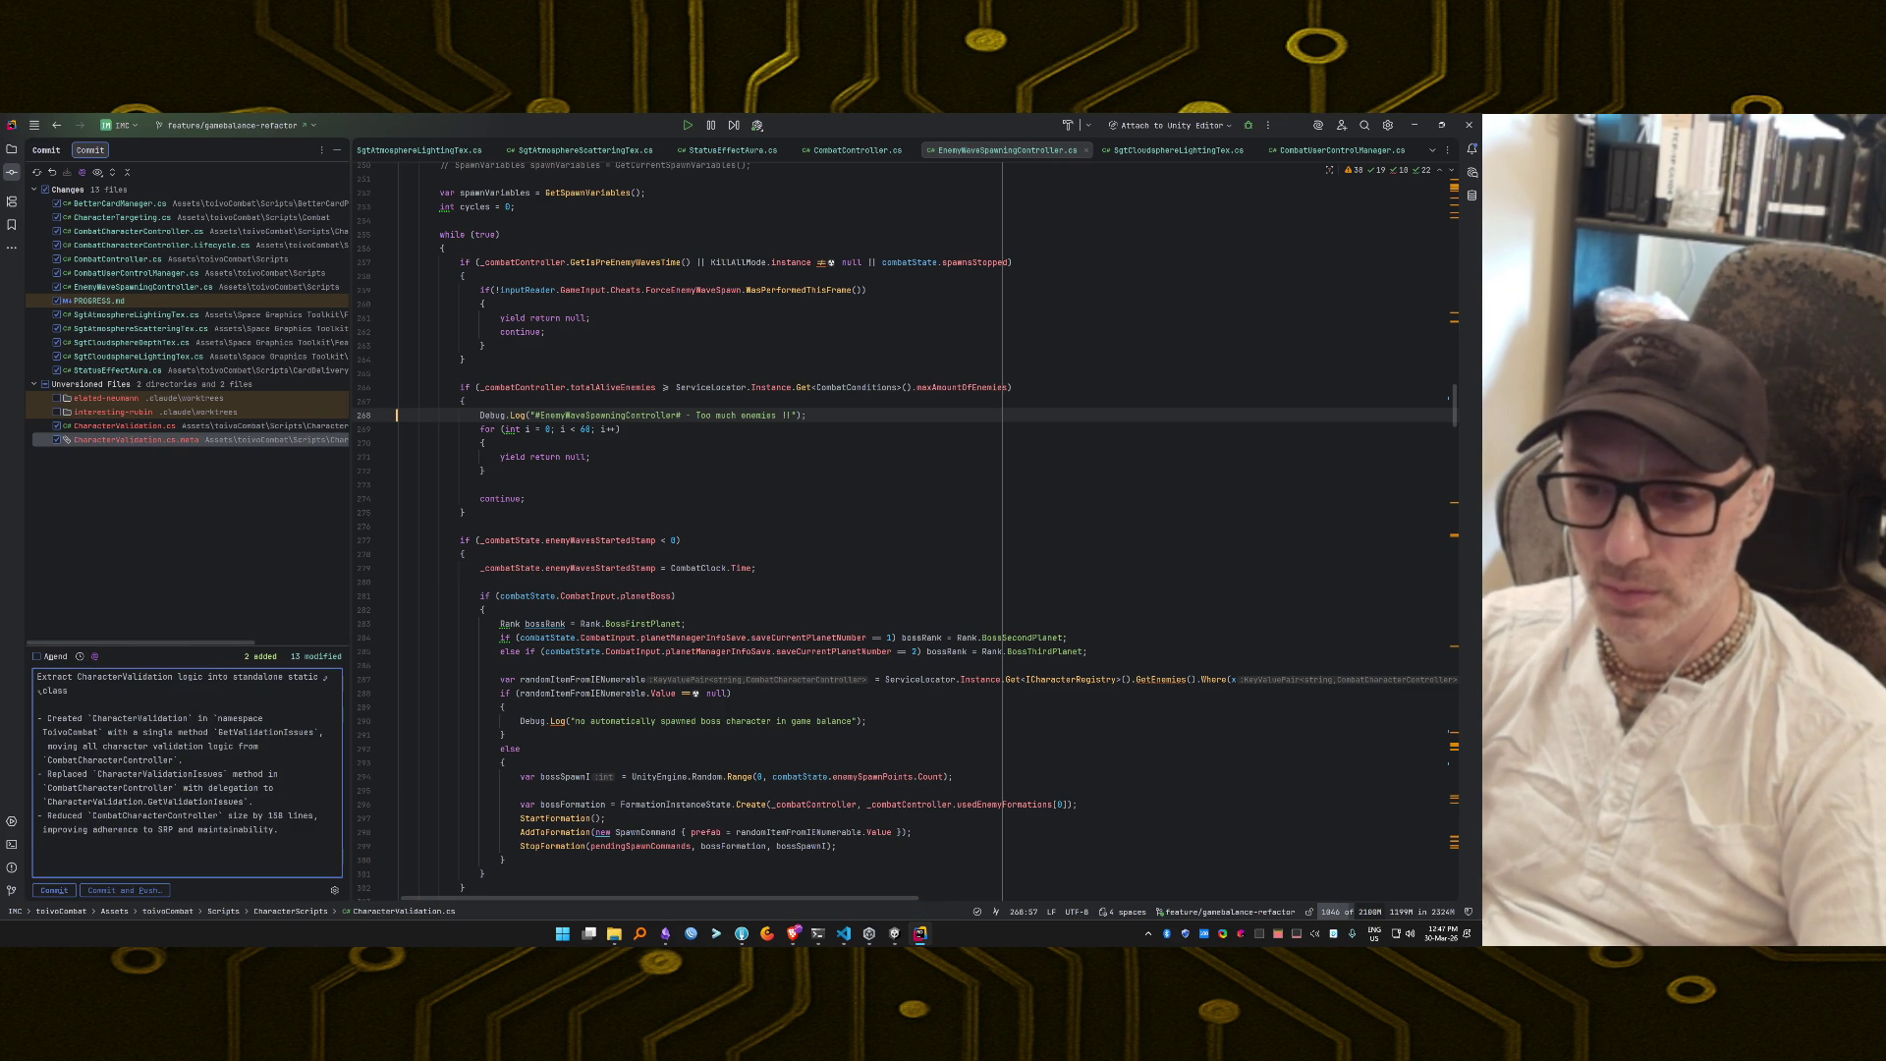
left_click(55, 890)
mouse_move(819, 936)
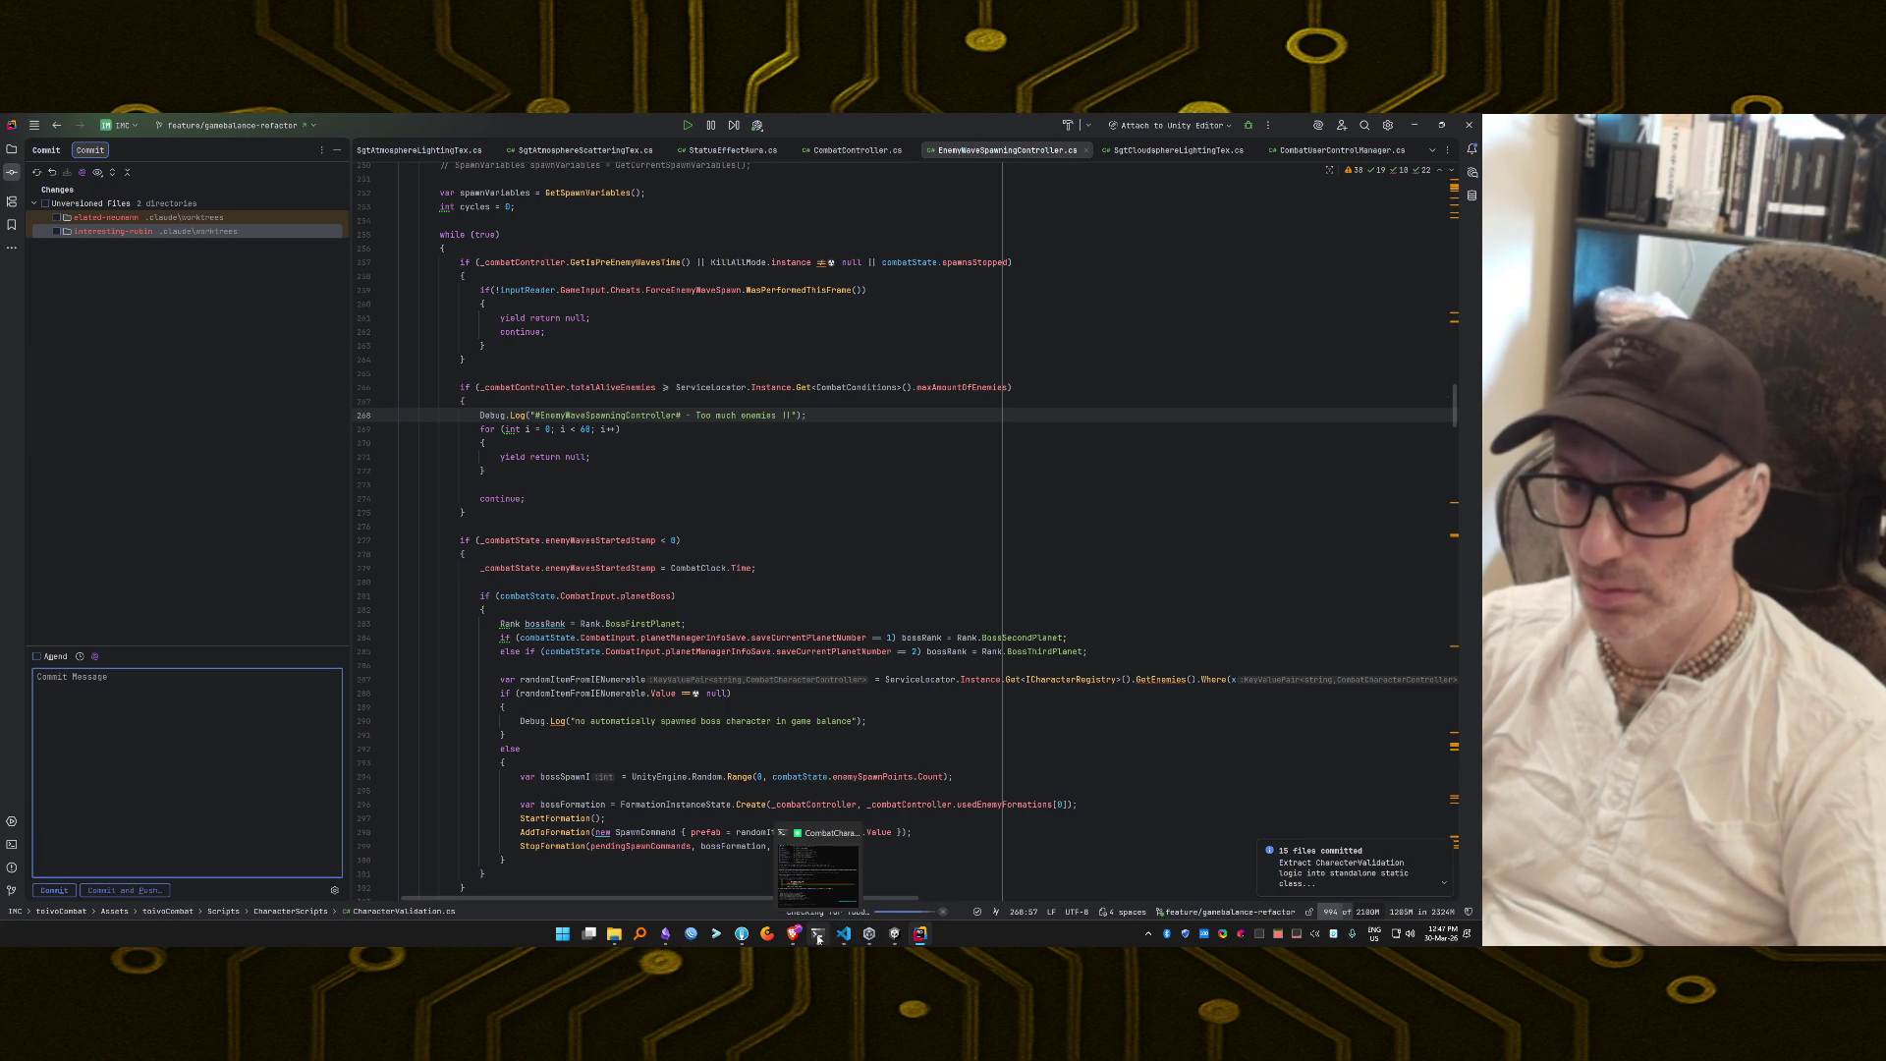
left_click(819, 936)
left_click(818, 936)
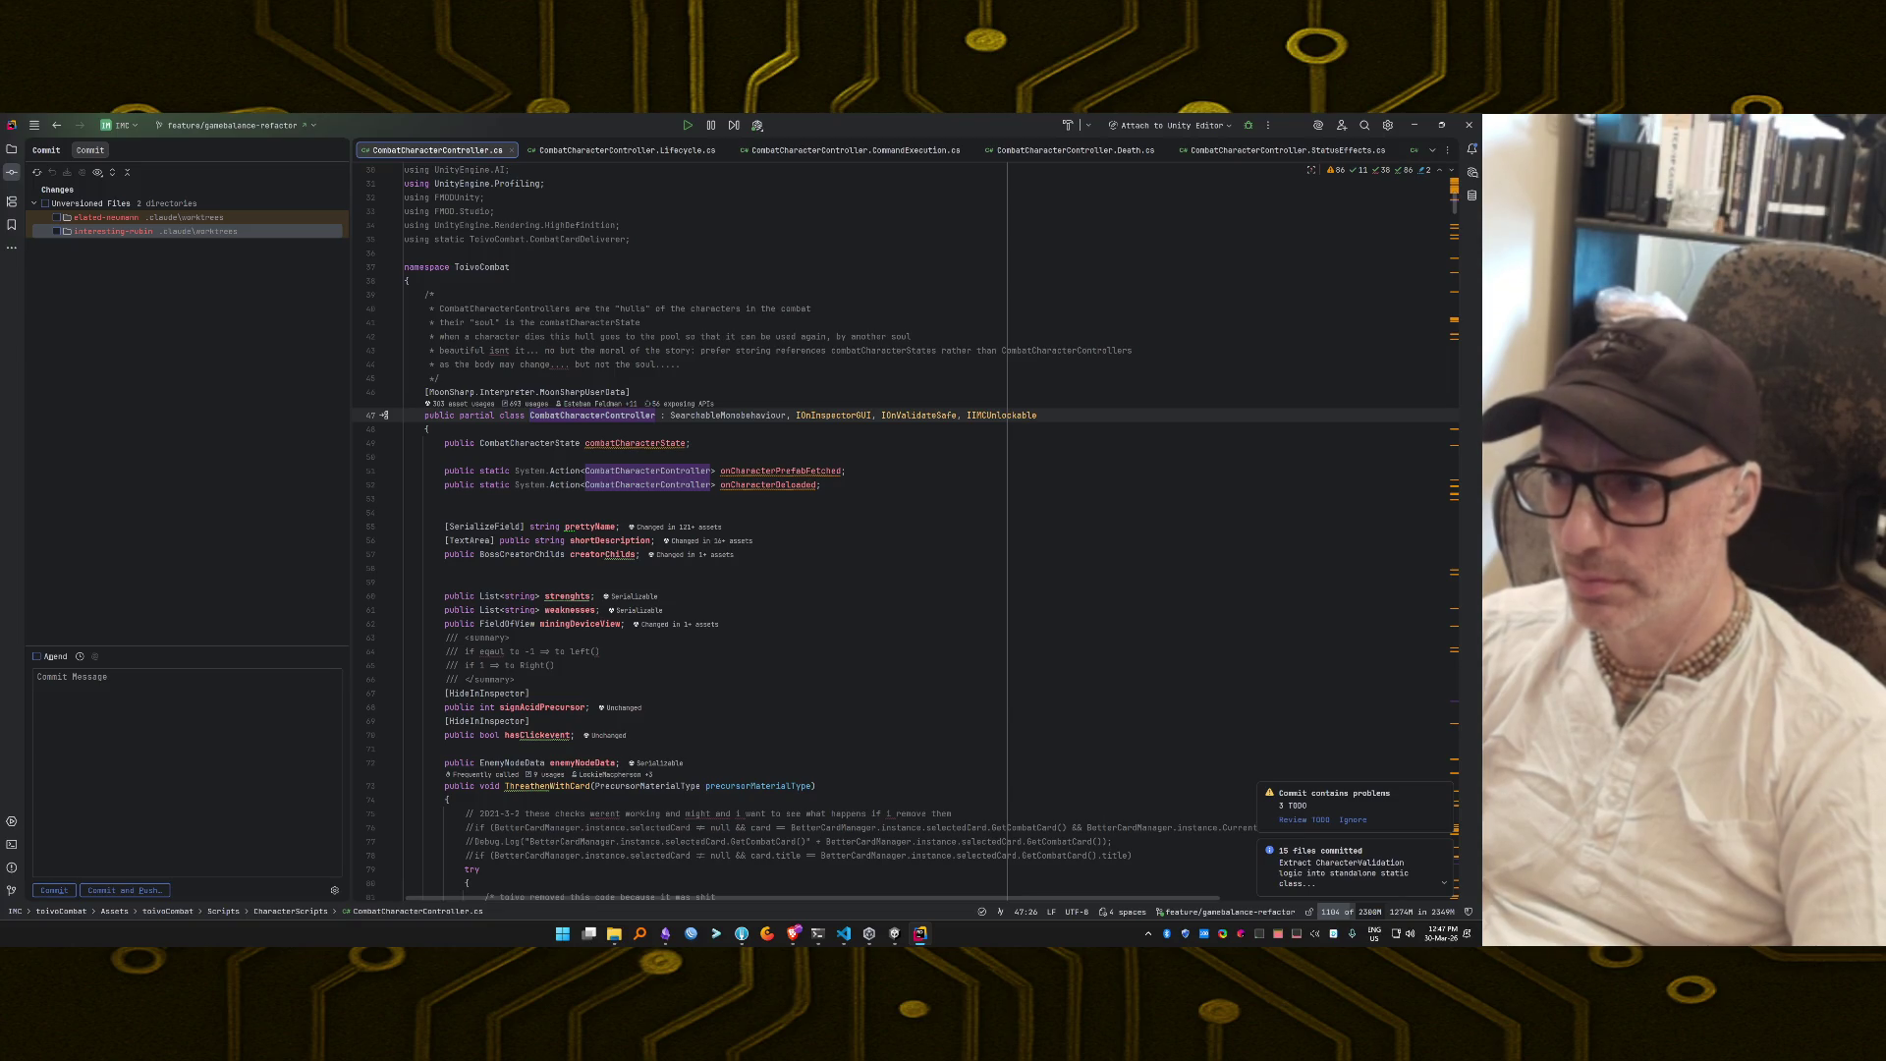
Run Cleanup Code on the using directives of CombatCharacterController.cs.
key("ctrl+End")
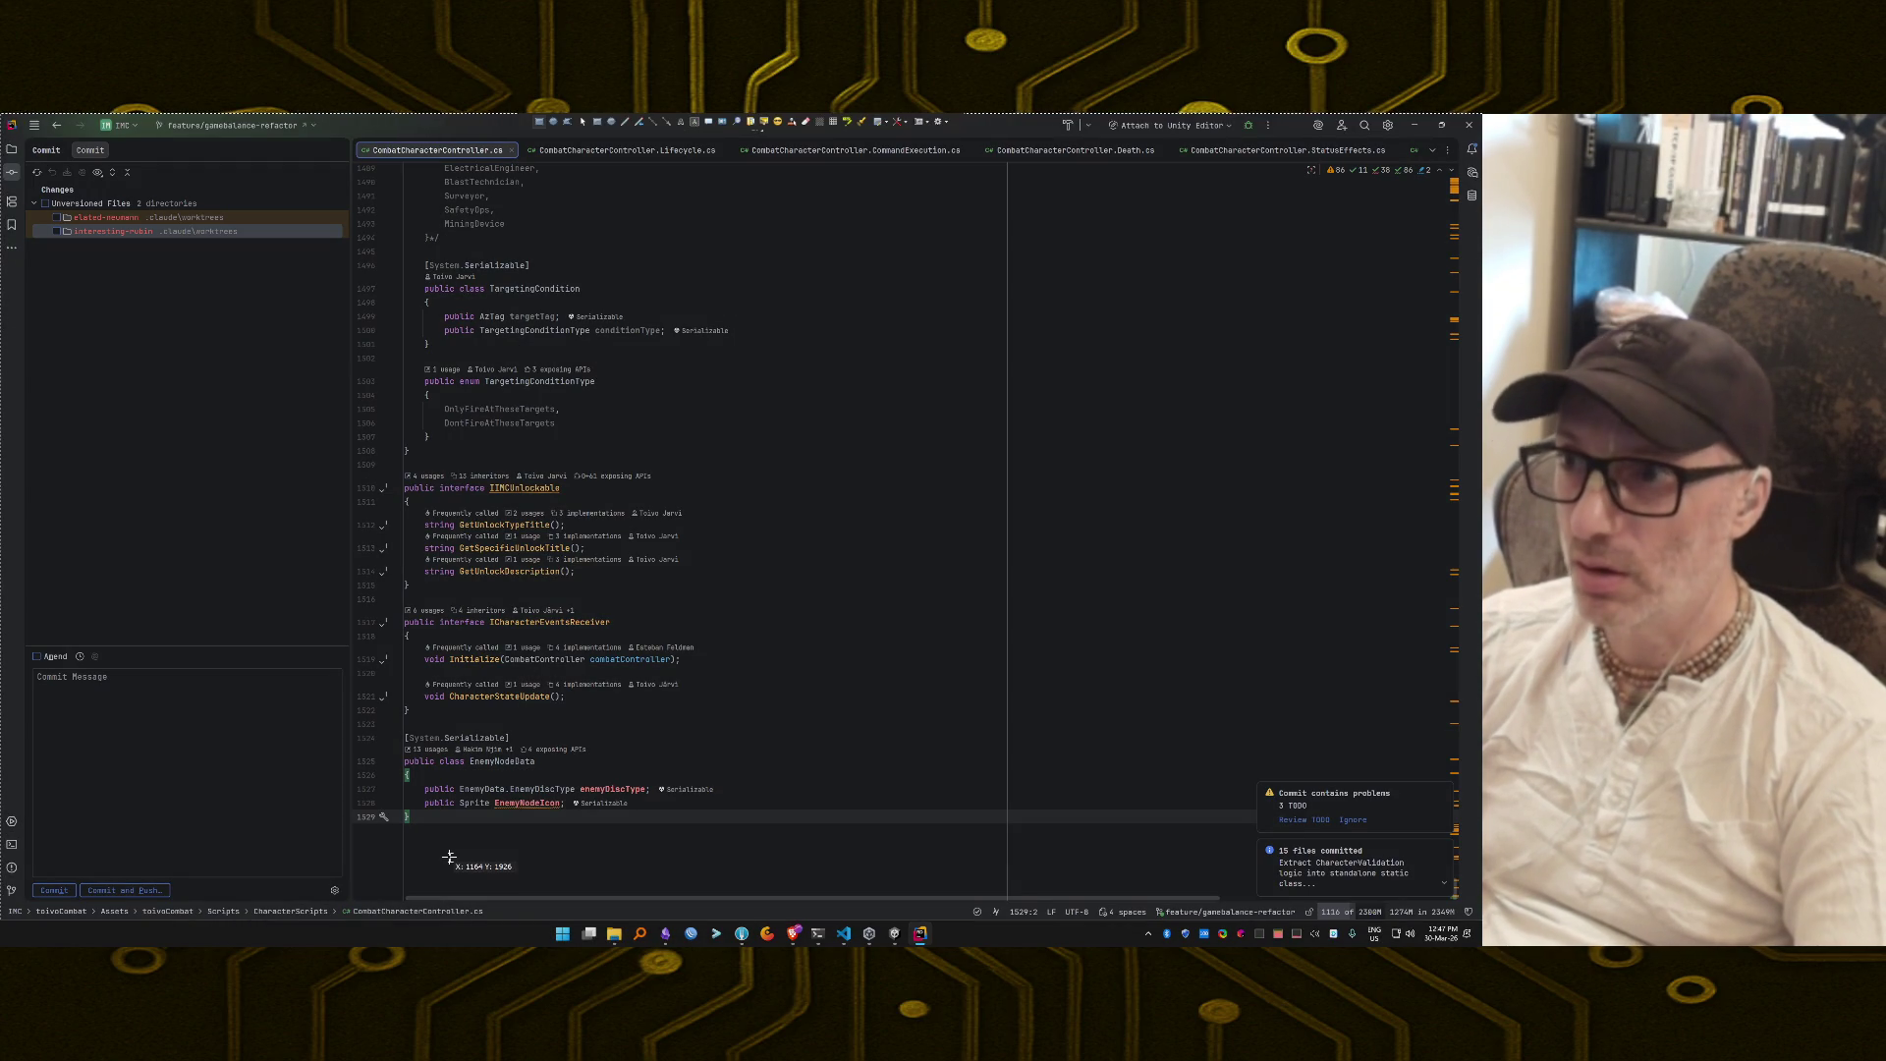
key("ctrl+Home")
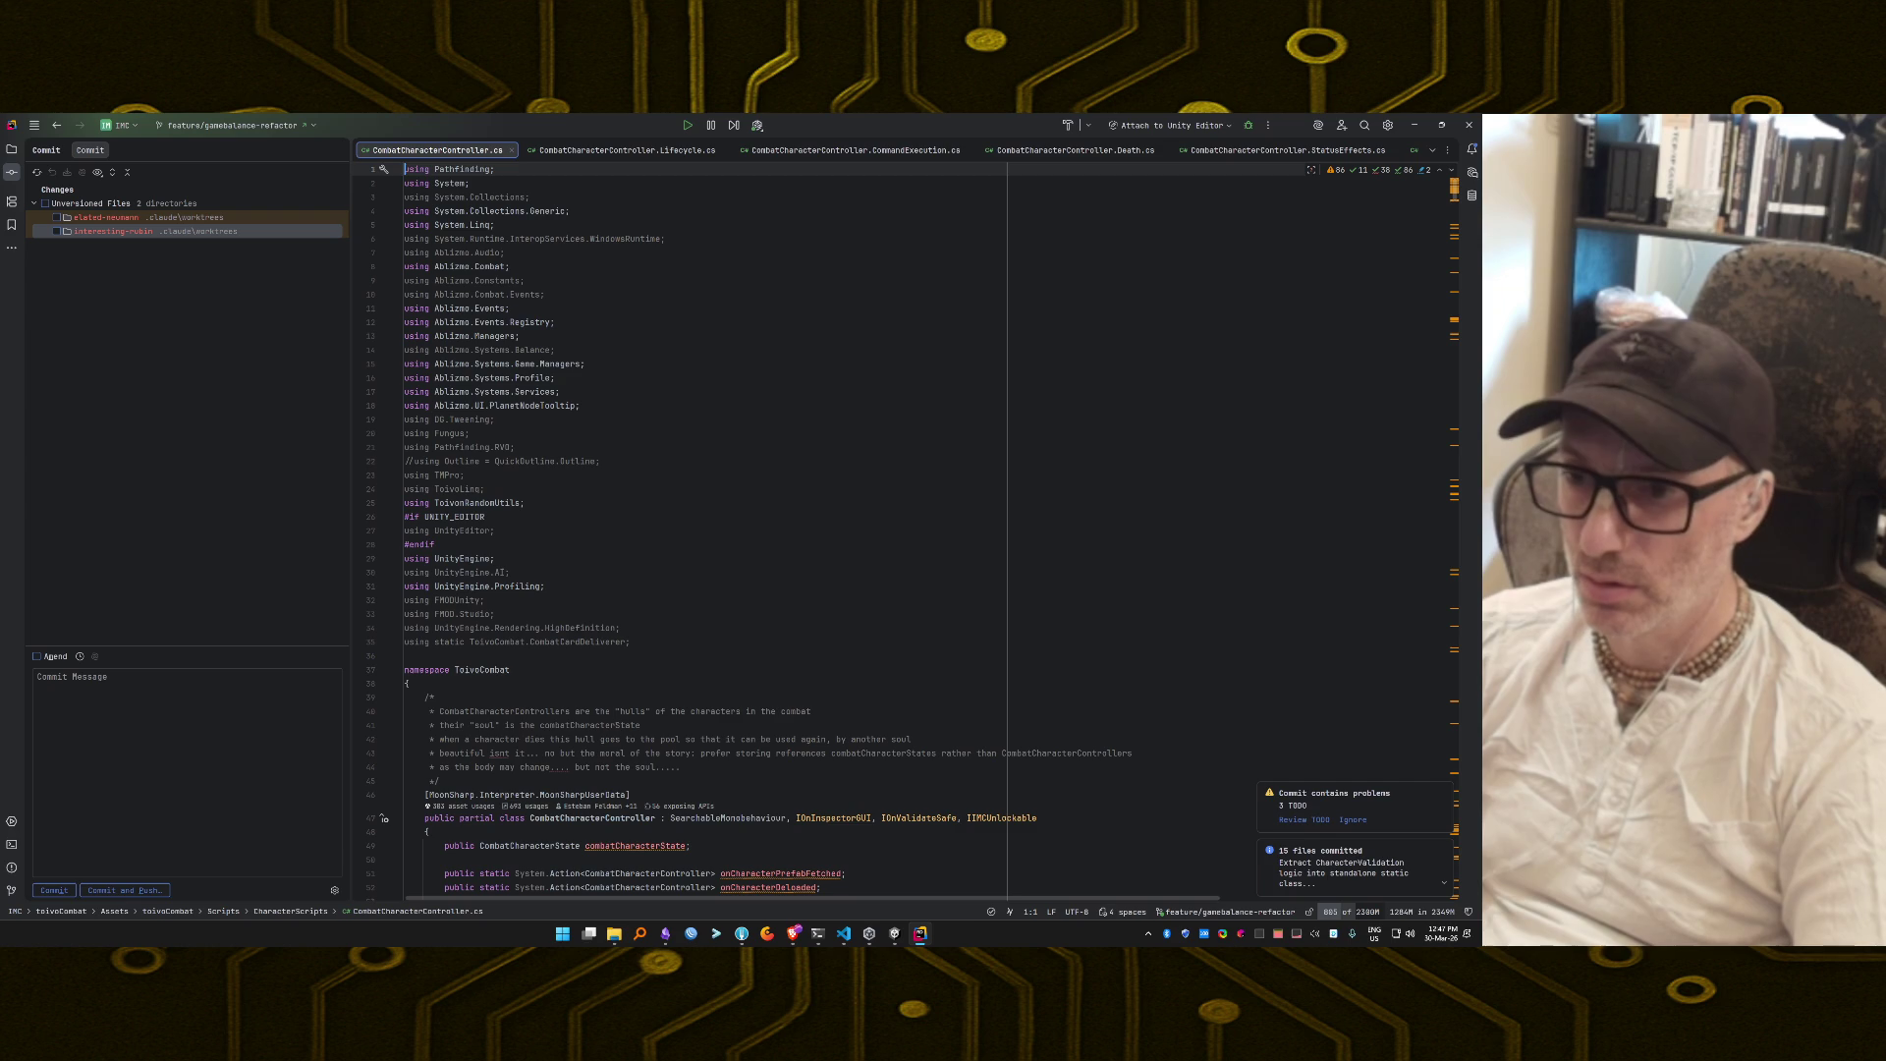
key("Down")
key("Down")
key("Down")
key("ctrl+alt+o")
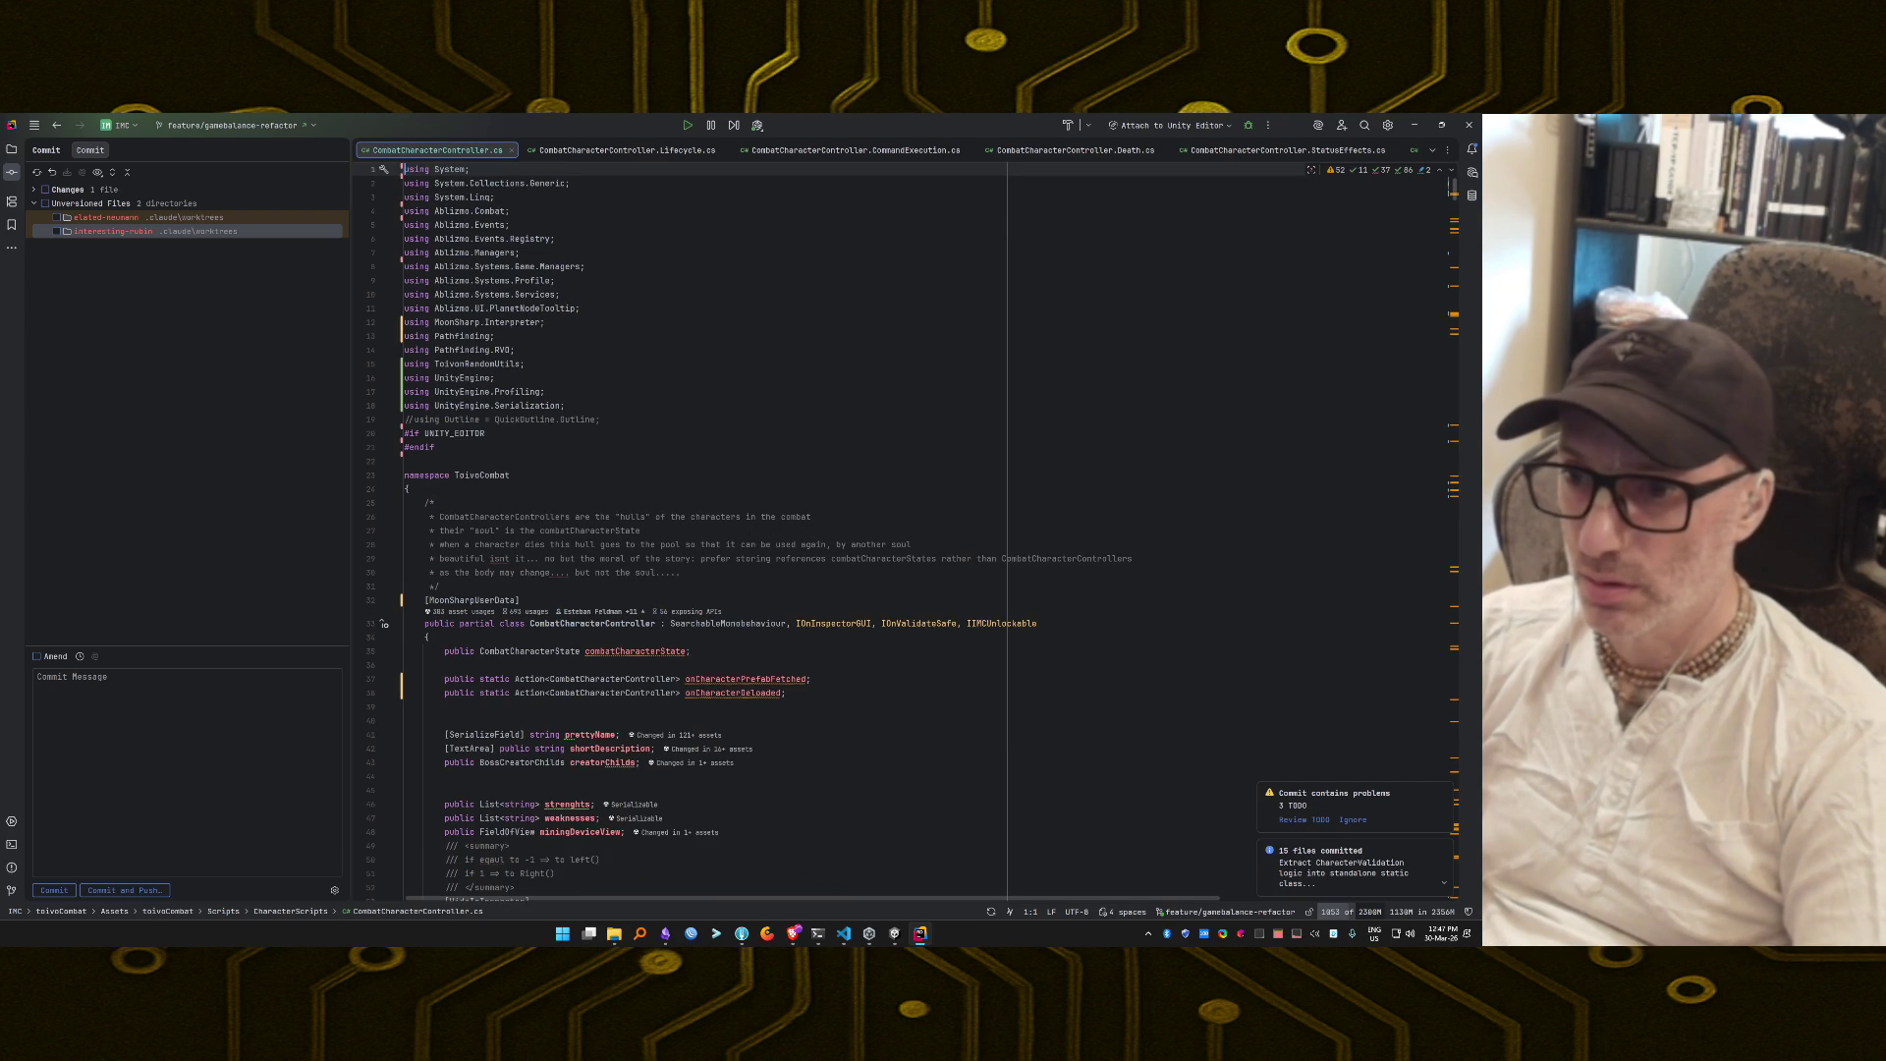
key("Down")
key("Down")
key("Down")
key("Down")
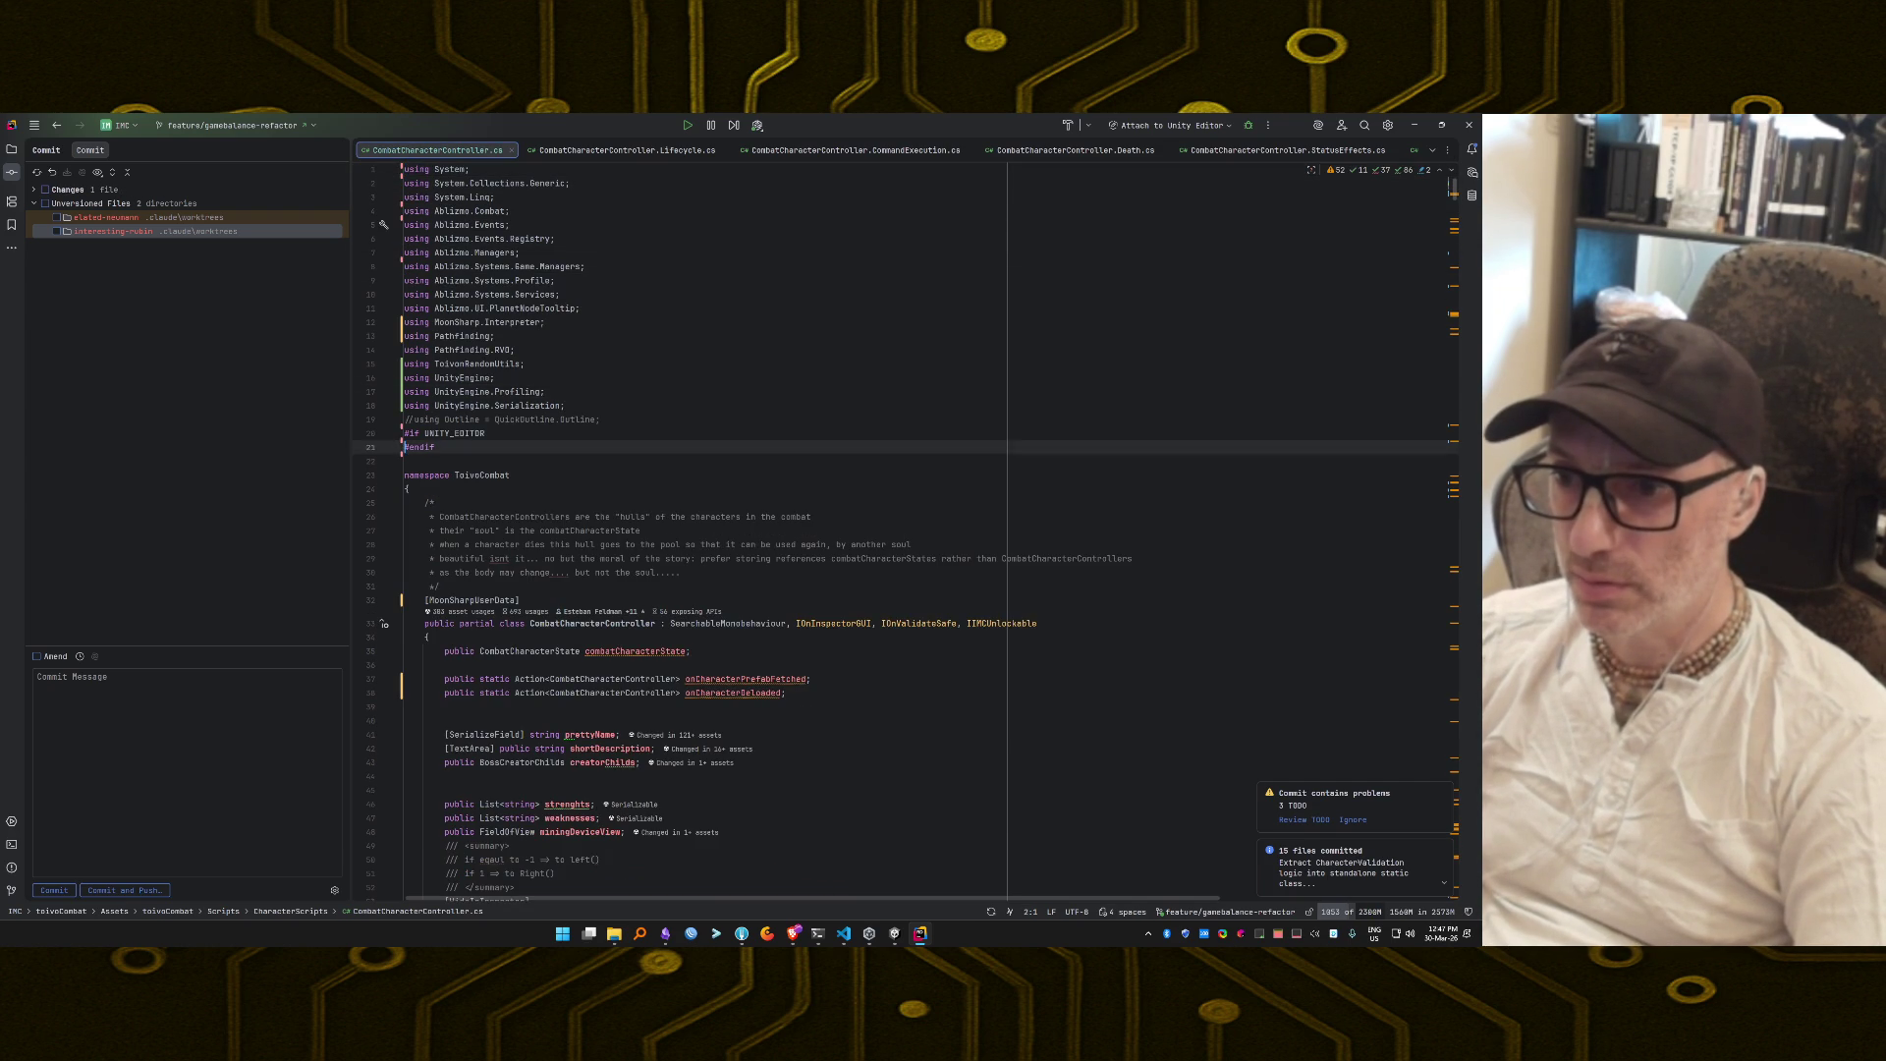
key("Up")
key("Up")
key("Up")
key("Up")
key("Down")
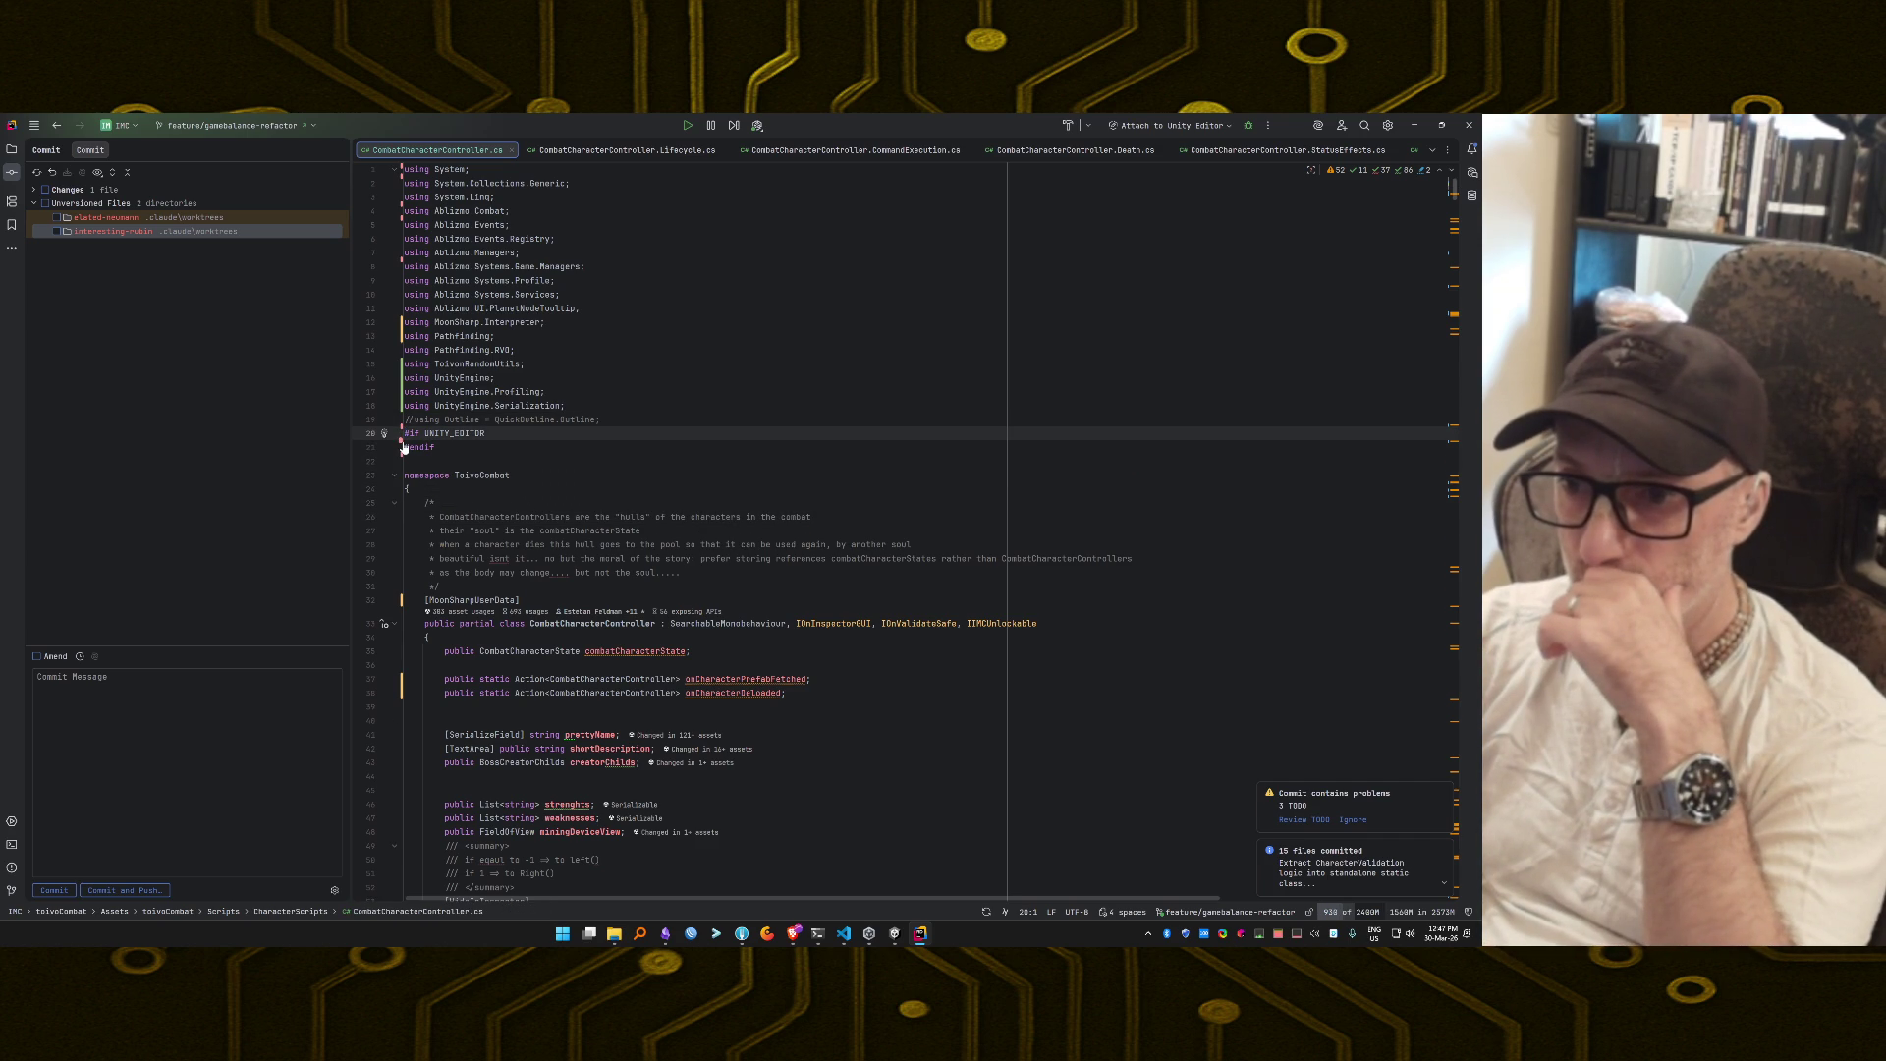
Roll back the removed 'using UnityEditor' line under #if UNITY_EDITOR from the gutter diff.
left_click(402, 446)
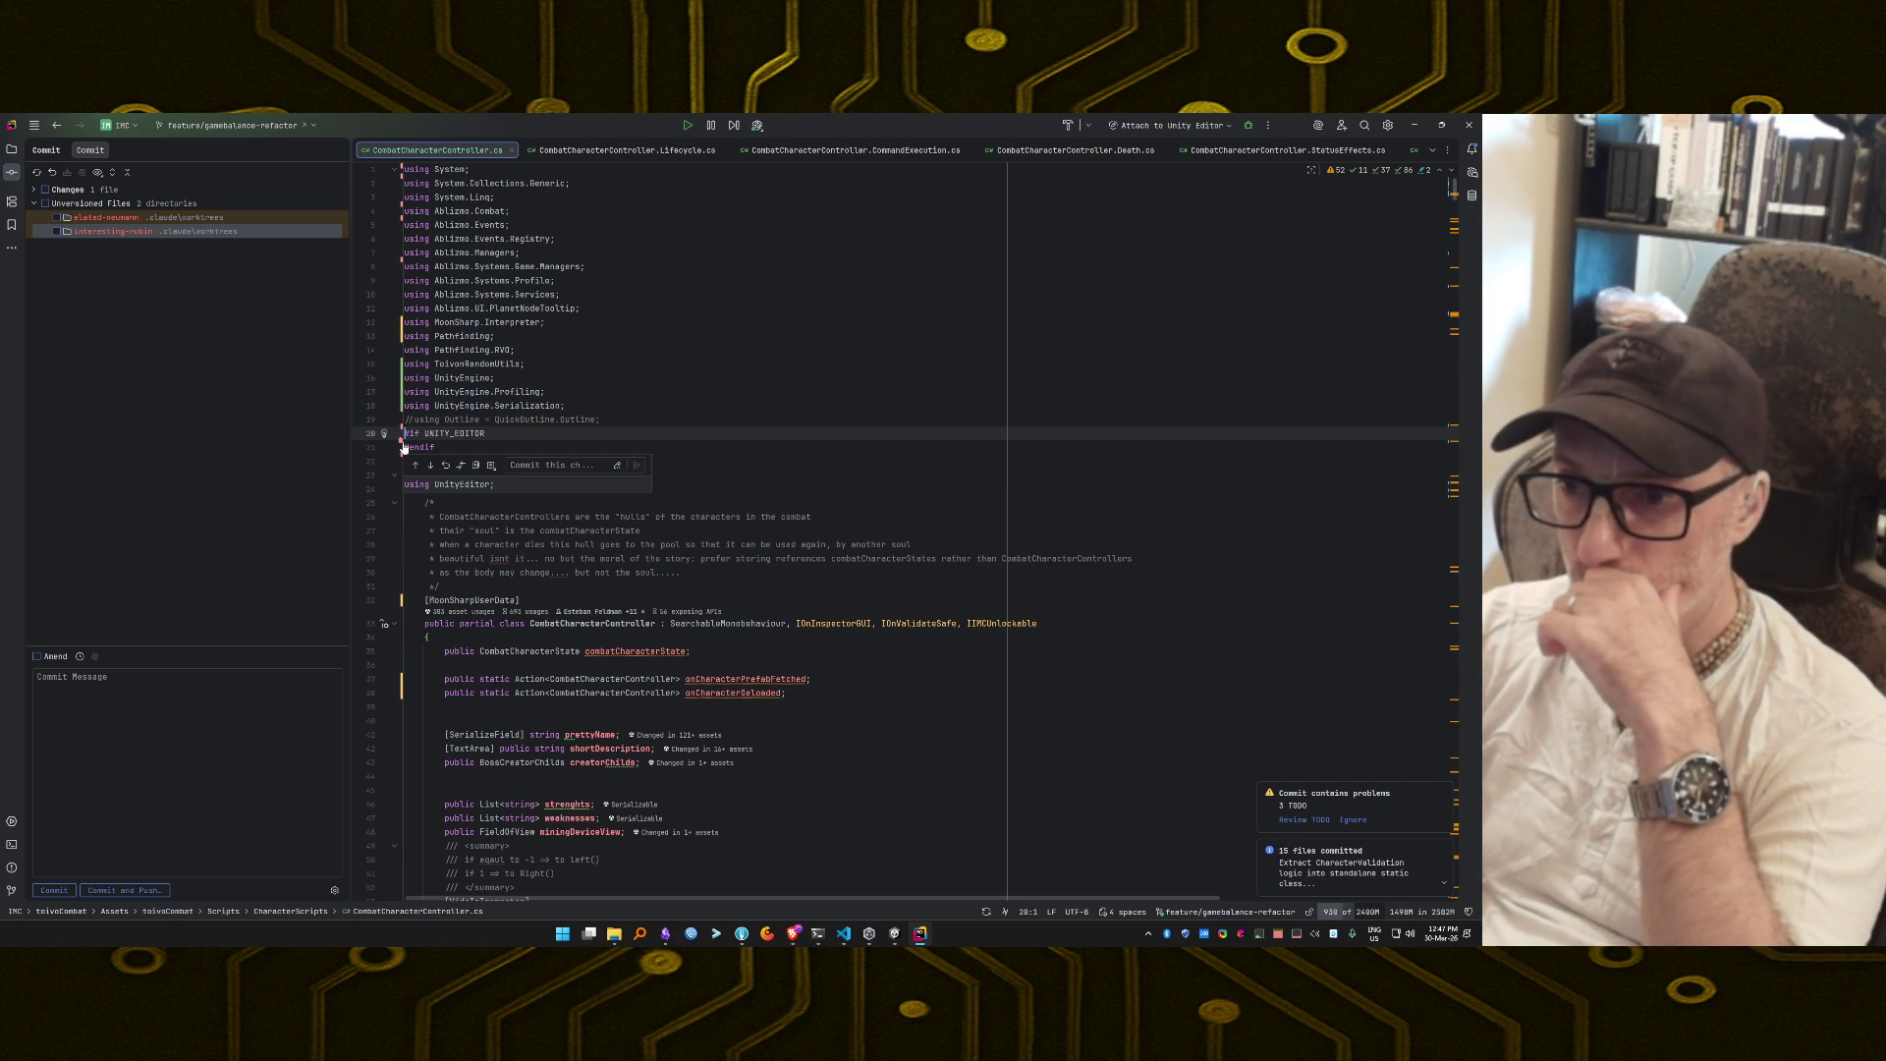
key("End")
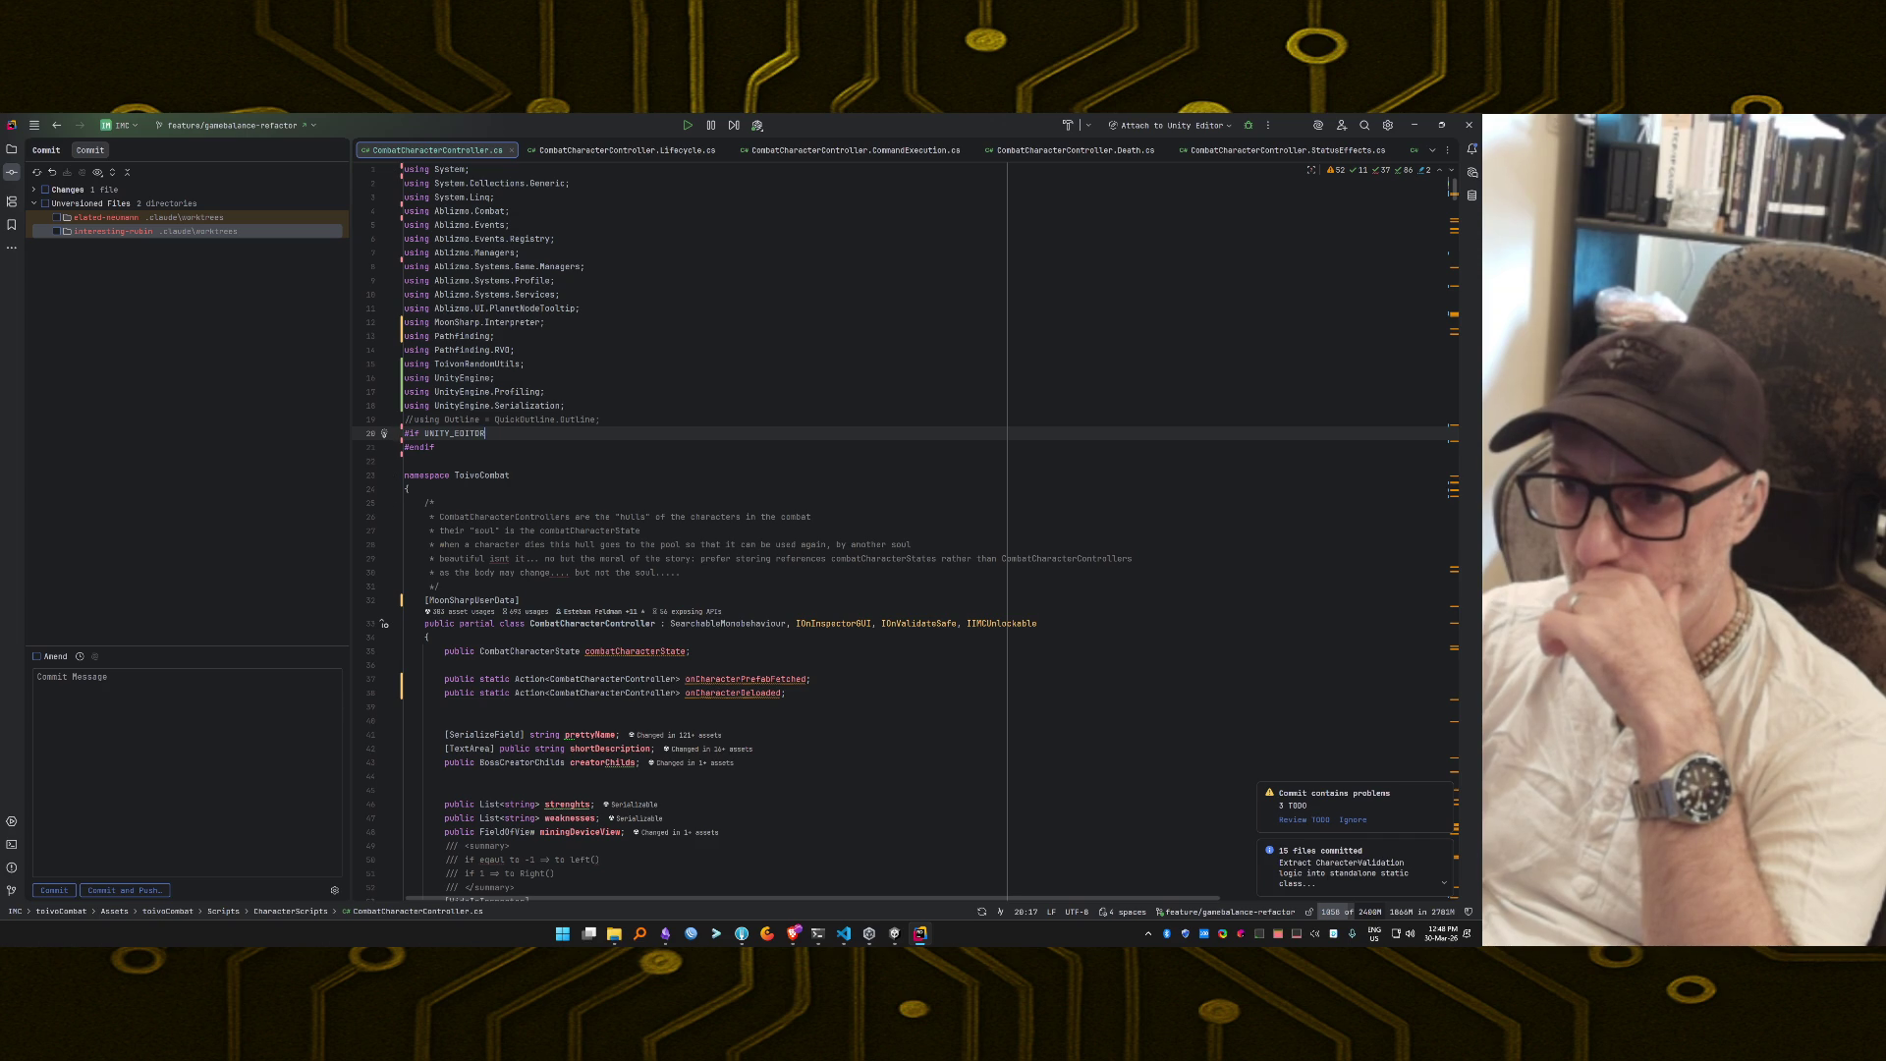
left_click(403, 447)
left_click(444, 465)
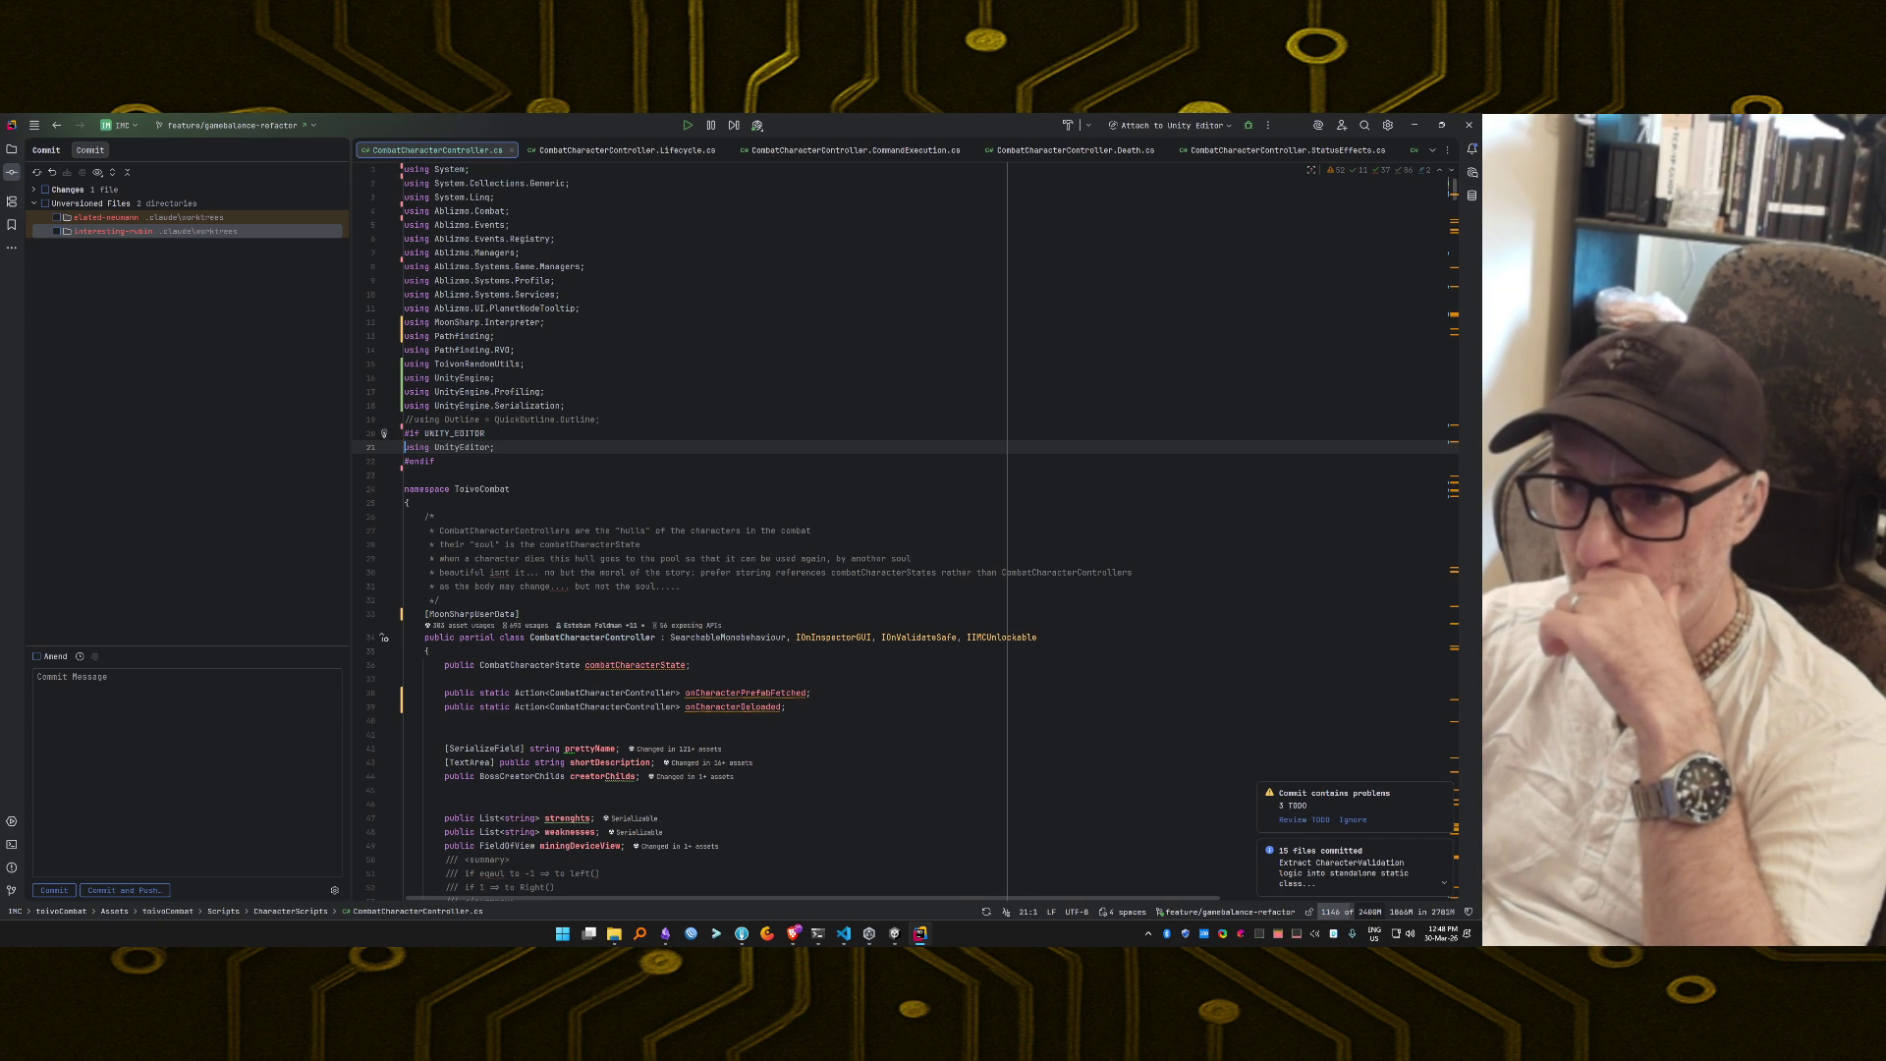
left_click(485, 433)
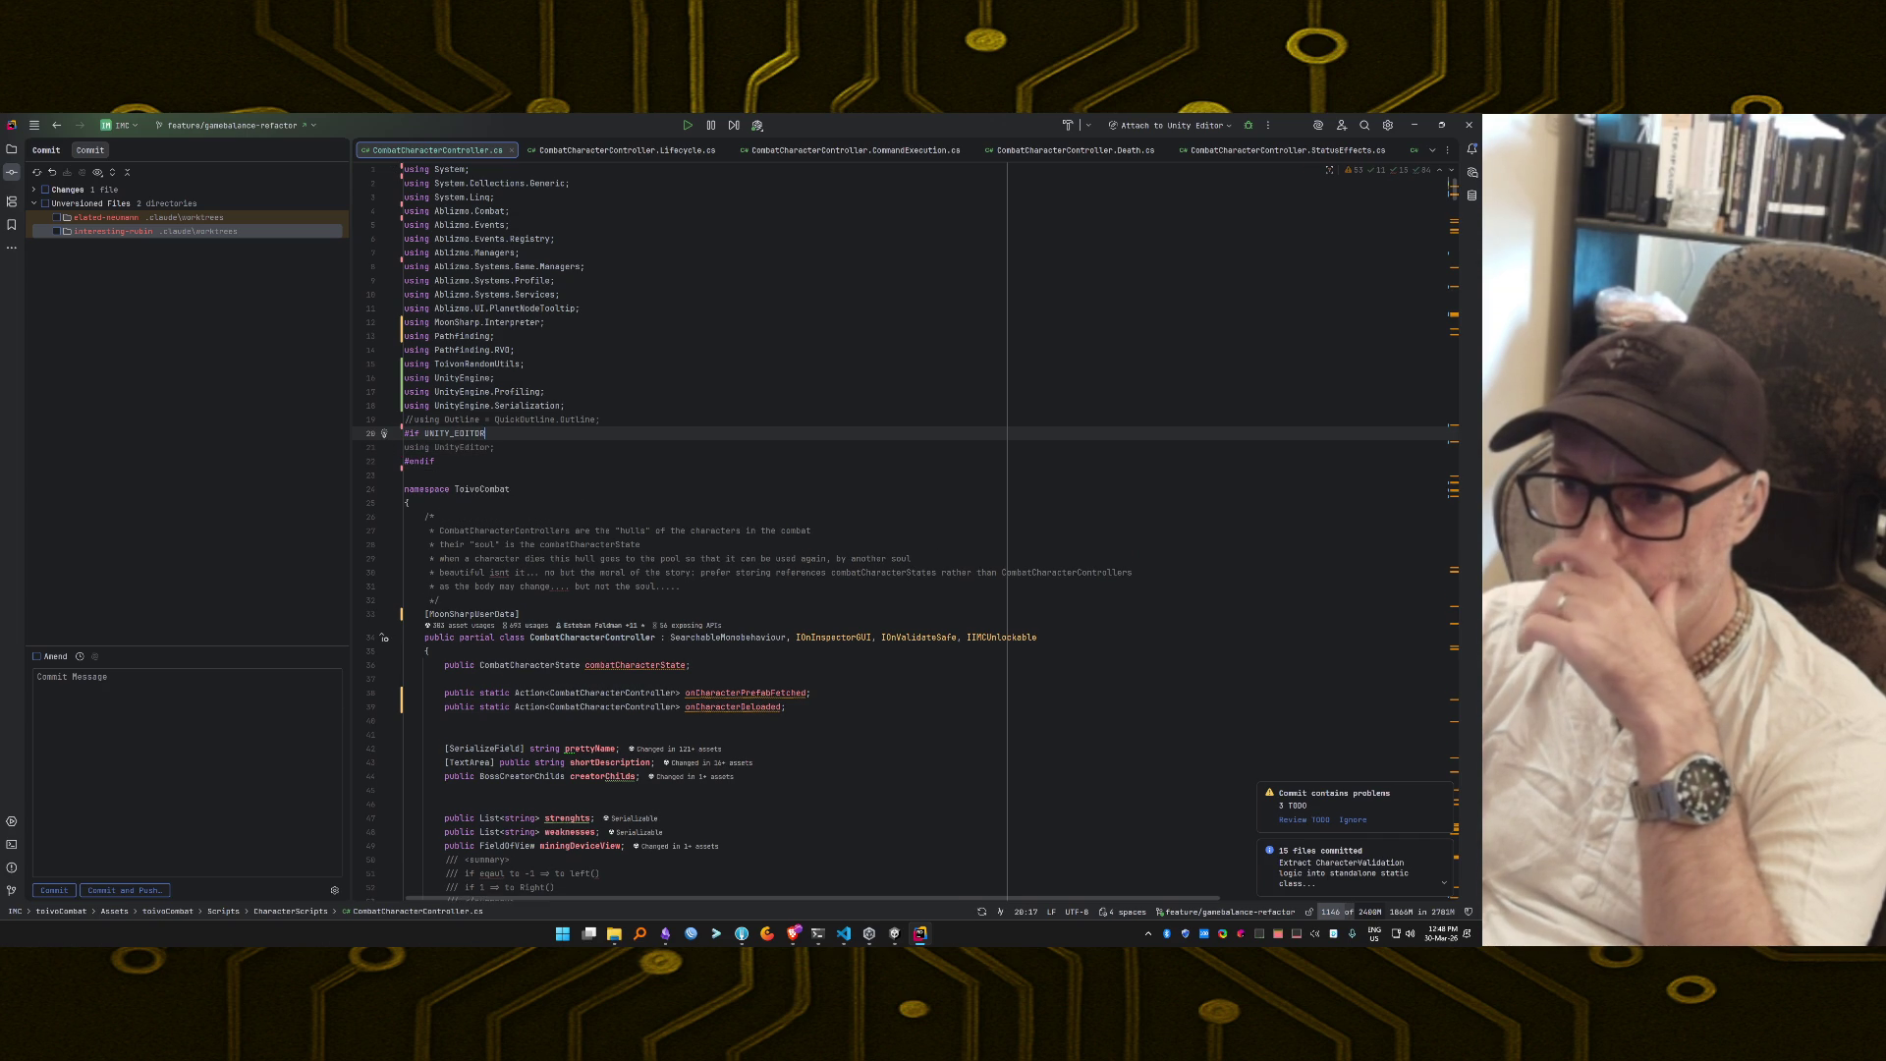
left_click(402, 432)
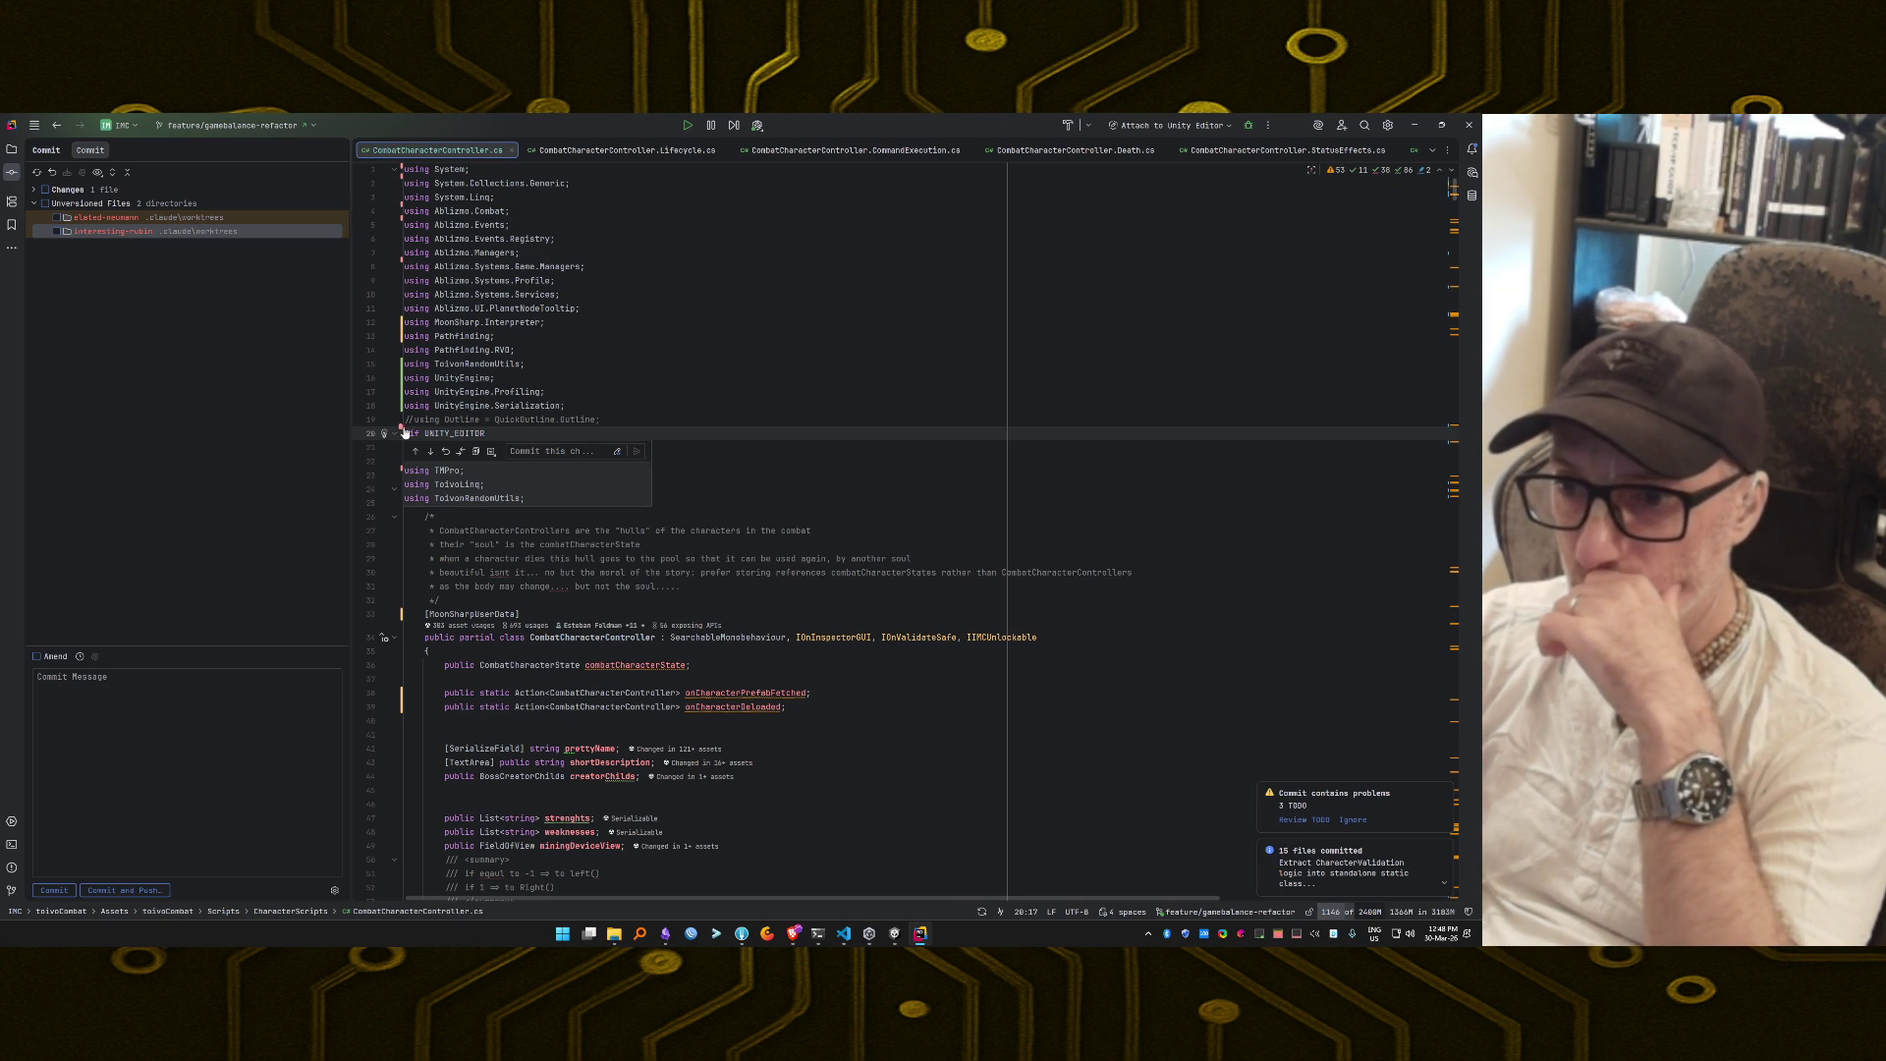
left_click(600, 420)
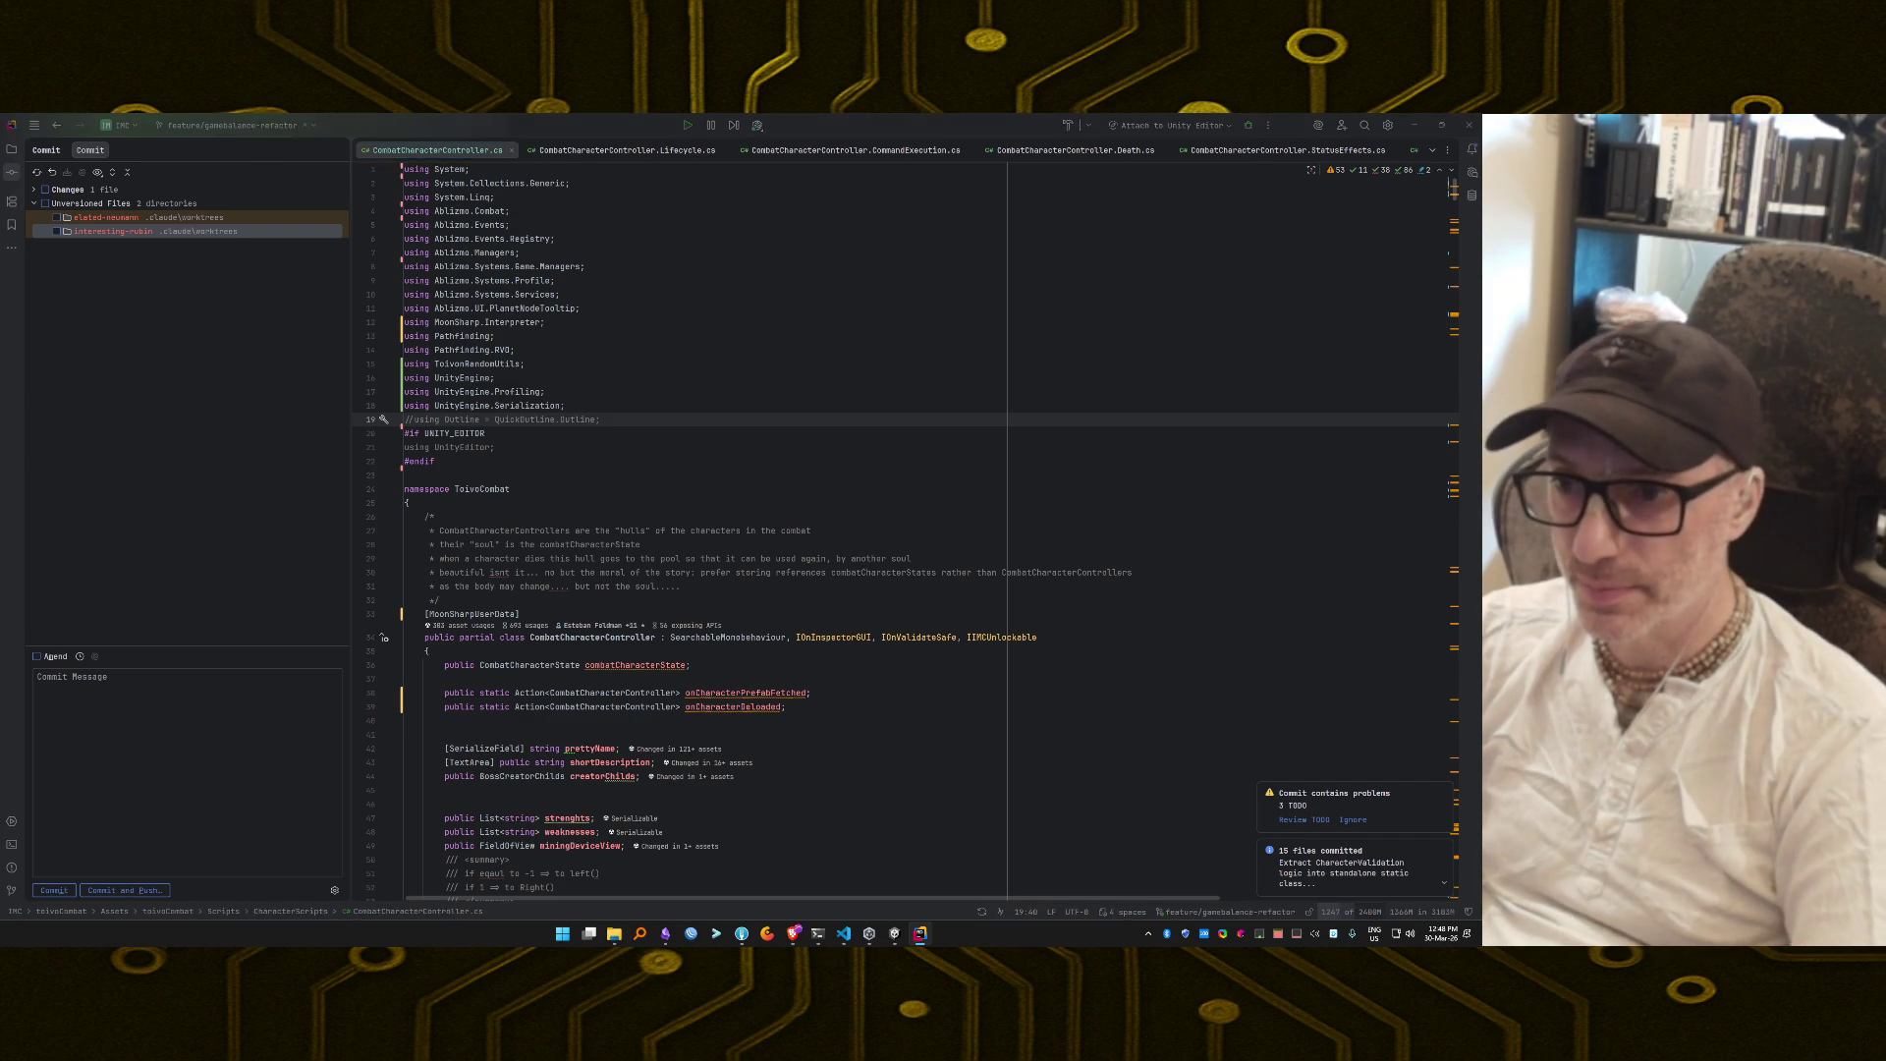
key("alt+Tab")
key("alt+Tab")
key("Tab")
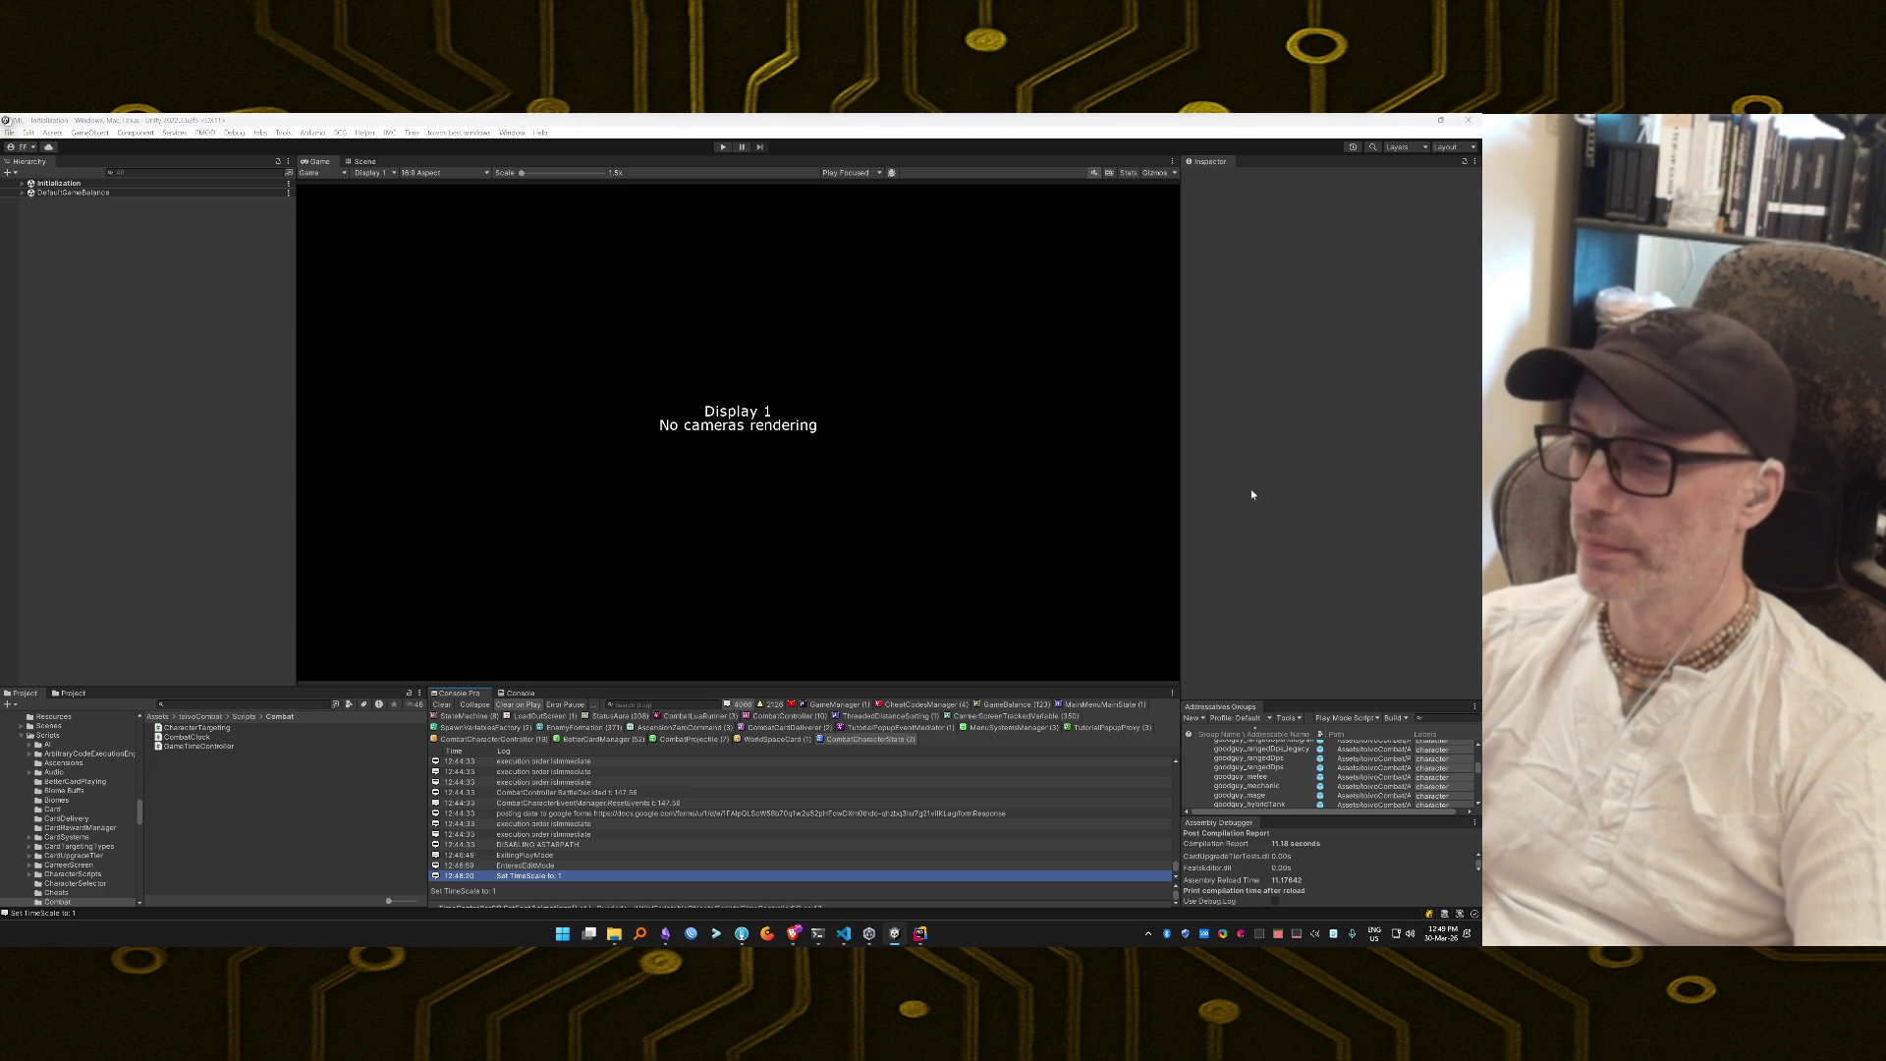
Enter Play mode and let the game load through splash screens to the Start Run menu.
key("ctrl+p")
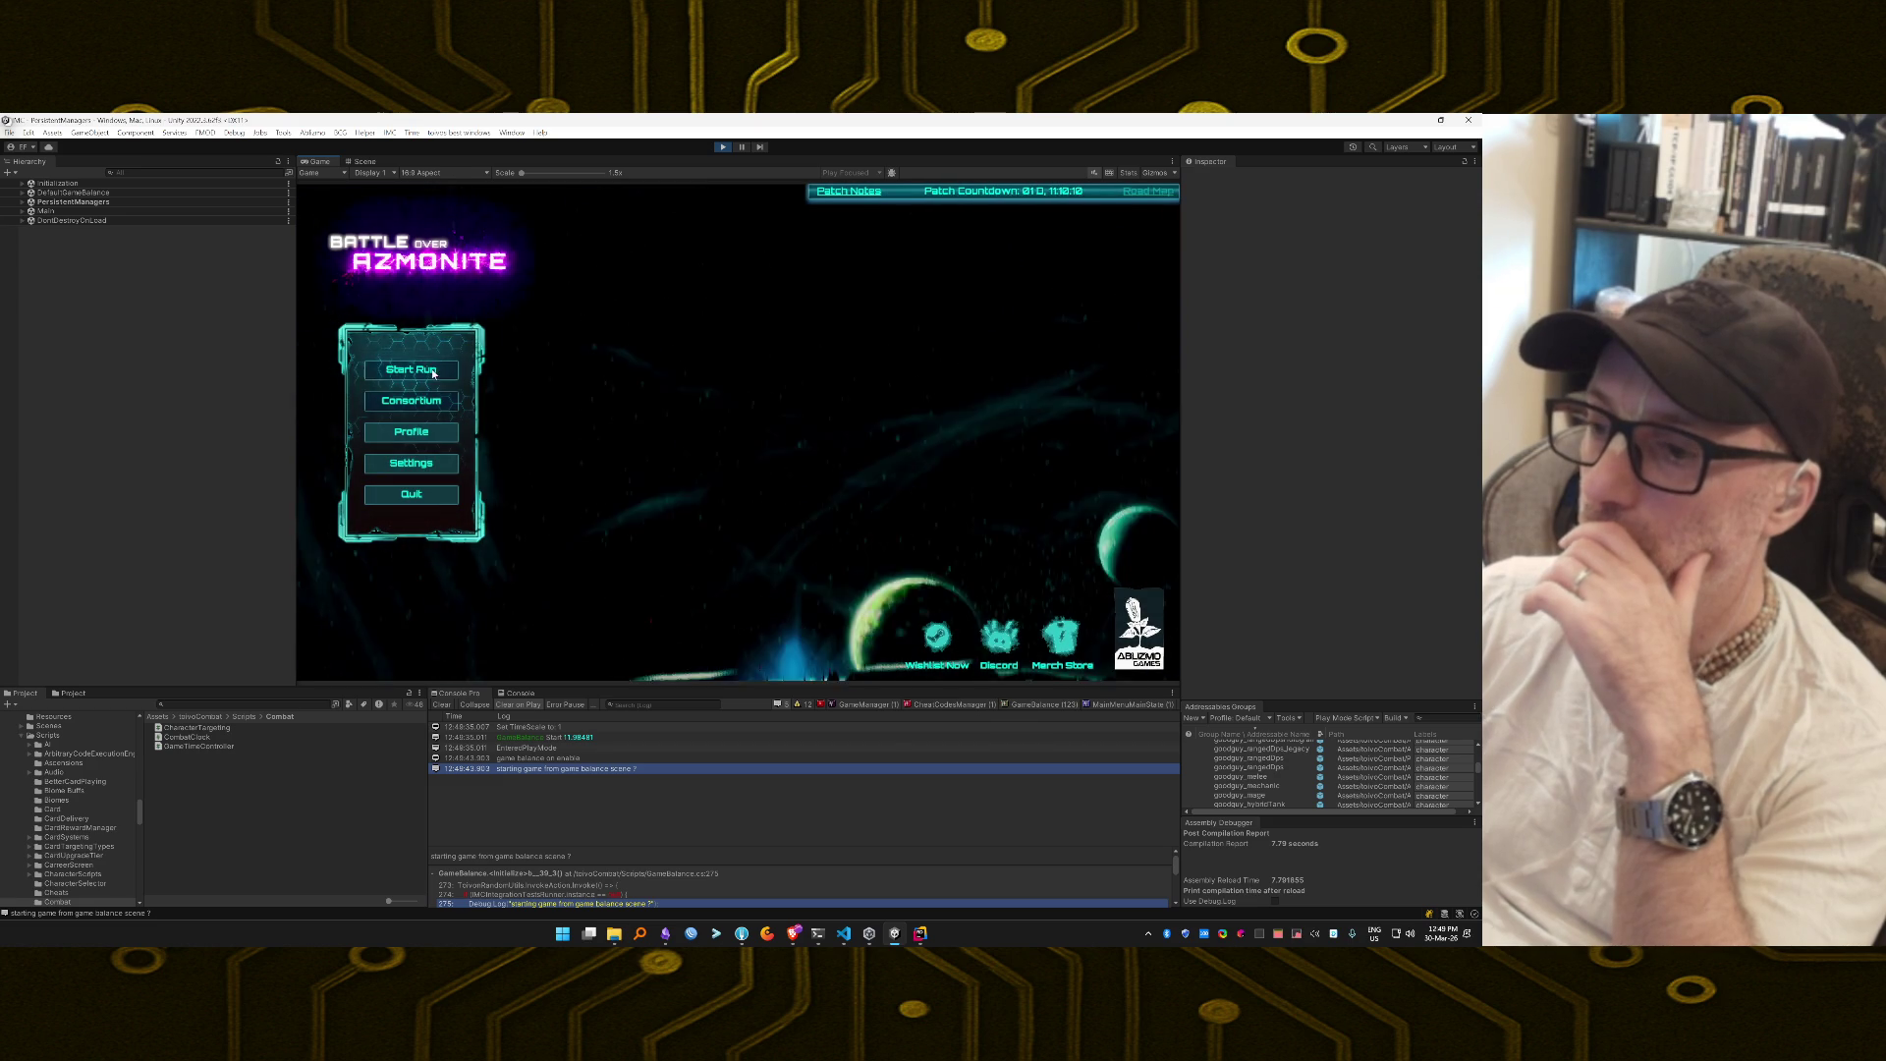
Start a run, show only GameBalance Console messages, and open the 'Registering child card' log source.
left_click(432, 372)
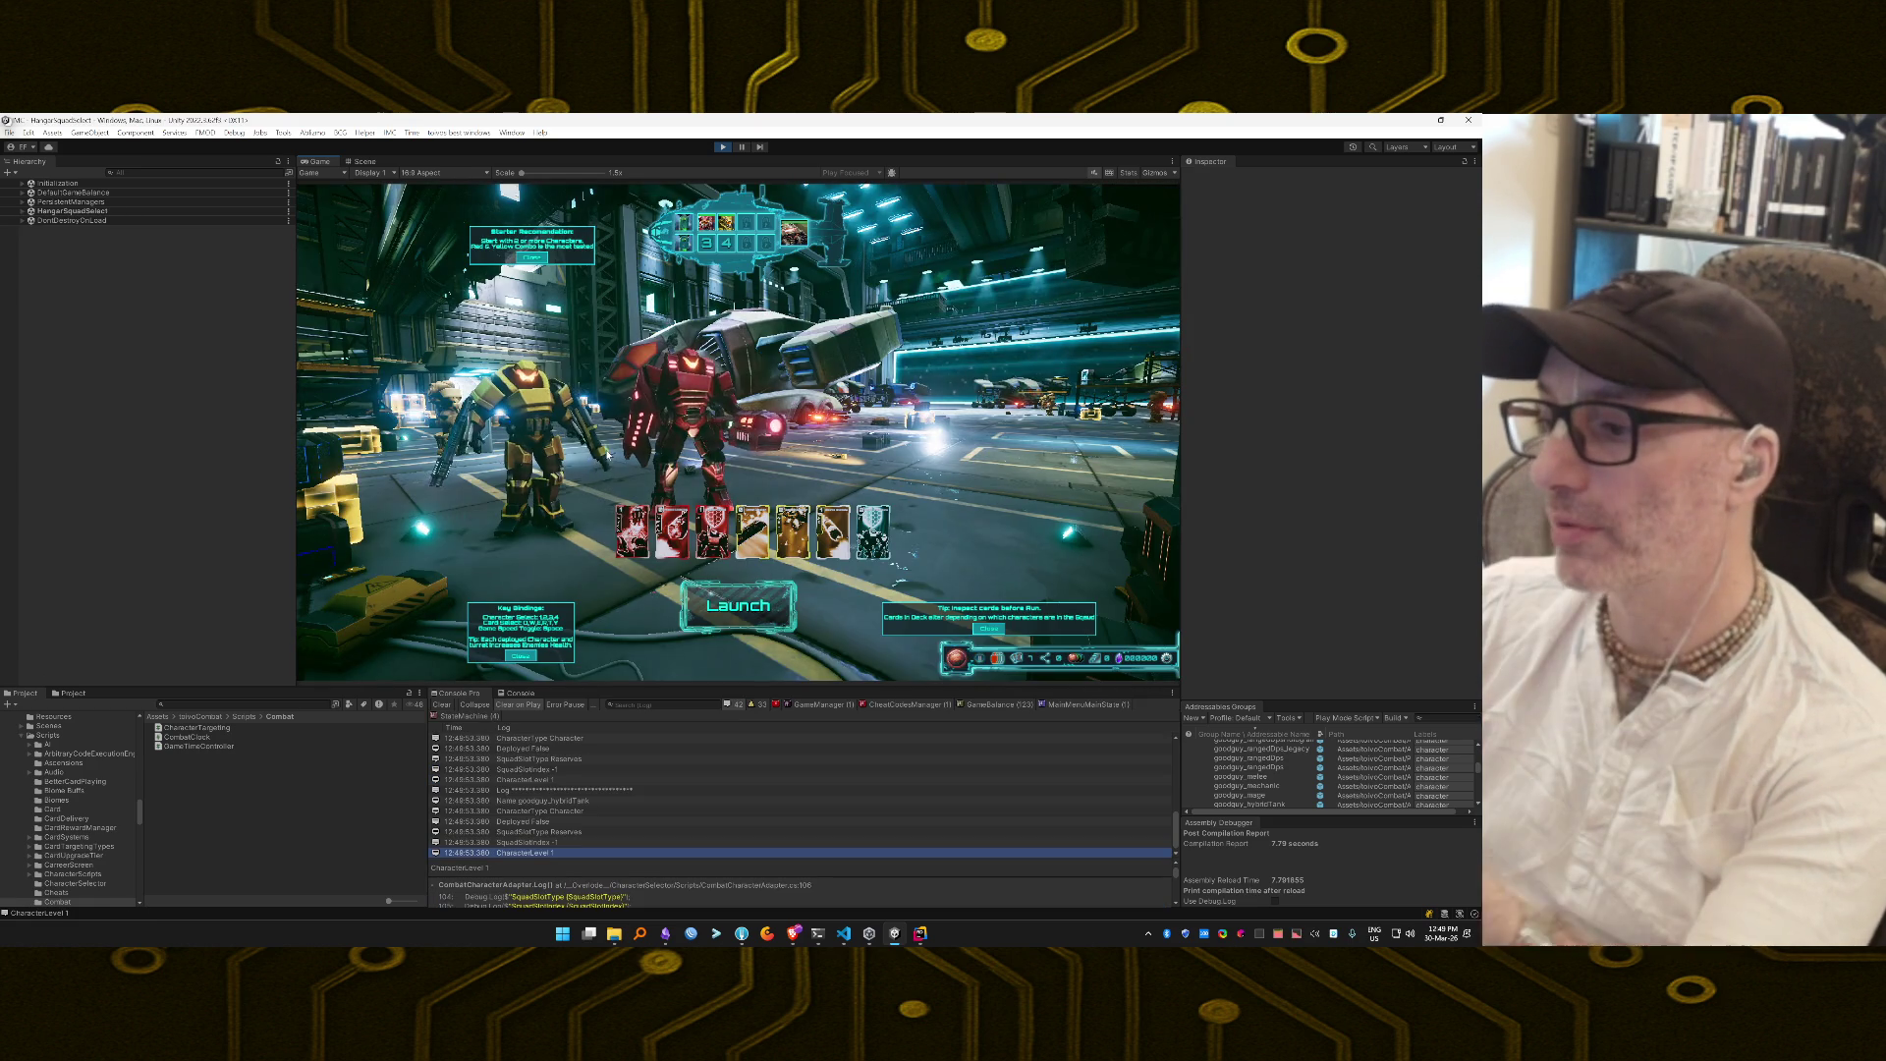
right_click(990, 708)
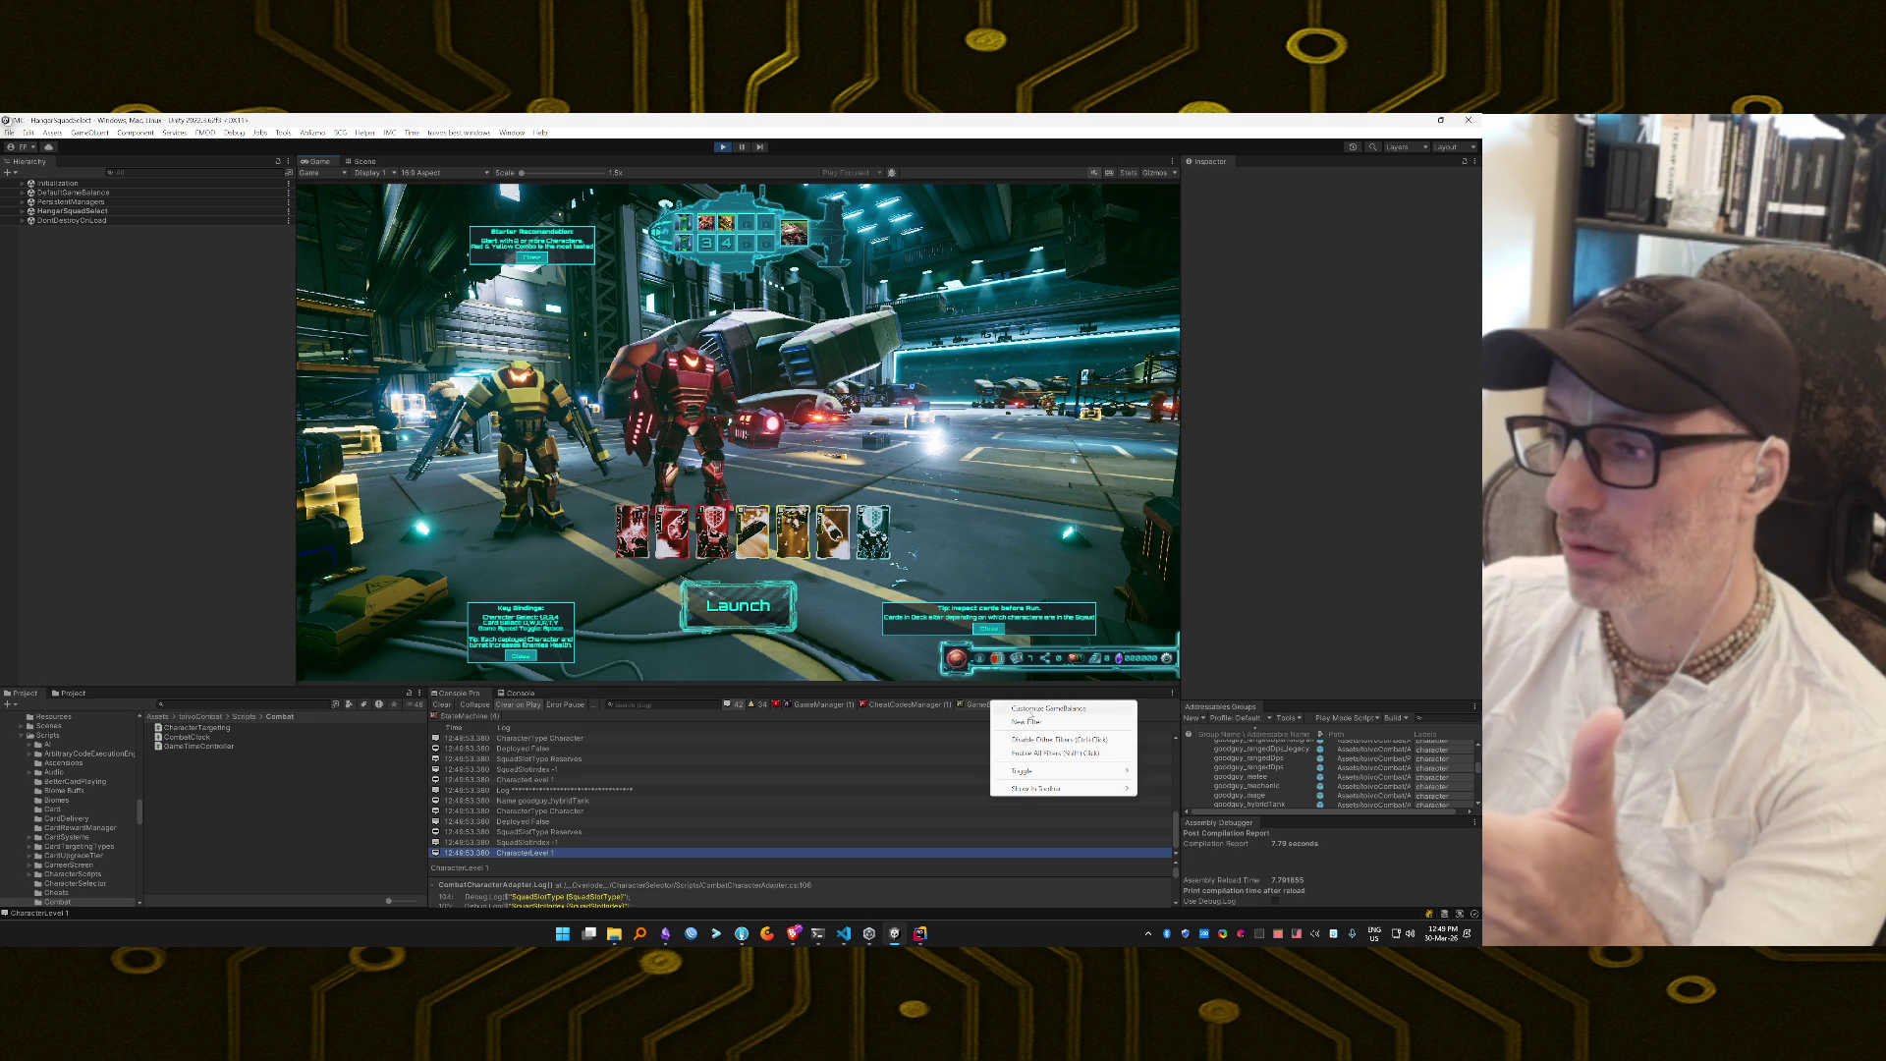
left_click(1035, 740)
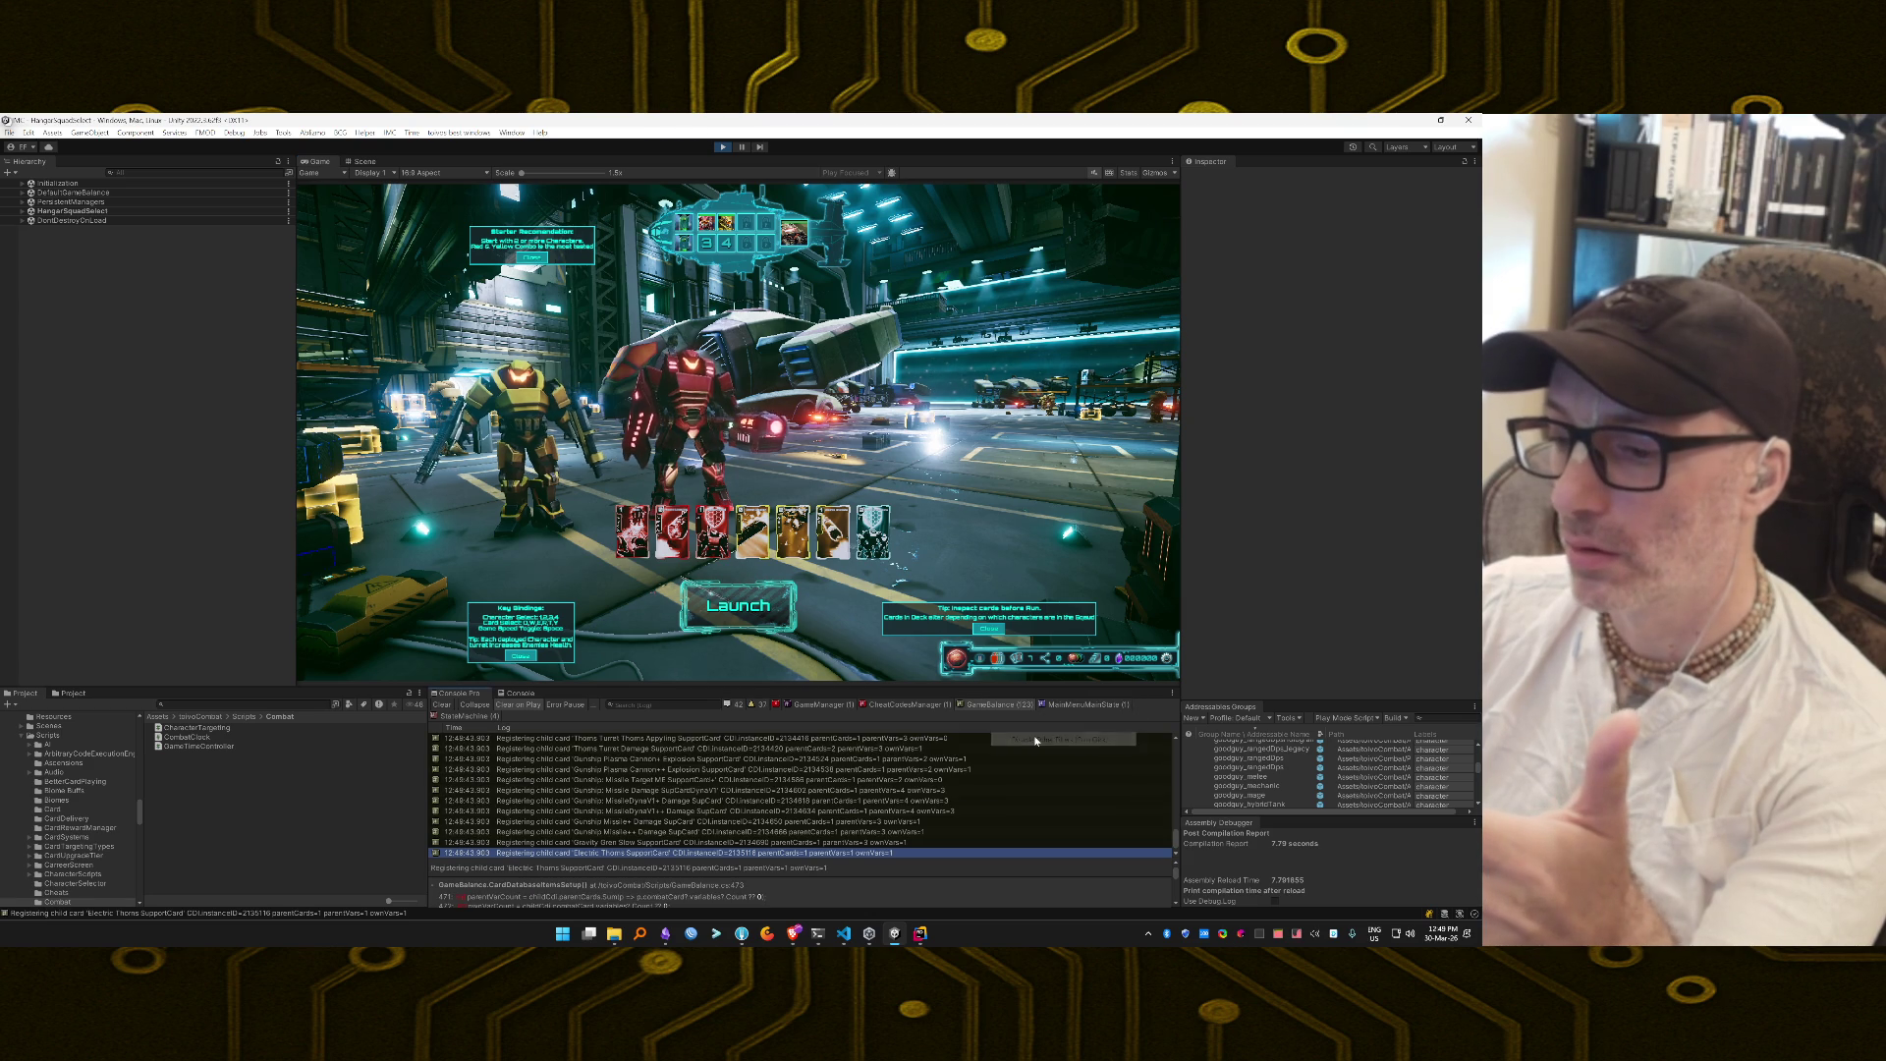
double_click(601, 758)
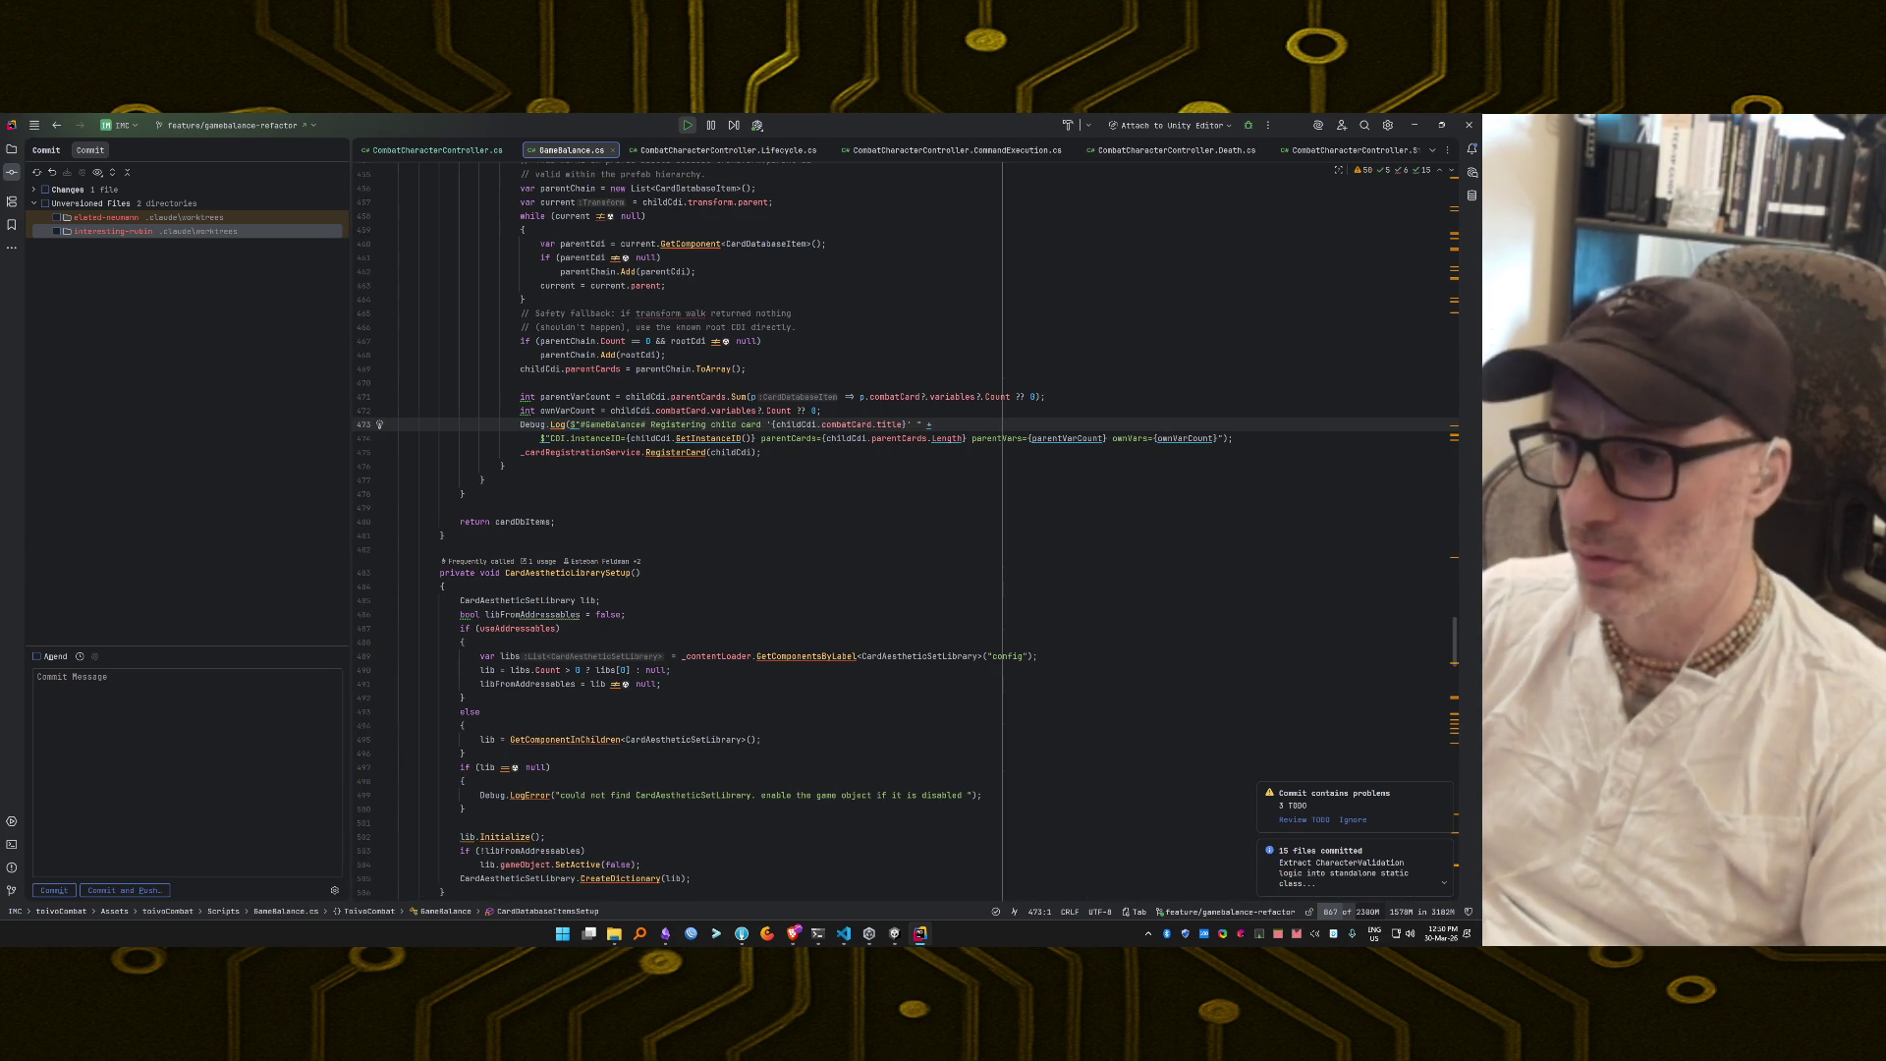
Select the 'Registering child card' Debug.Log statement in GameBalance.cs, then return to Unity.
key("ctrl+w")
key("ctrl+w")
key("ctrl+w")
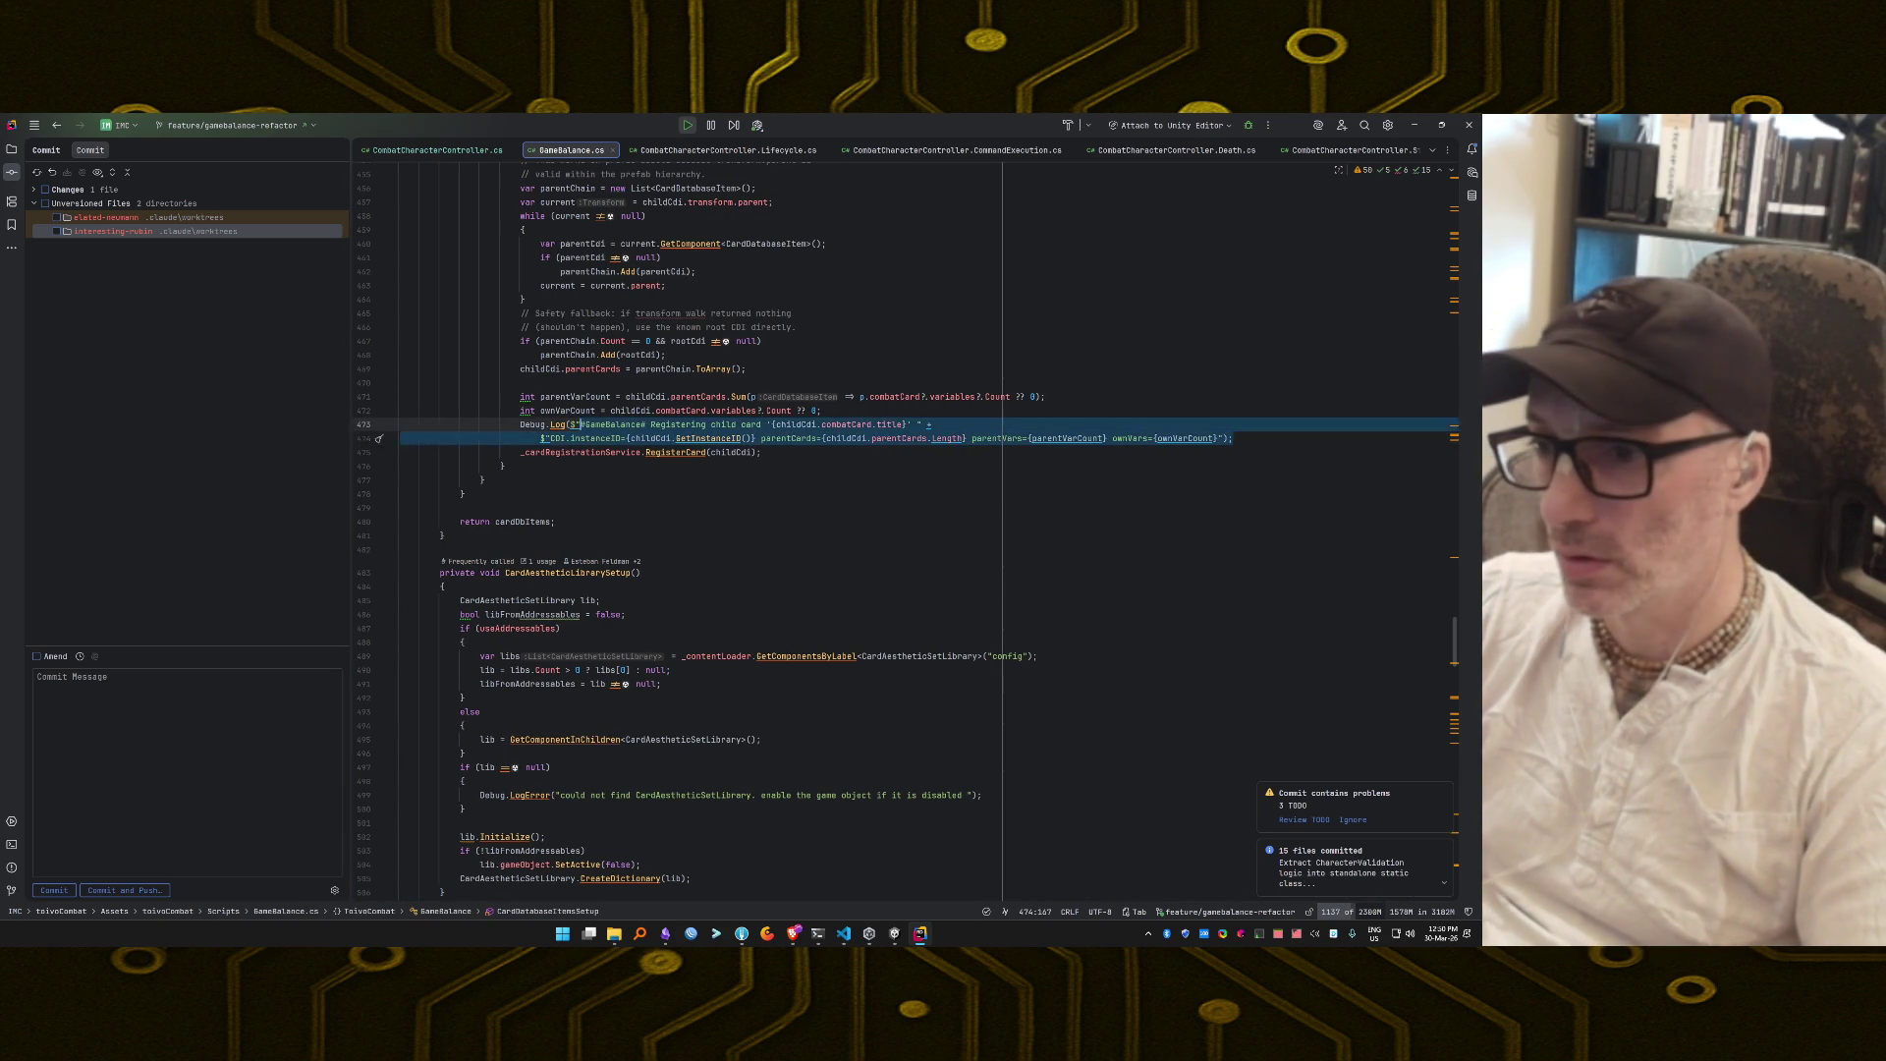
key("ctrl+shift+w")
key("ctrl+shift+w")
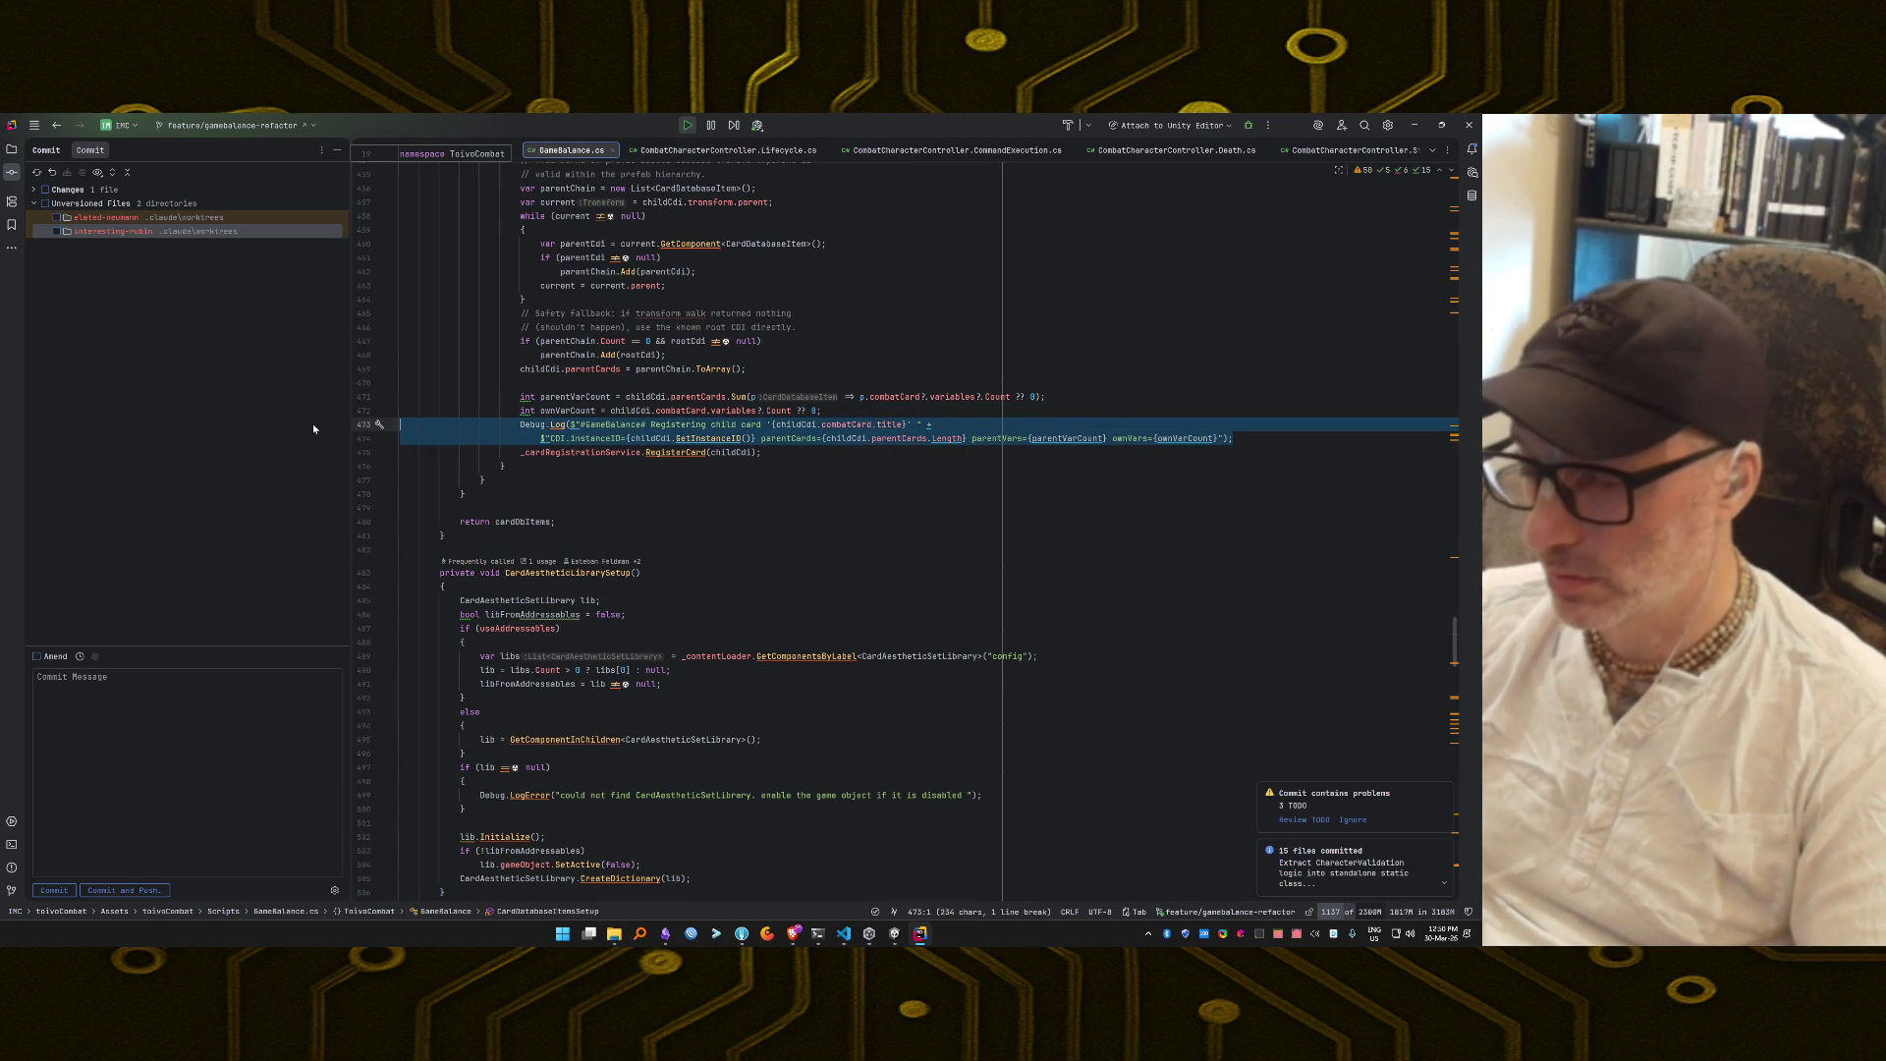
key("alt+Tab")
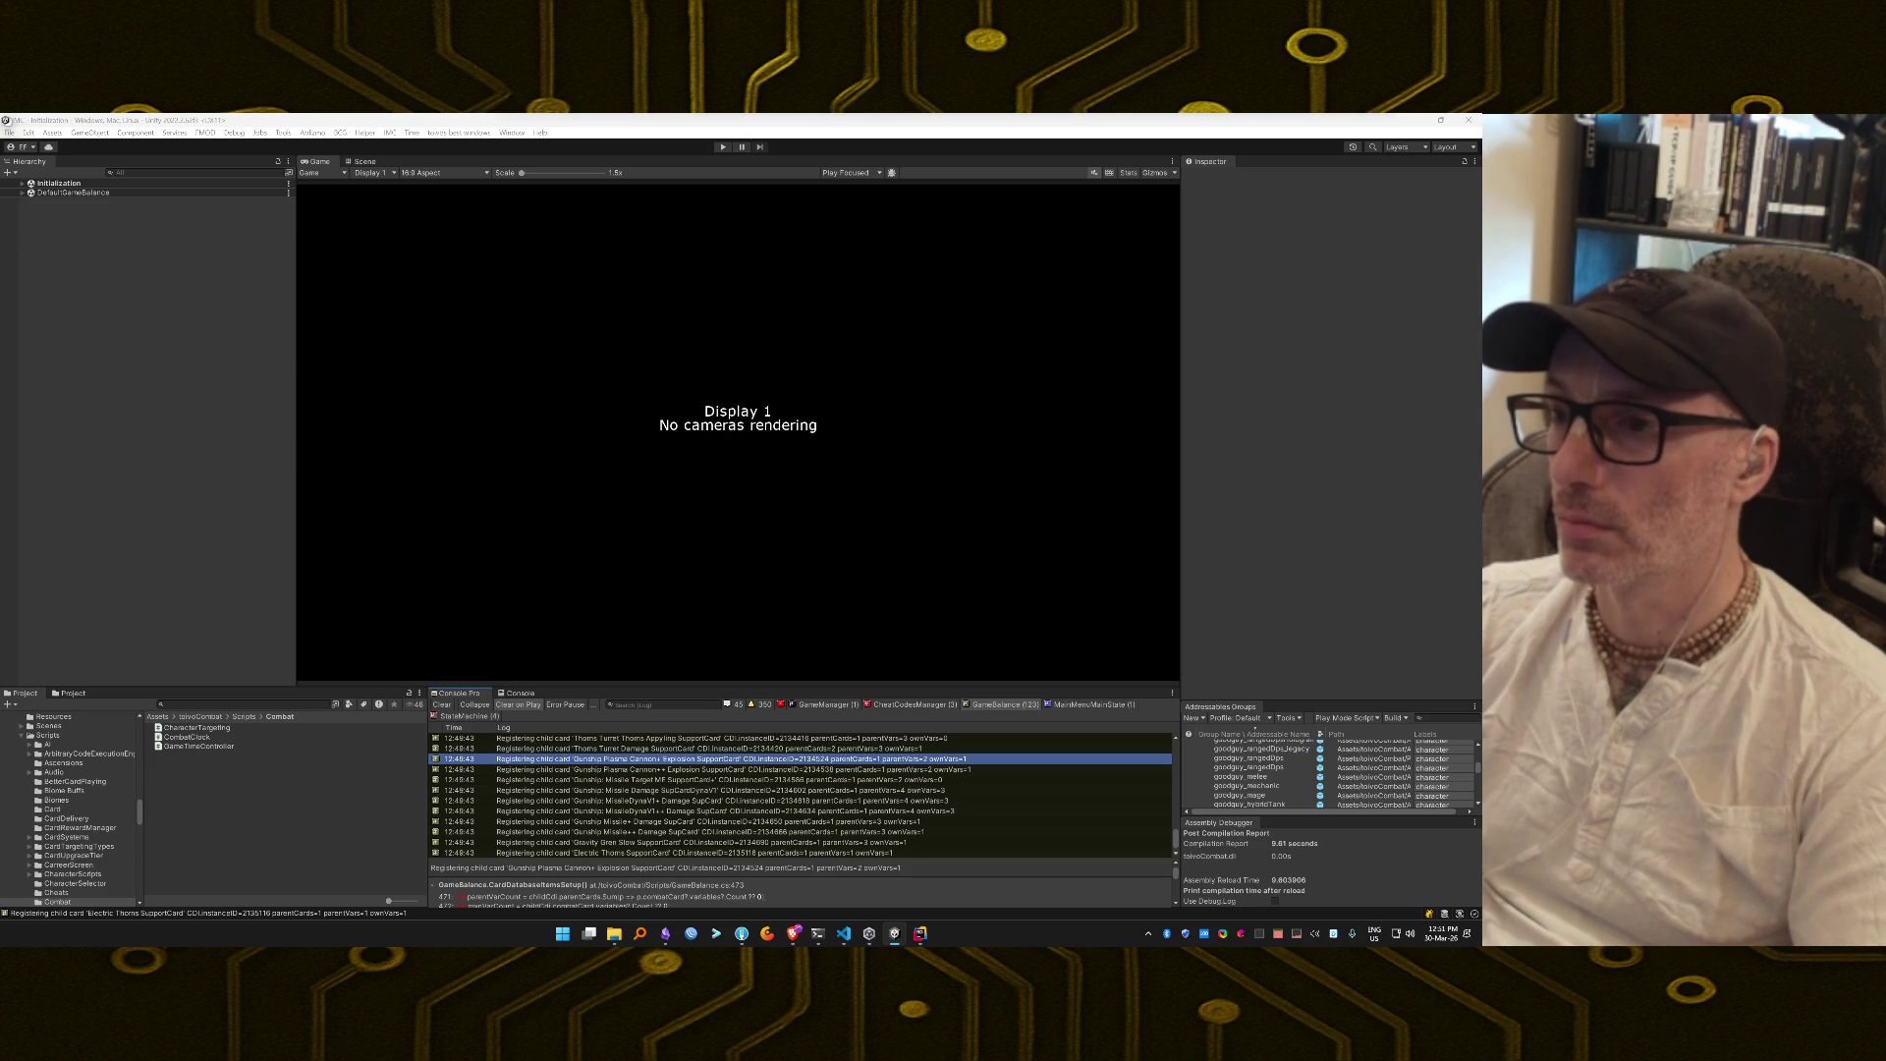
Restart play mode to recompile the scripts, then bring up the Brave browser.
key("ctrl+p")
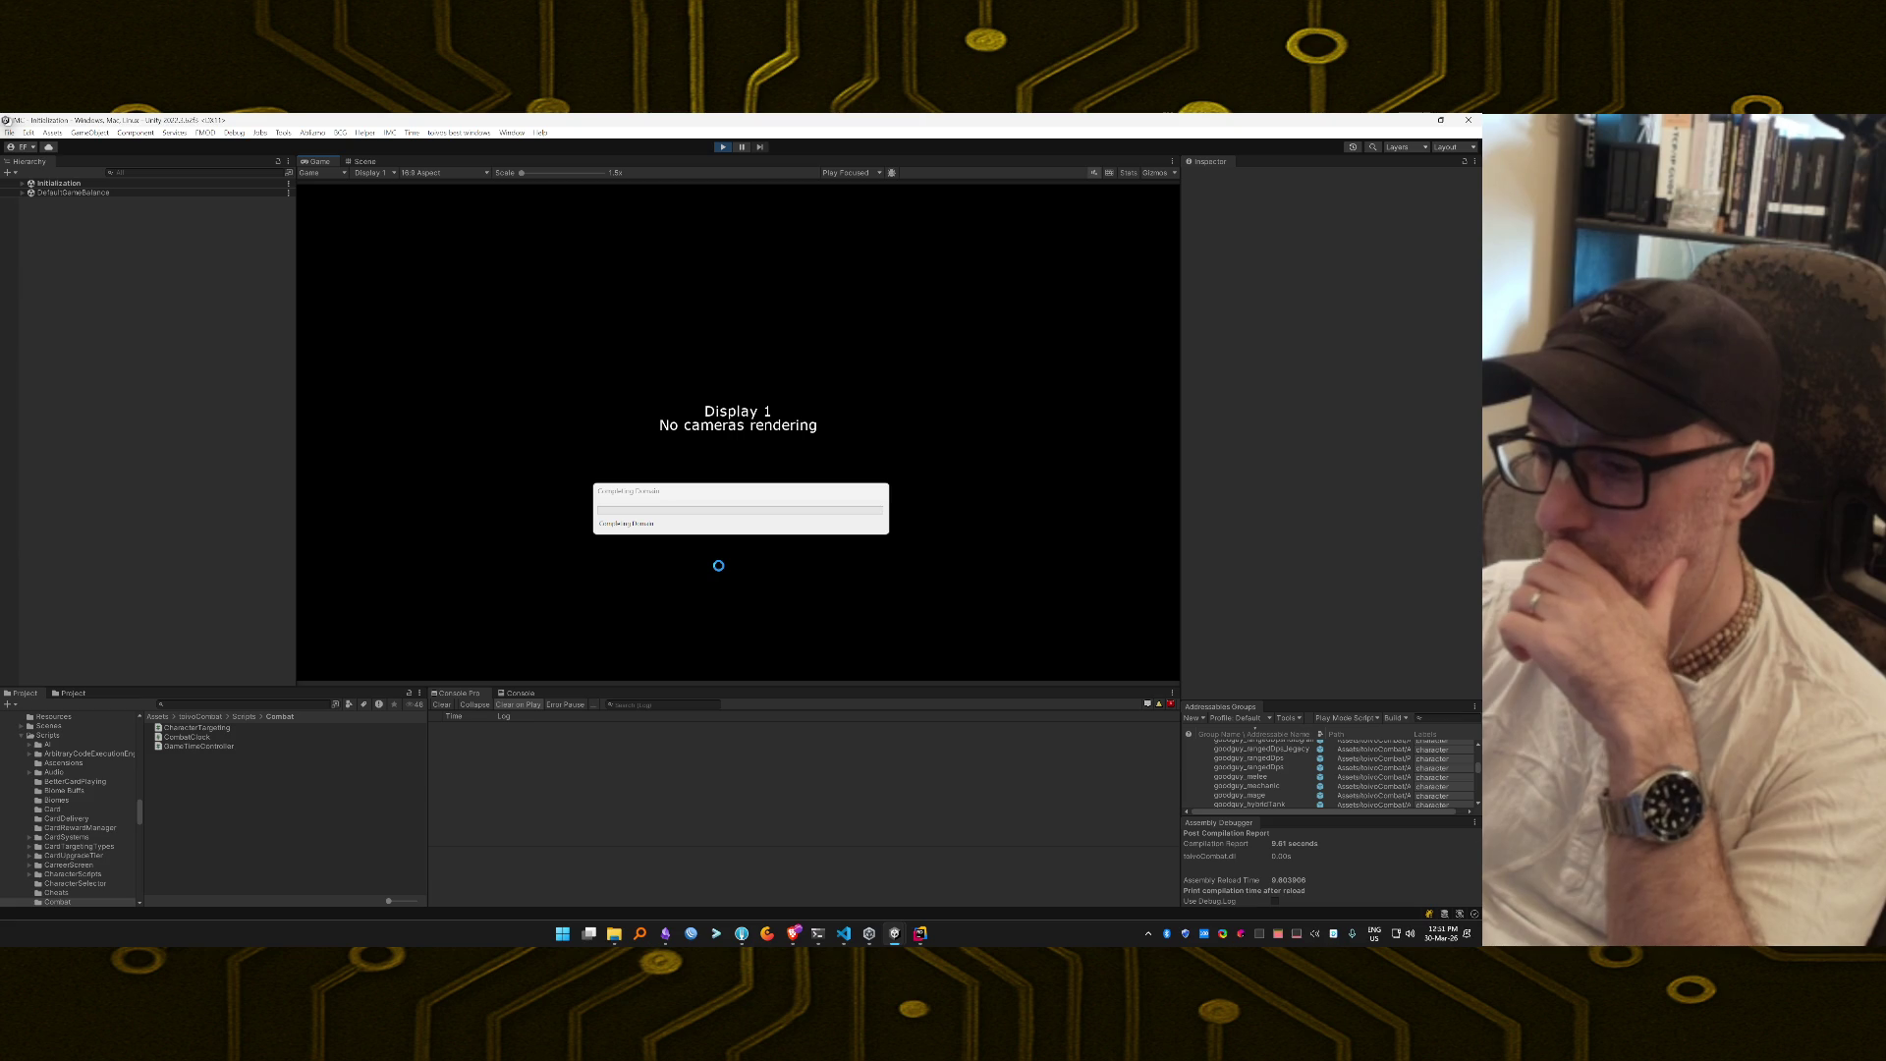
left_click(789, 935)
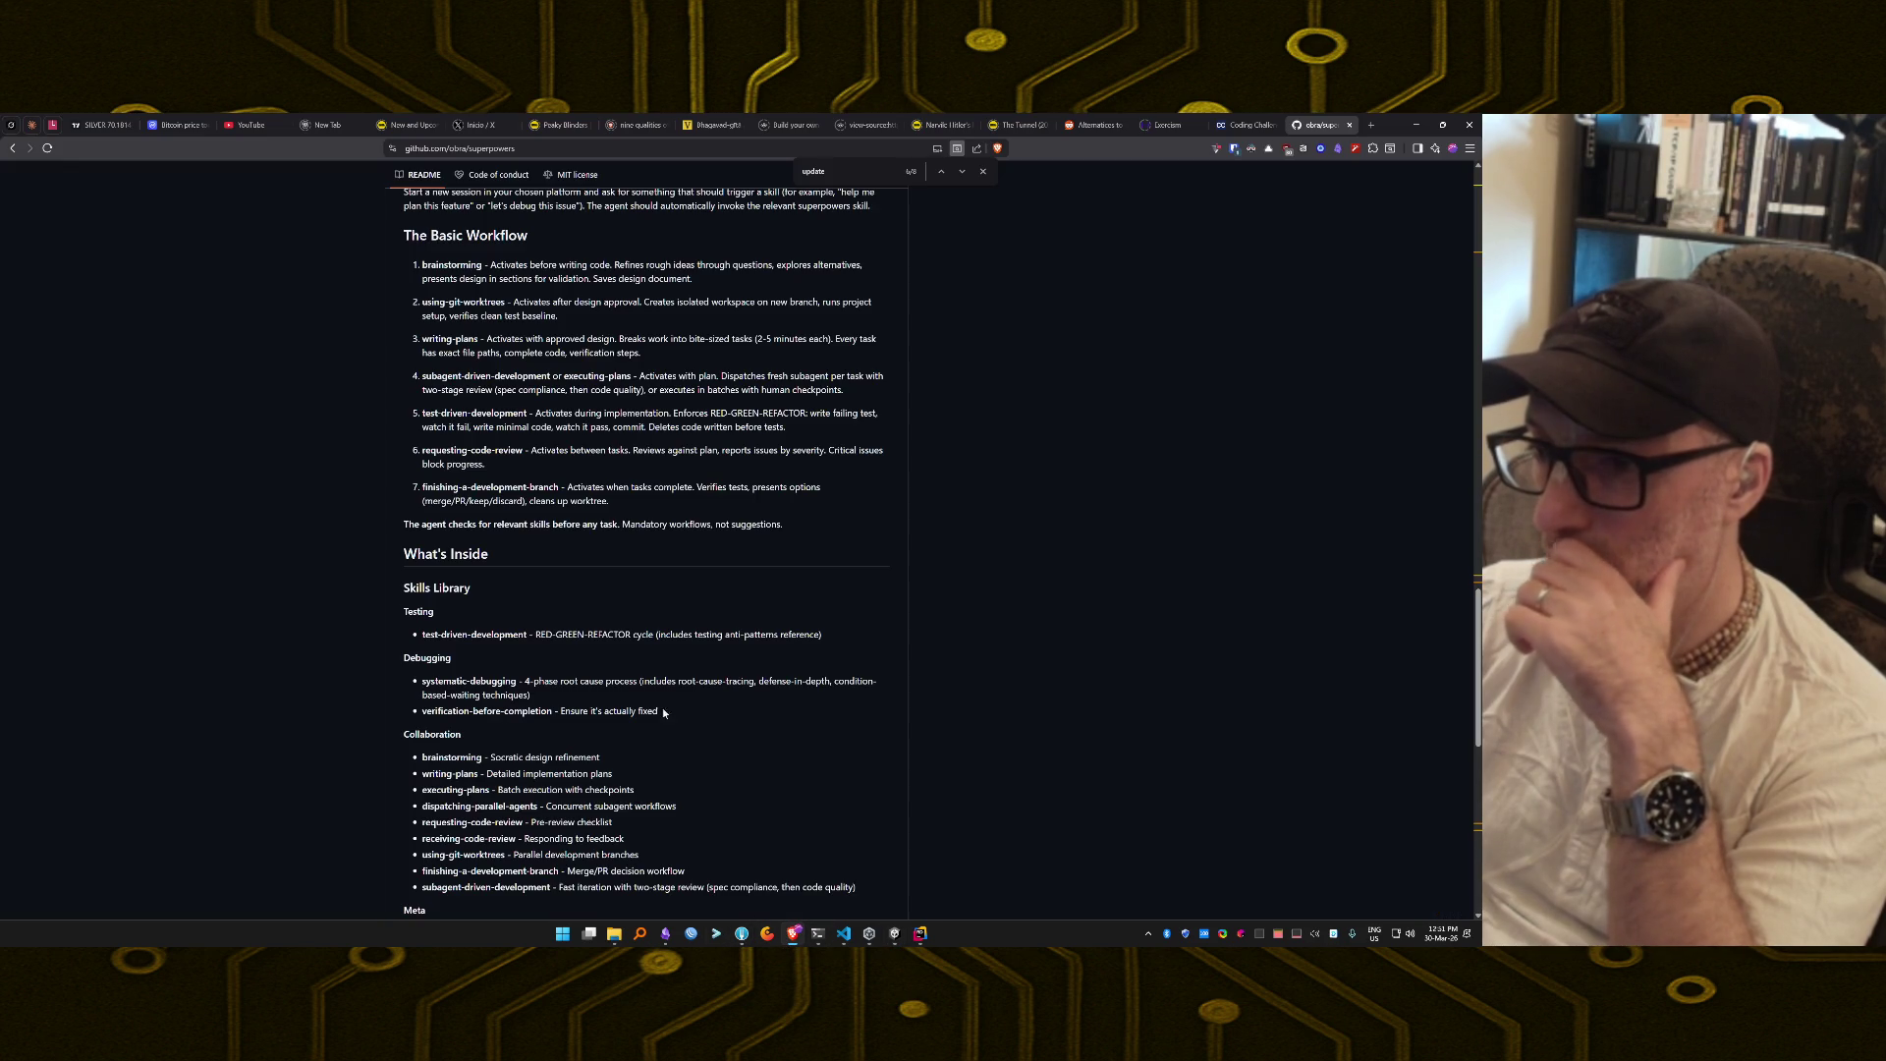
Search 'does Debug.Logging affects Unity Editor performance?' and expand the full AI answer.
key("ctrl+t")
type("doesl")
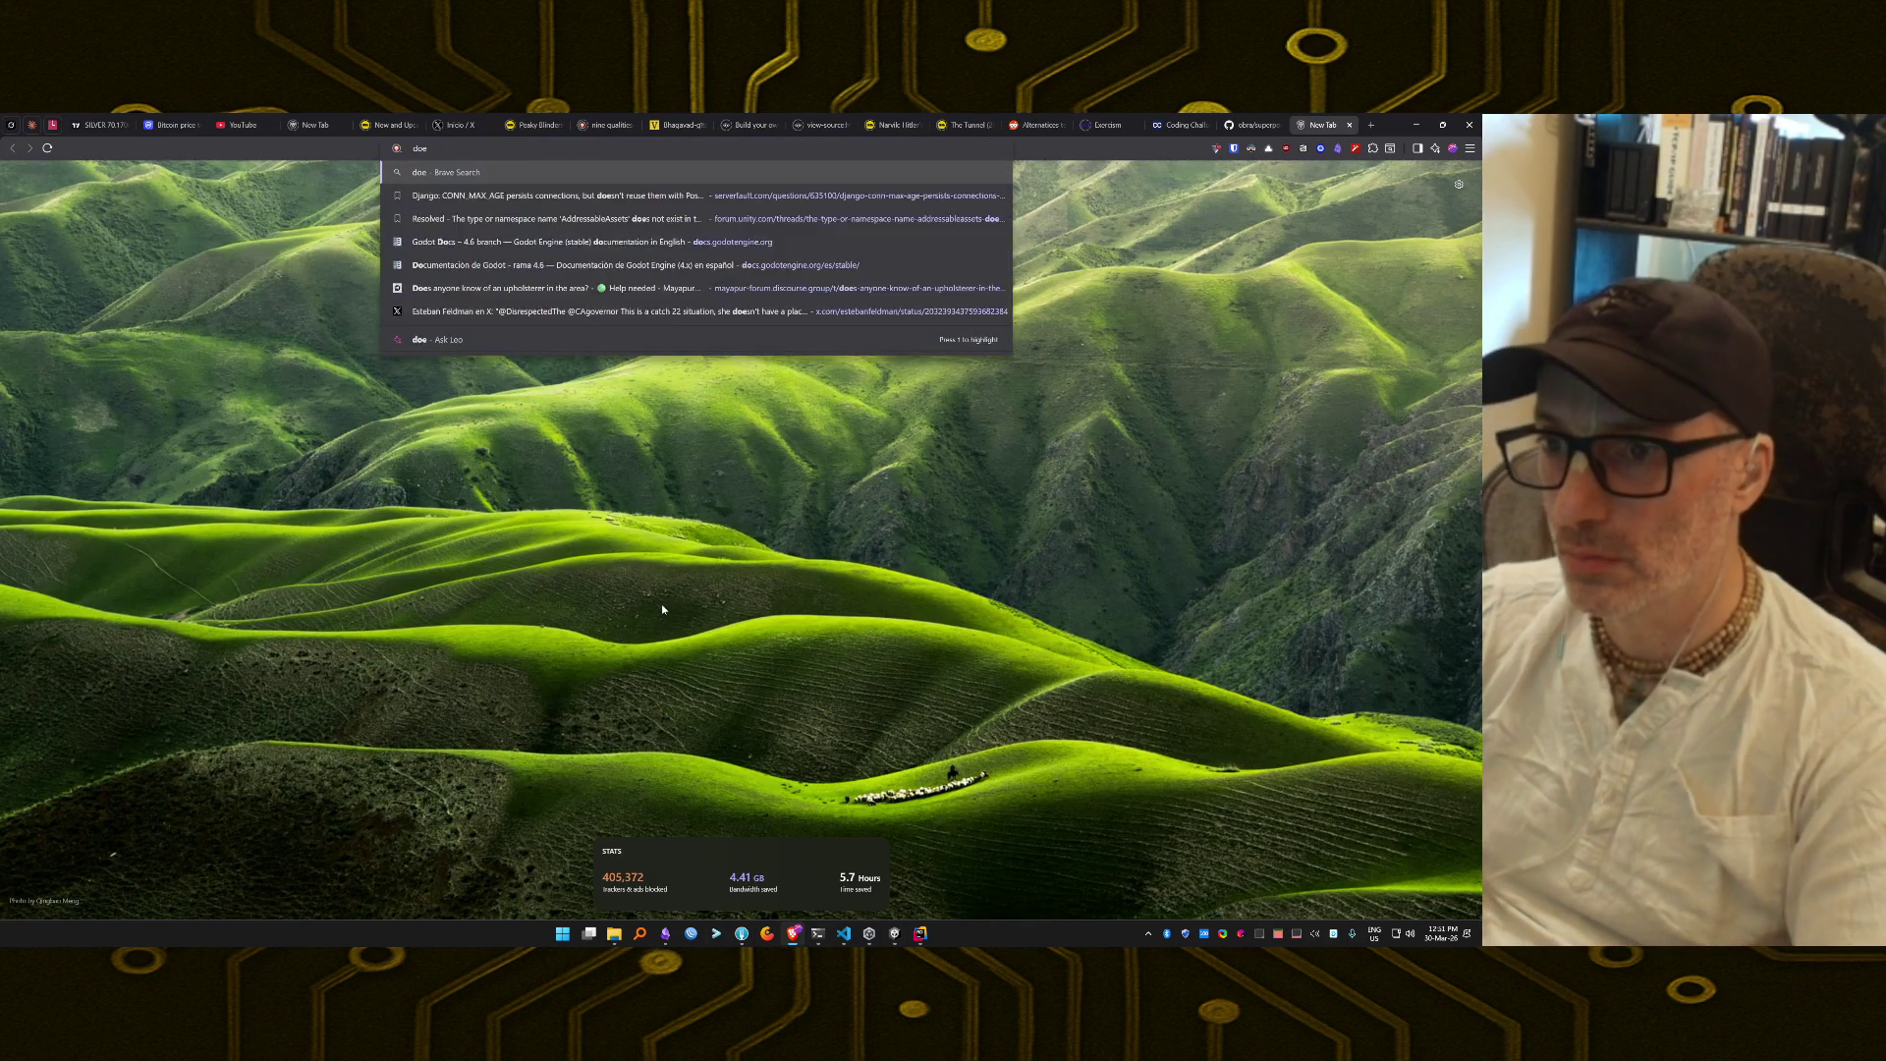
key("BackSpace")
type("Debu")
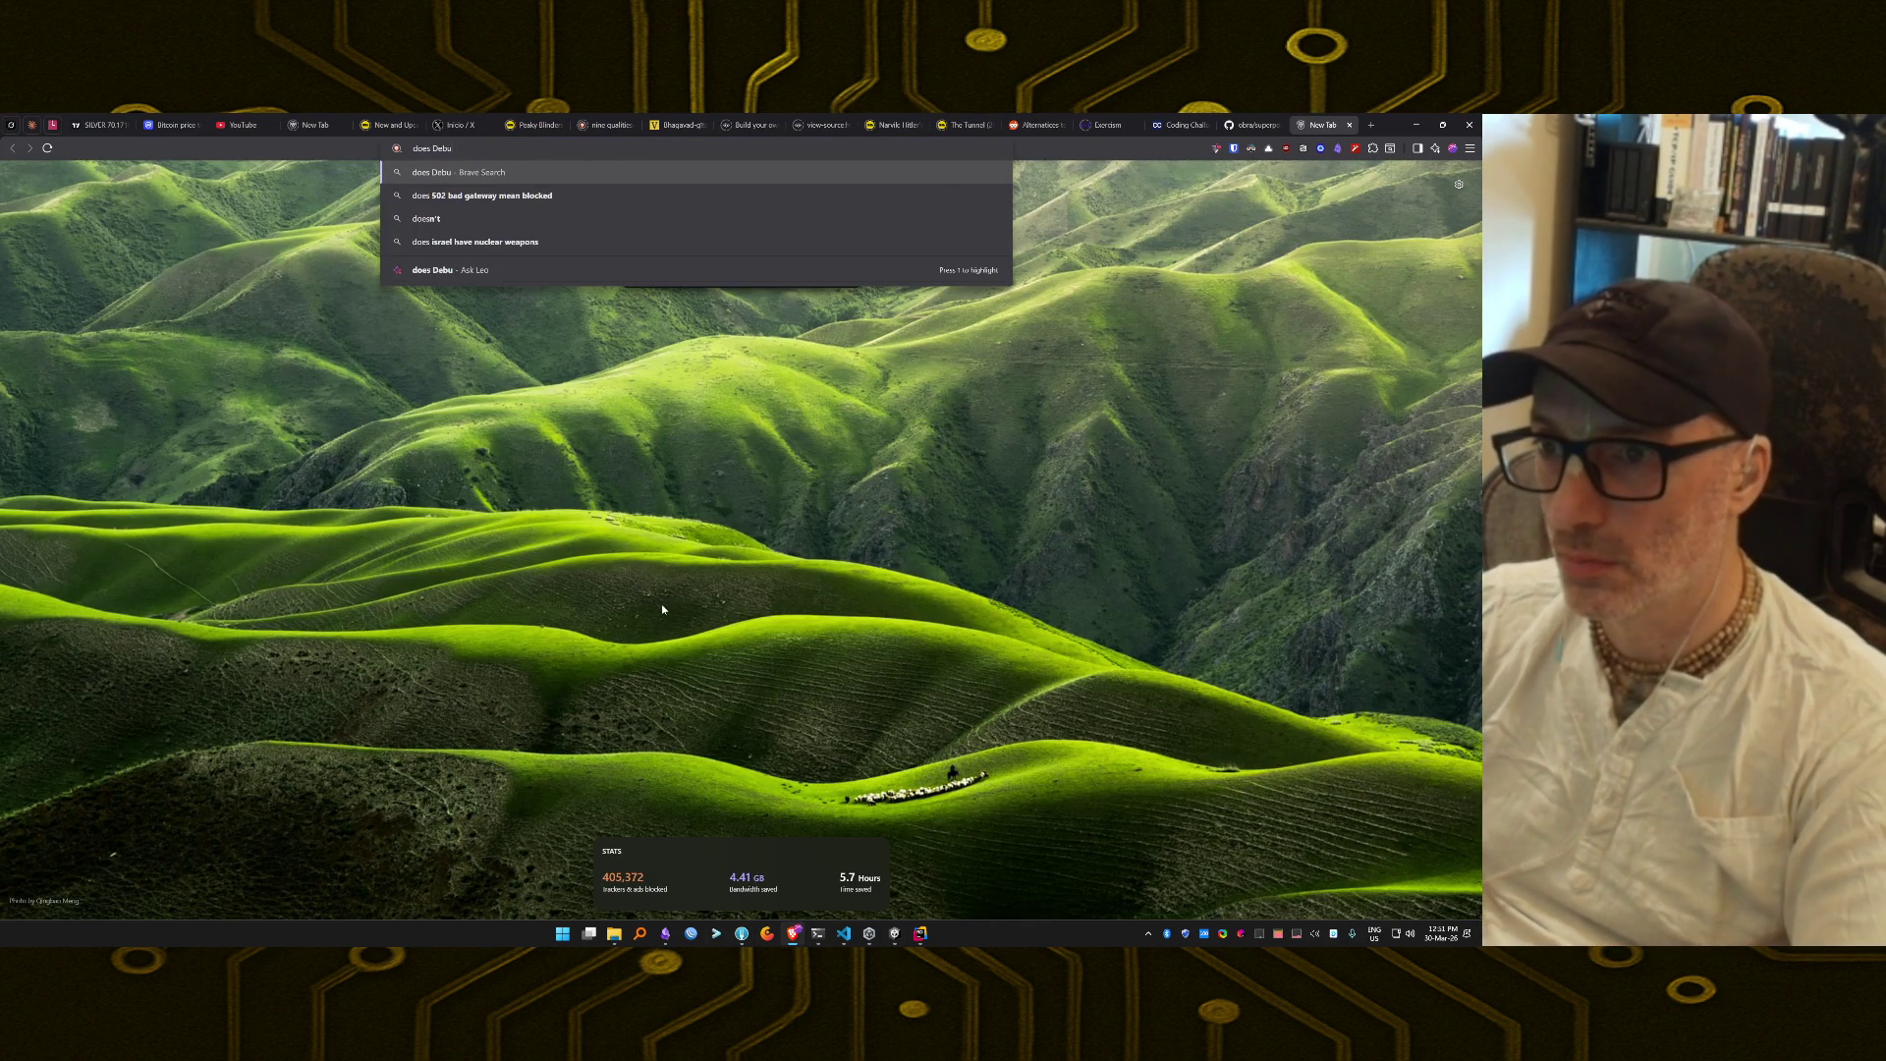
type("gLogging affe")
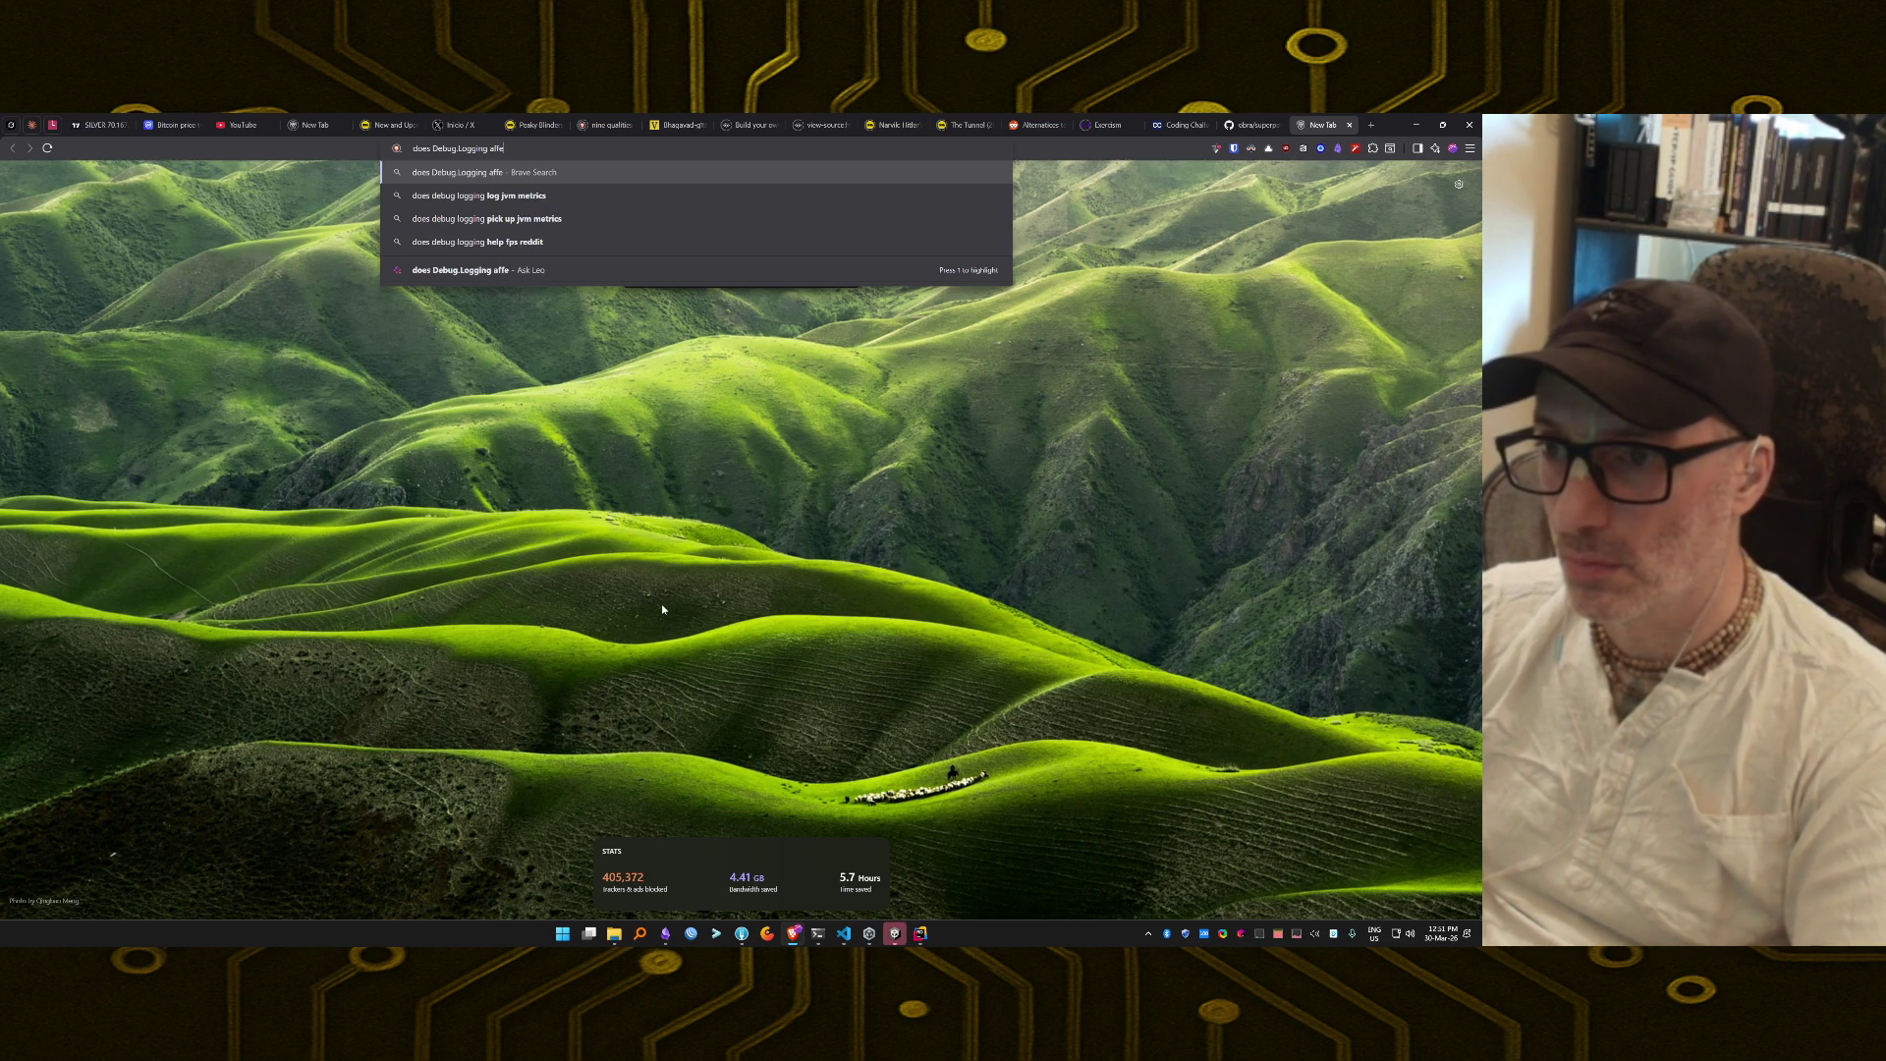
type("cts Unity Editor perfor")
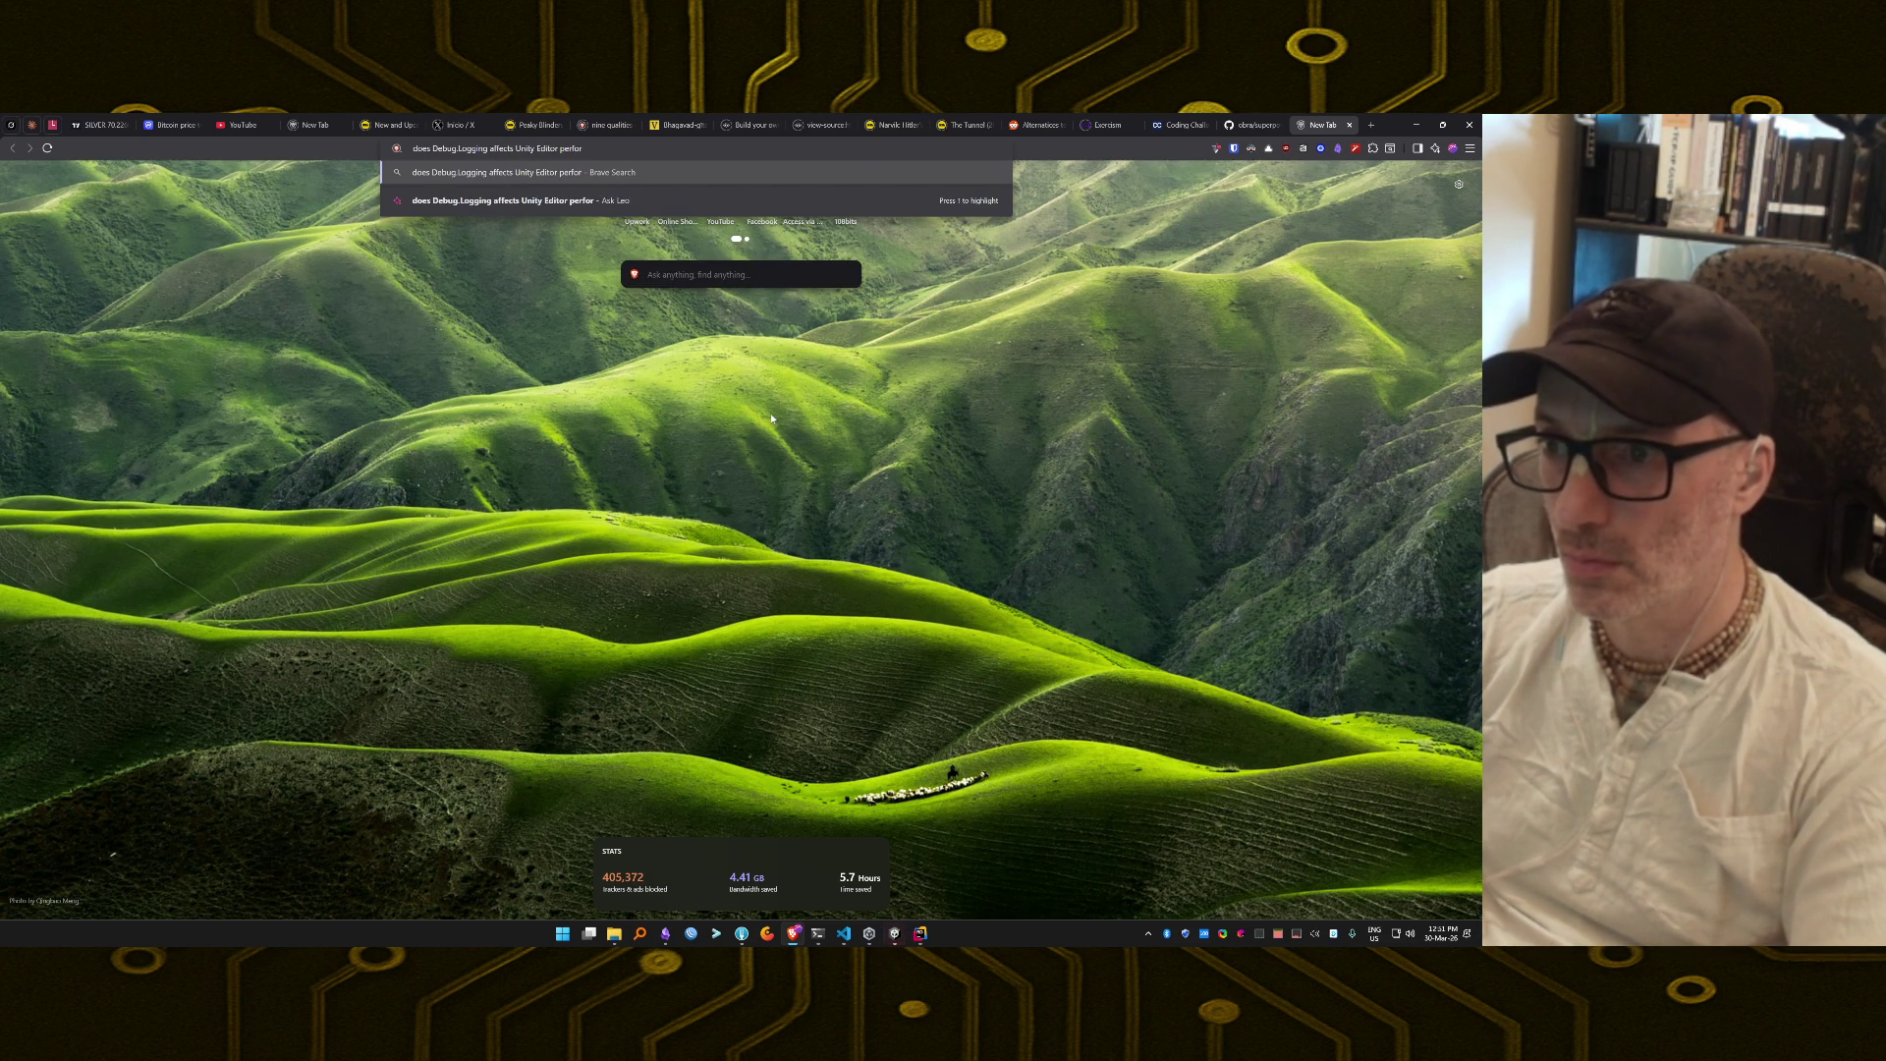
type("mance?")
key("alt+Tab")
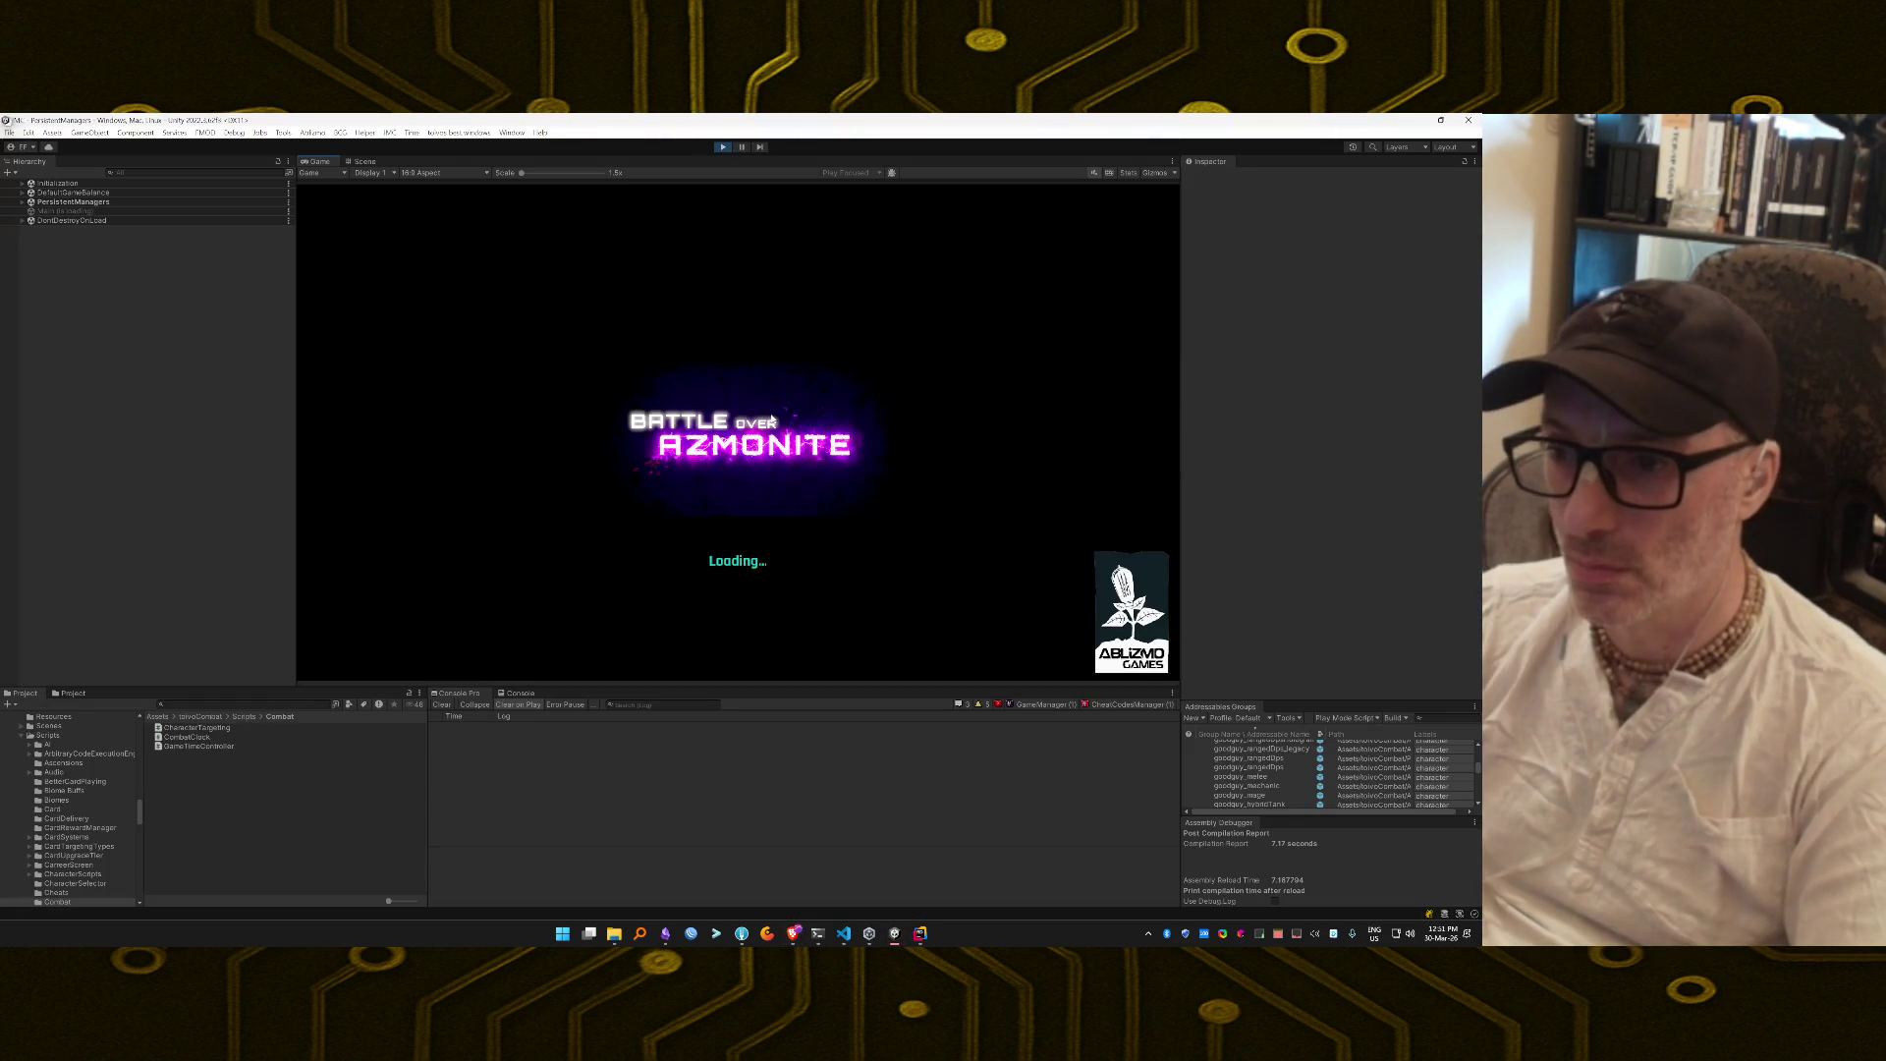
key("alt+Tab")
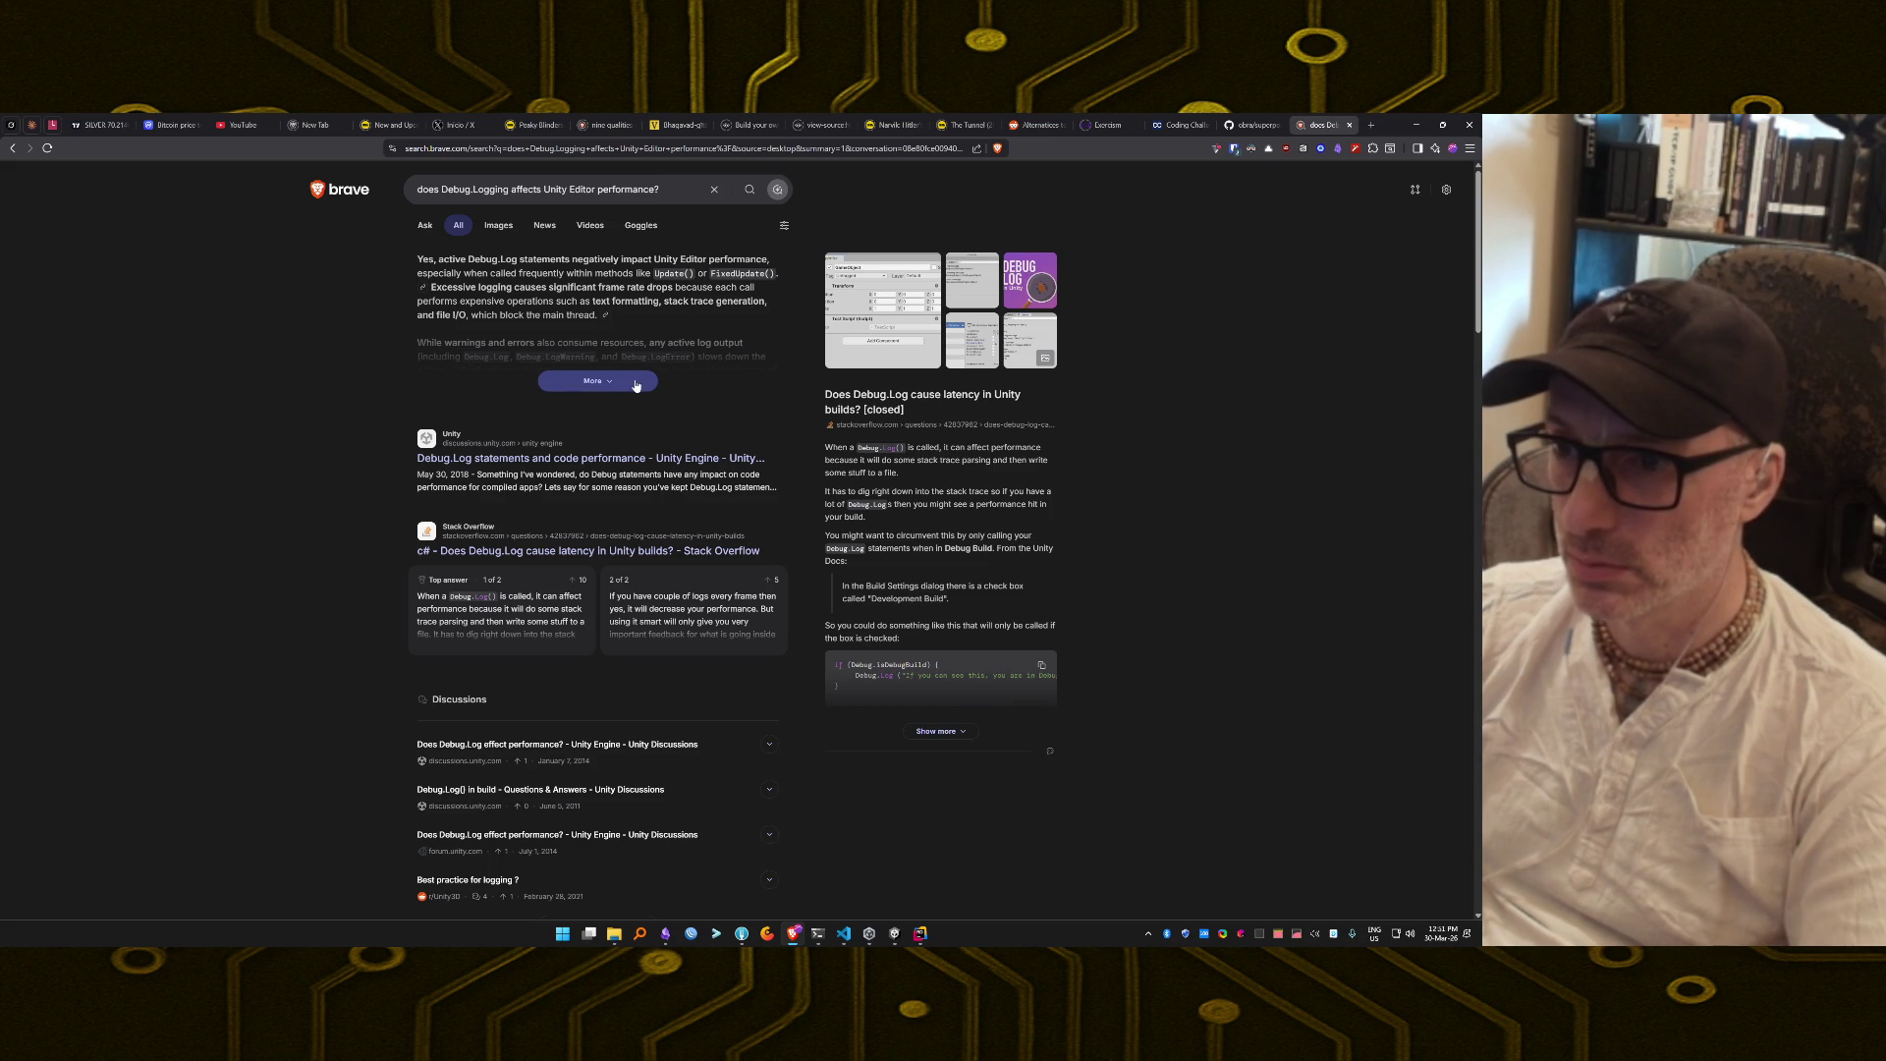
left_click(606, 382)
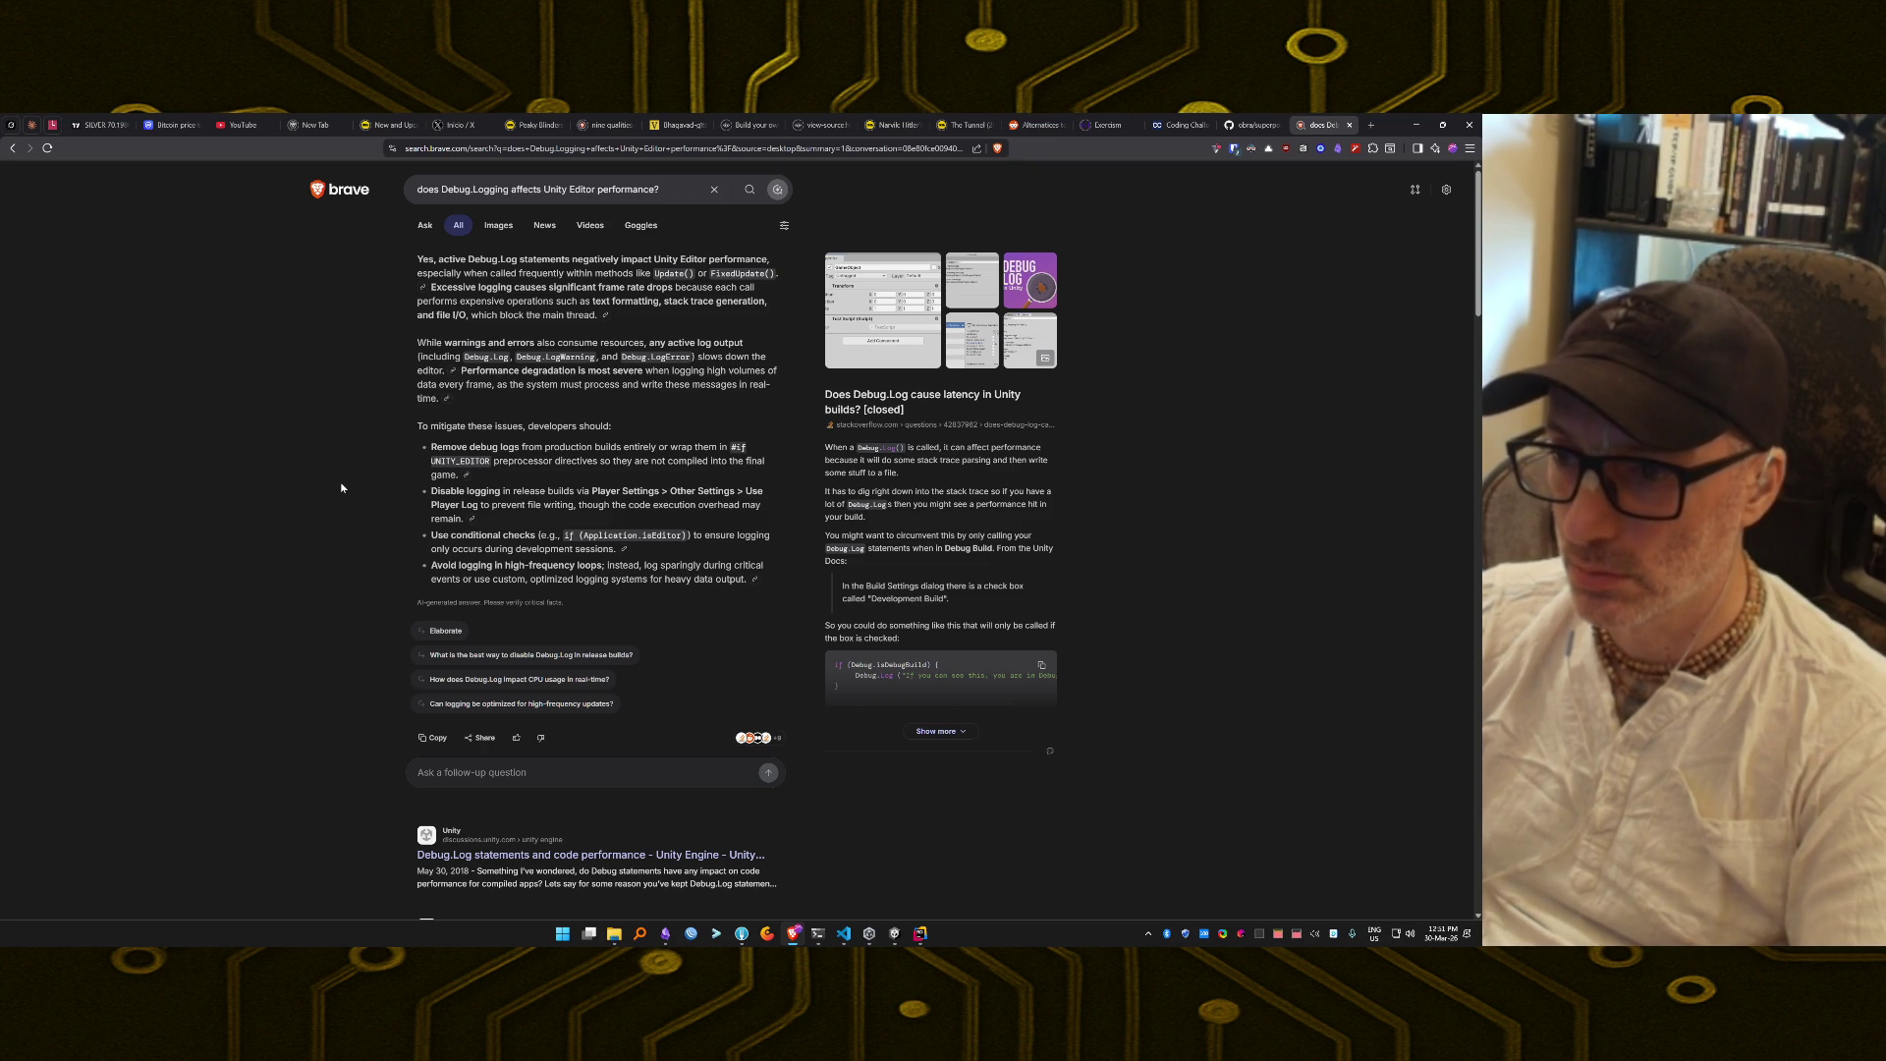
scroll(338, 516, "down", 4)
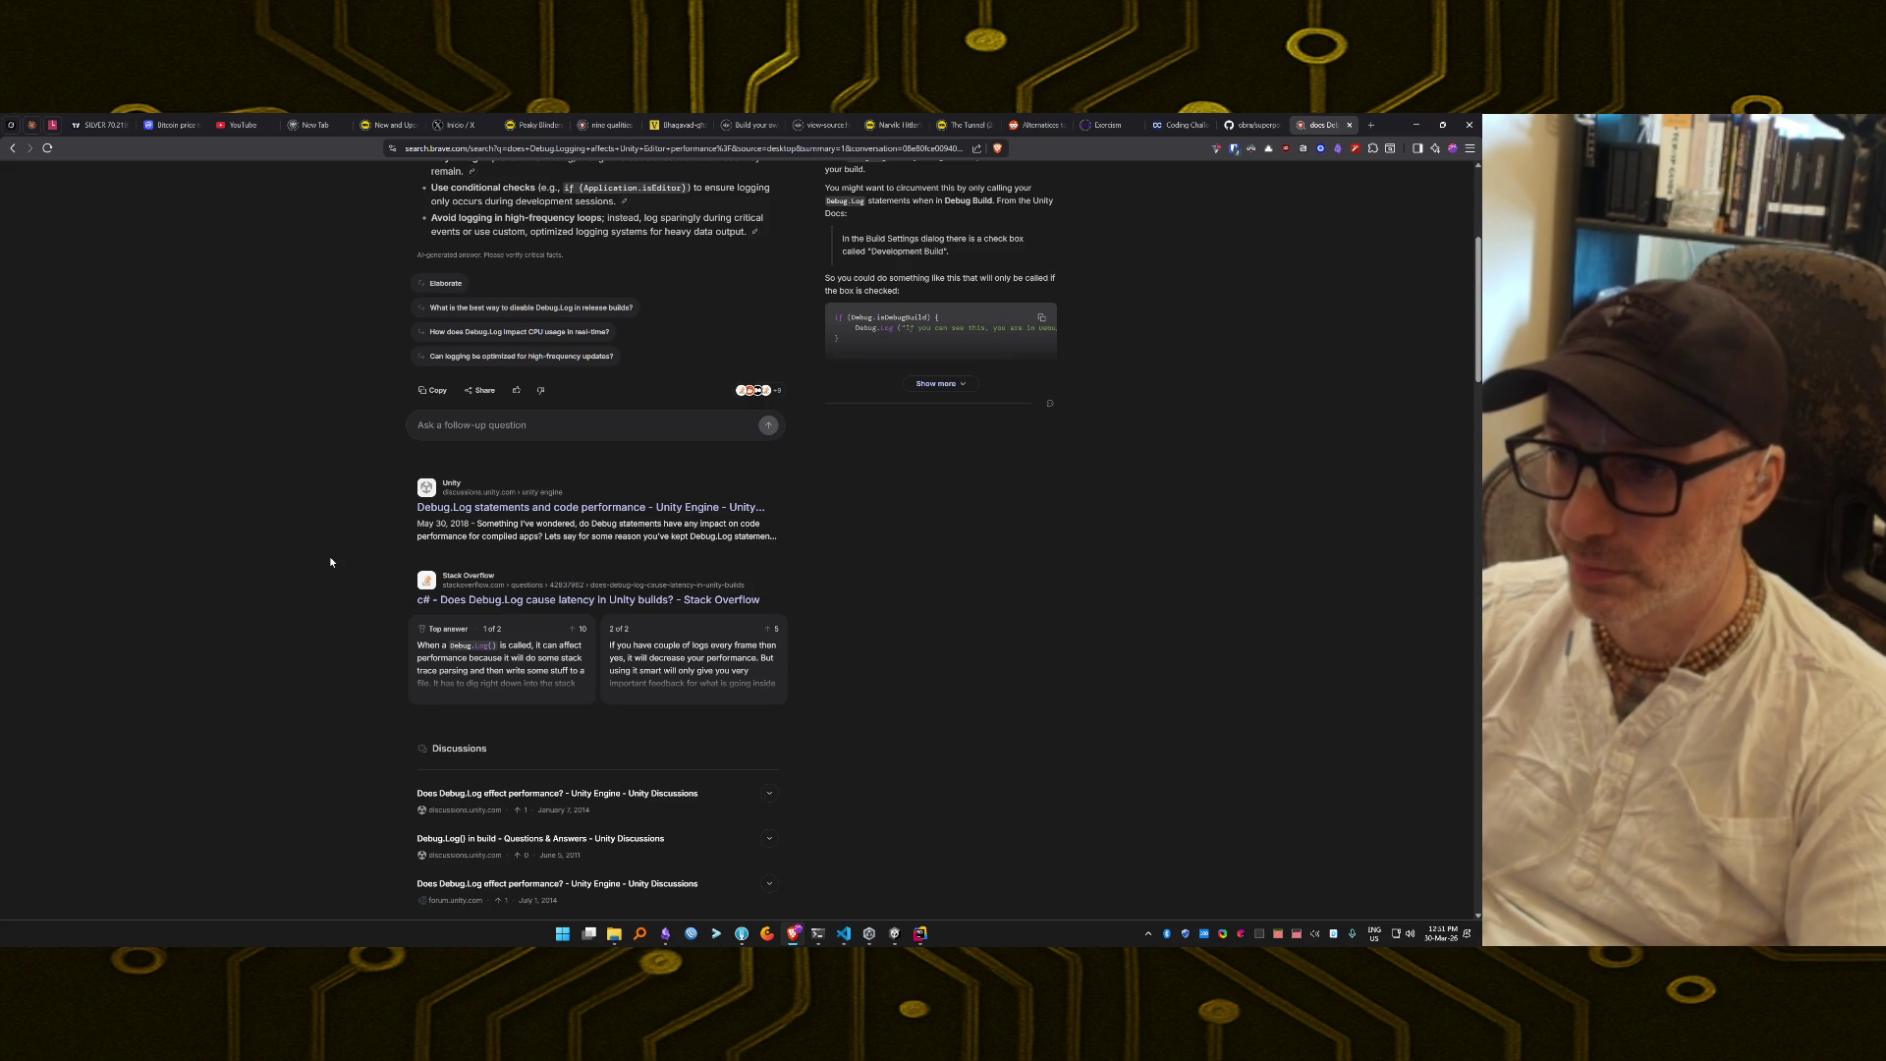
key("alt+Tab")
Start a run, launch the squad into combat, pause, and open the repeating log's source.
left_click(430, 370)
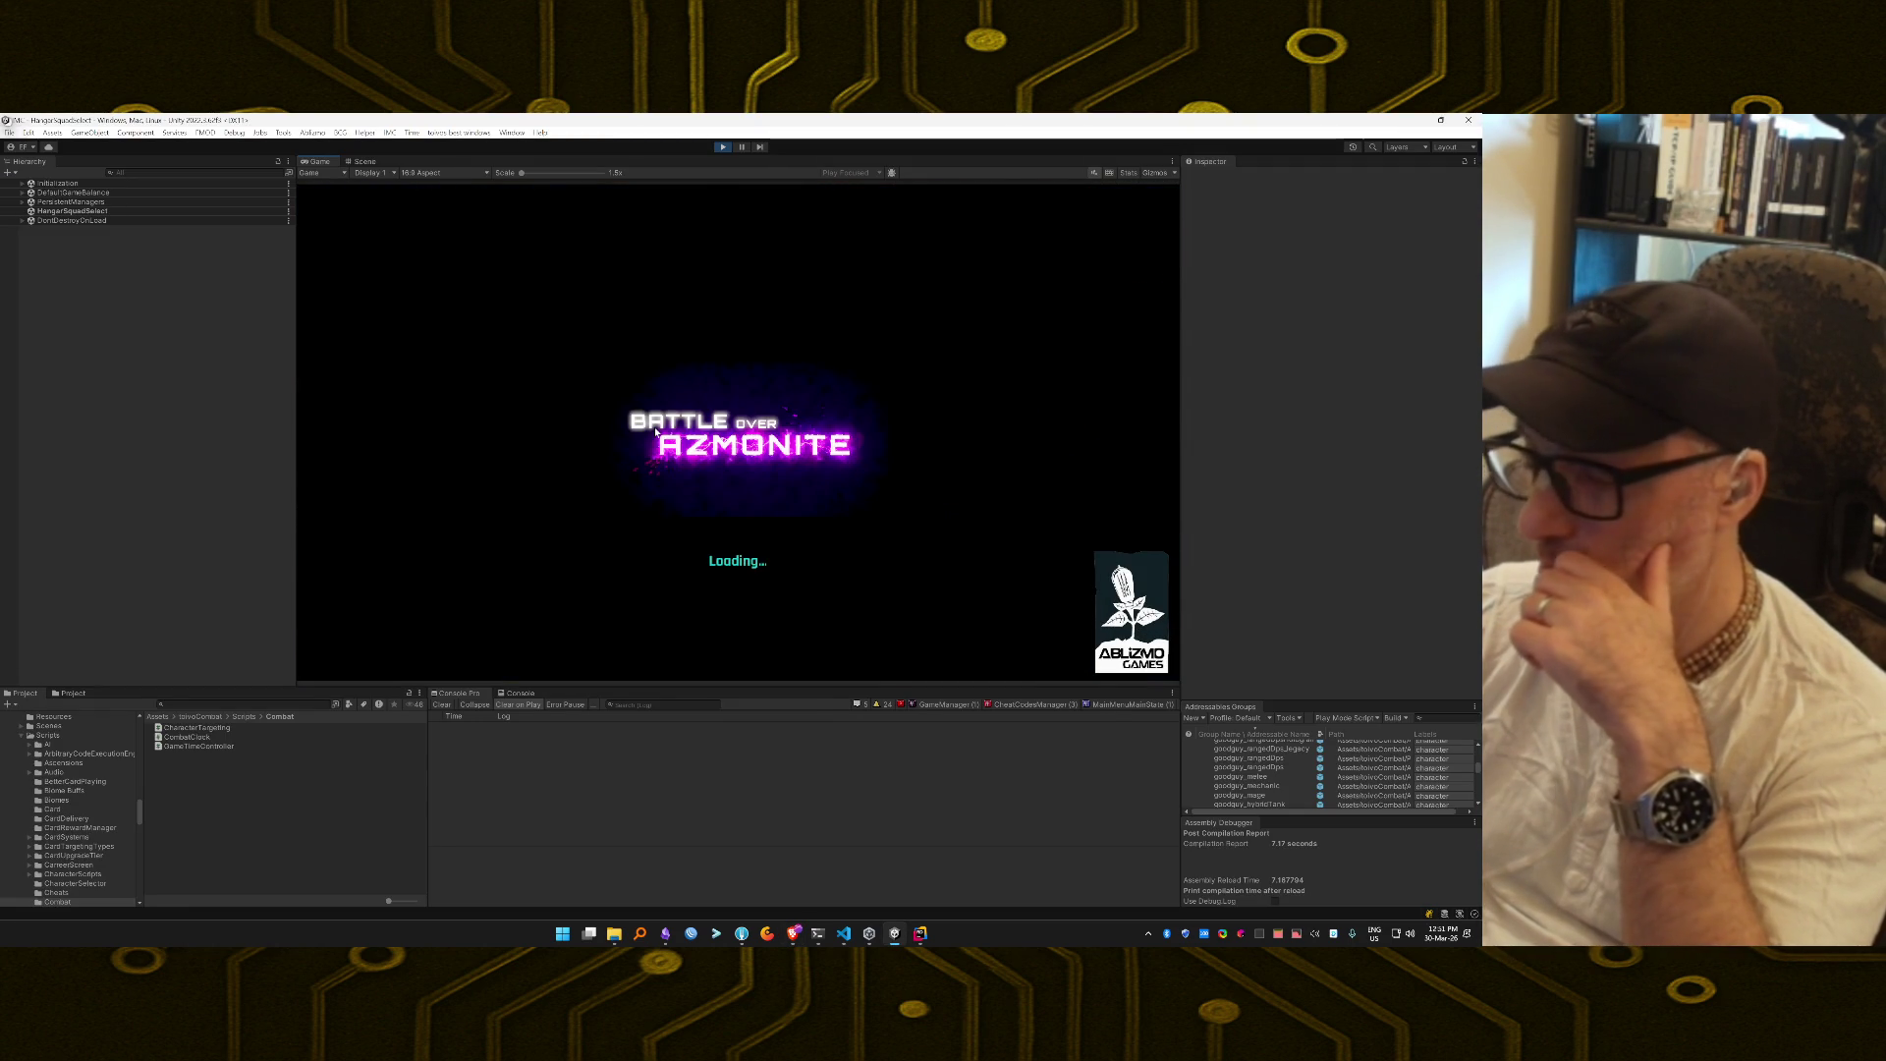
left_click(754, 617)
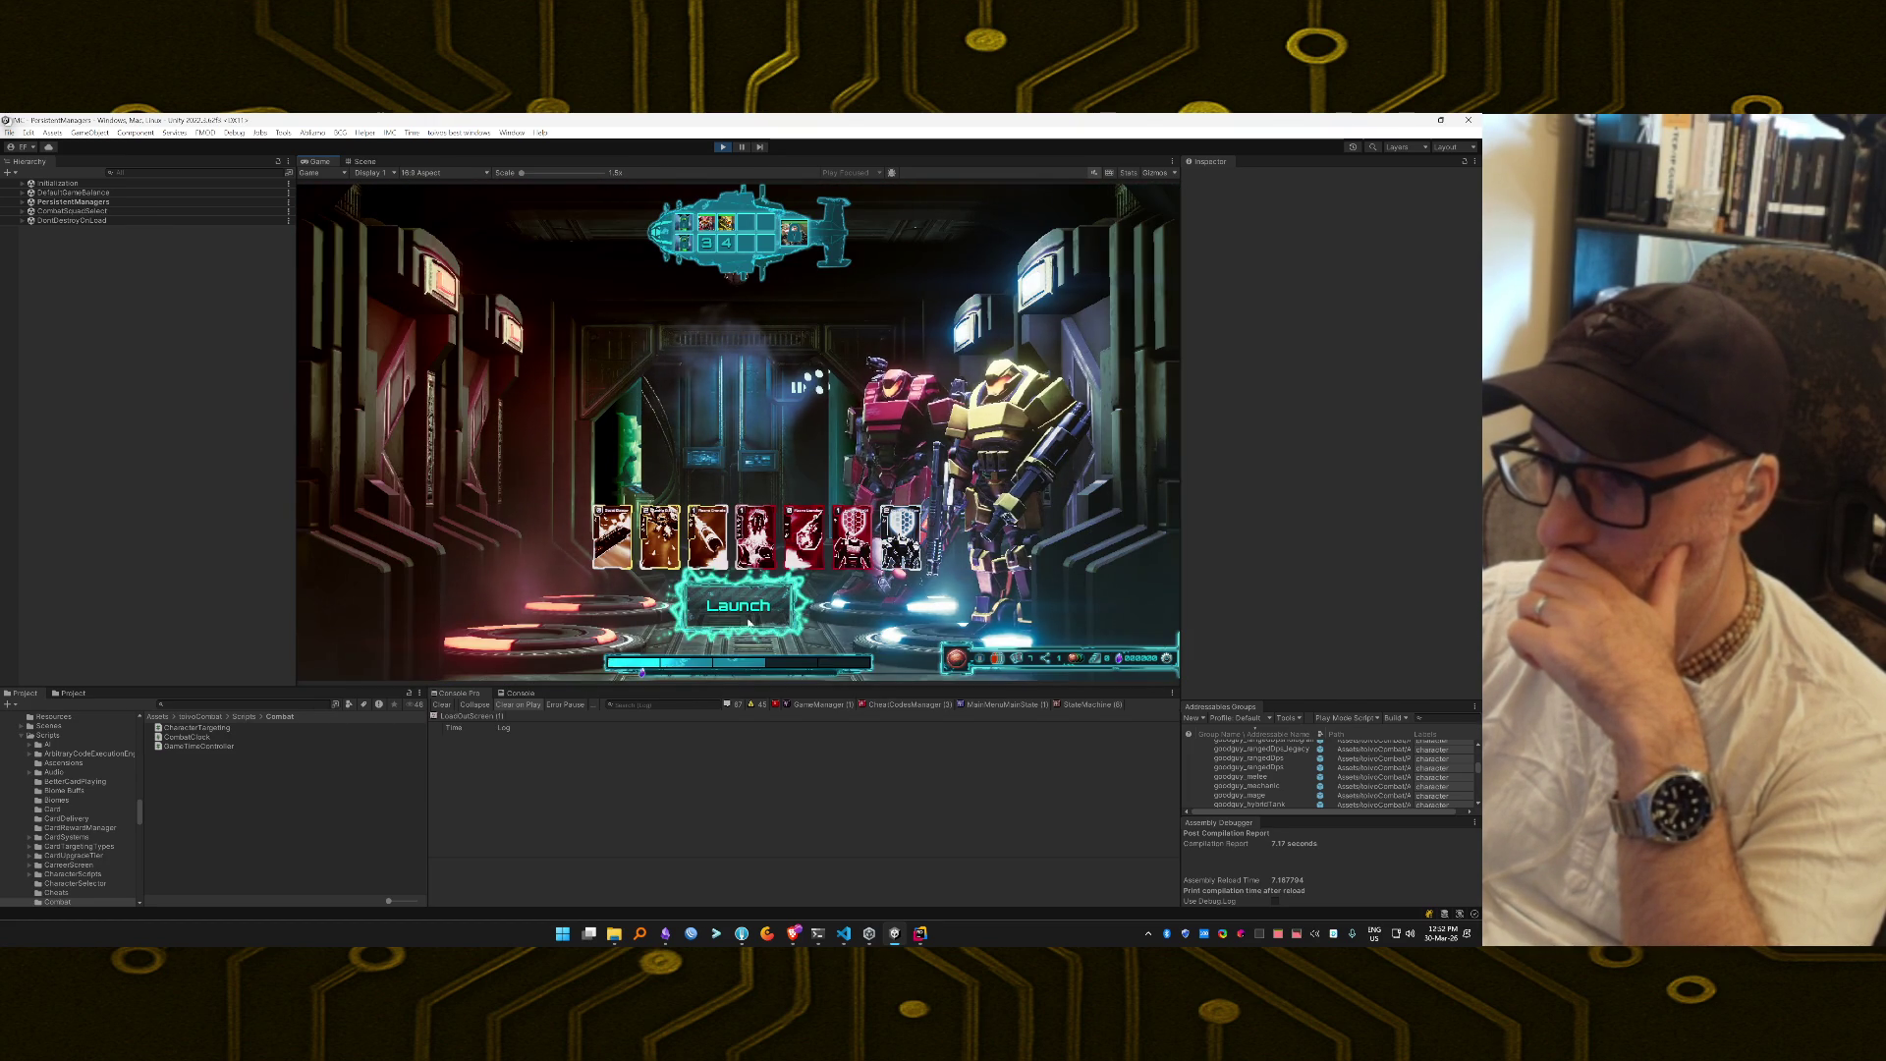
left_click(734, 706)
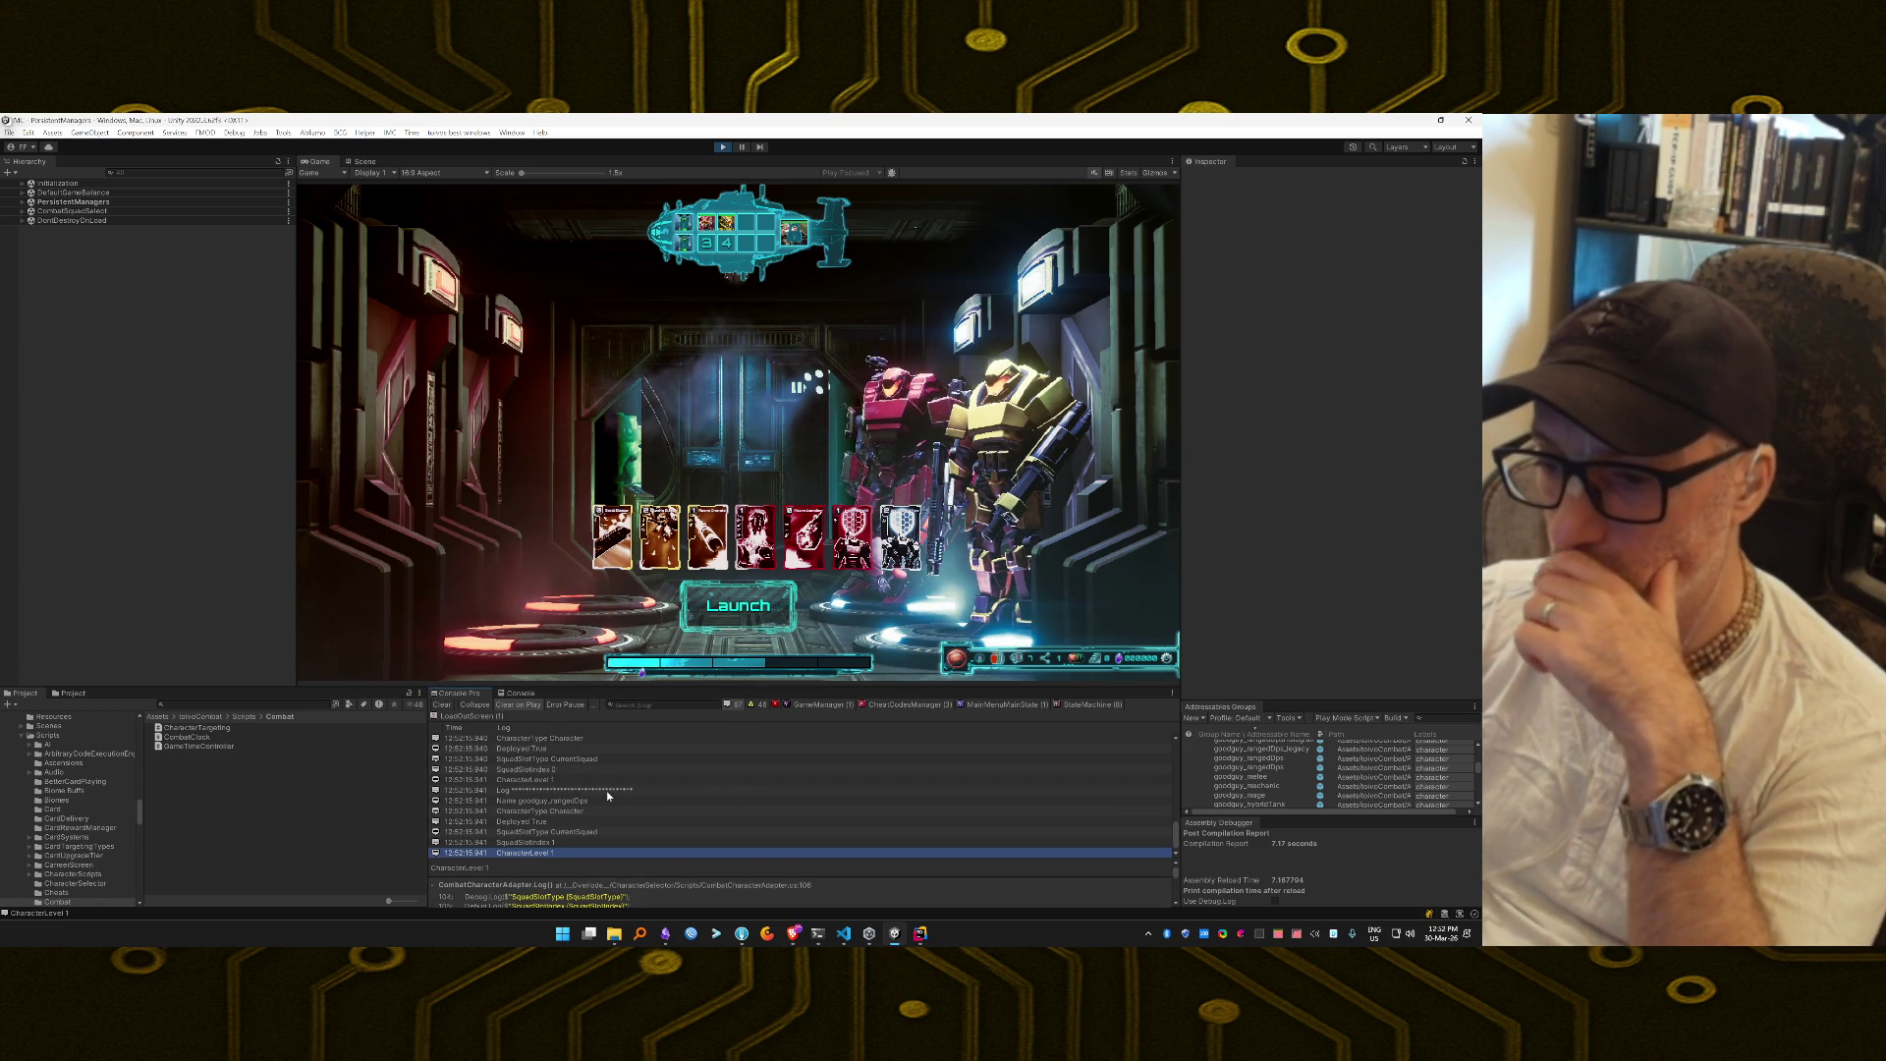
left_click(732, 703)
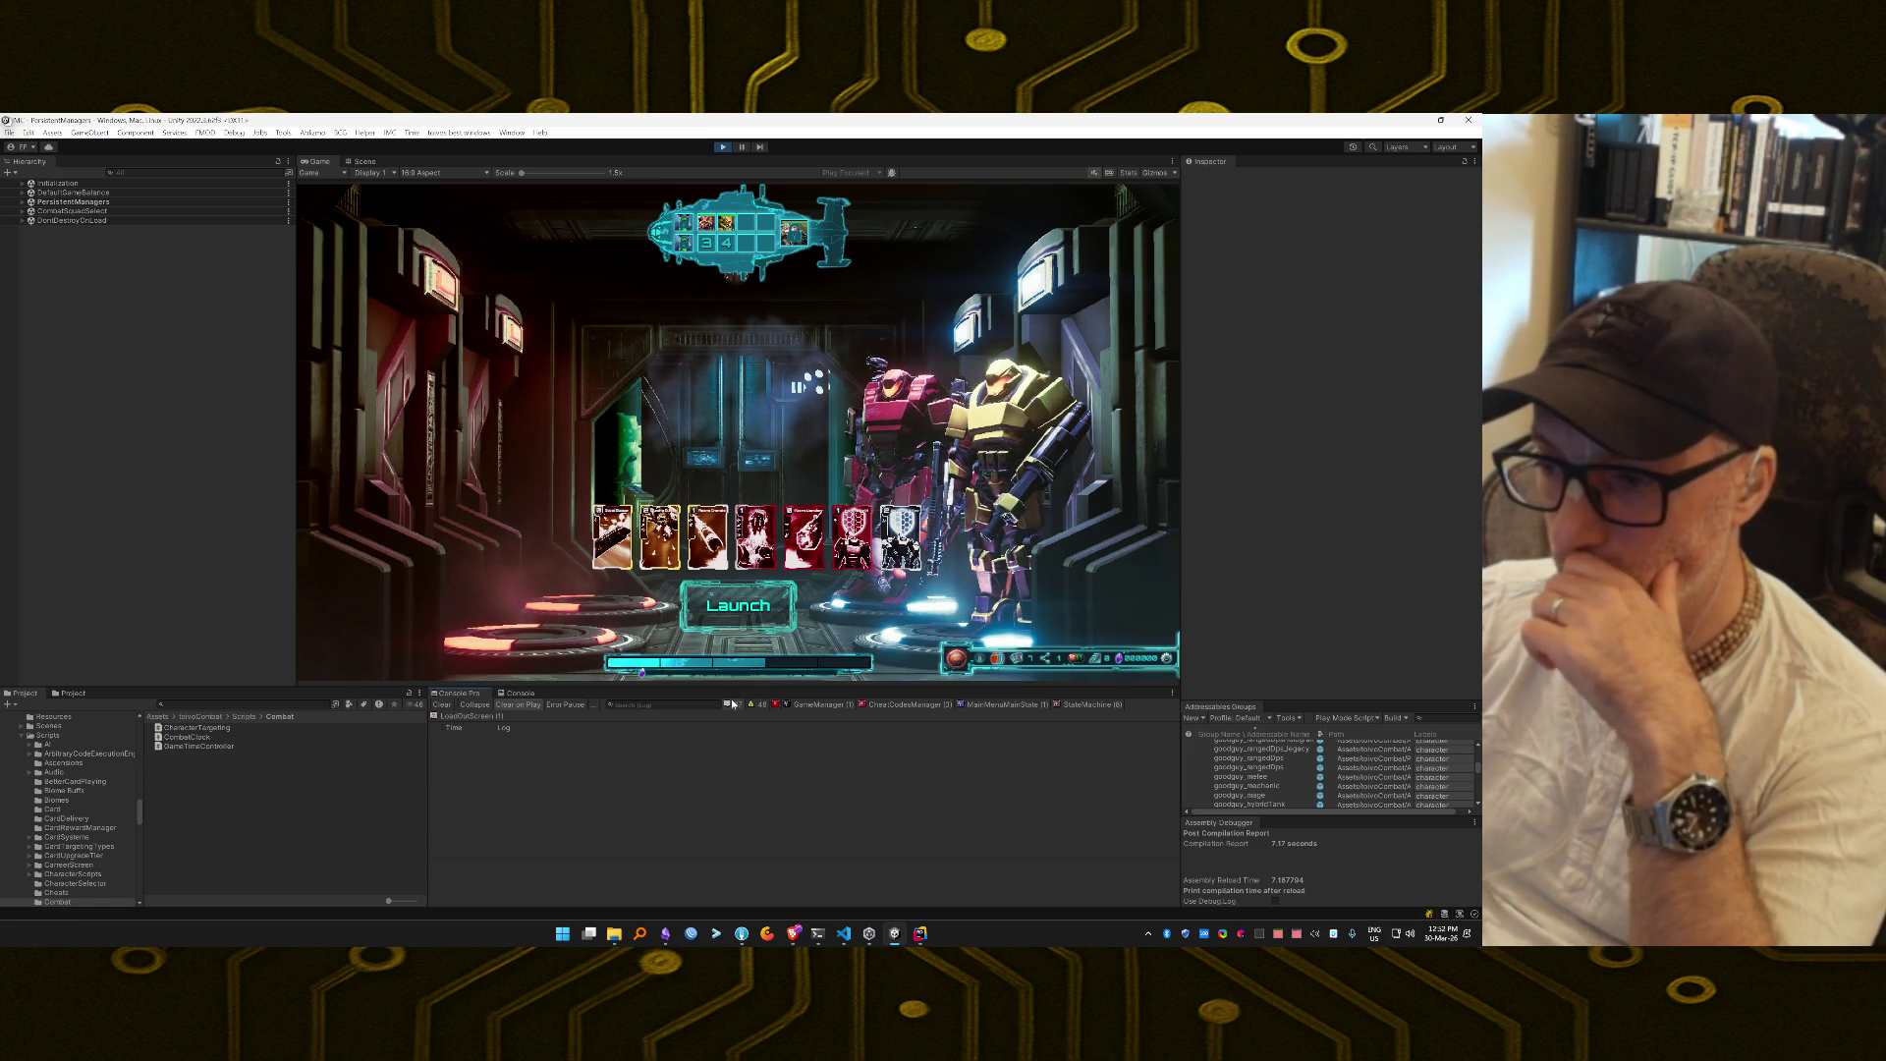
left_click(733, 617)
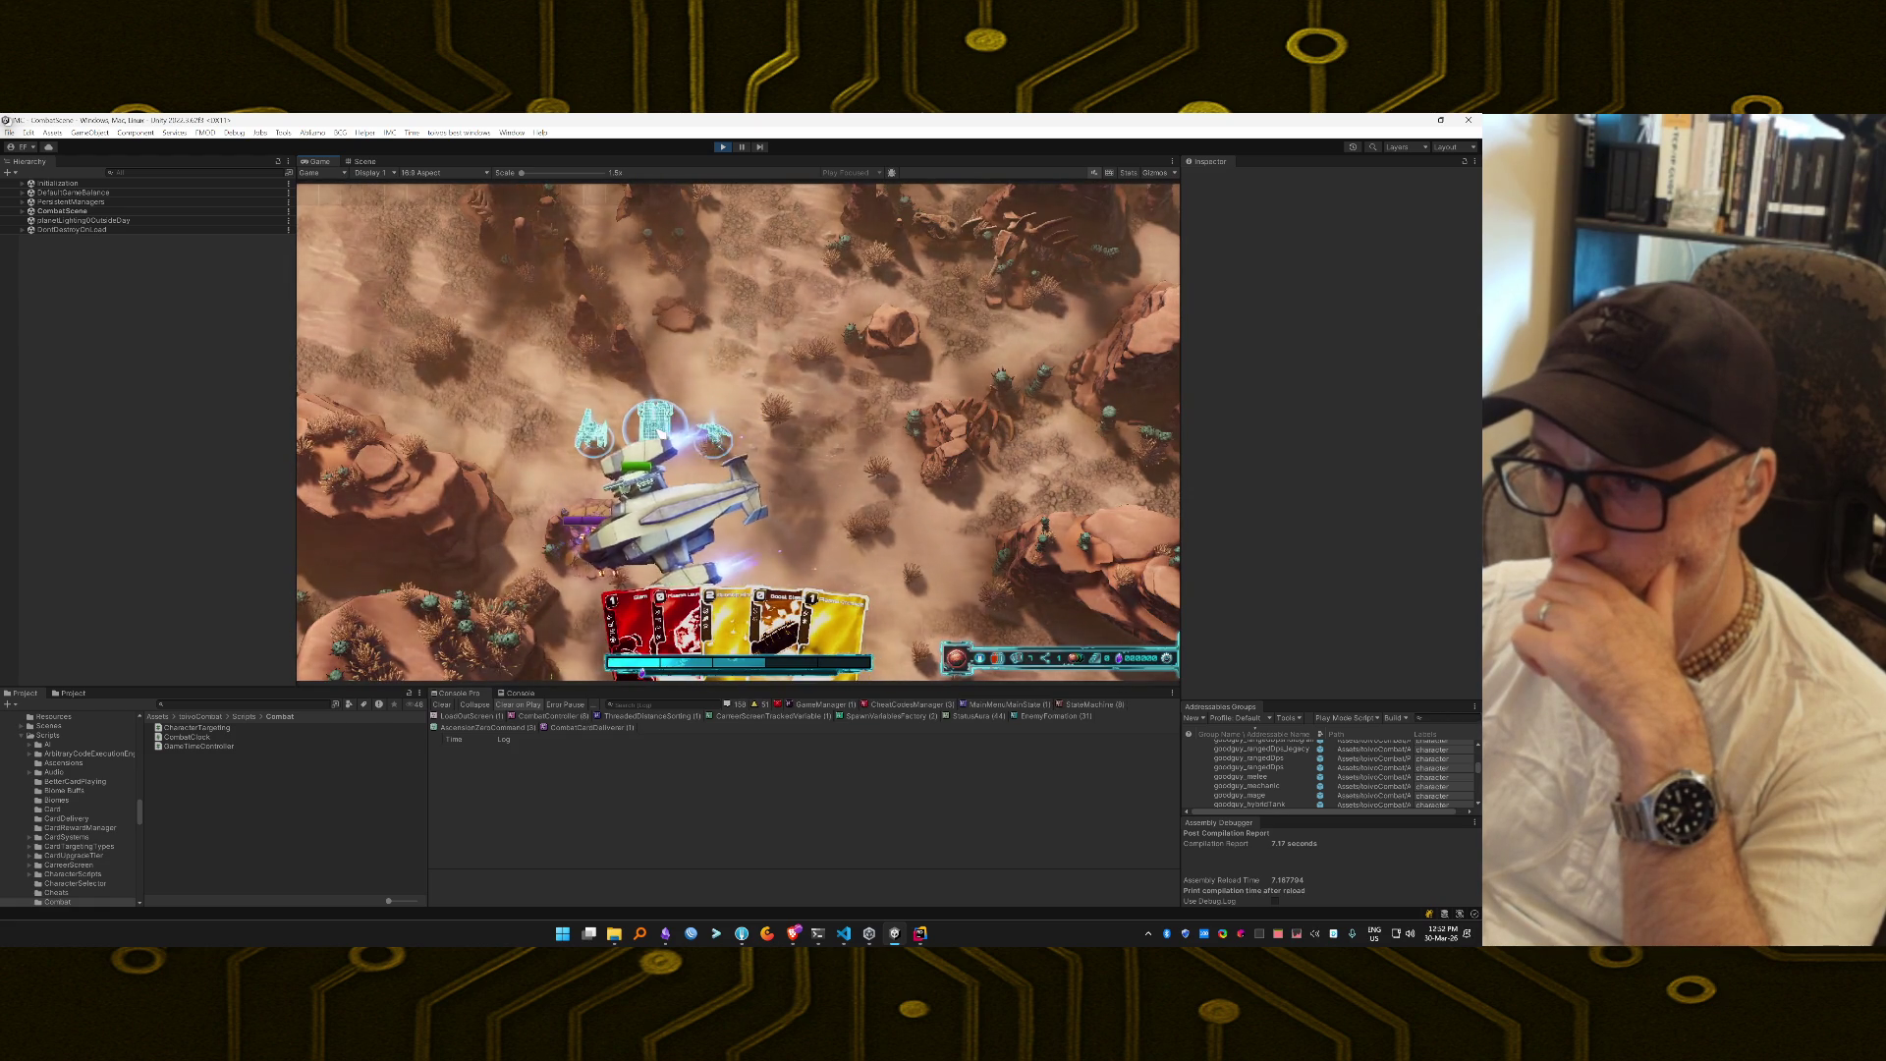
left_click(741, 148)
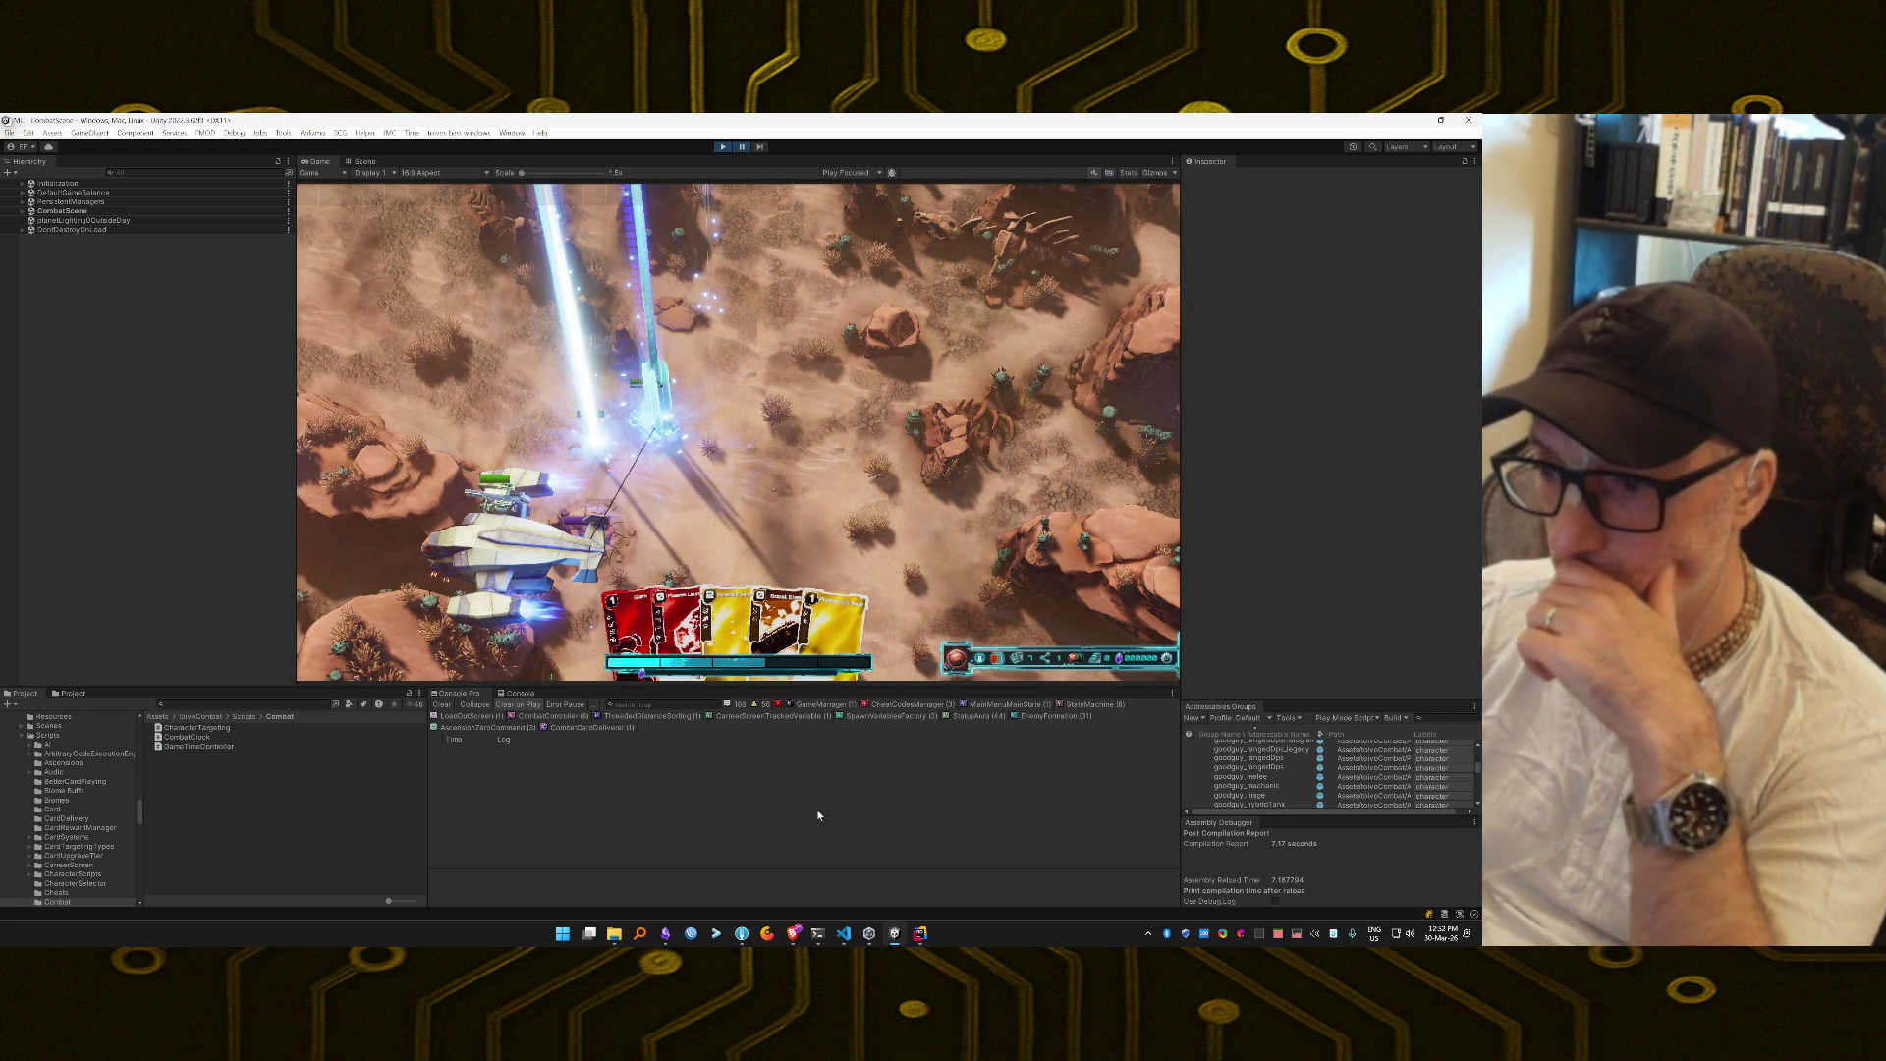
left_click(727, 705)
double_click(599, 793)
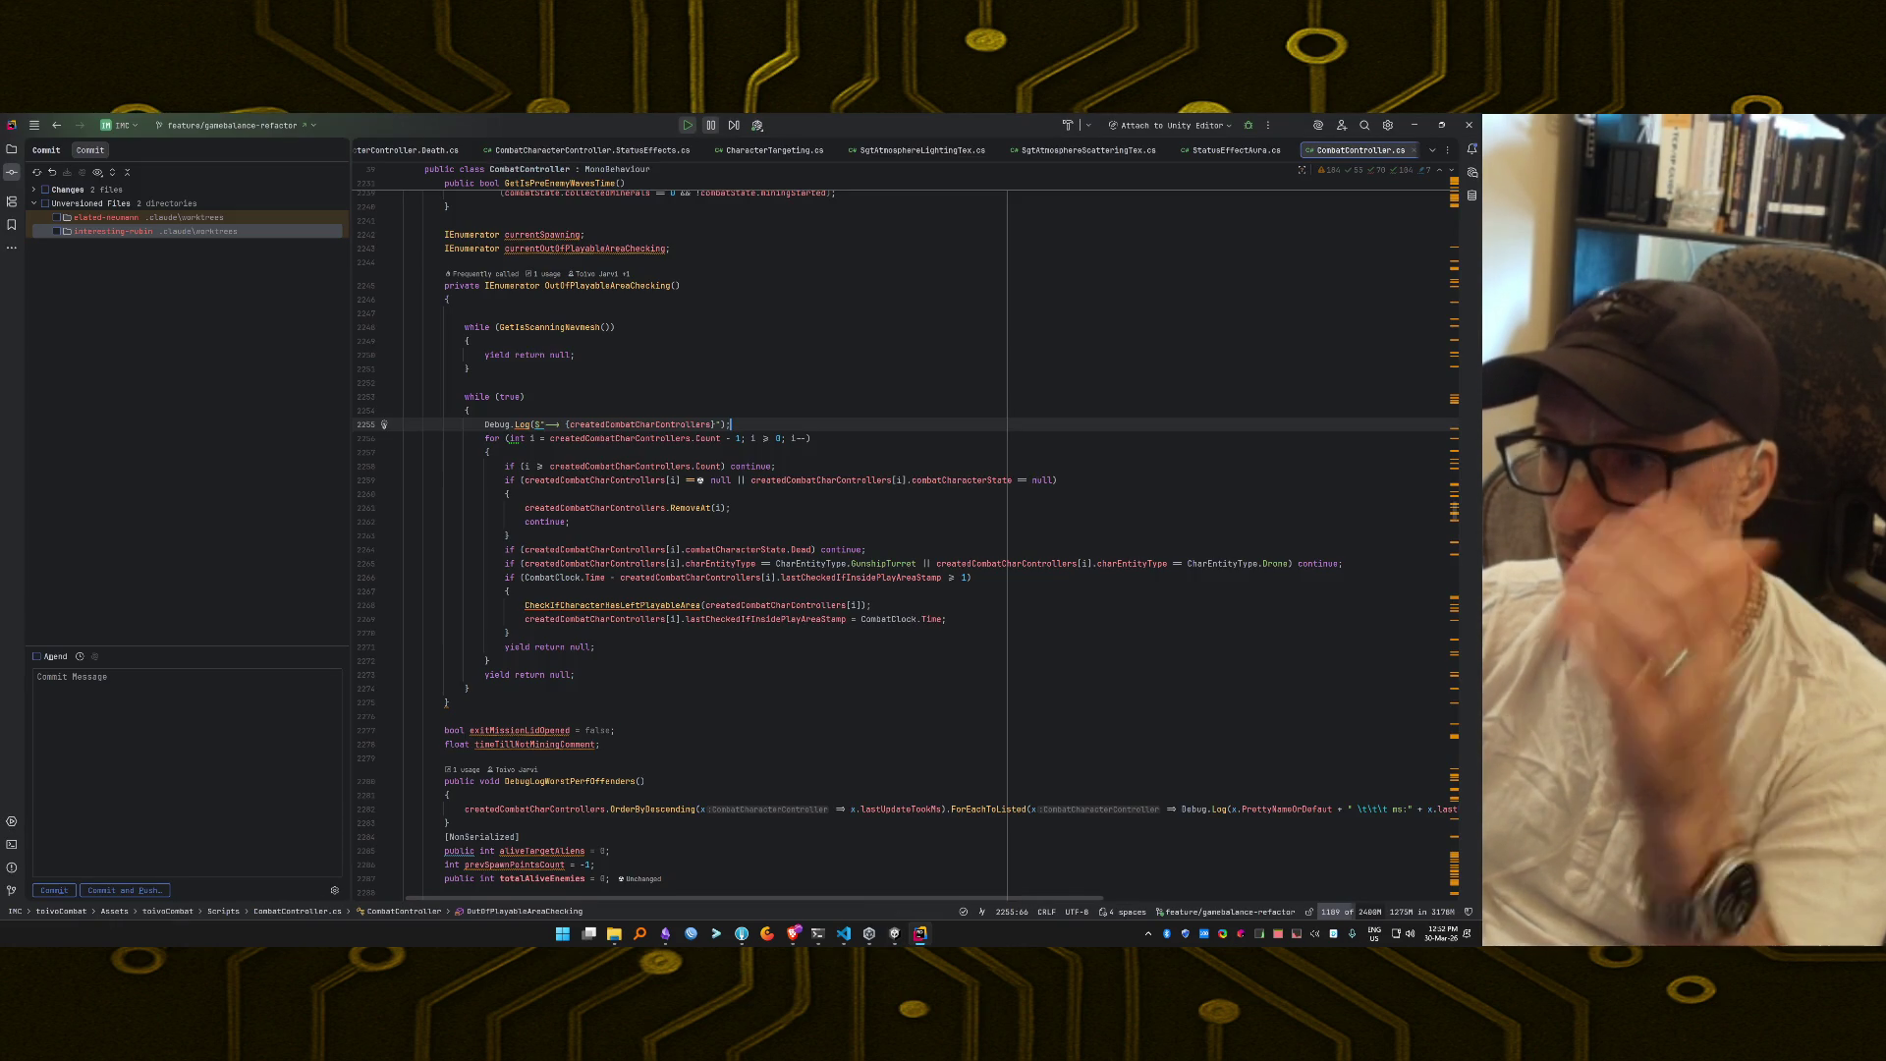
Comment out the Debug.Log on line 2255 of CombatController.cs.
left_click(731, 424)
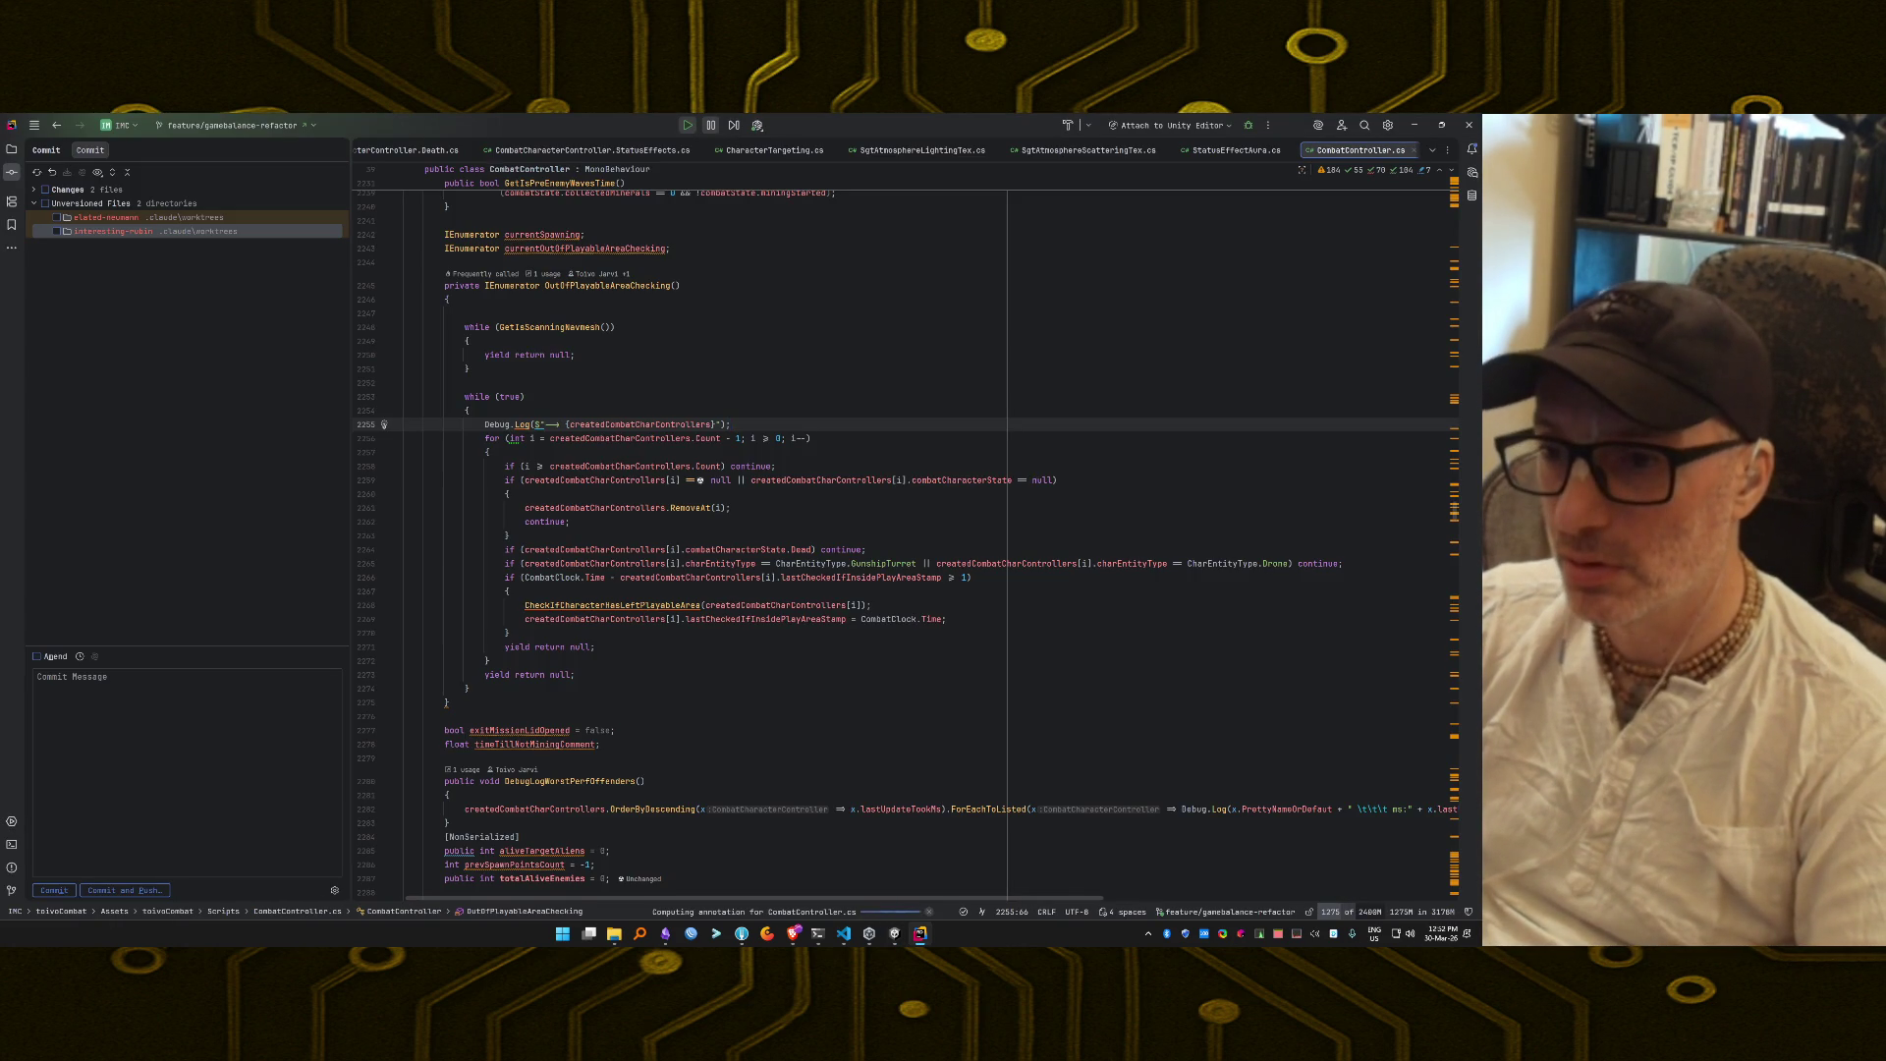
key("Escape")
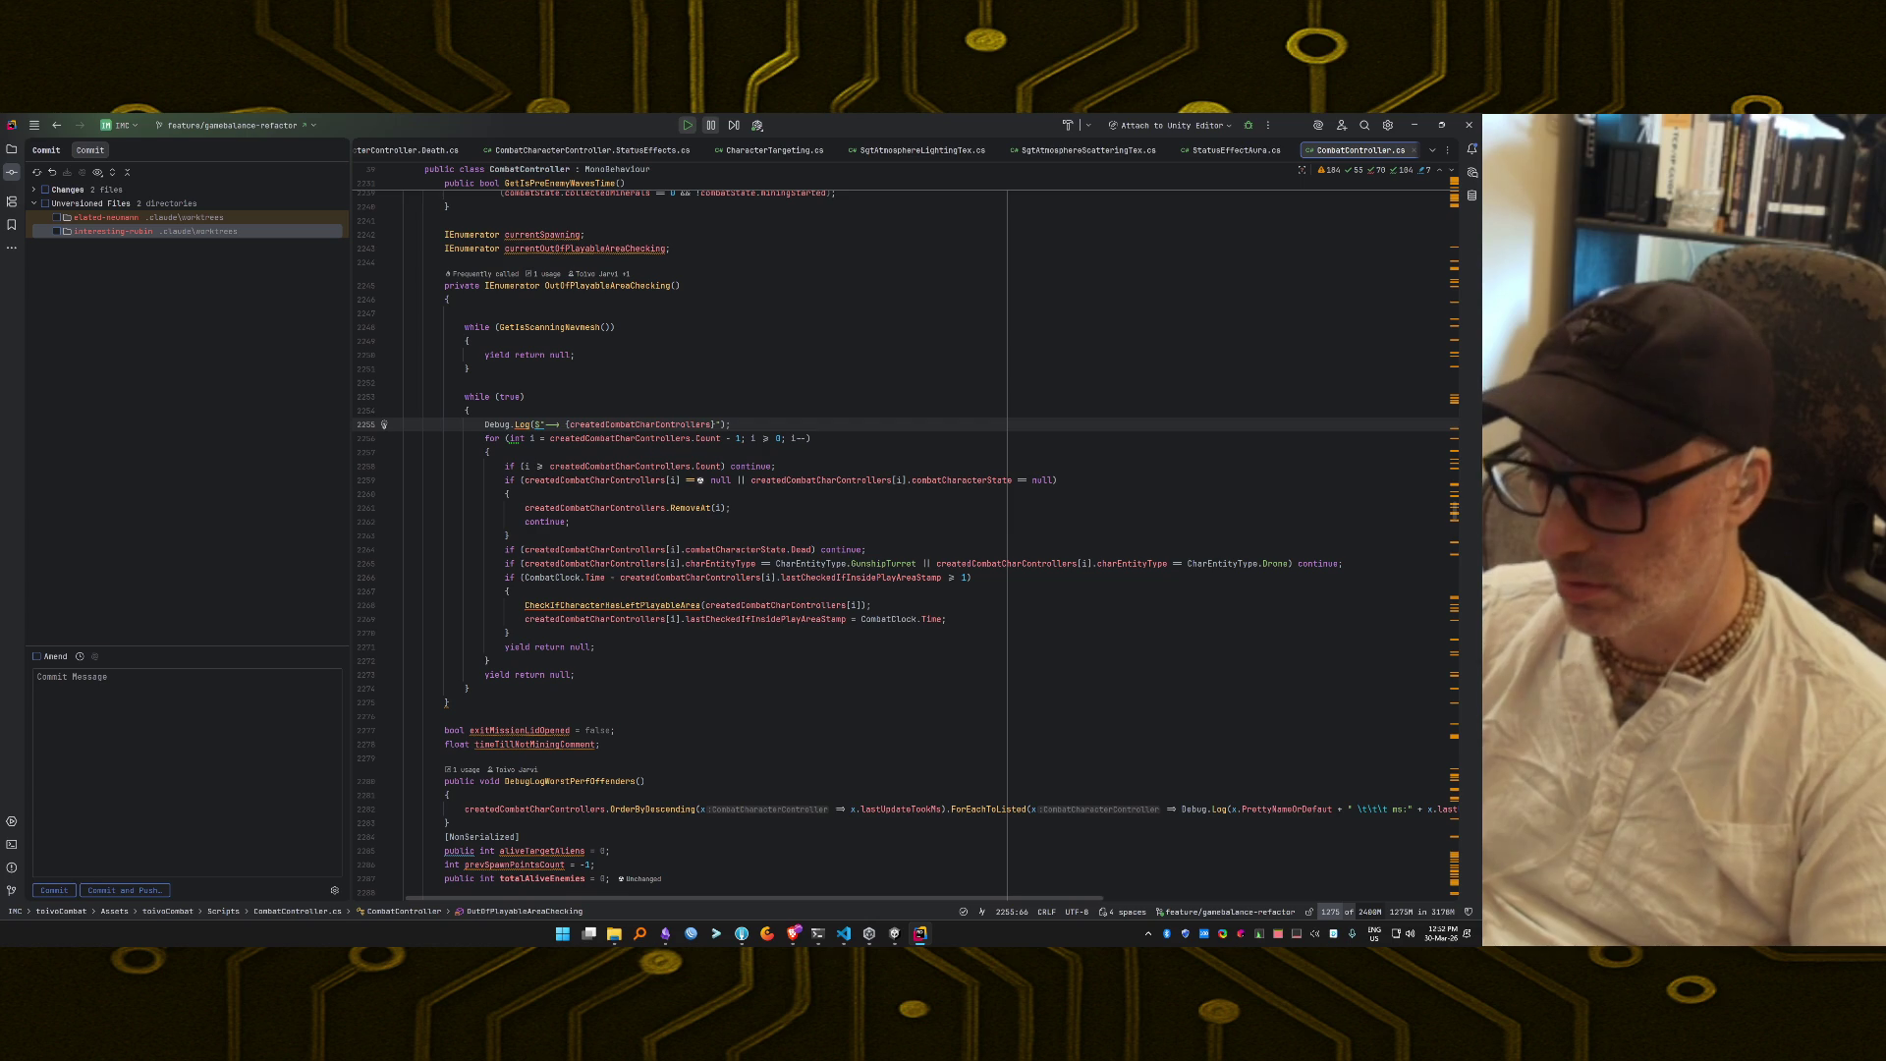
key("ctrl+slash")
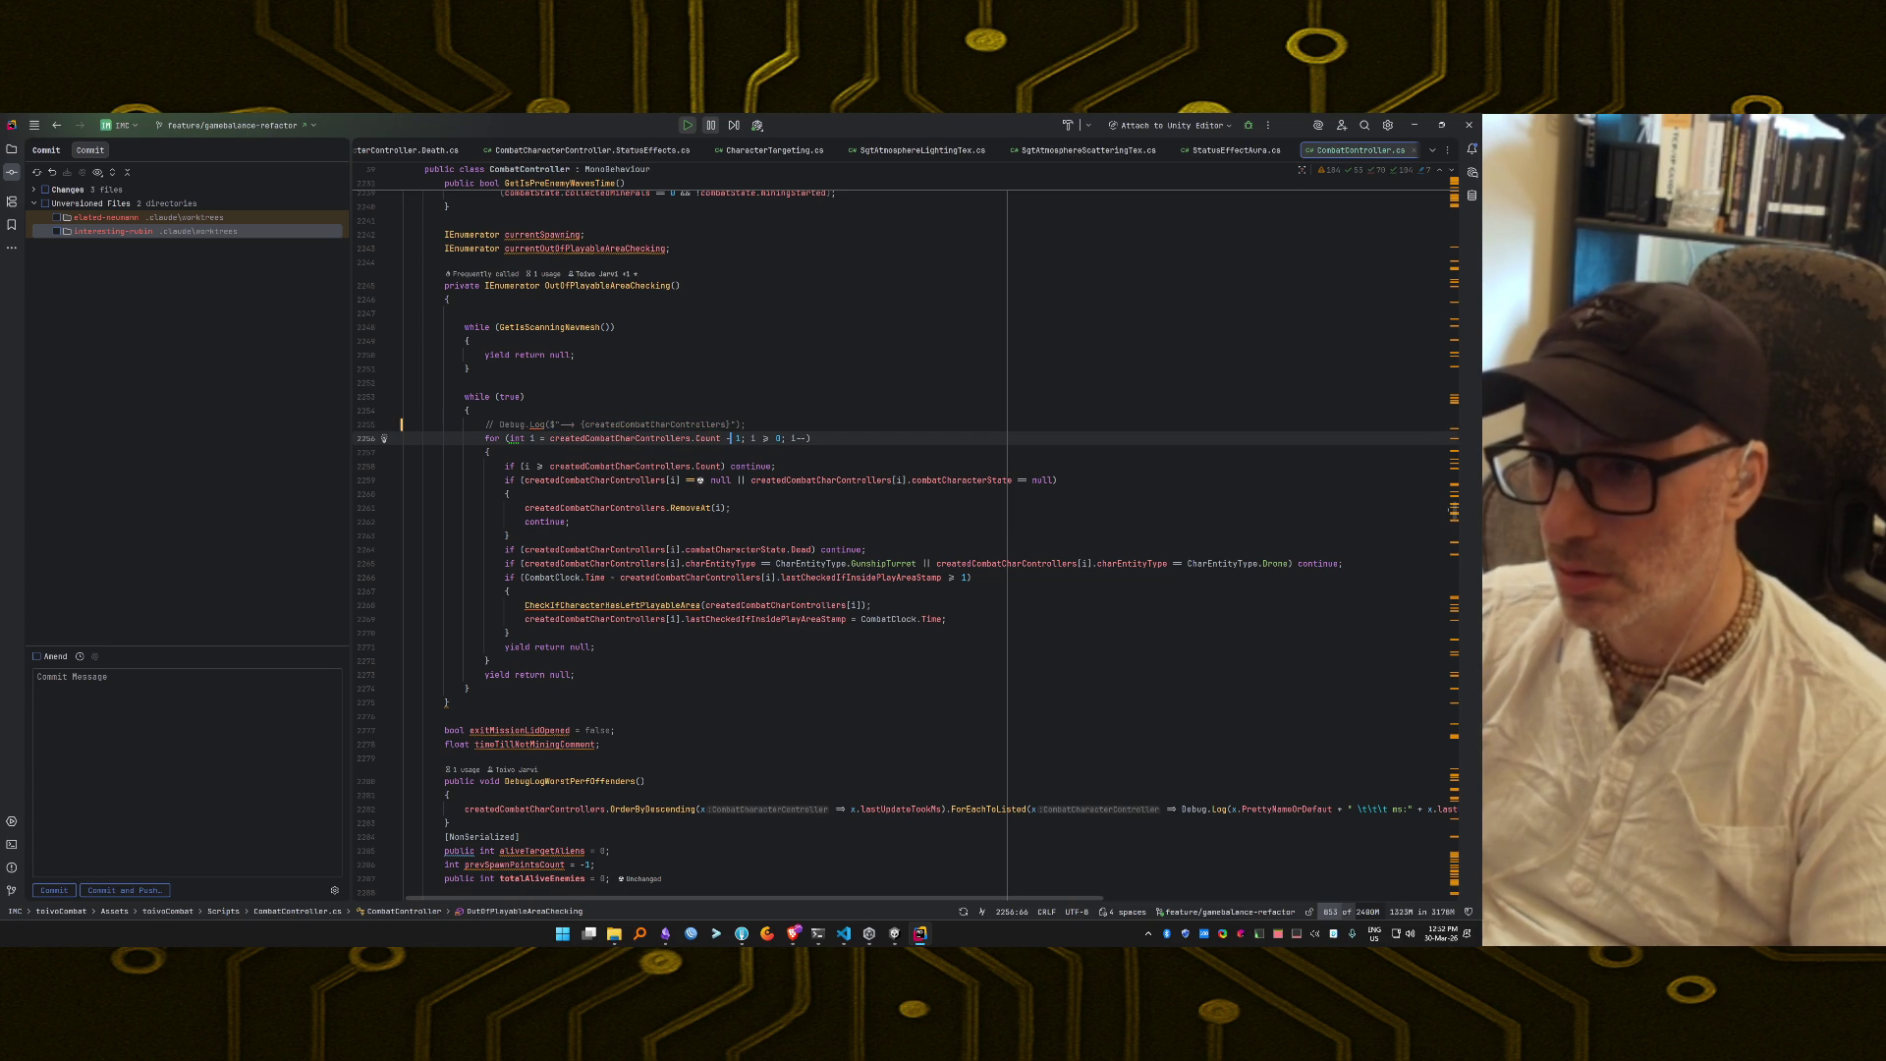
key("alt+Tab")
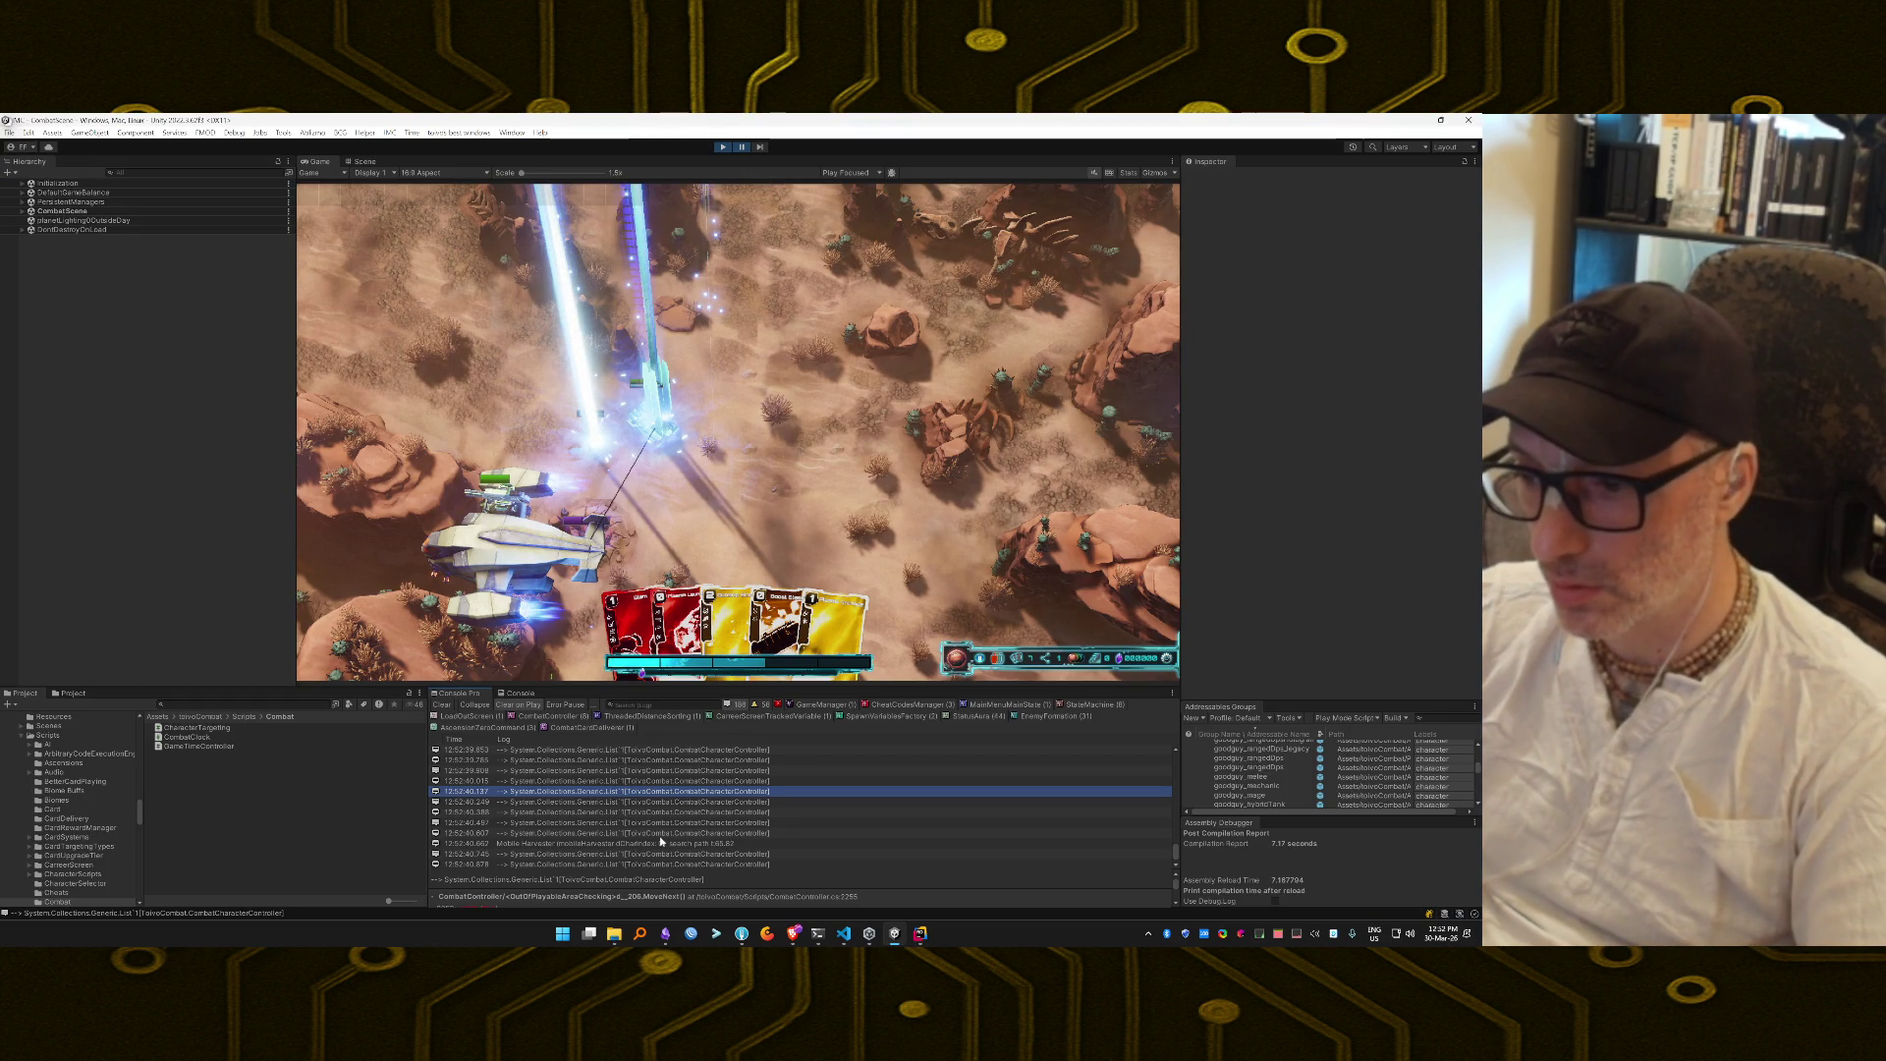
Resume the game briefly, pause again, and open the sources of the remaining noisy log entries.
double_click(657, 845)
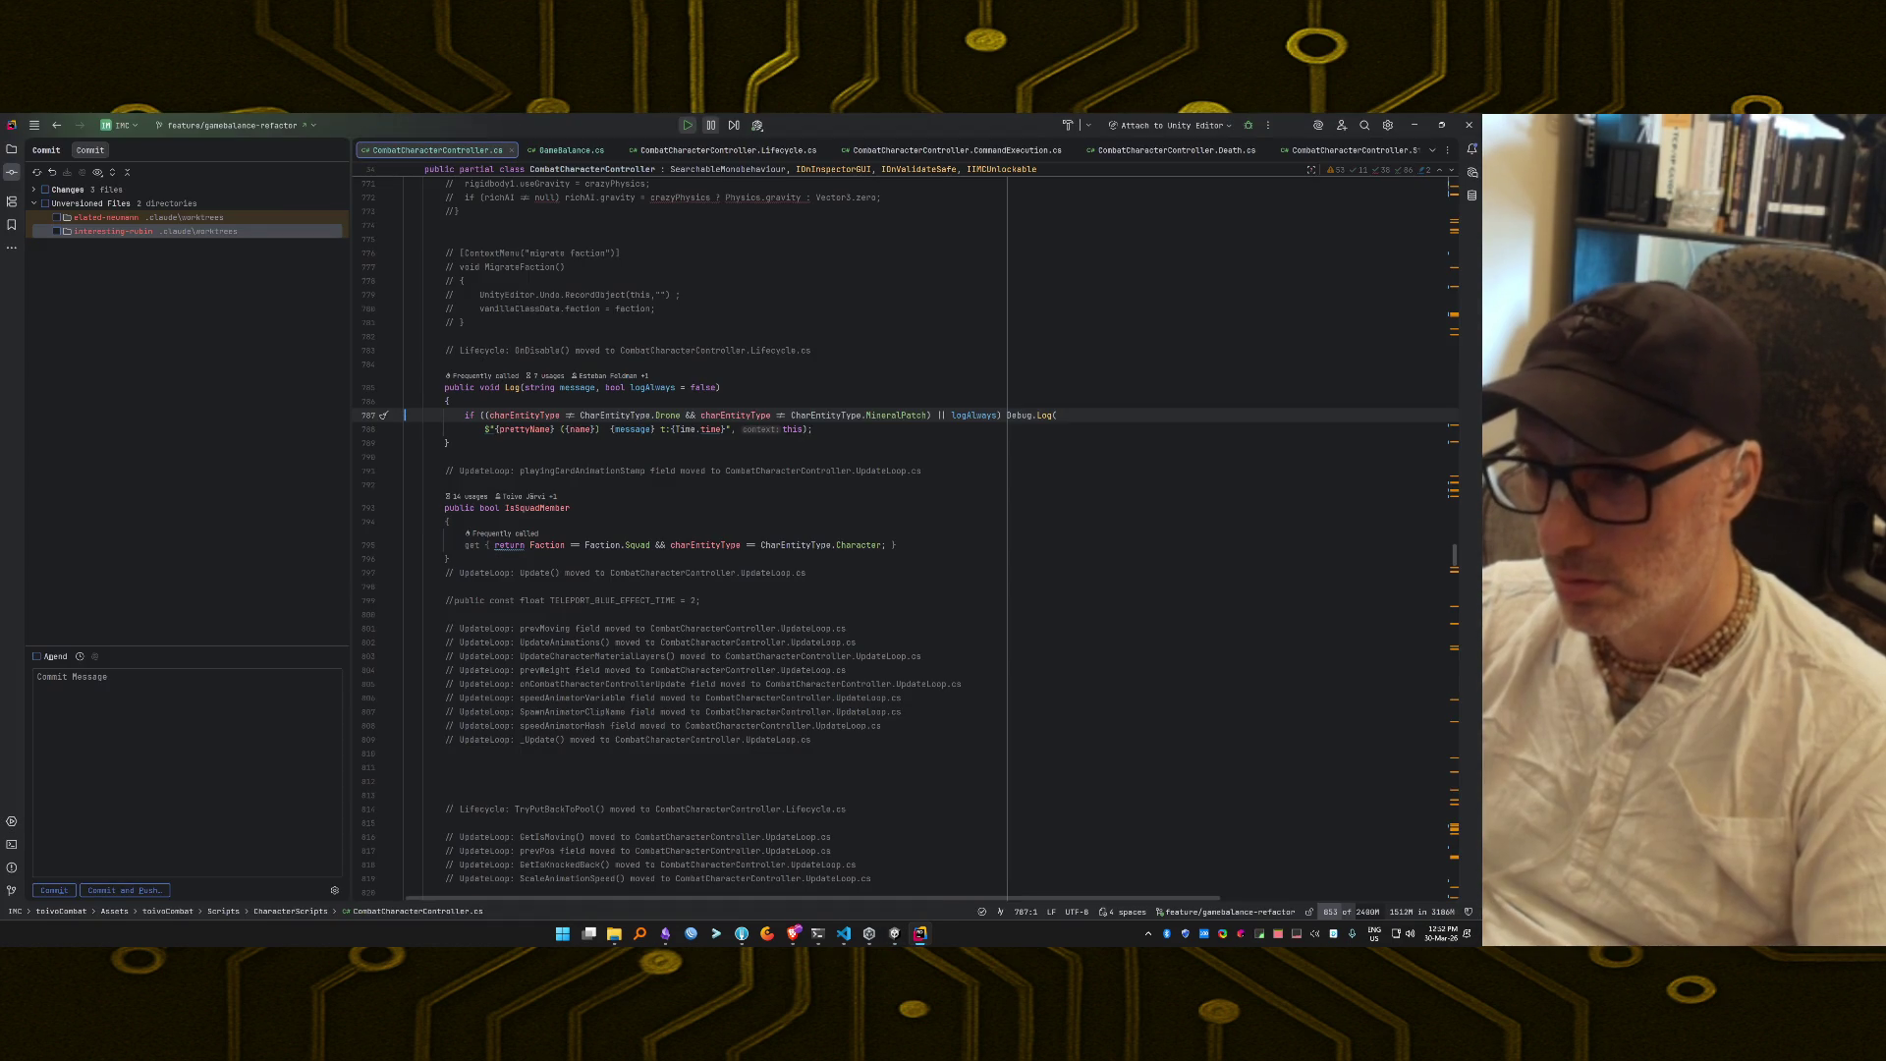
key("alt+Tab")
left_click(741, 147)
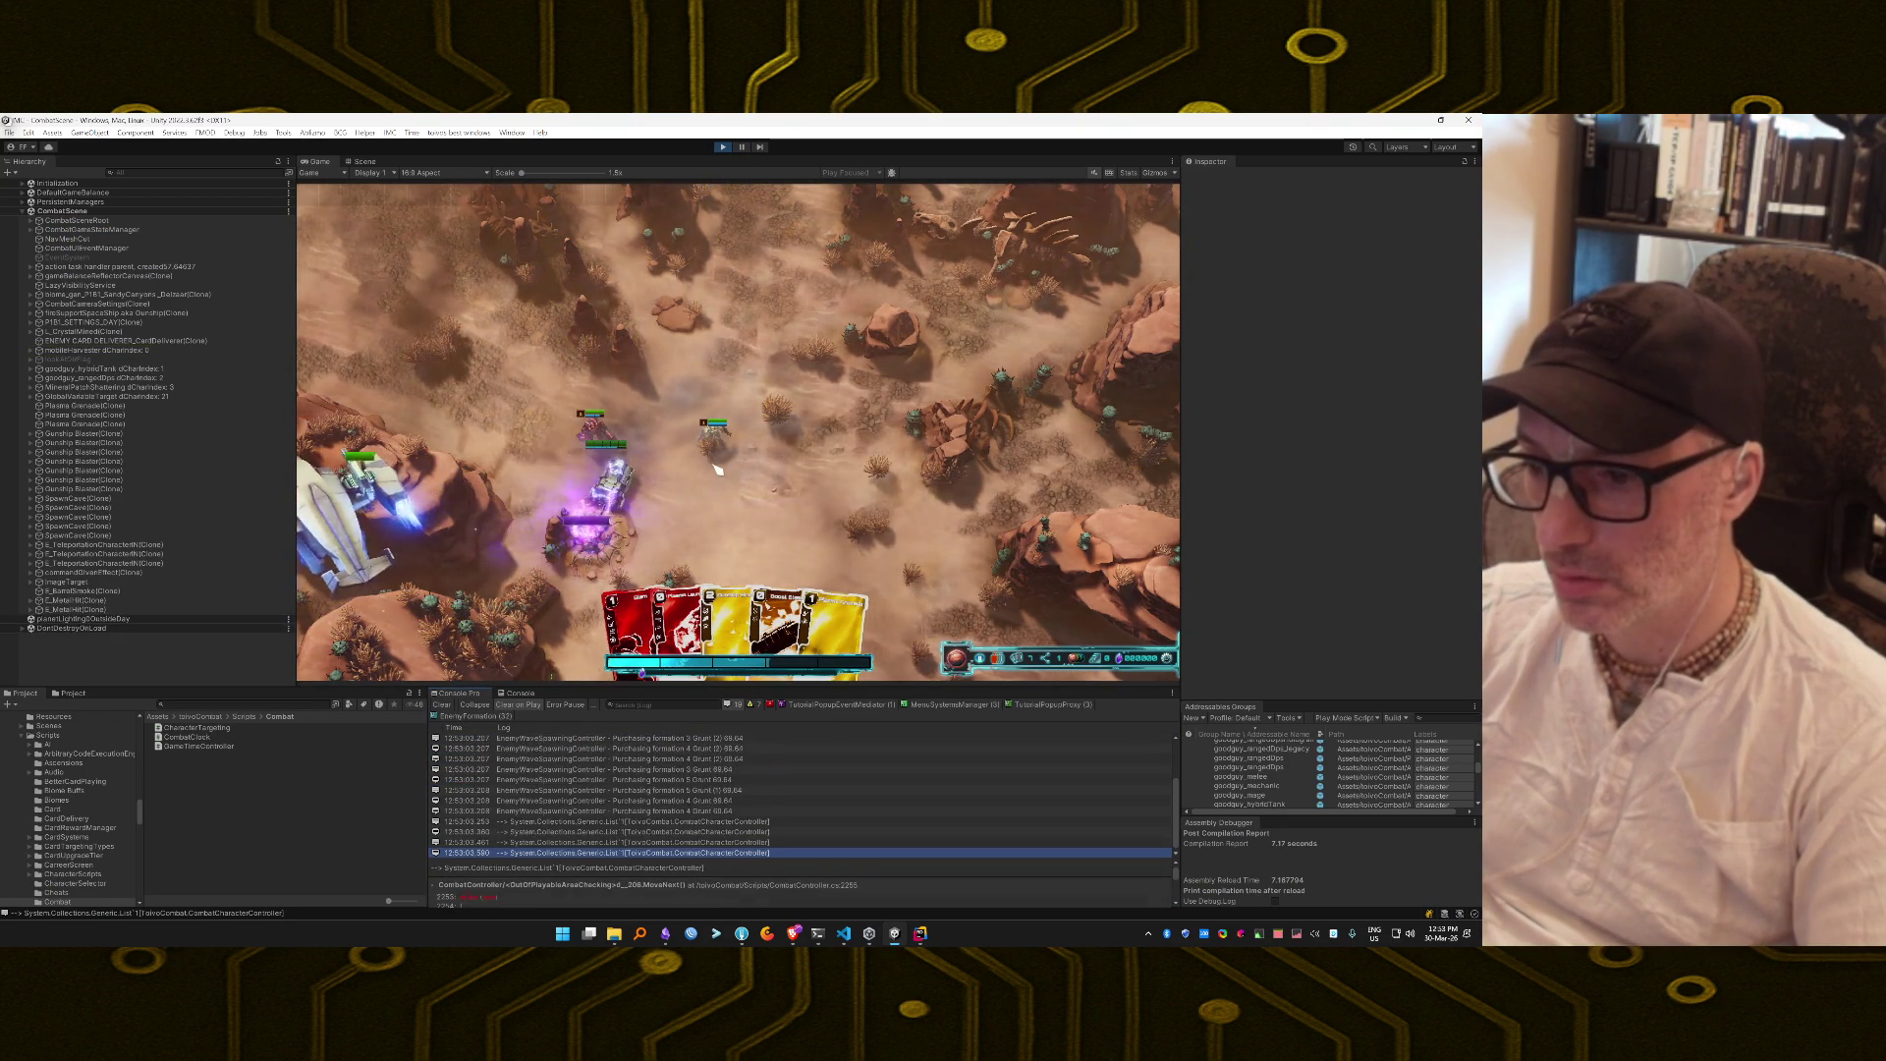
left_click(741, 148)
double_click(557, 760)
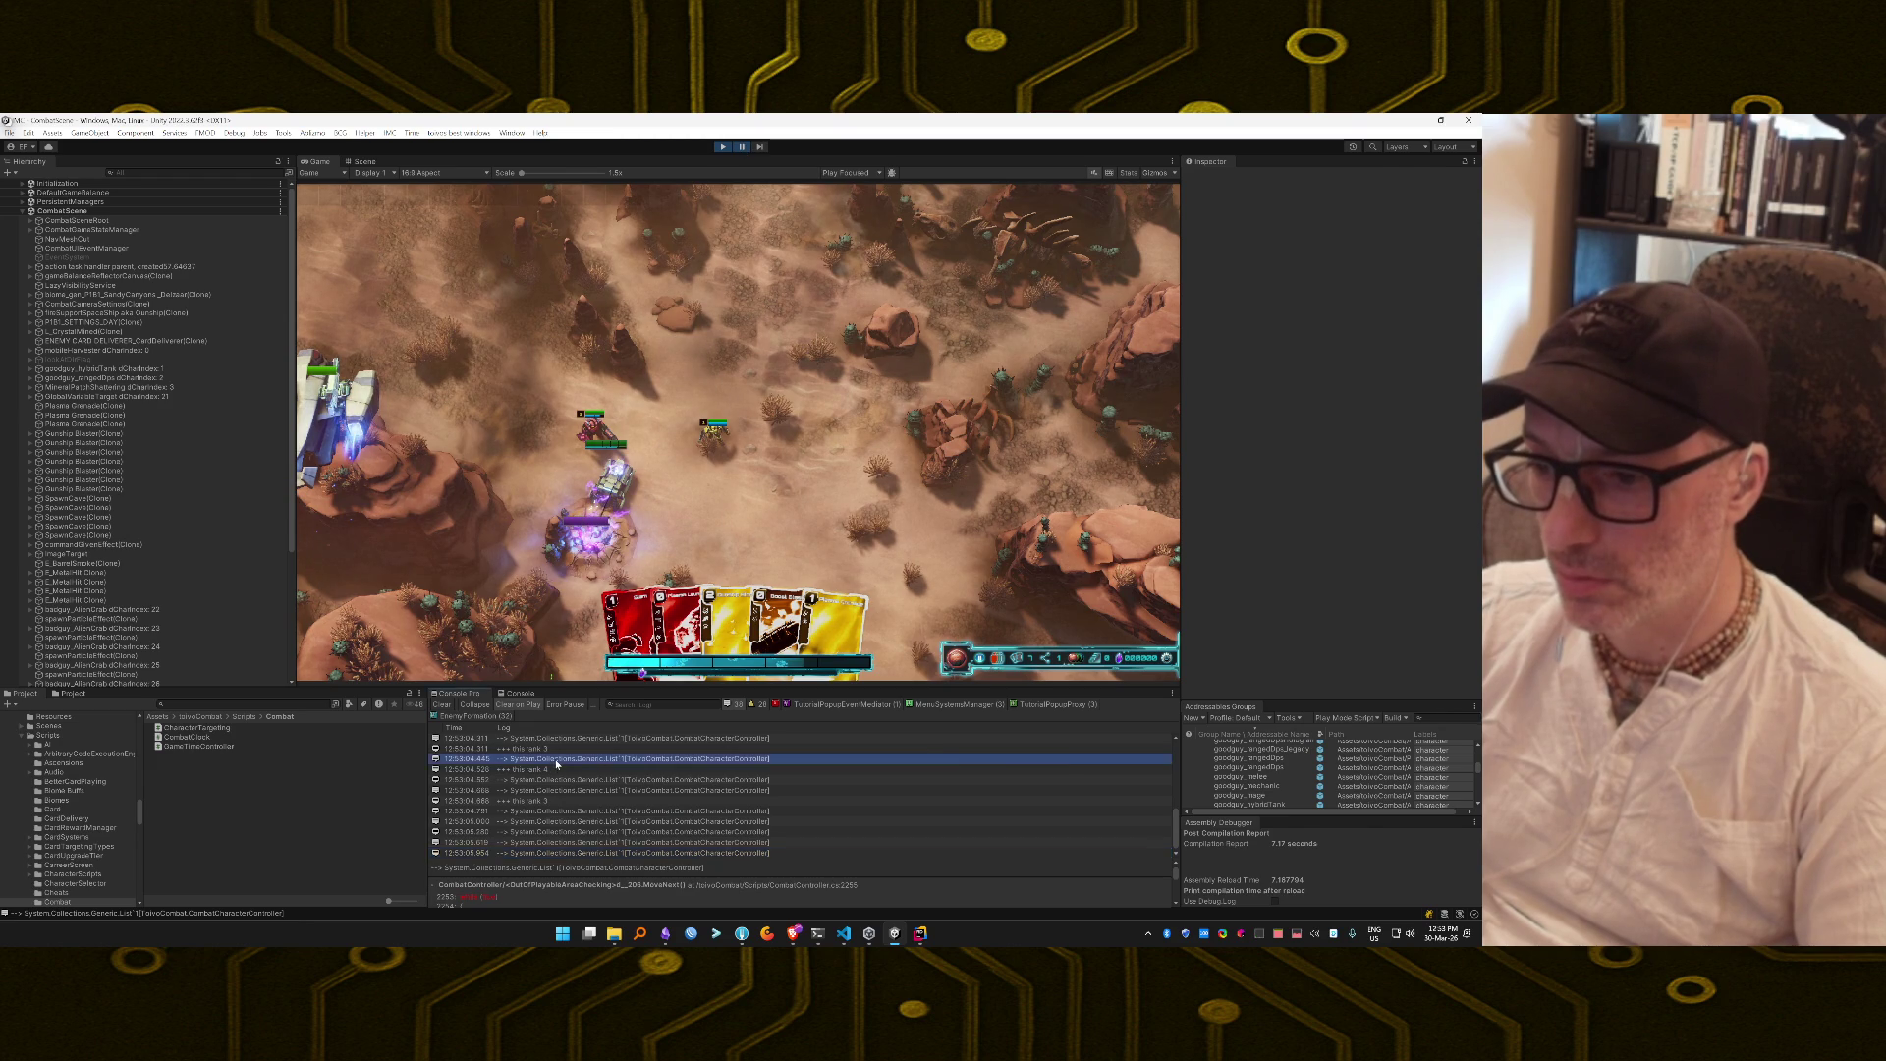
key("alt+Tab")
Comment out the '=== this rank' Debug.Log on line 791 in EnemyWaveSpawningController.cs.
double_click(543, 772)
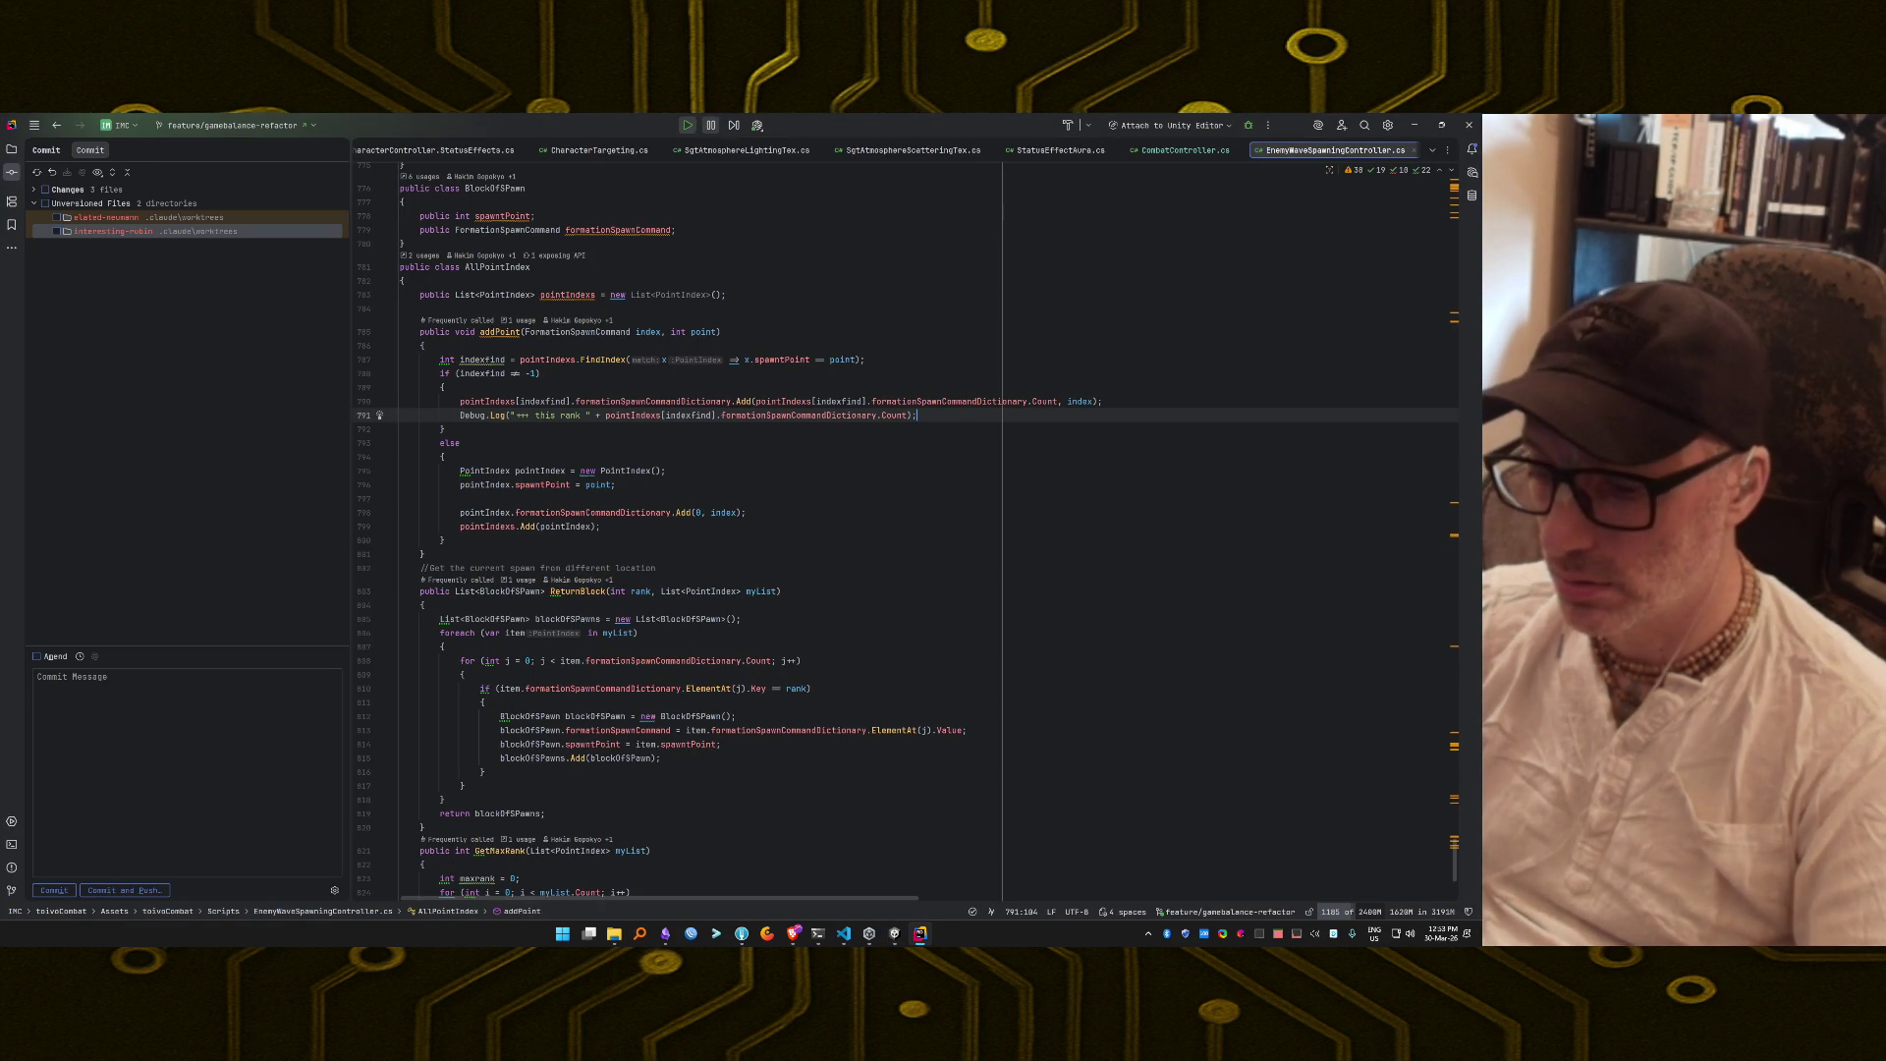
key("ctrl+alt+shift+a")
key("ctrl+alt+shift+a")
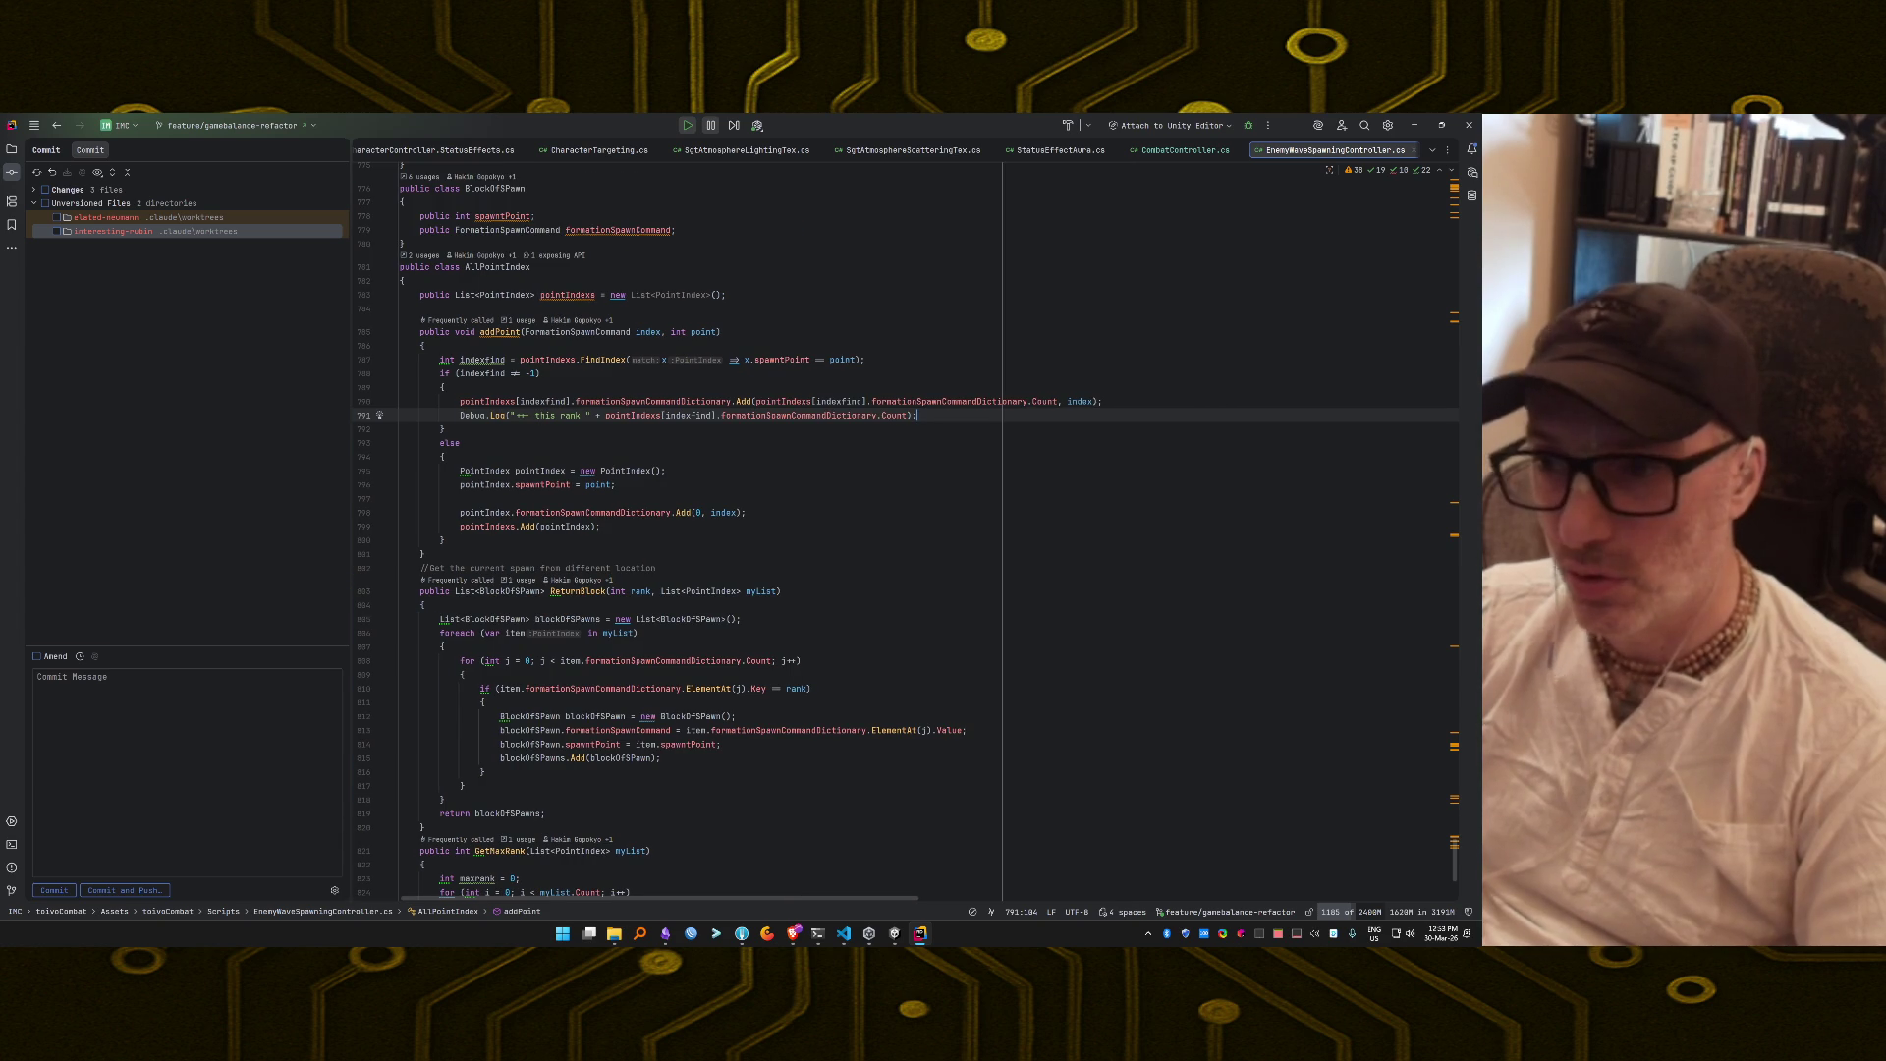
key("ctrl+slash")
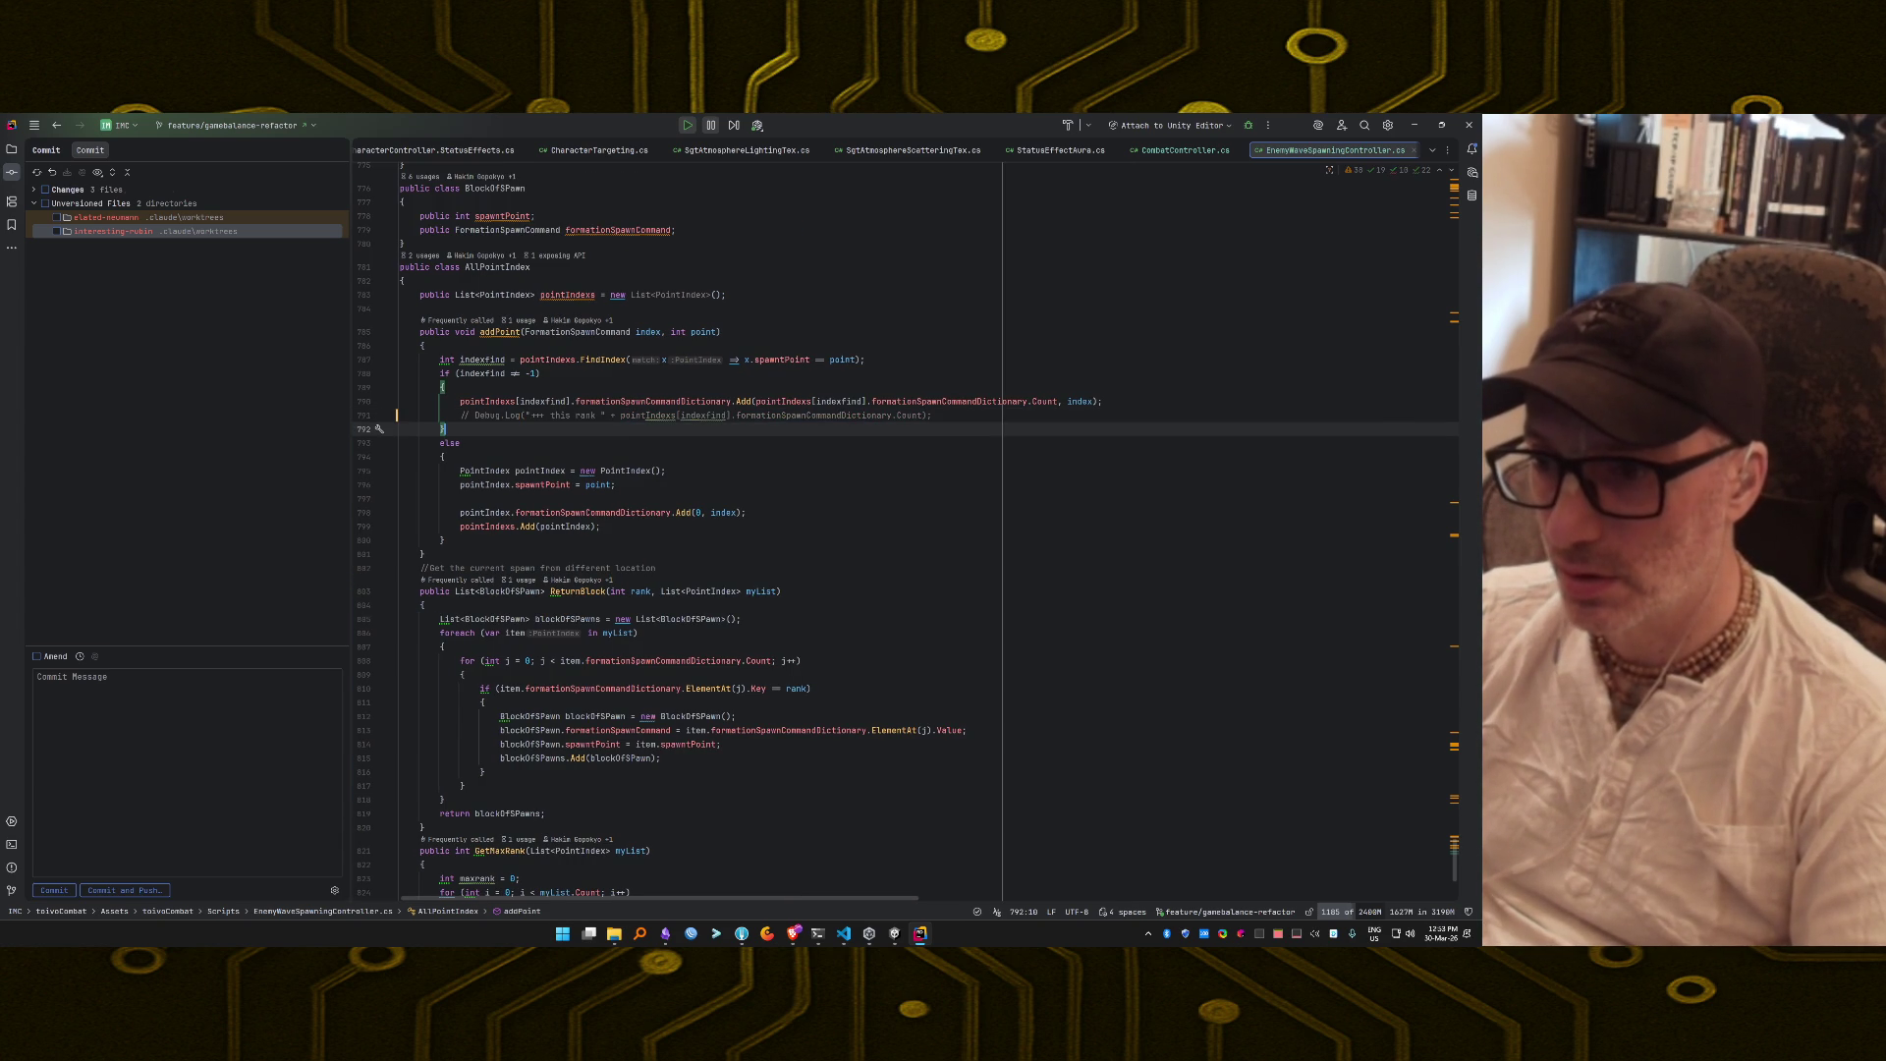
key("alt+Tab")
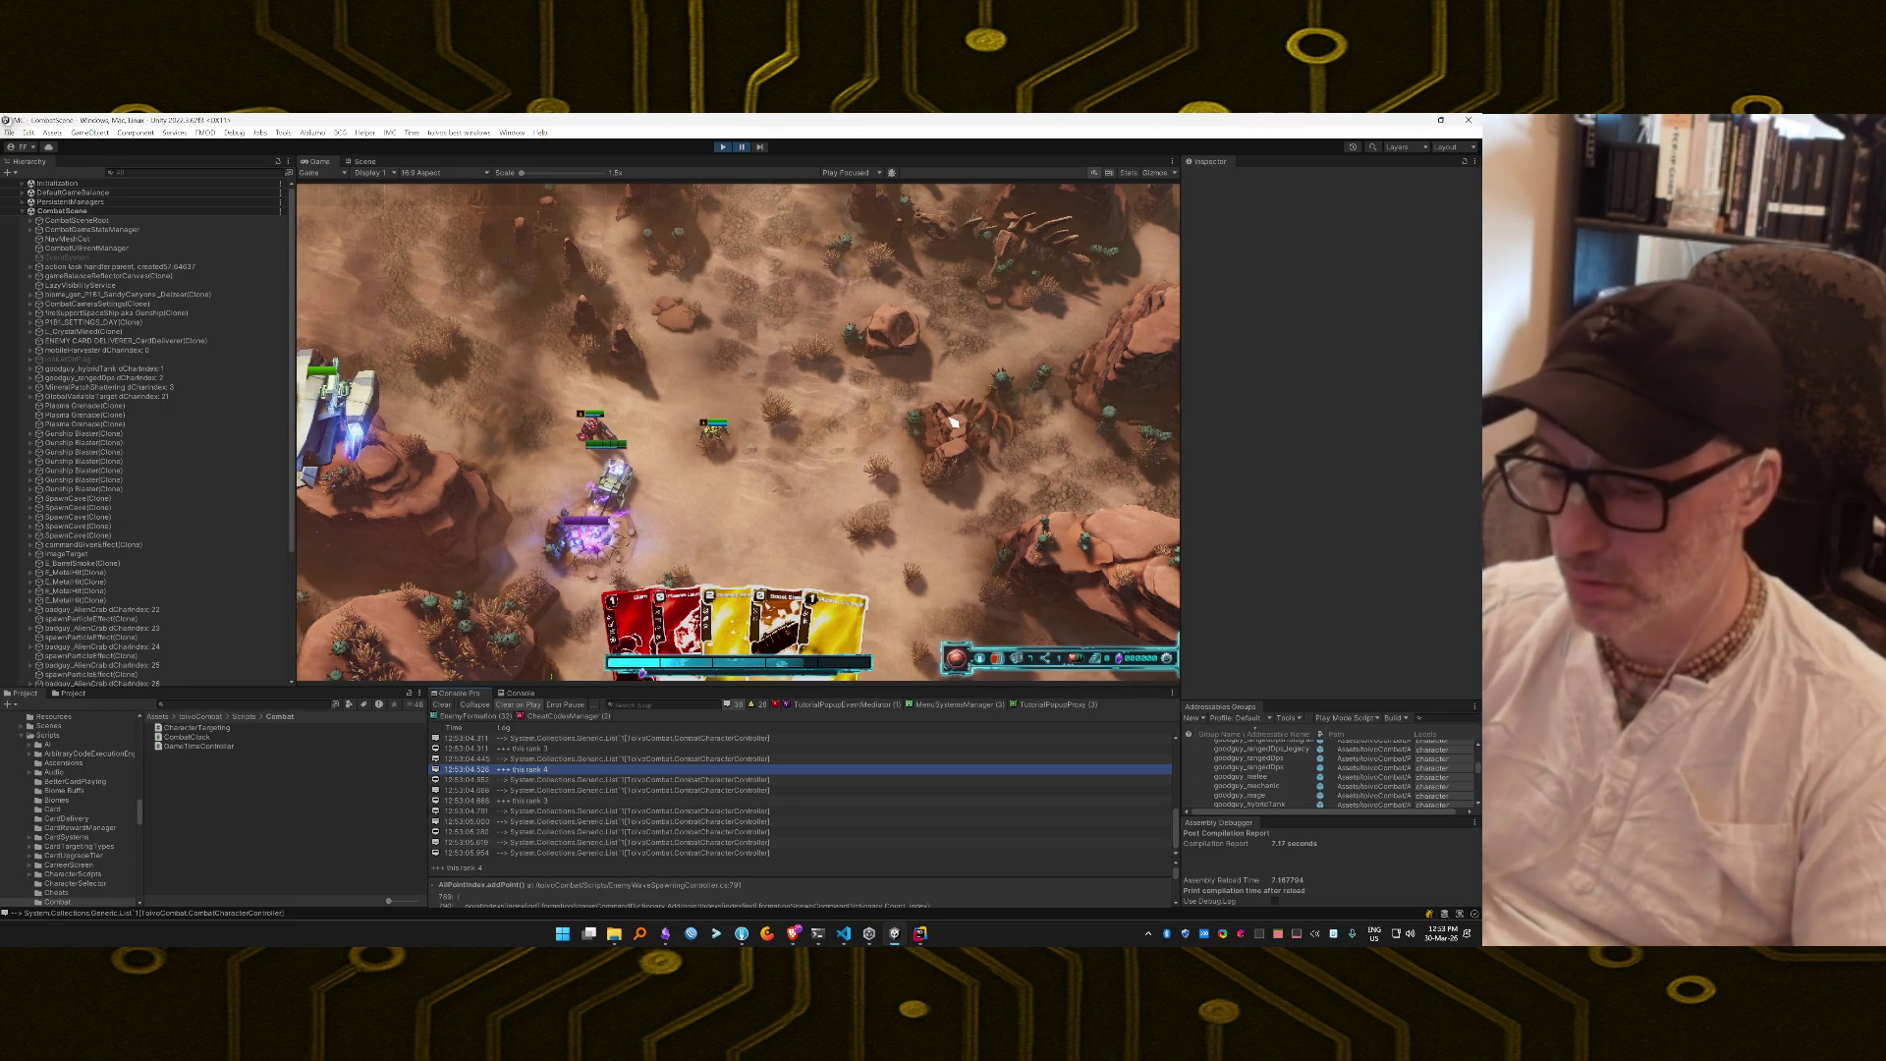
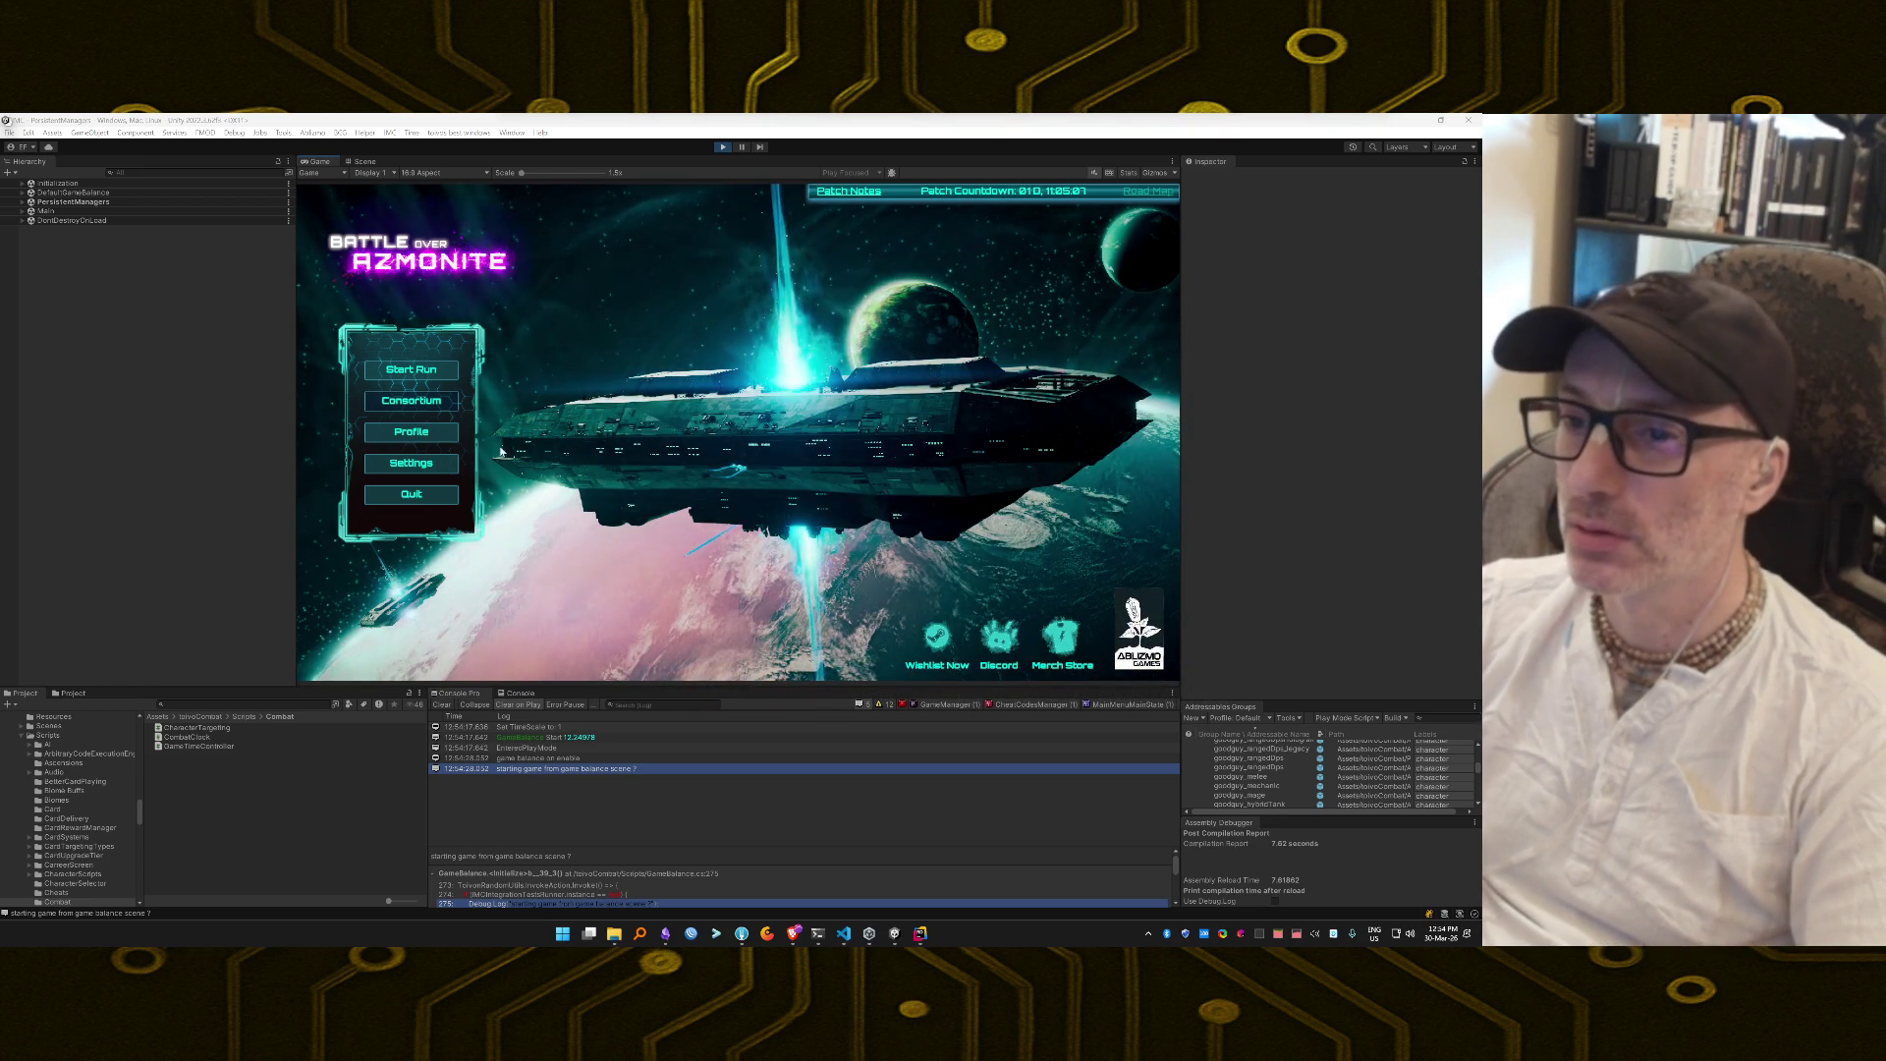
Start a new run, launch from the hangar, and deploy the squad into Desert Canyon.
left_click(411, 369)
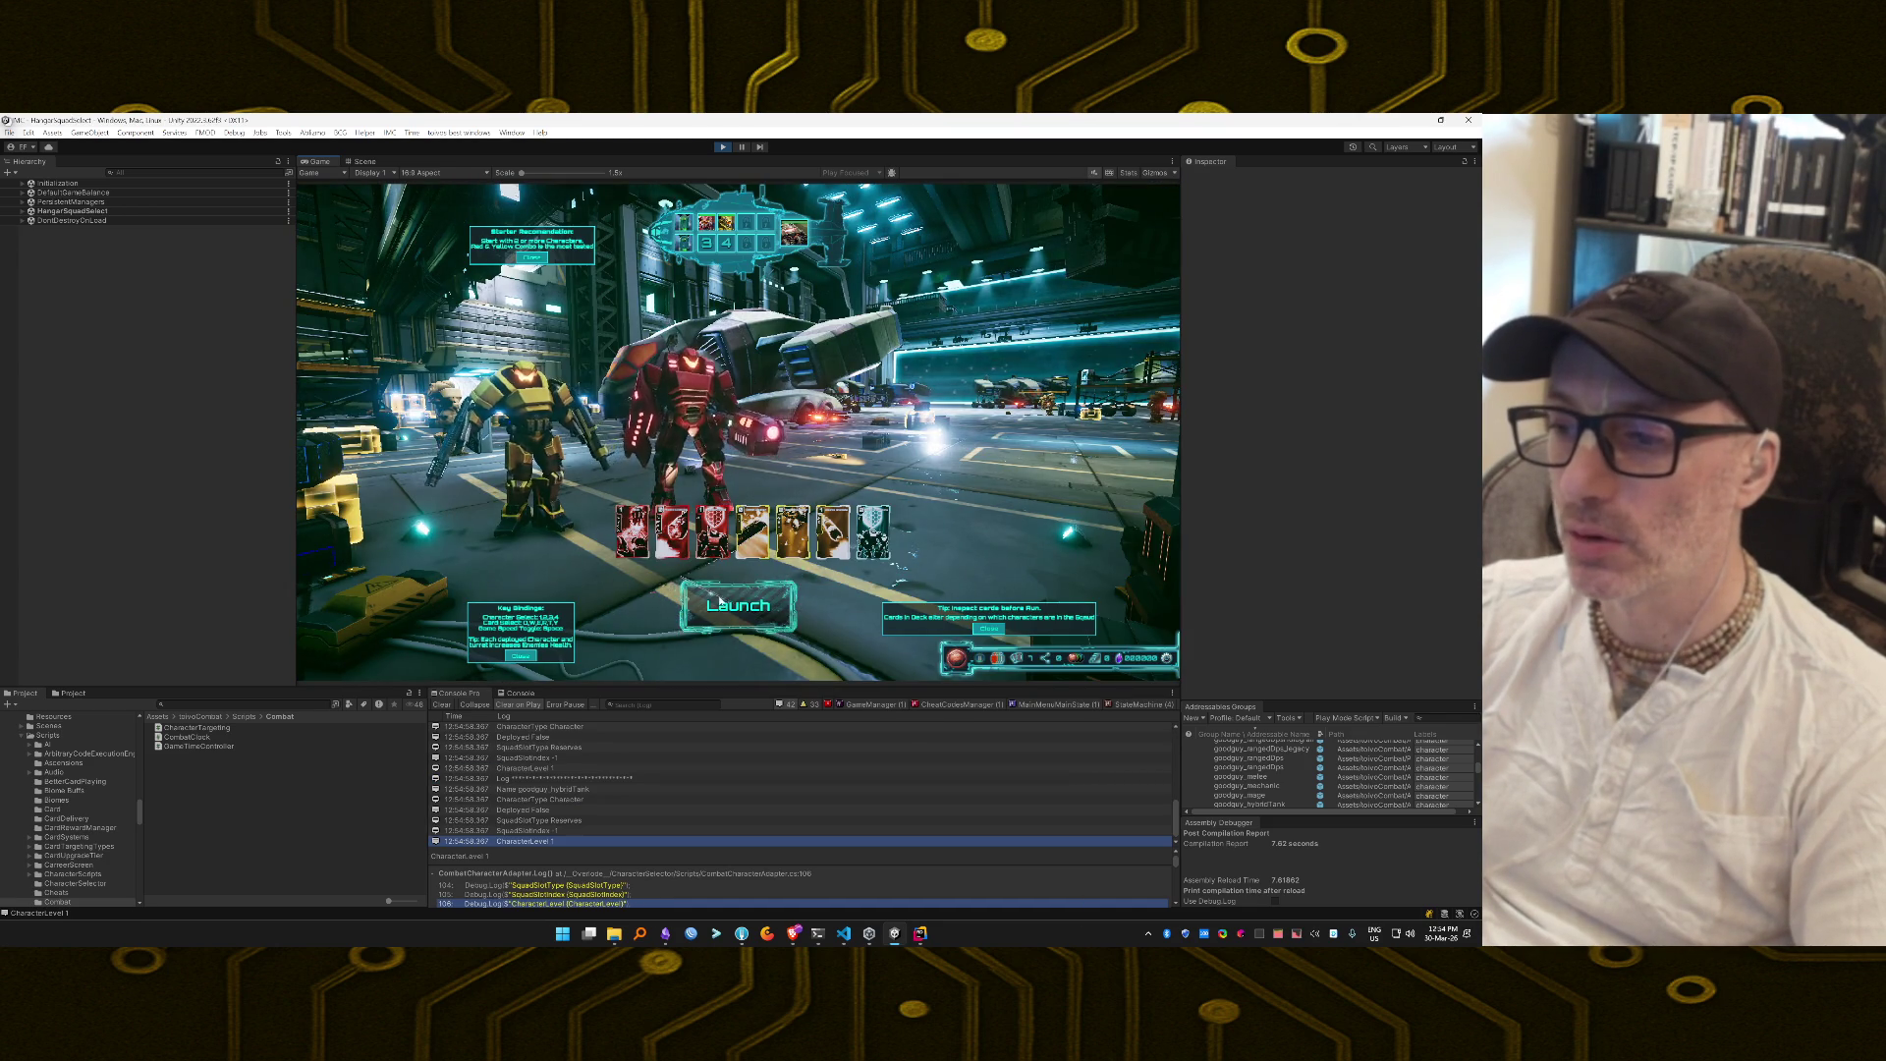
left_click(720, 600)
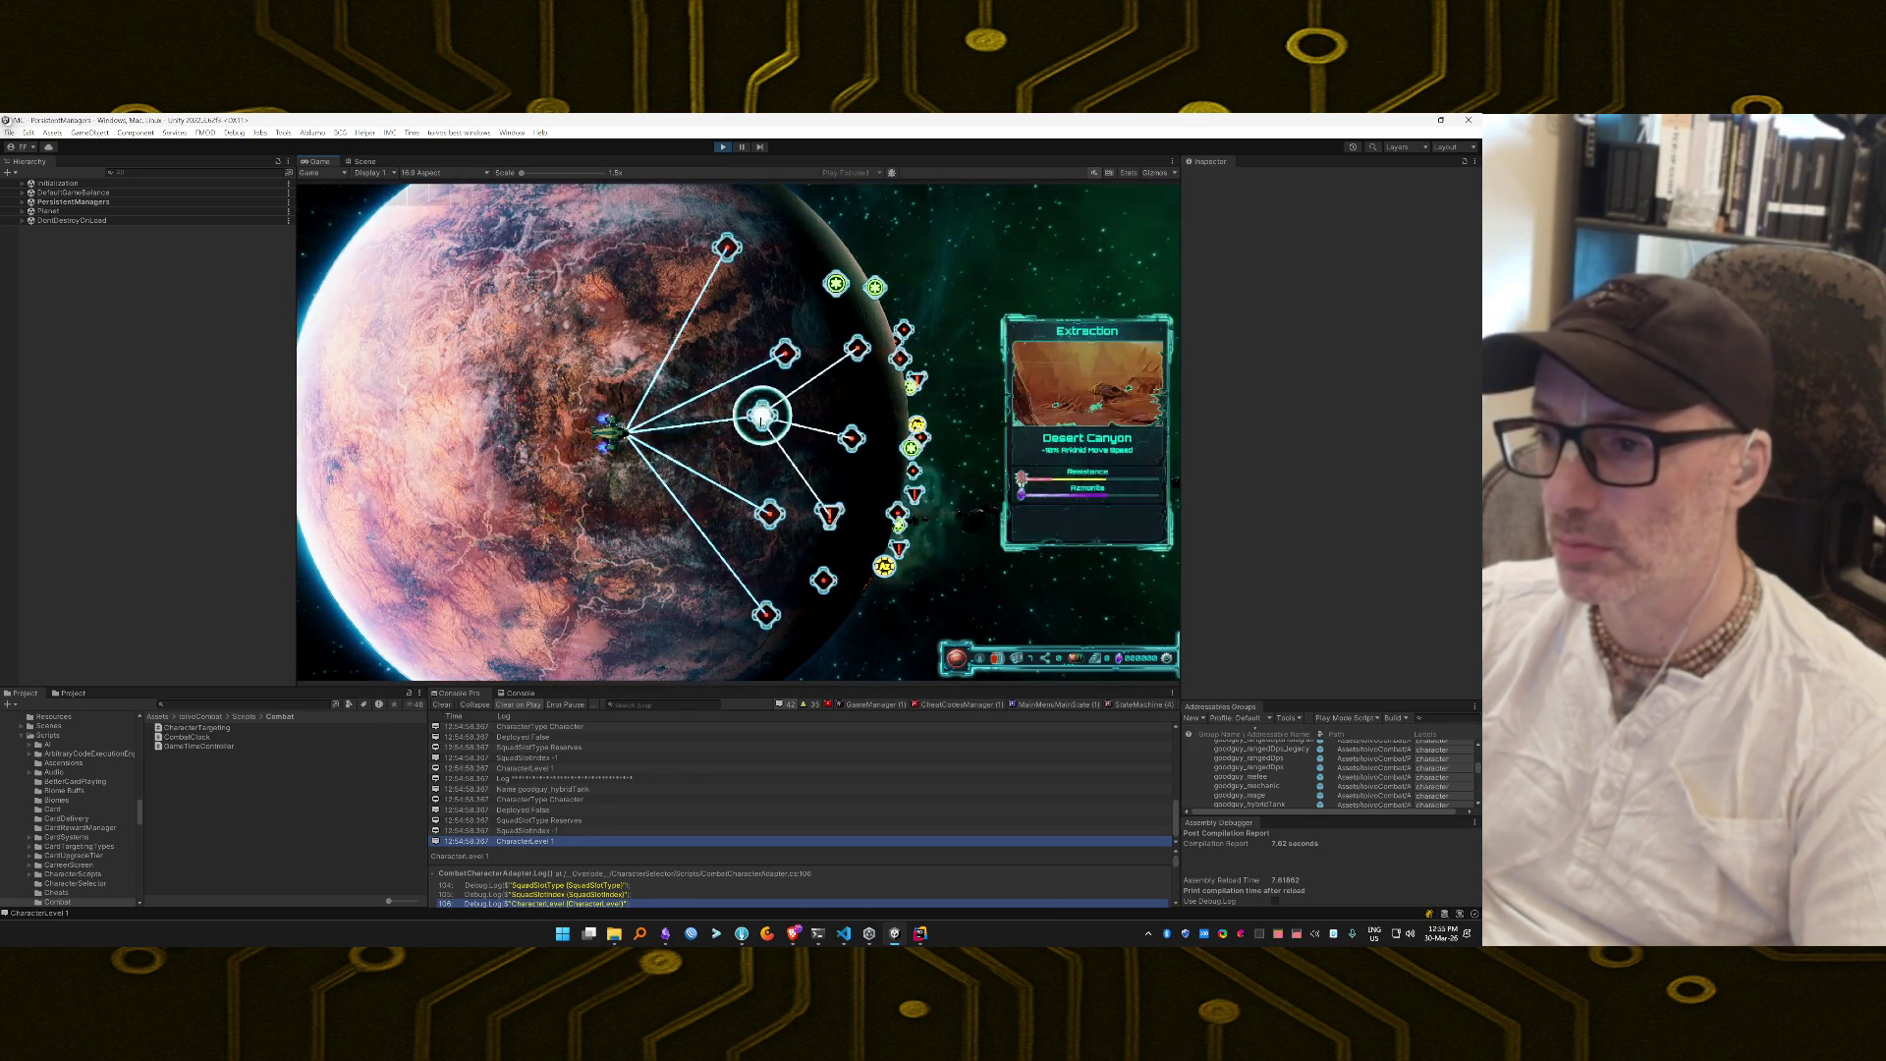
left_click(761, 417)
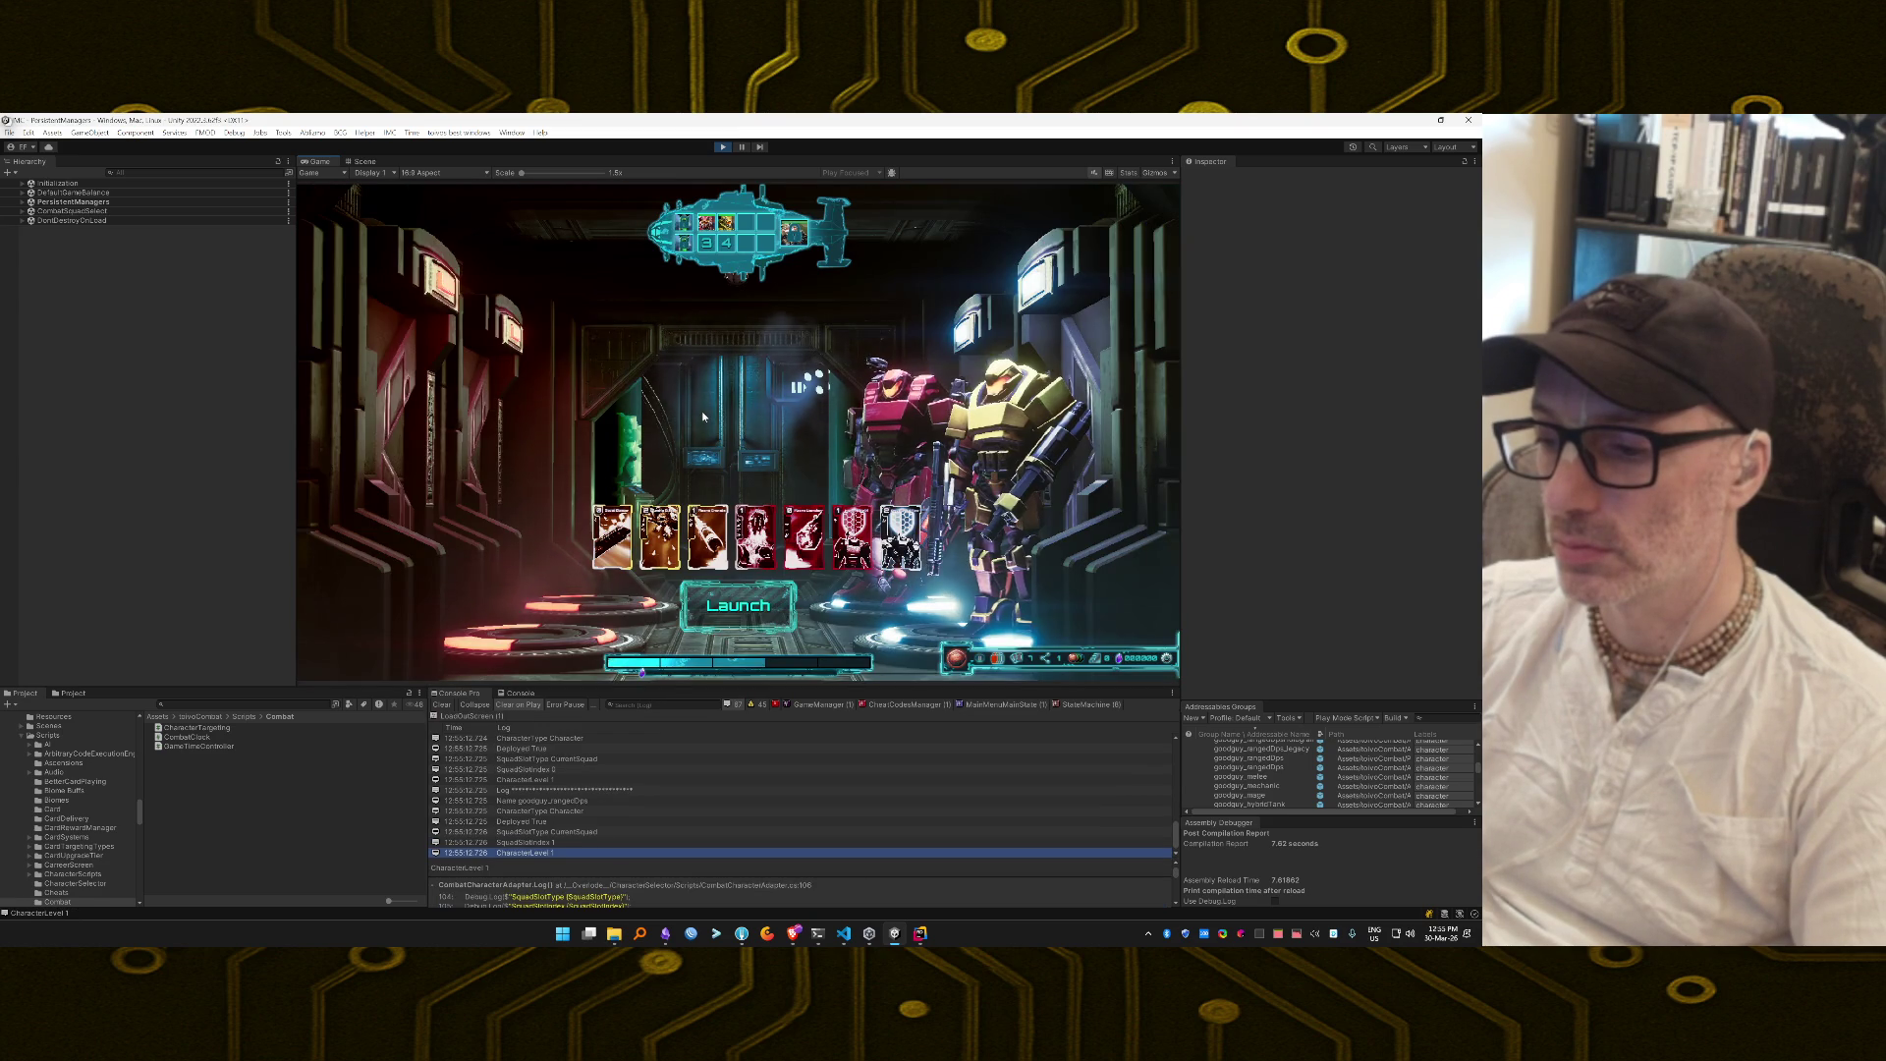
left_click(734, 613)
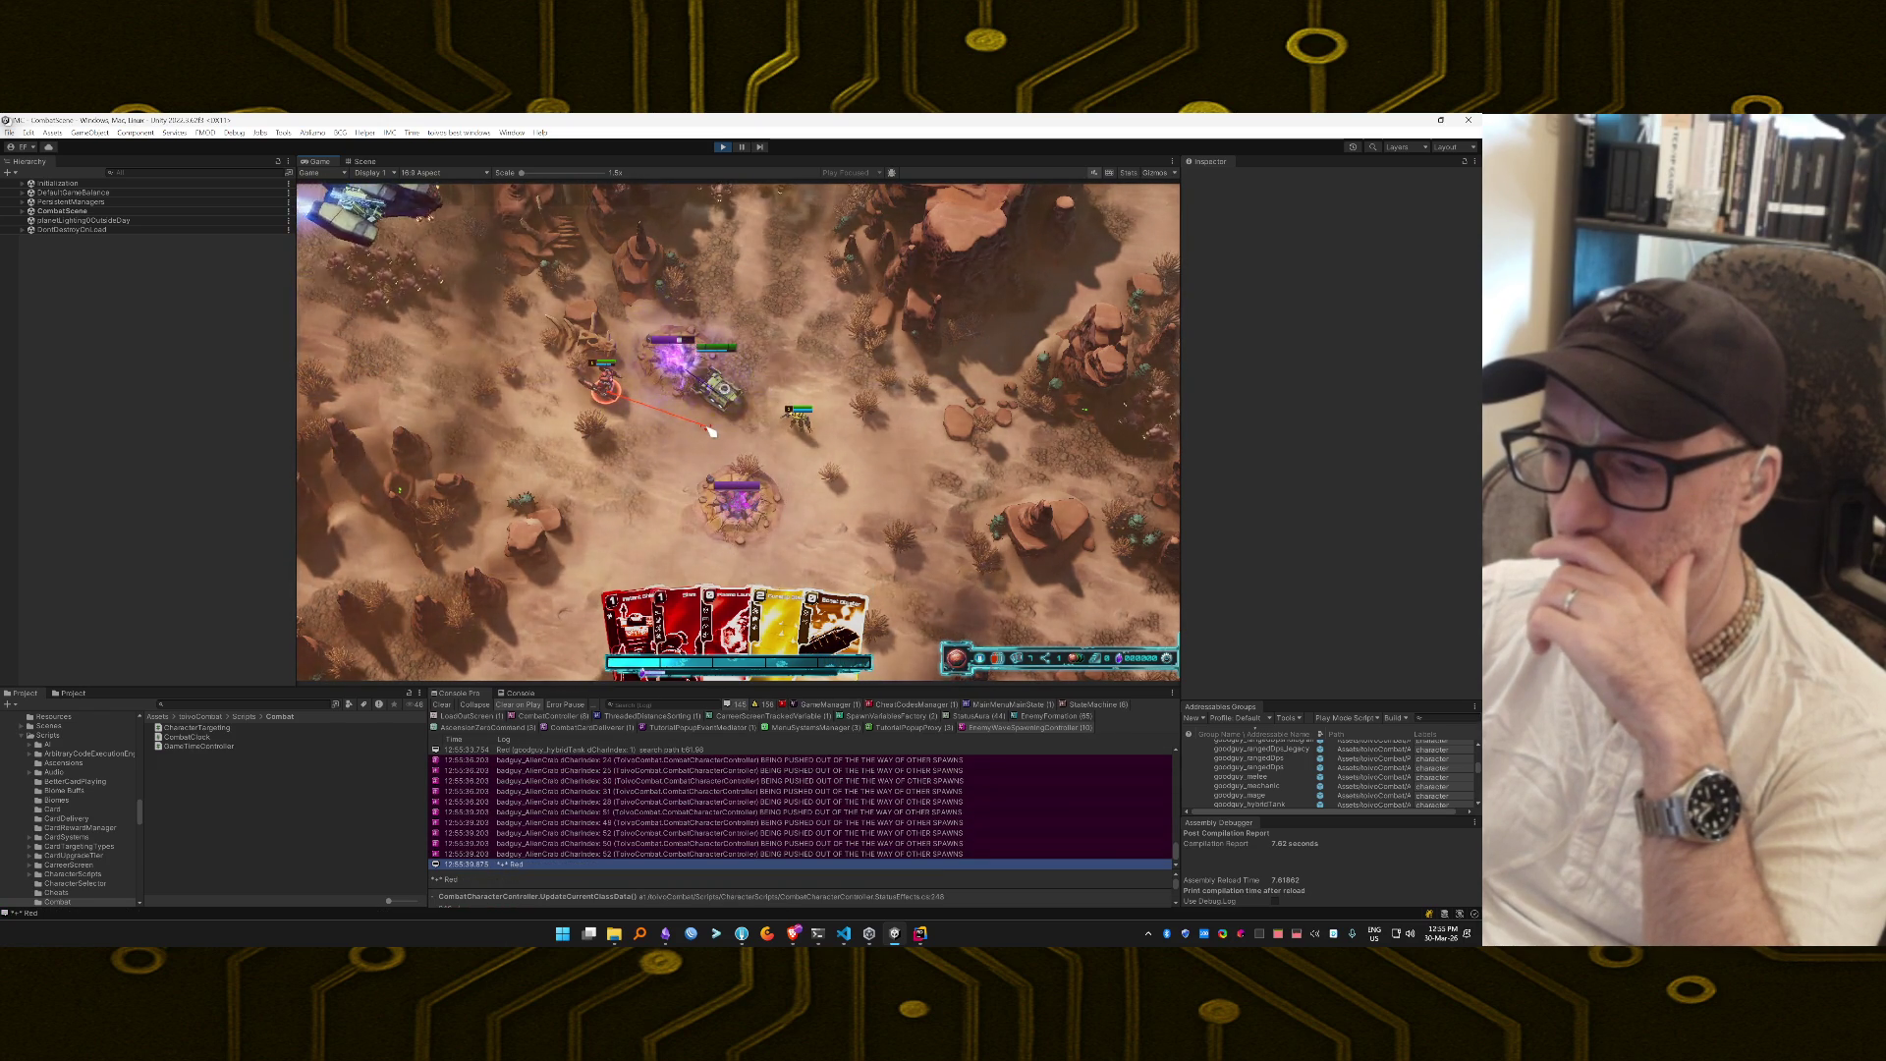
Fire the Plasma Launcher at the enemies and throw a Plasma Grenade onto the battlefield.
mouse_move(786, 616)
left_mouse_down()
mouse_move(747, 402)
mouse_move(684, 334)
mouse_move(1031, 547)
mouse_move(1104, 536)
left_mouse_up()
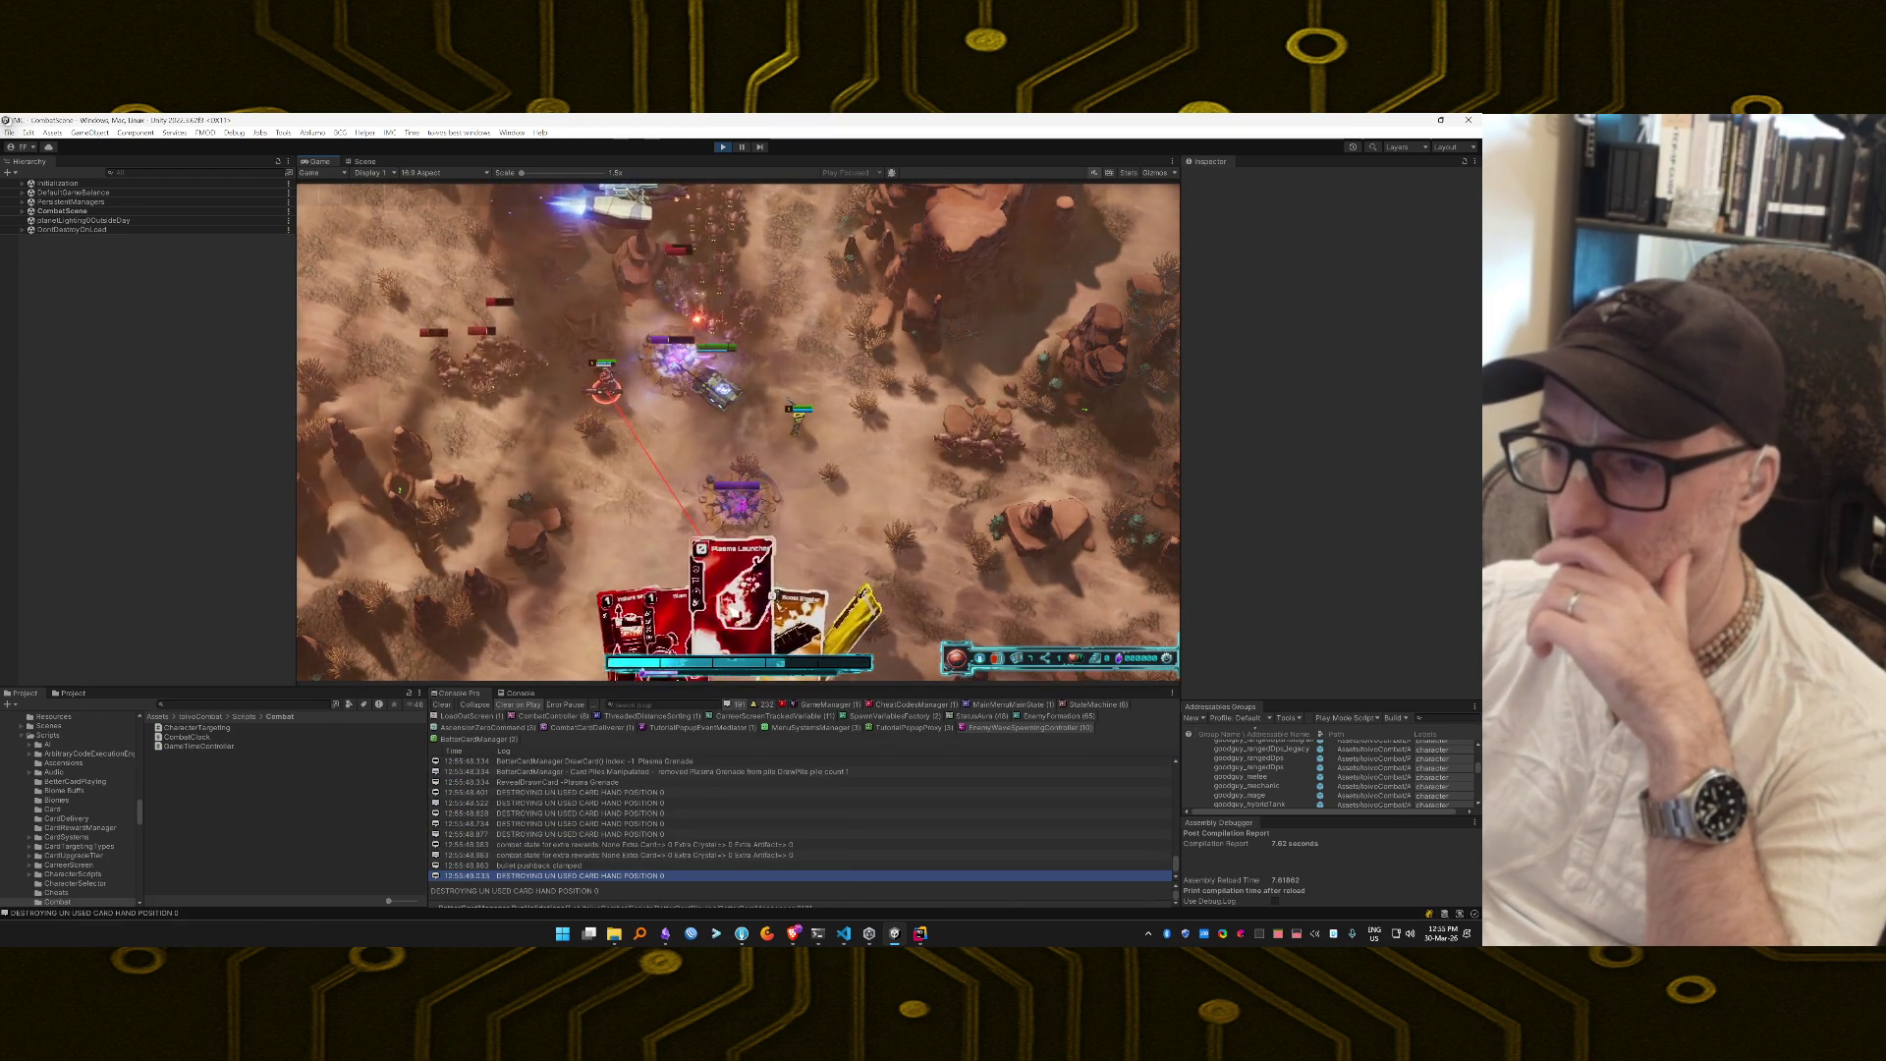
left_click(734, 604)
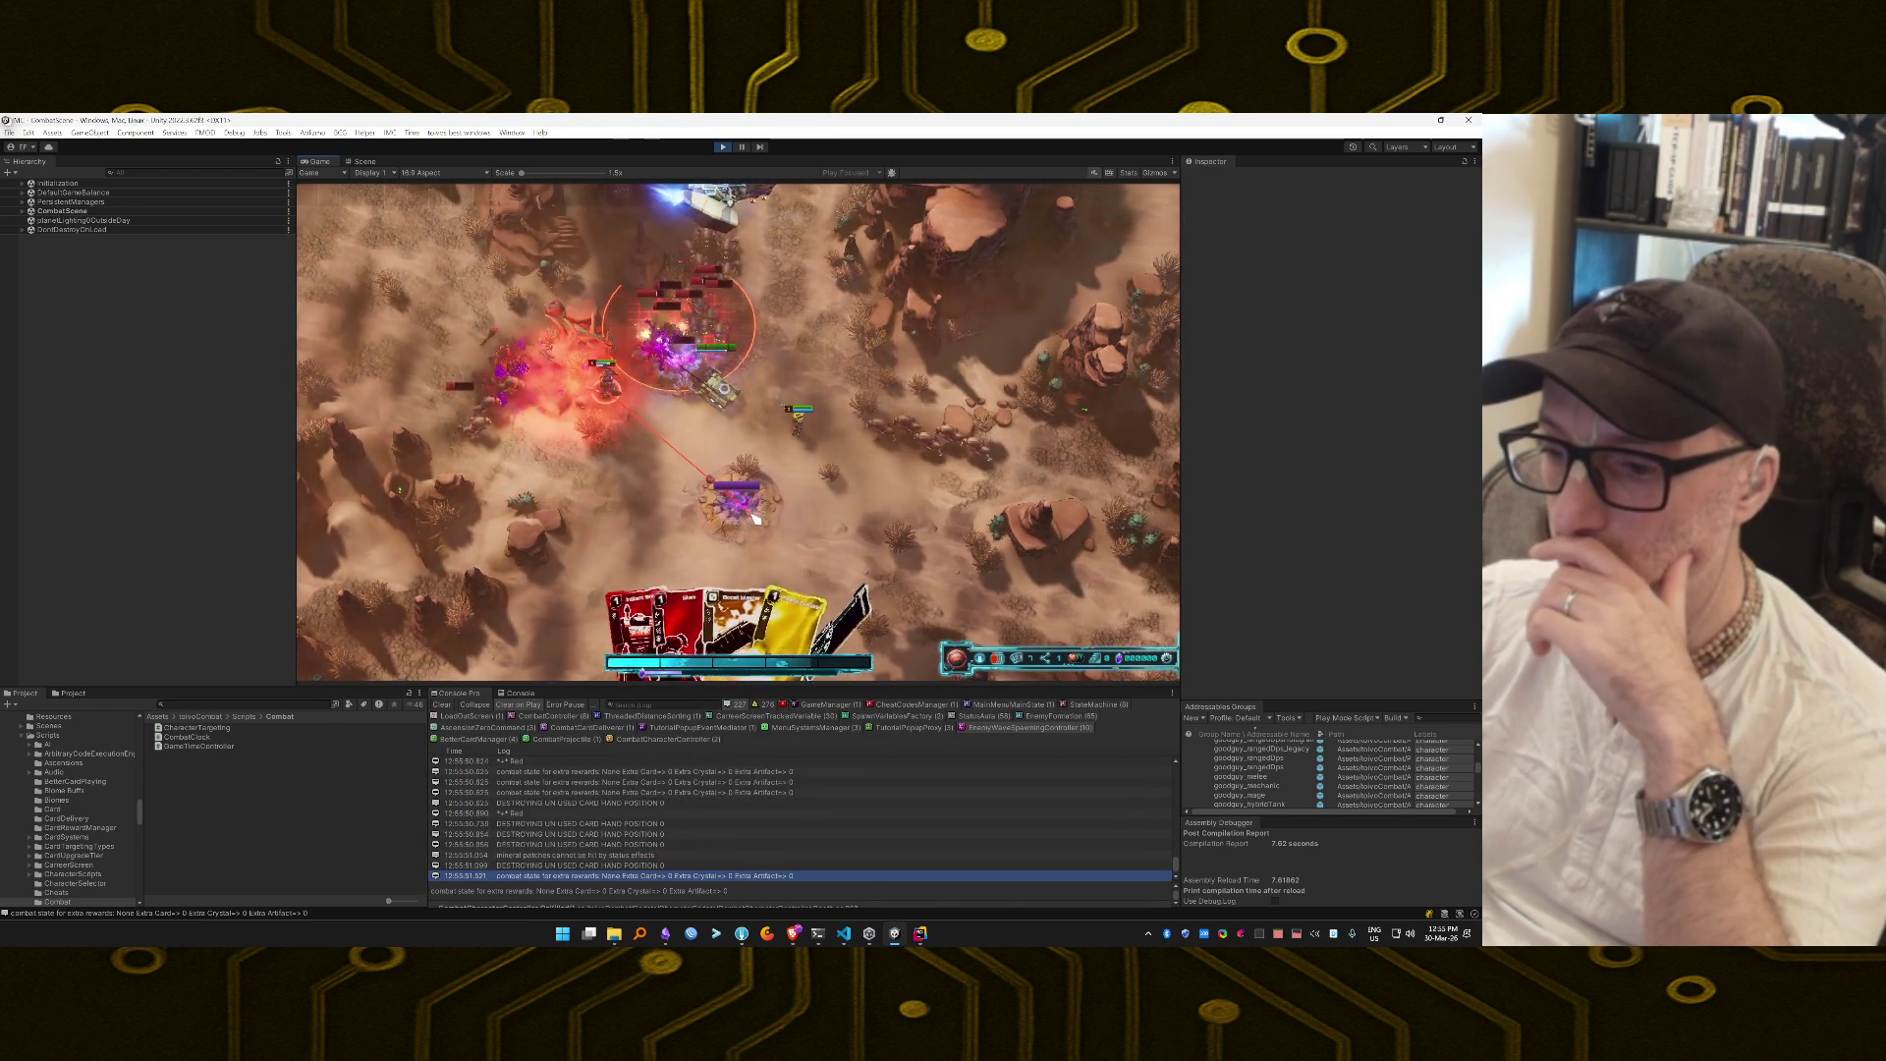
mouse_move(773, 614)
left_mouse_down()
mouse_move(776, 491)
mouse_move(1022, 563)
mouse_move(830, 439)
left_mouse_up()
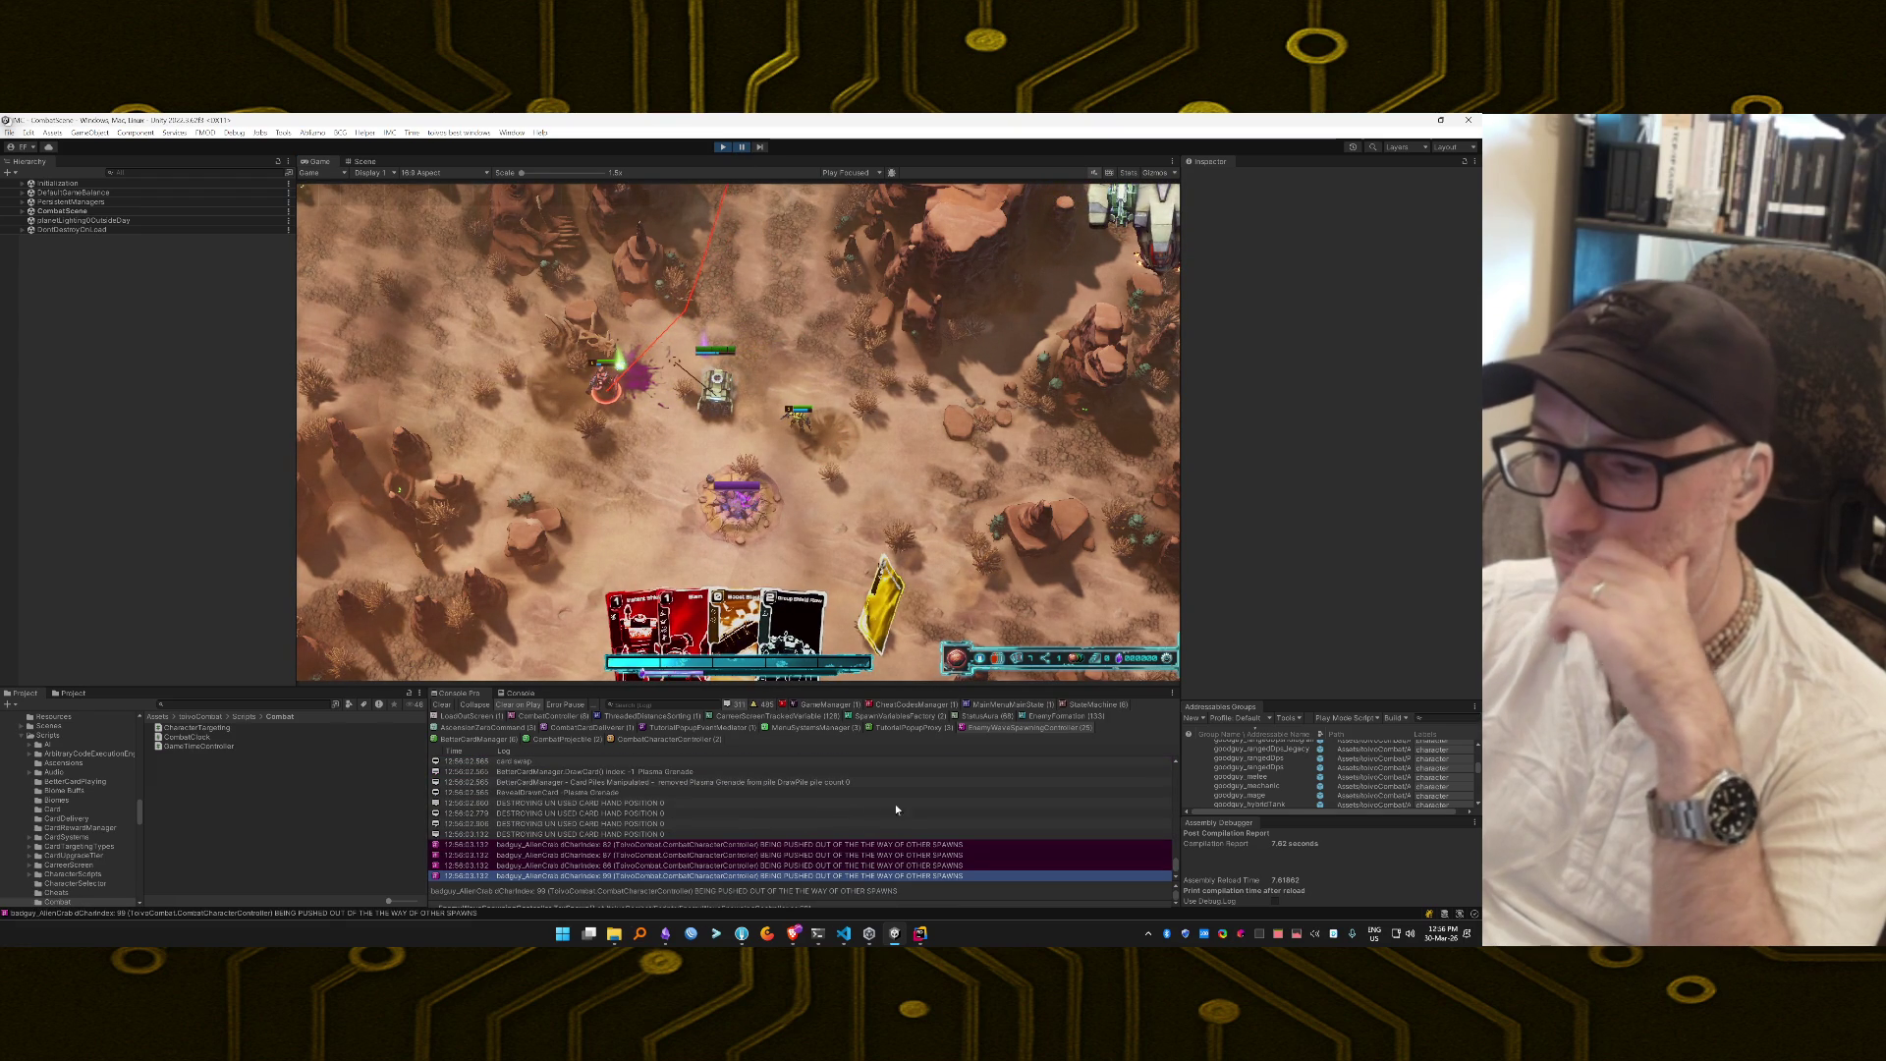
Comment out the unused card position Debug.Log line in Rider.
double_click(741, 801)
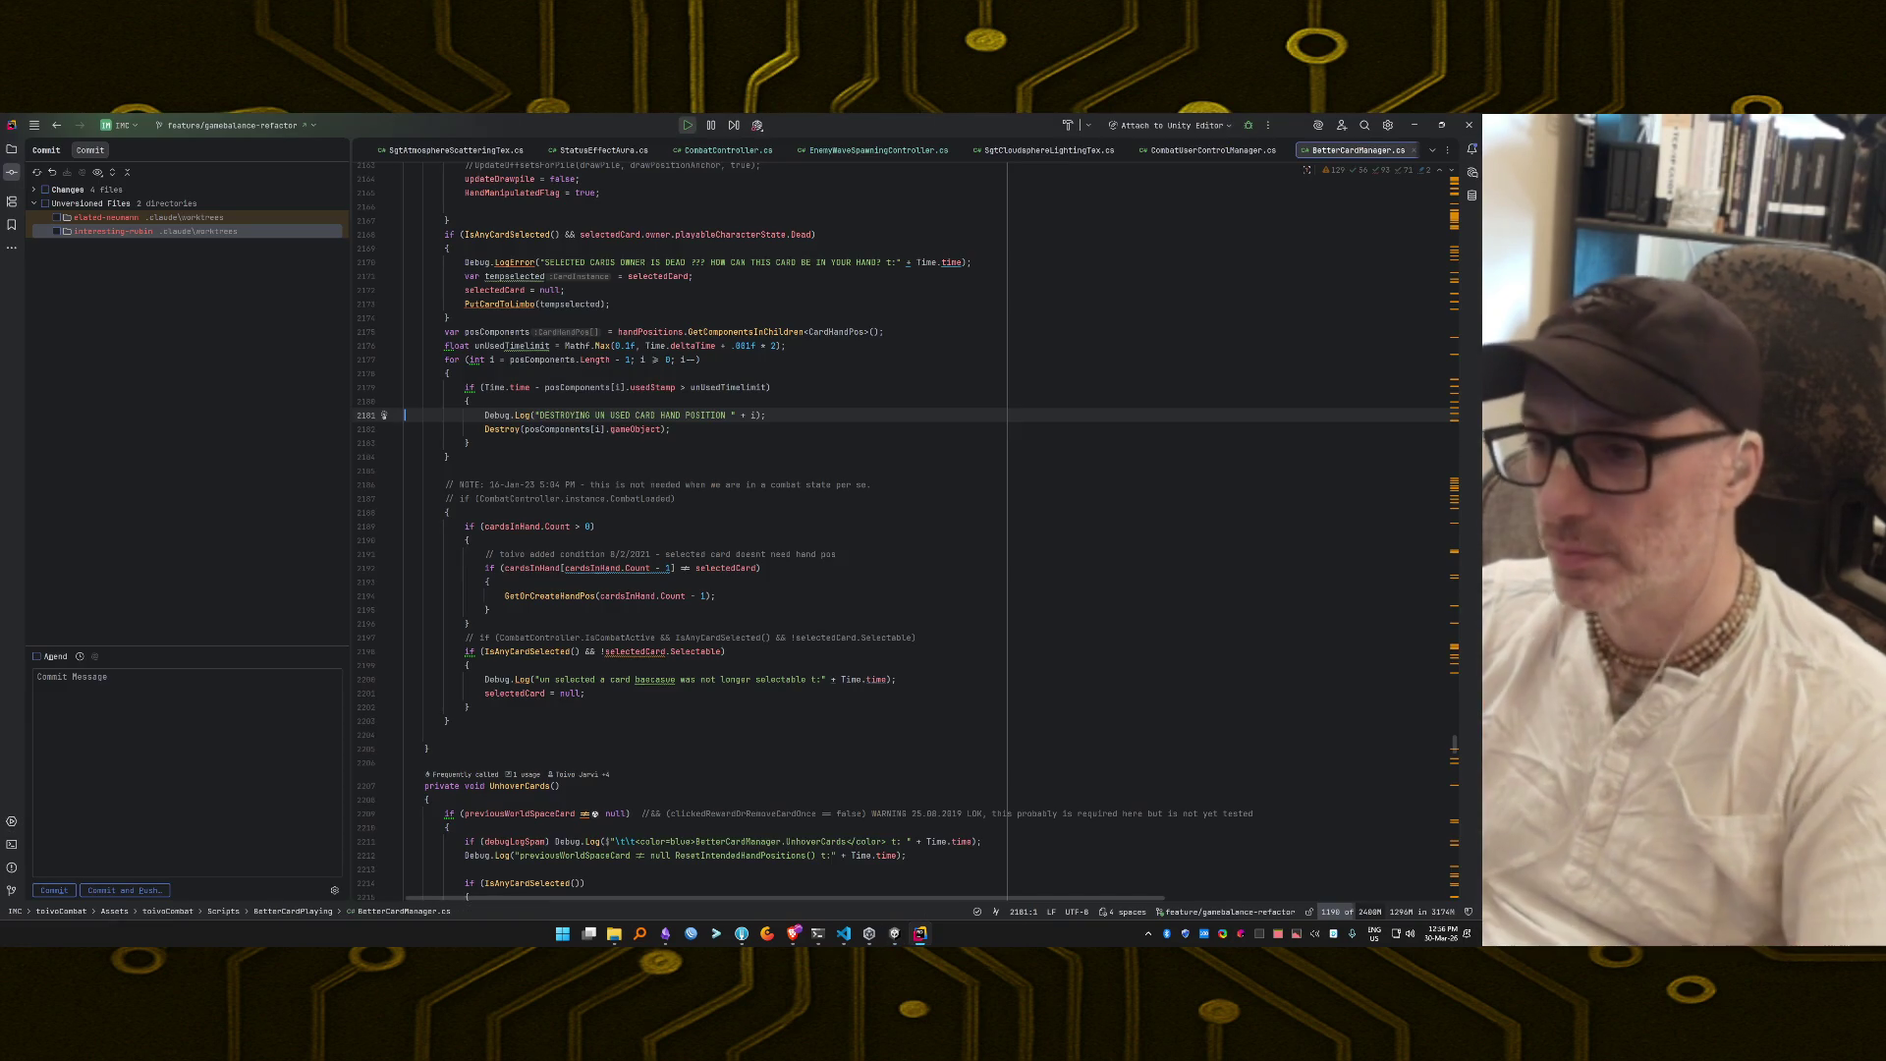
key("ctrl+slash")
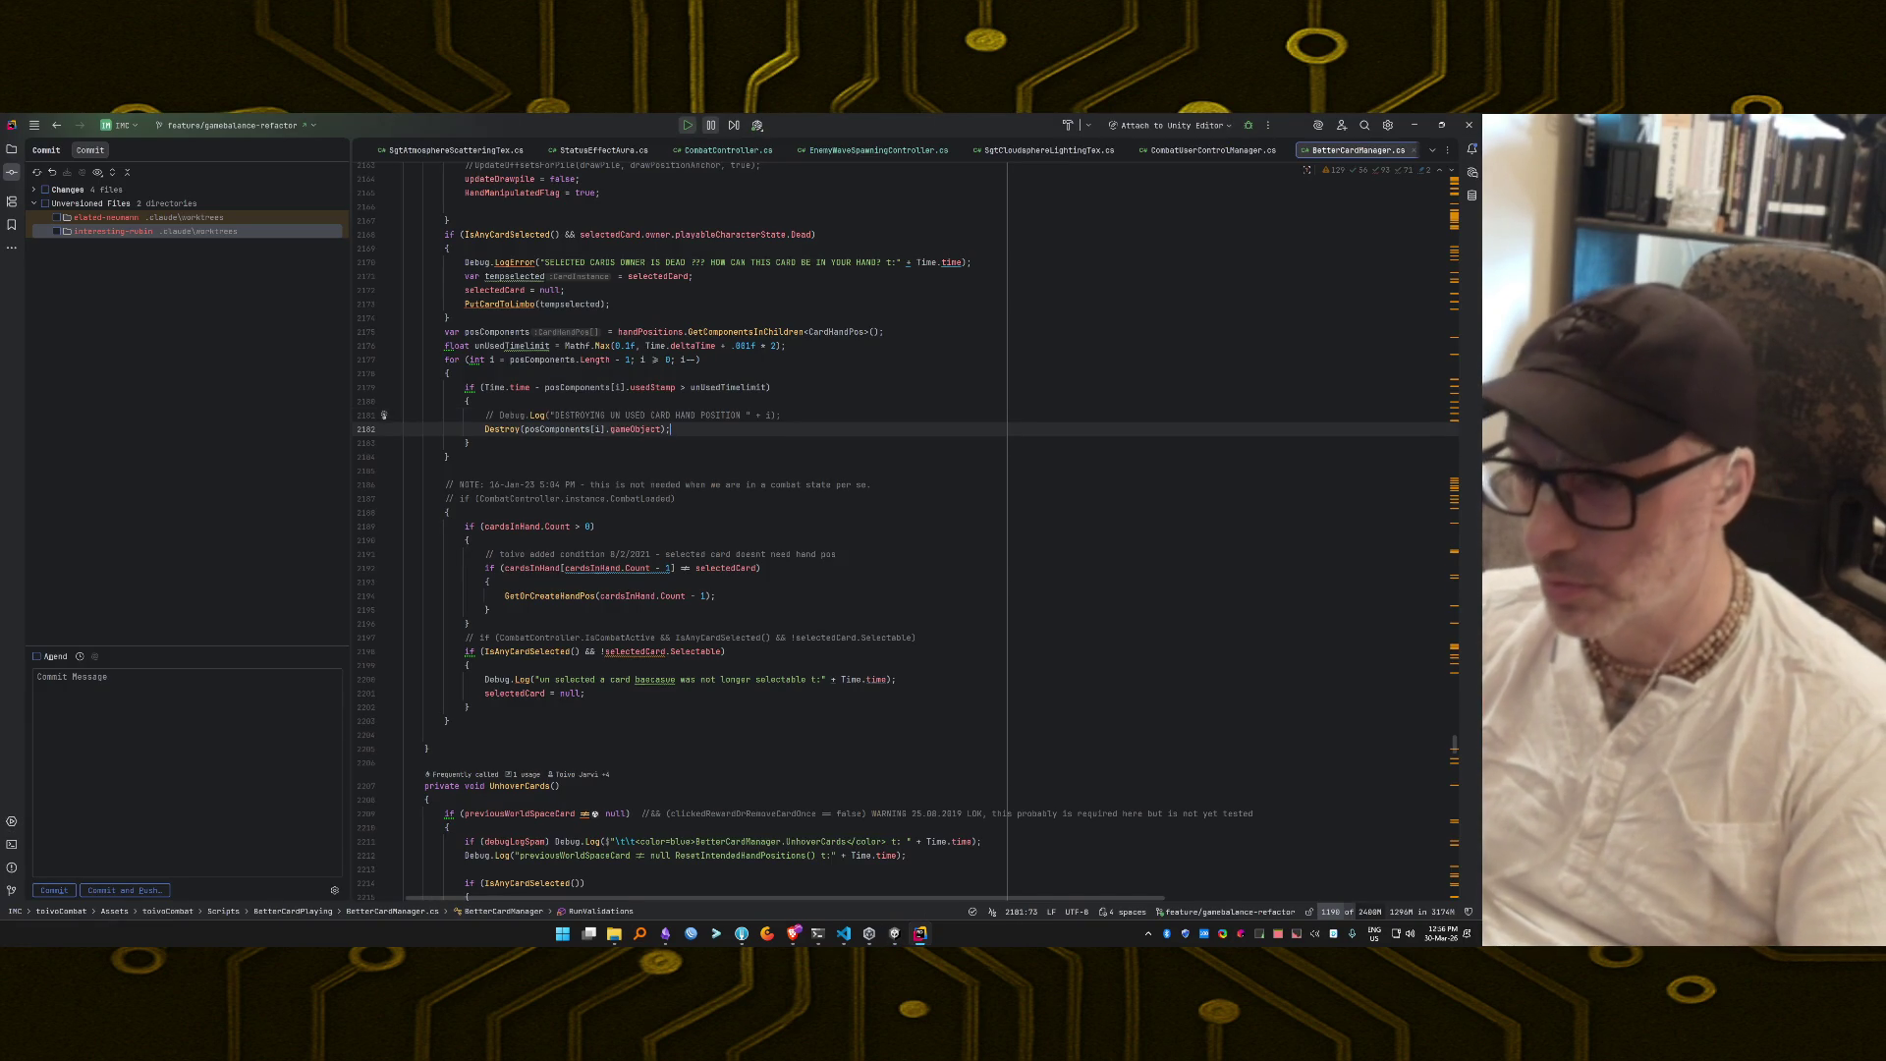
key("alt+Tab")
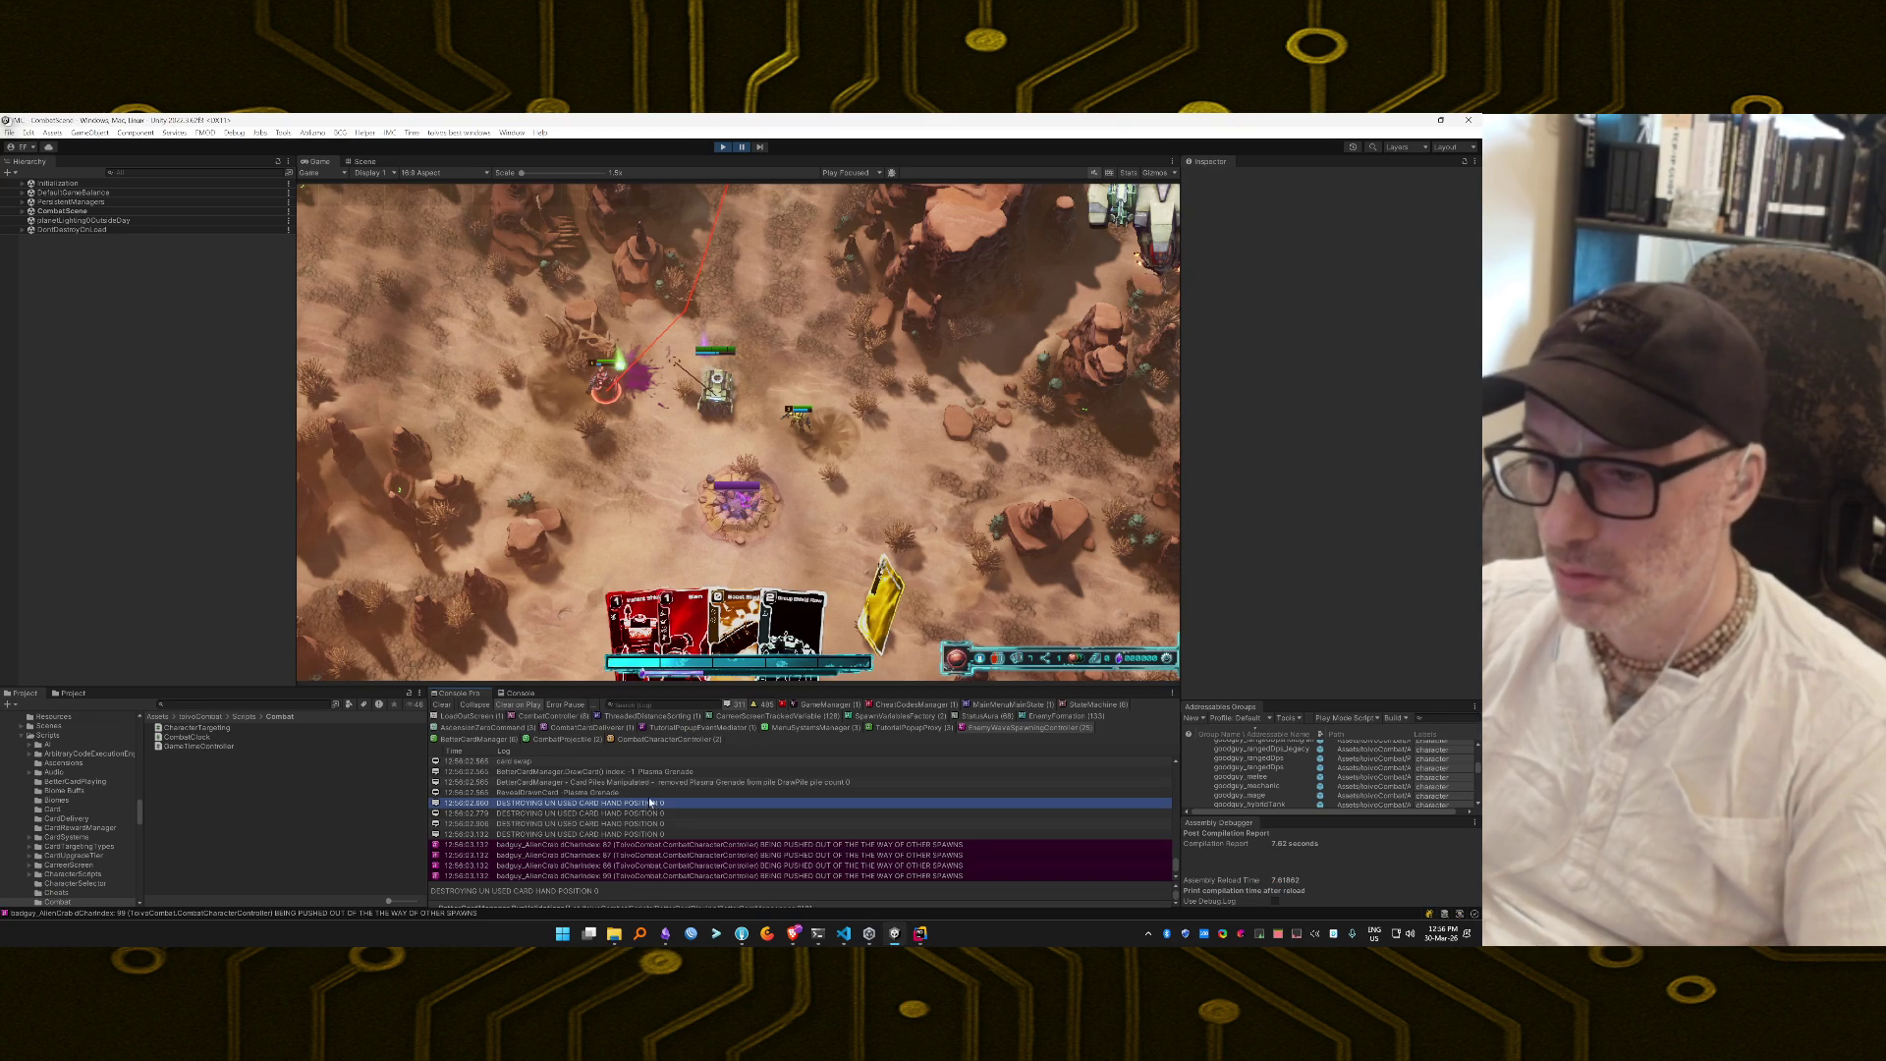
Comment out the spawn push-out Debug.Log on line 691 in EnemyWaveSpawningController.
scroll(658, 794, "up", 3)
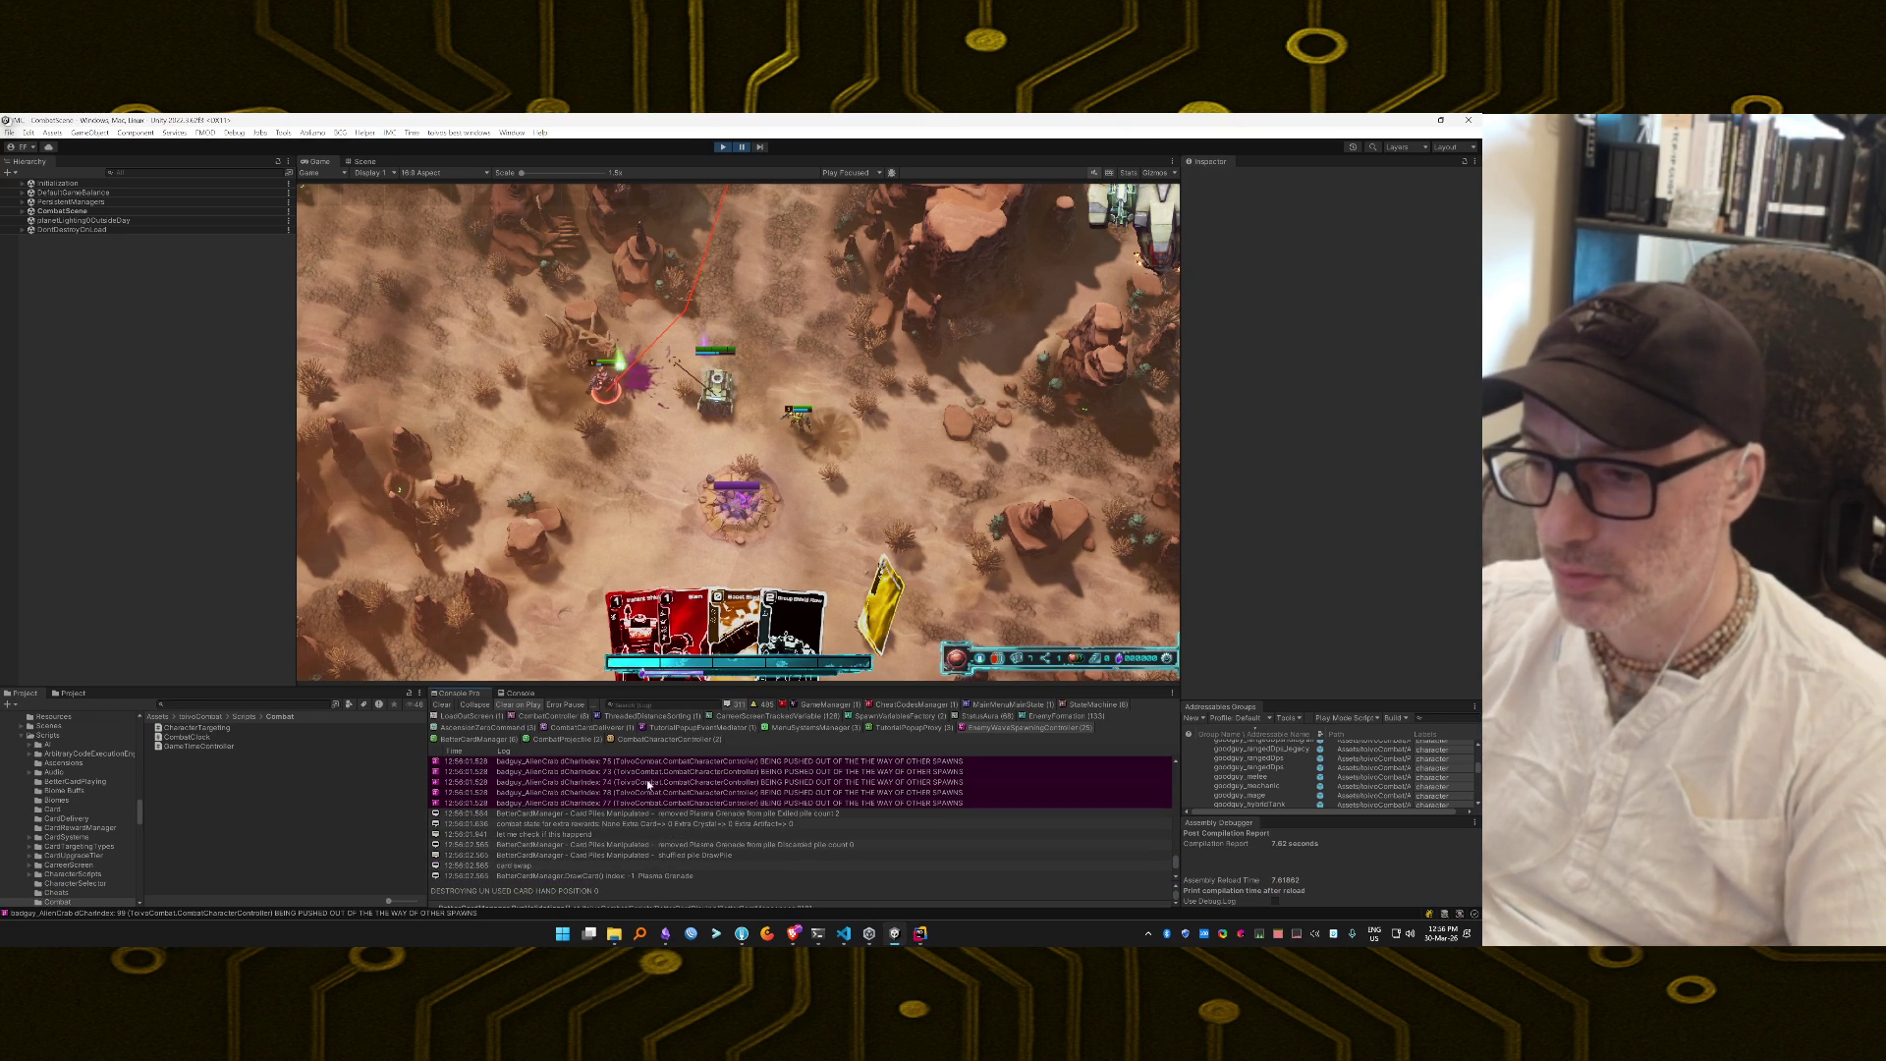
double_click(648, 783)
key("End")
key("alt+shift+b")
key("alt+shift+b")
key("ctrl+slash")
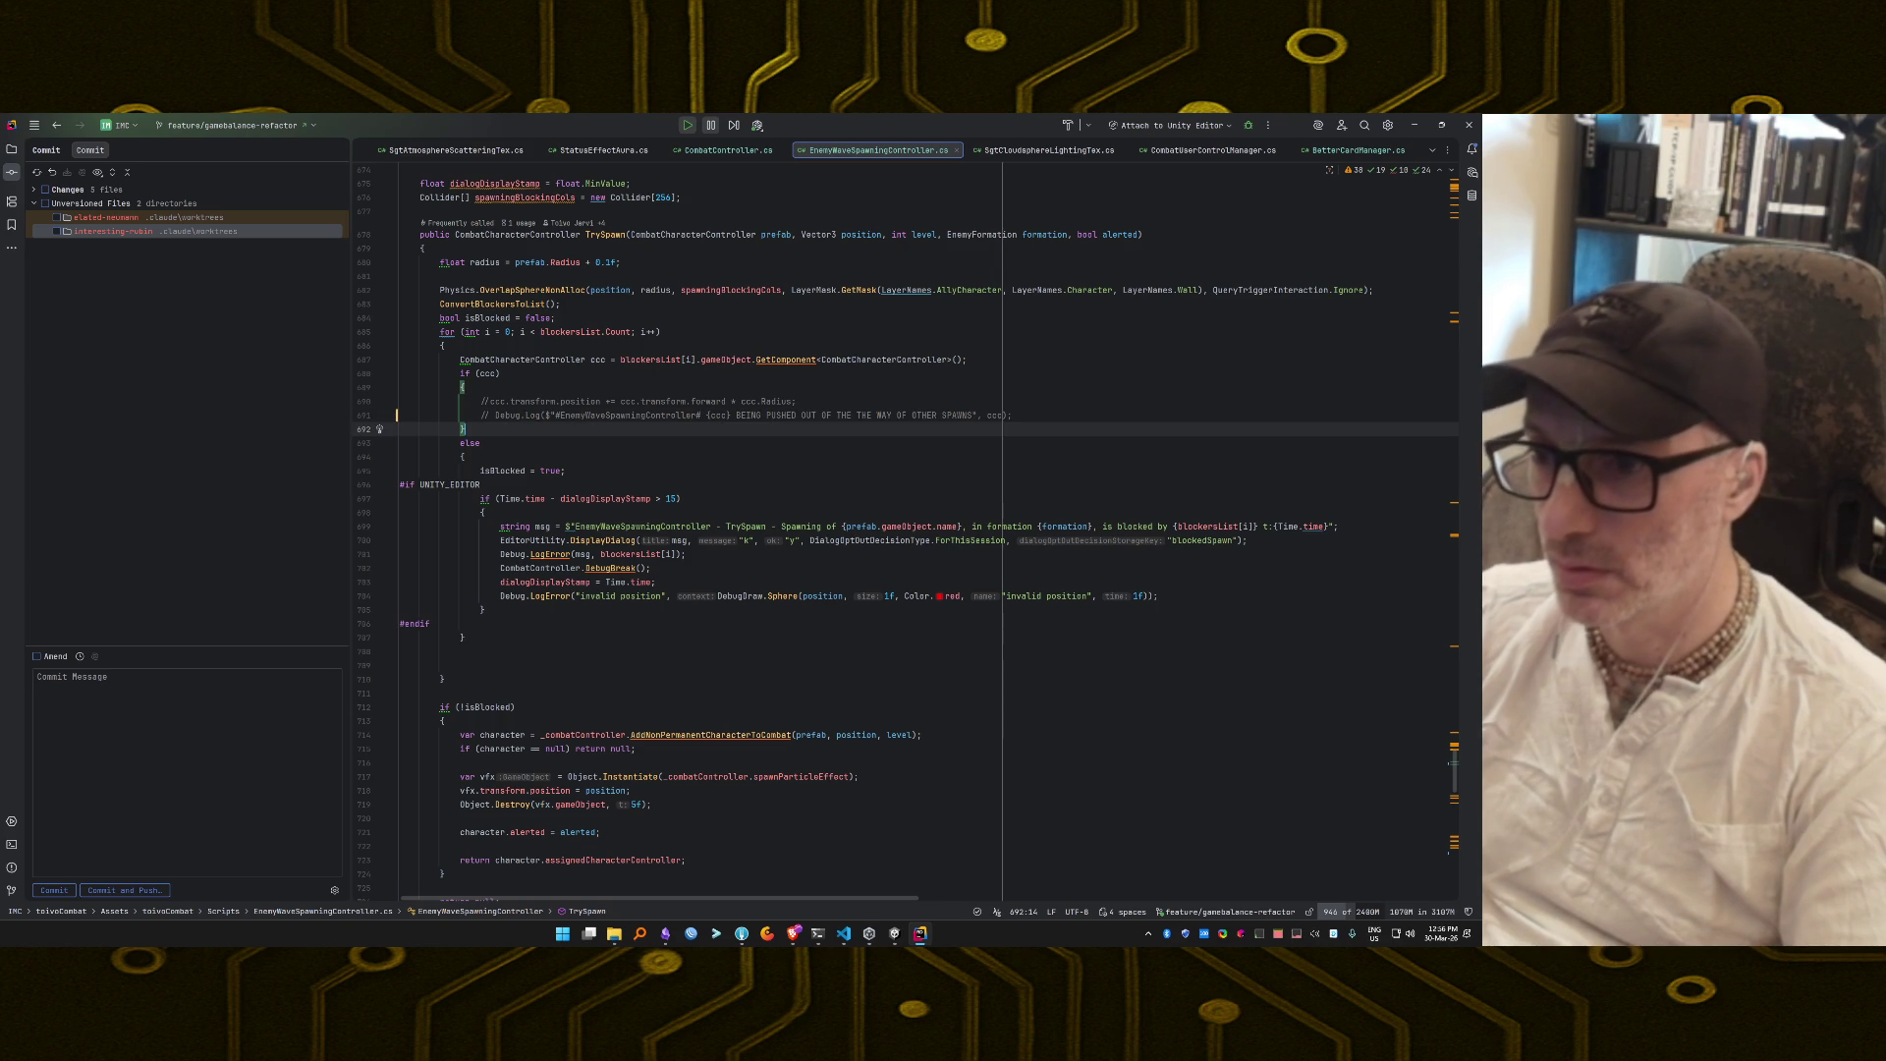
key("alt+Tab")
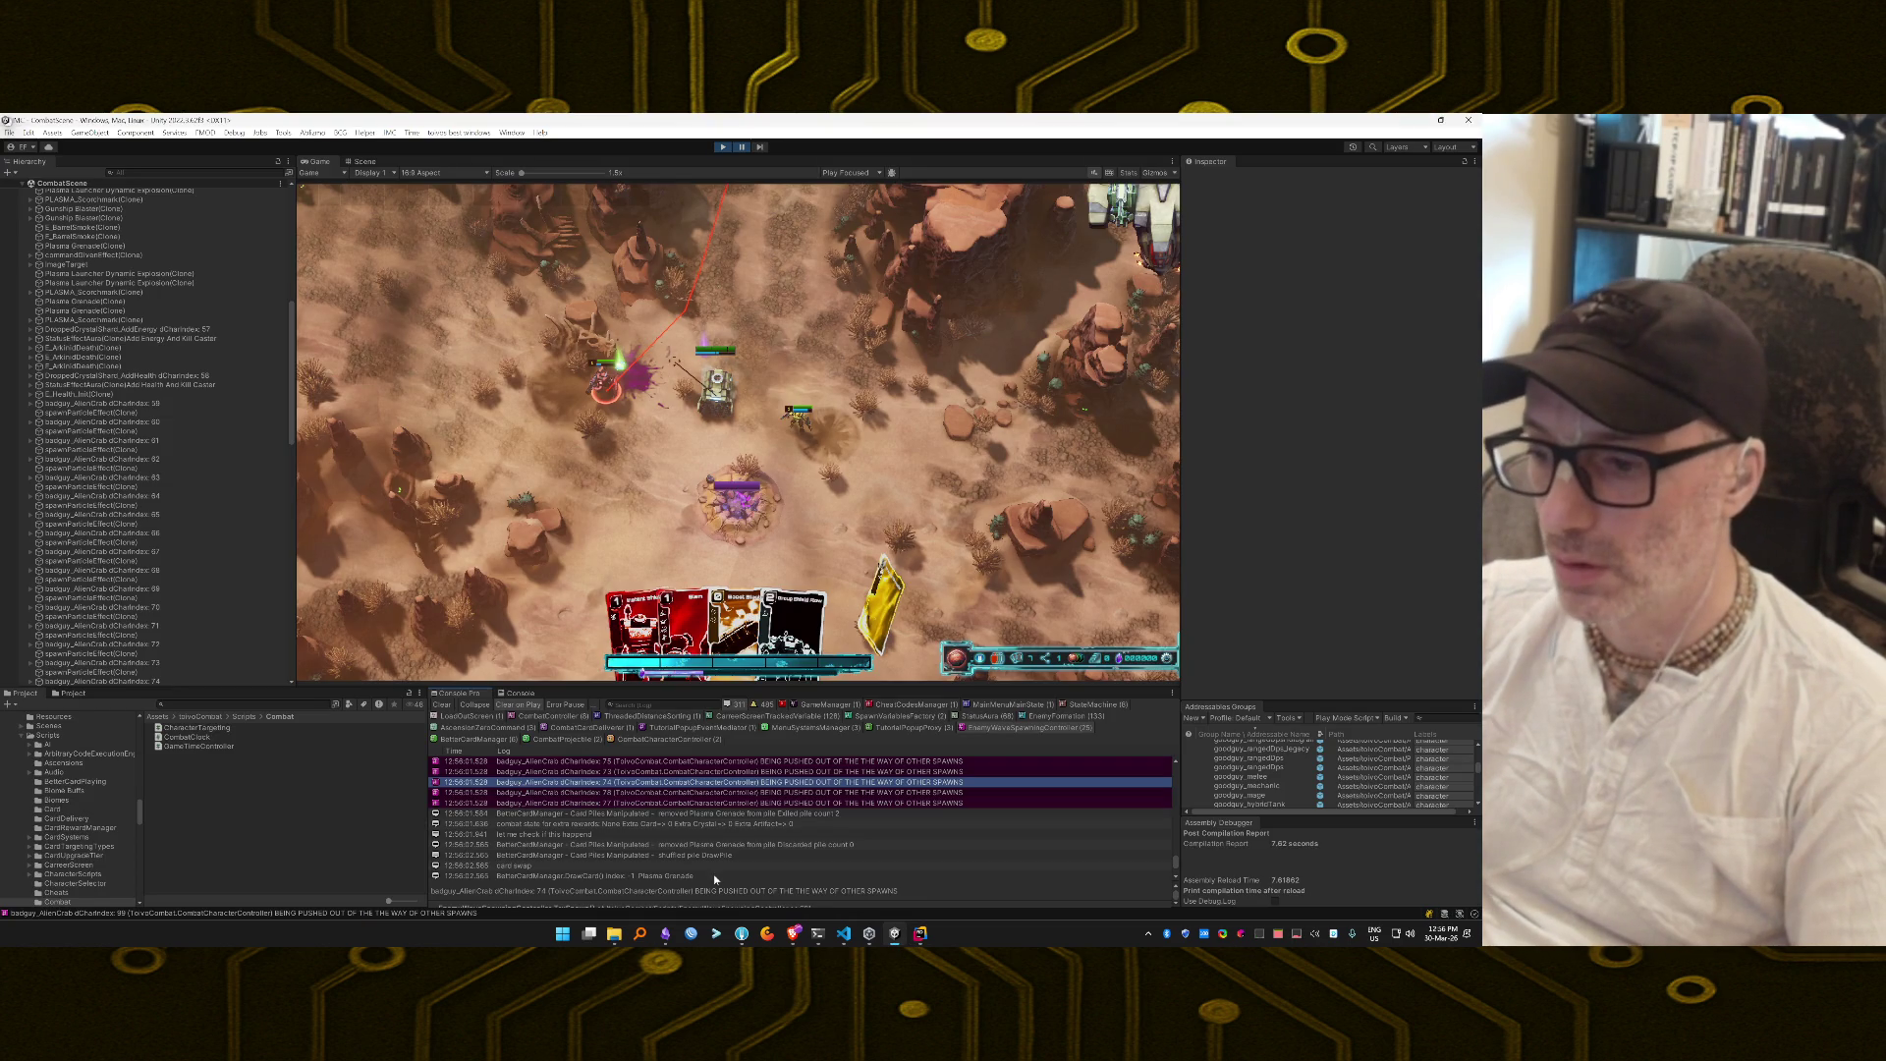
Select the extra-rewards Debug.Log statement, then open the source of the *+* Red log line.
scroll(658, 812, "up", 5)
left_click(624, 823)
double_click(625, 823)
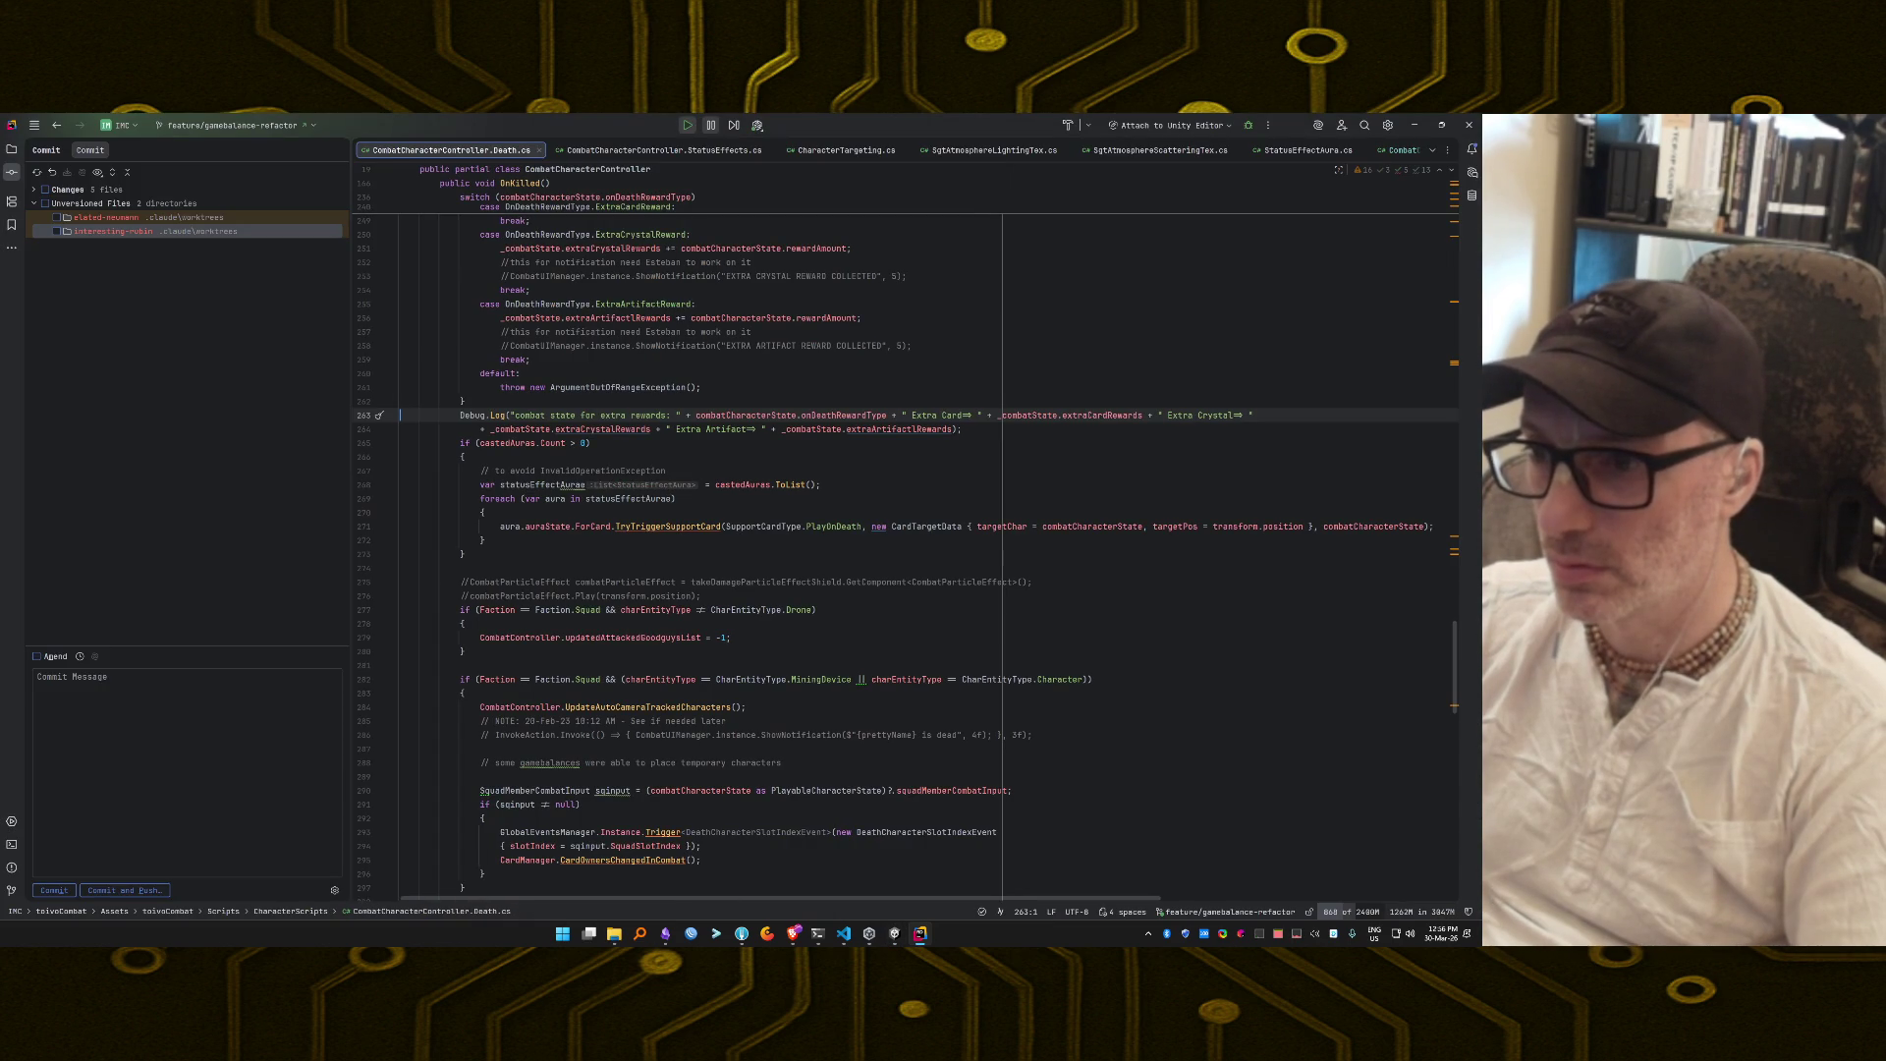
left_click(963, 429)
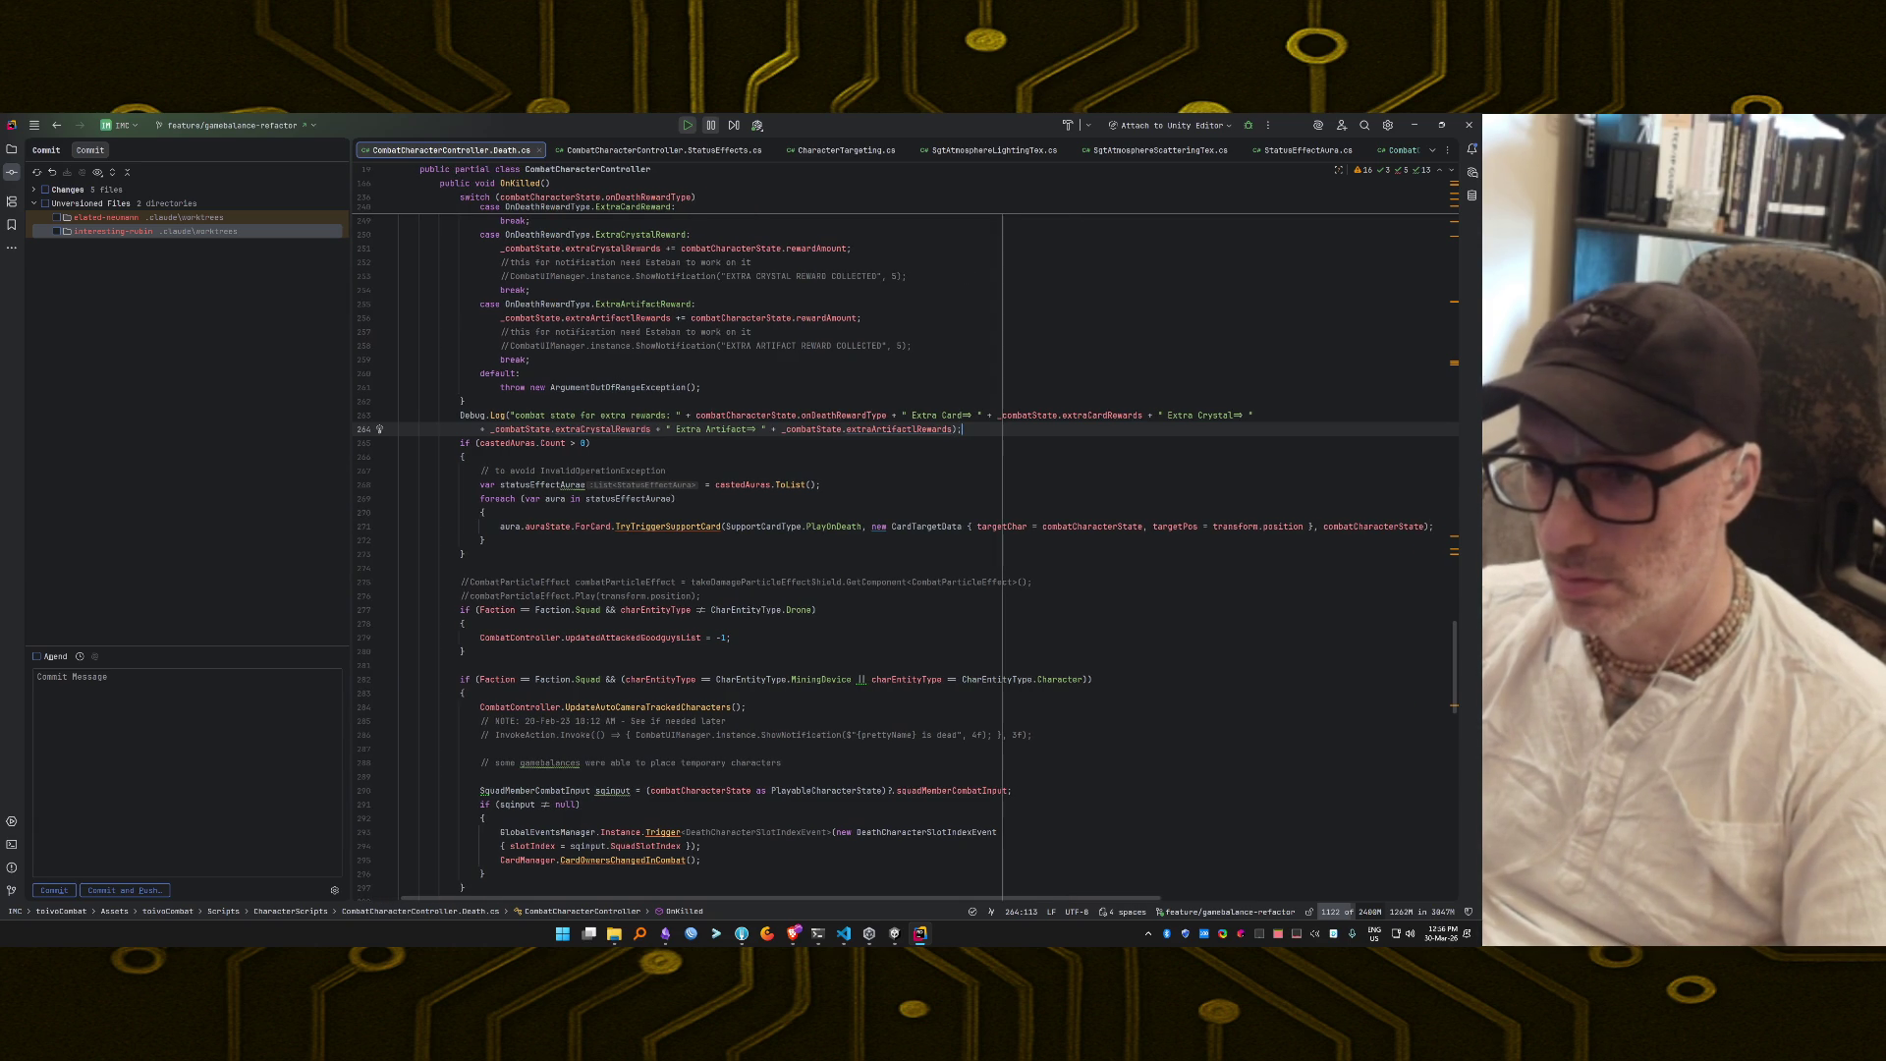
key("shift+Up")
key("shift+Home")
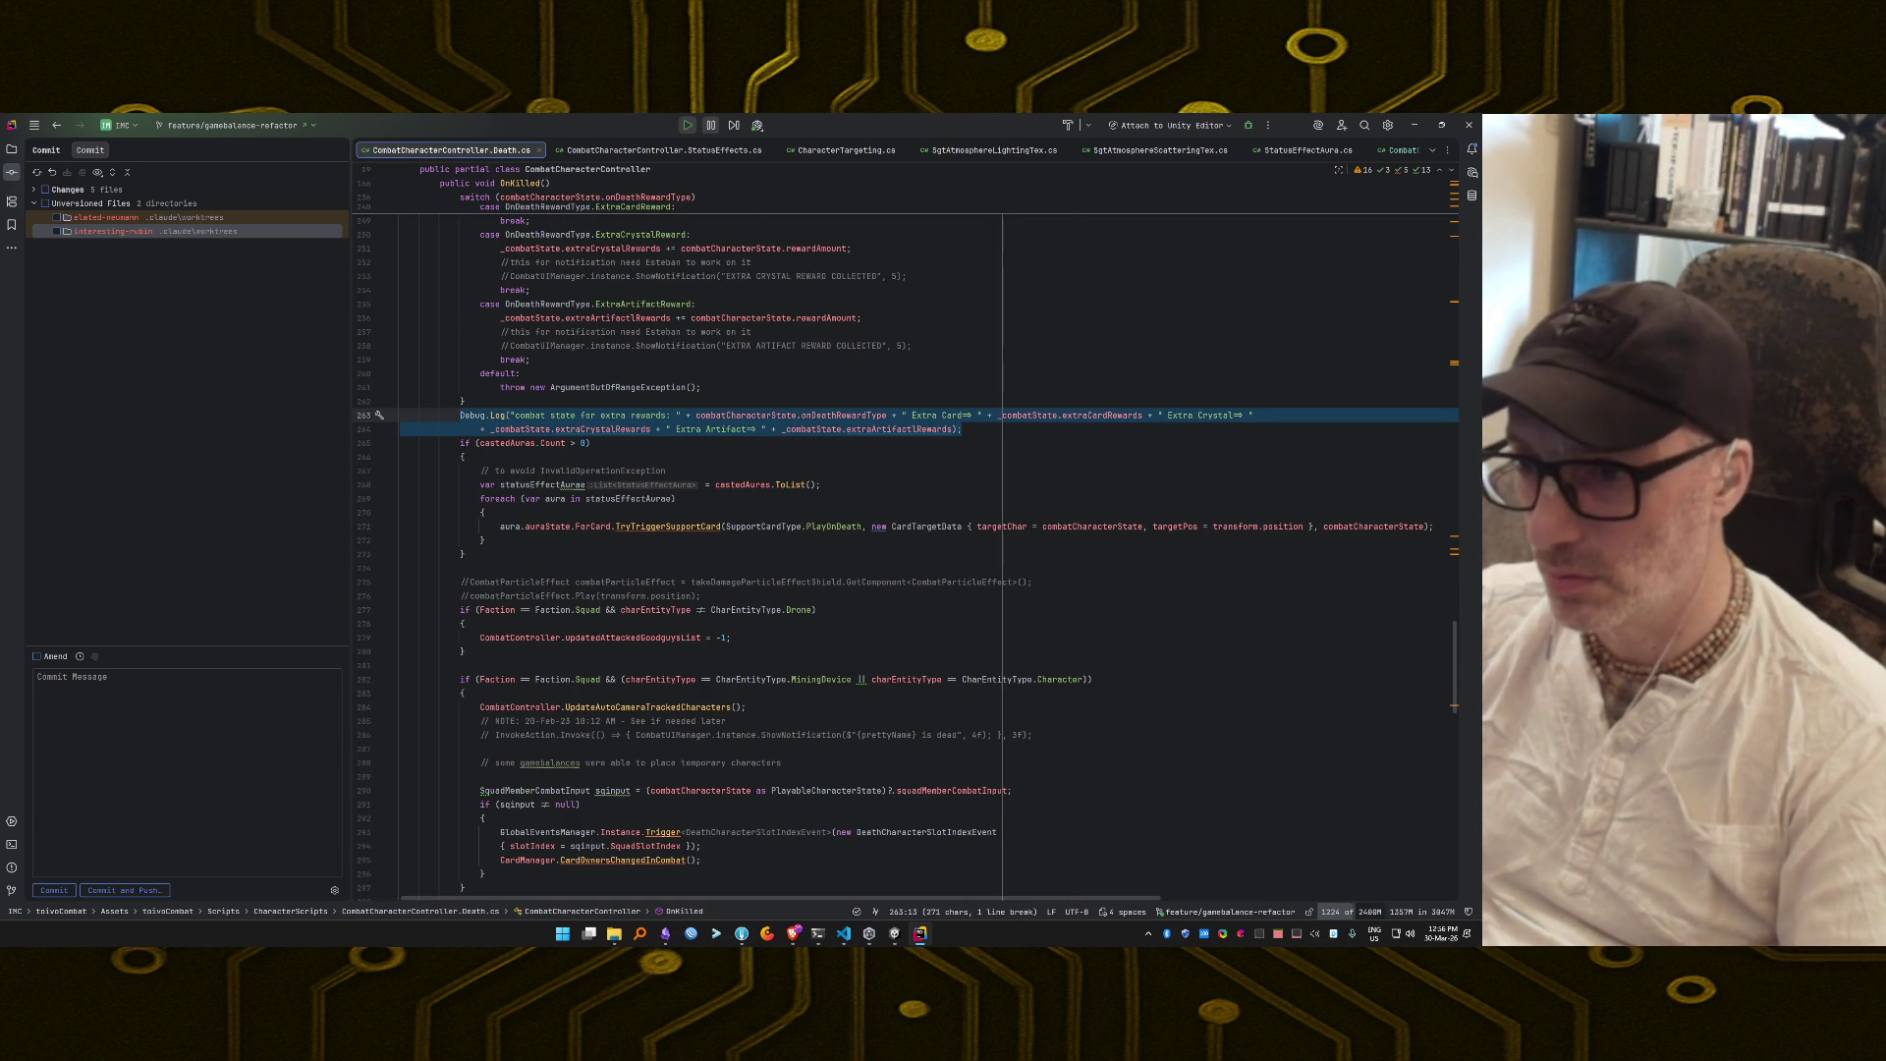
key("alt+Tab")
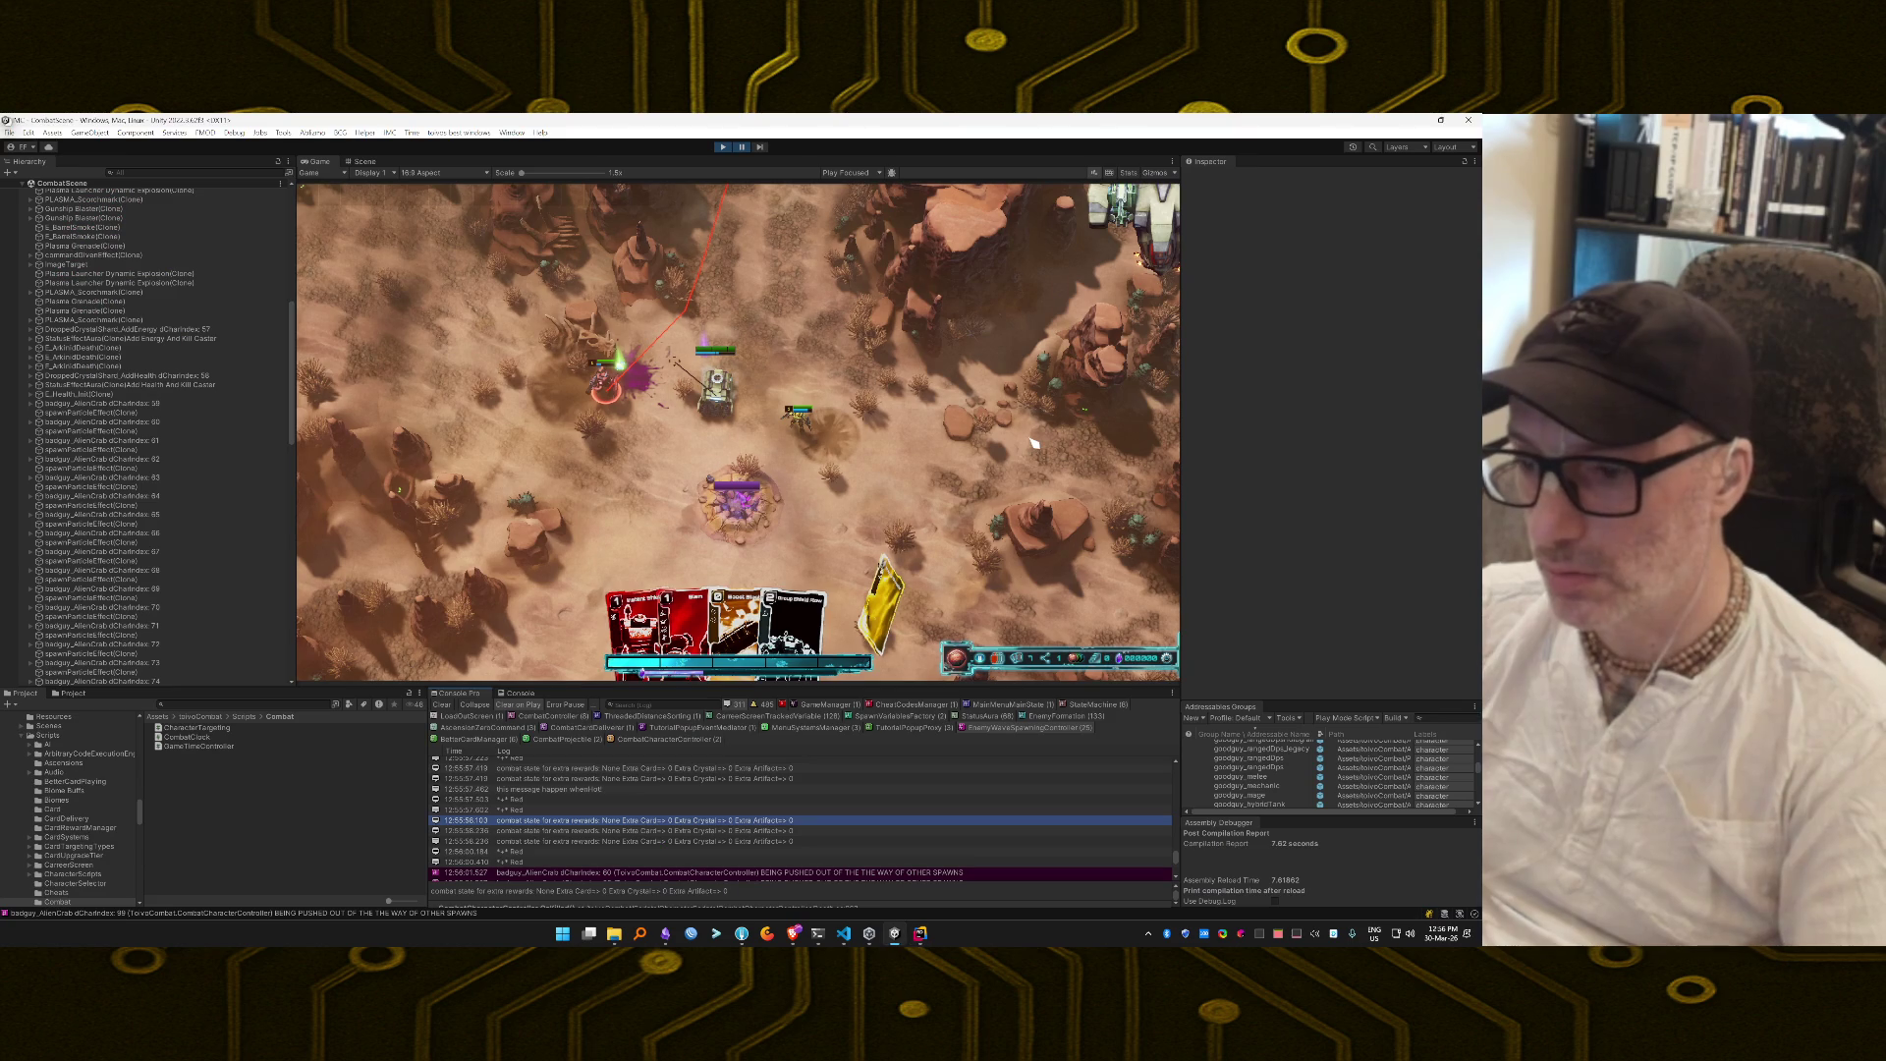
double_click(522, 800)
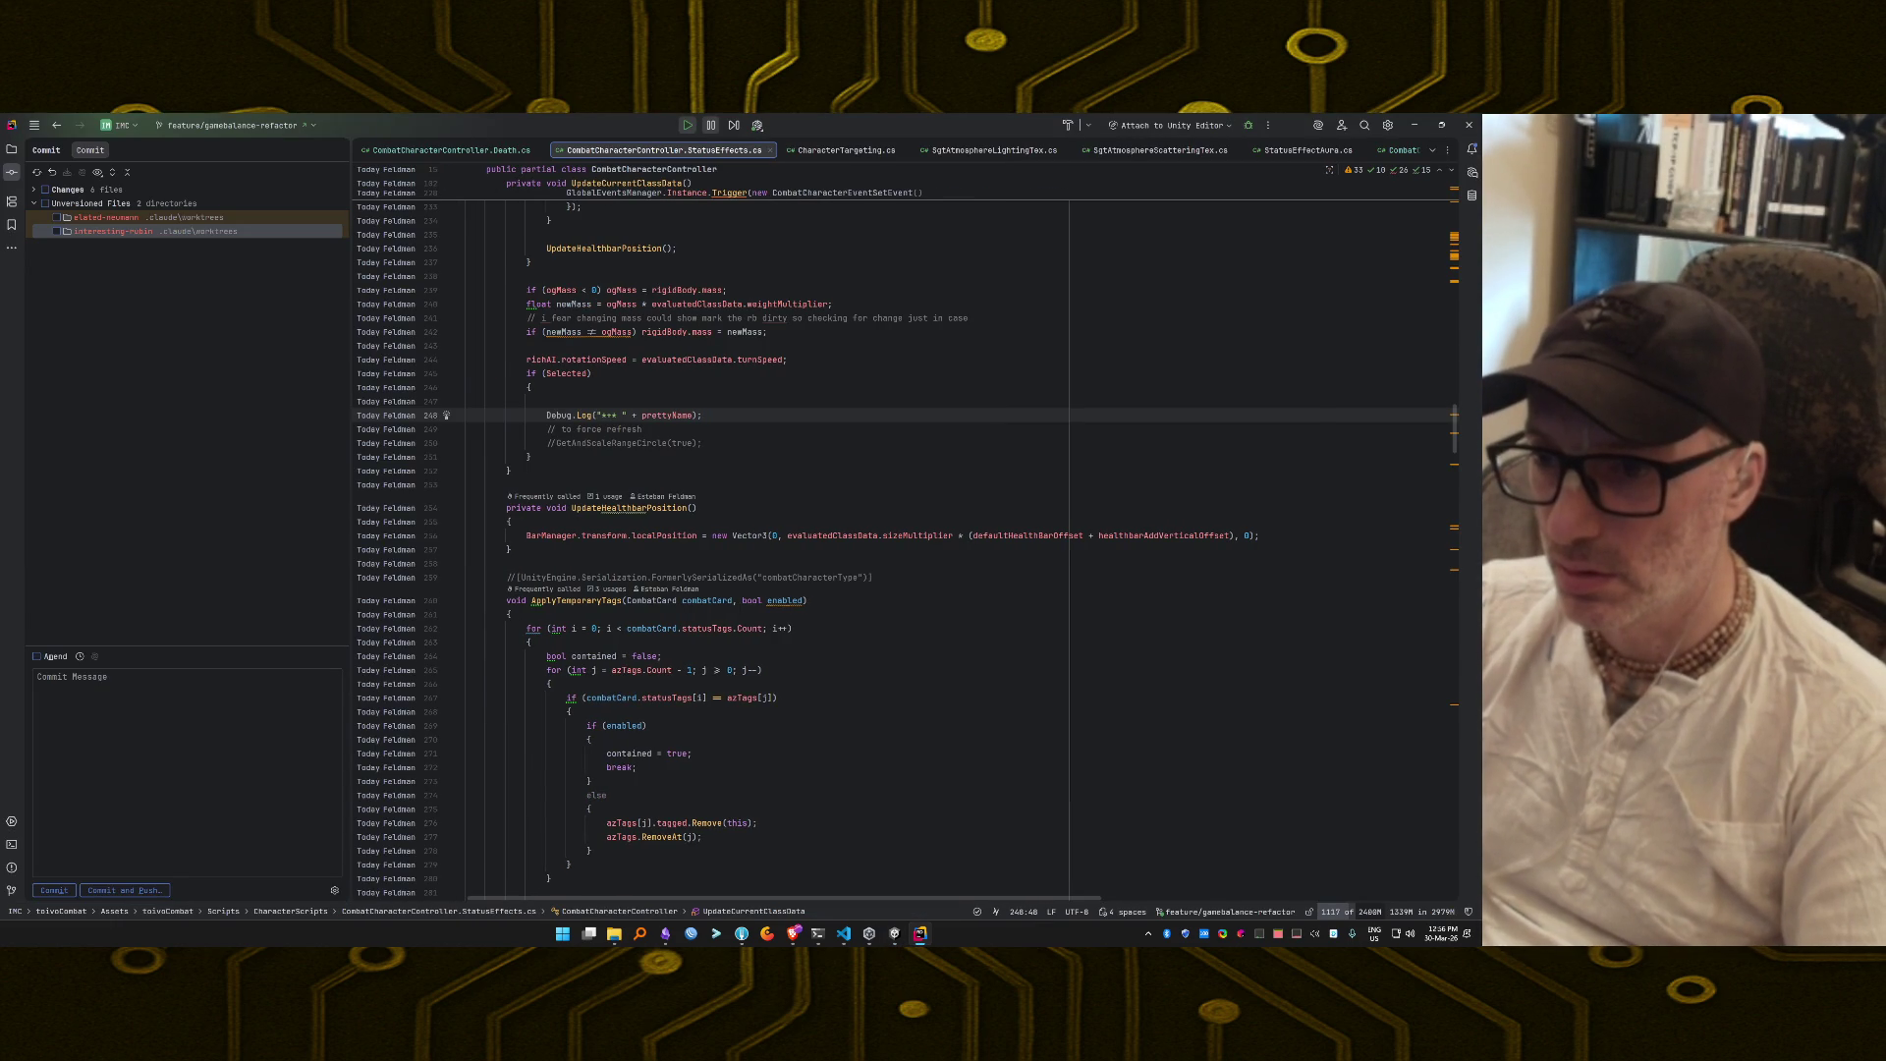
Comment out the status-effects and combo message Debug.Log lines in Rider.
key("ctrl+slash")
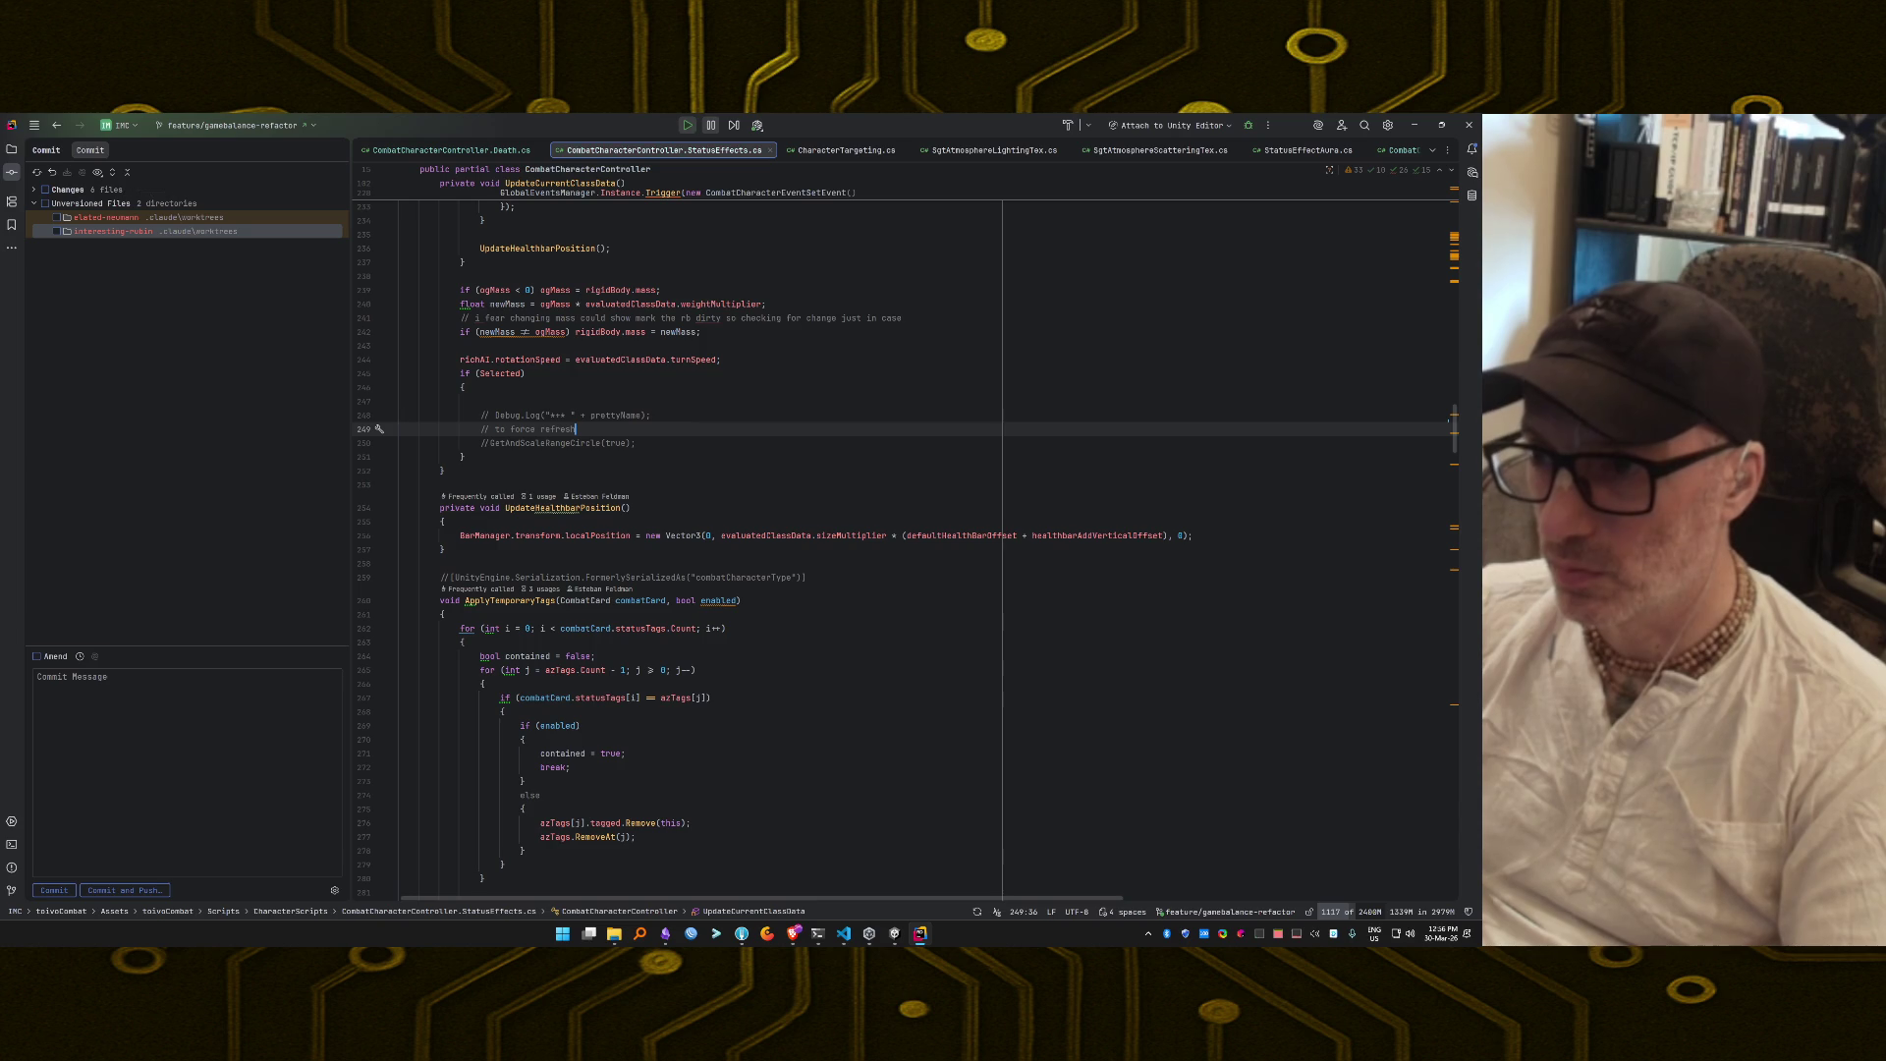
key("alt+Tab")
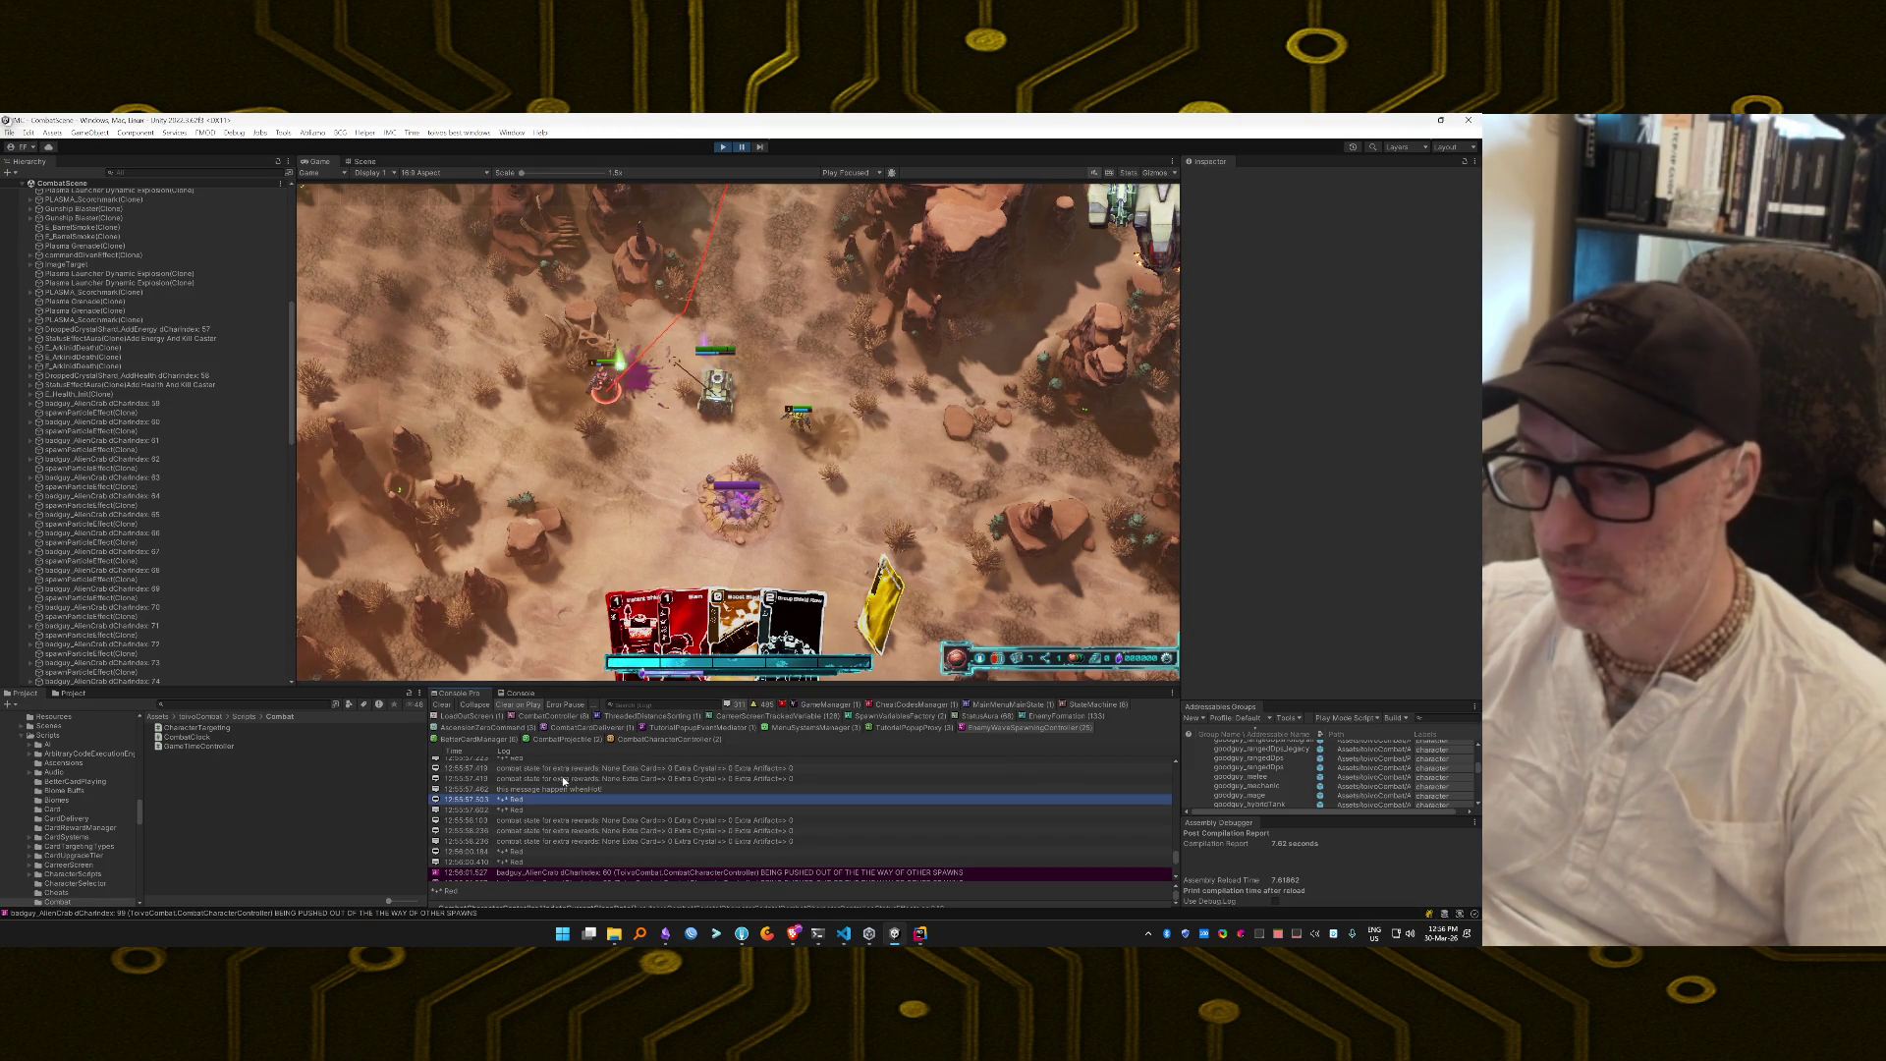
double_click(560, 788)
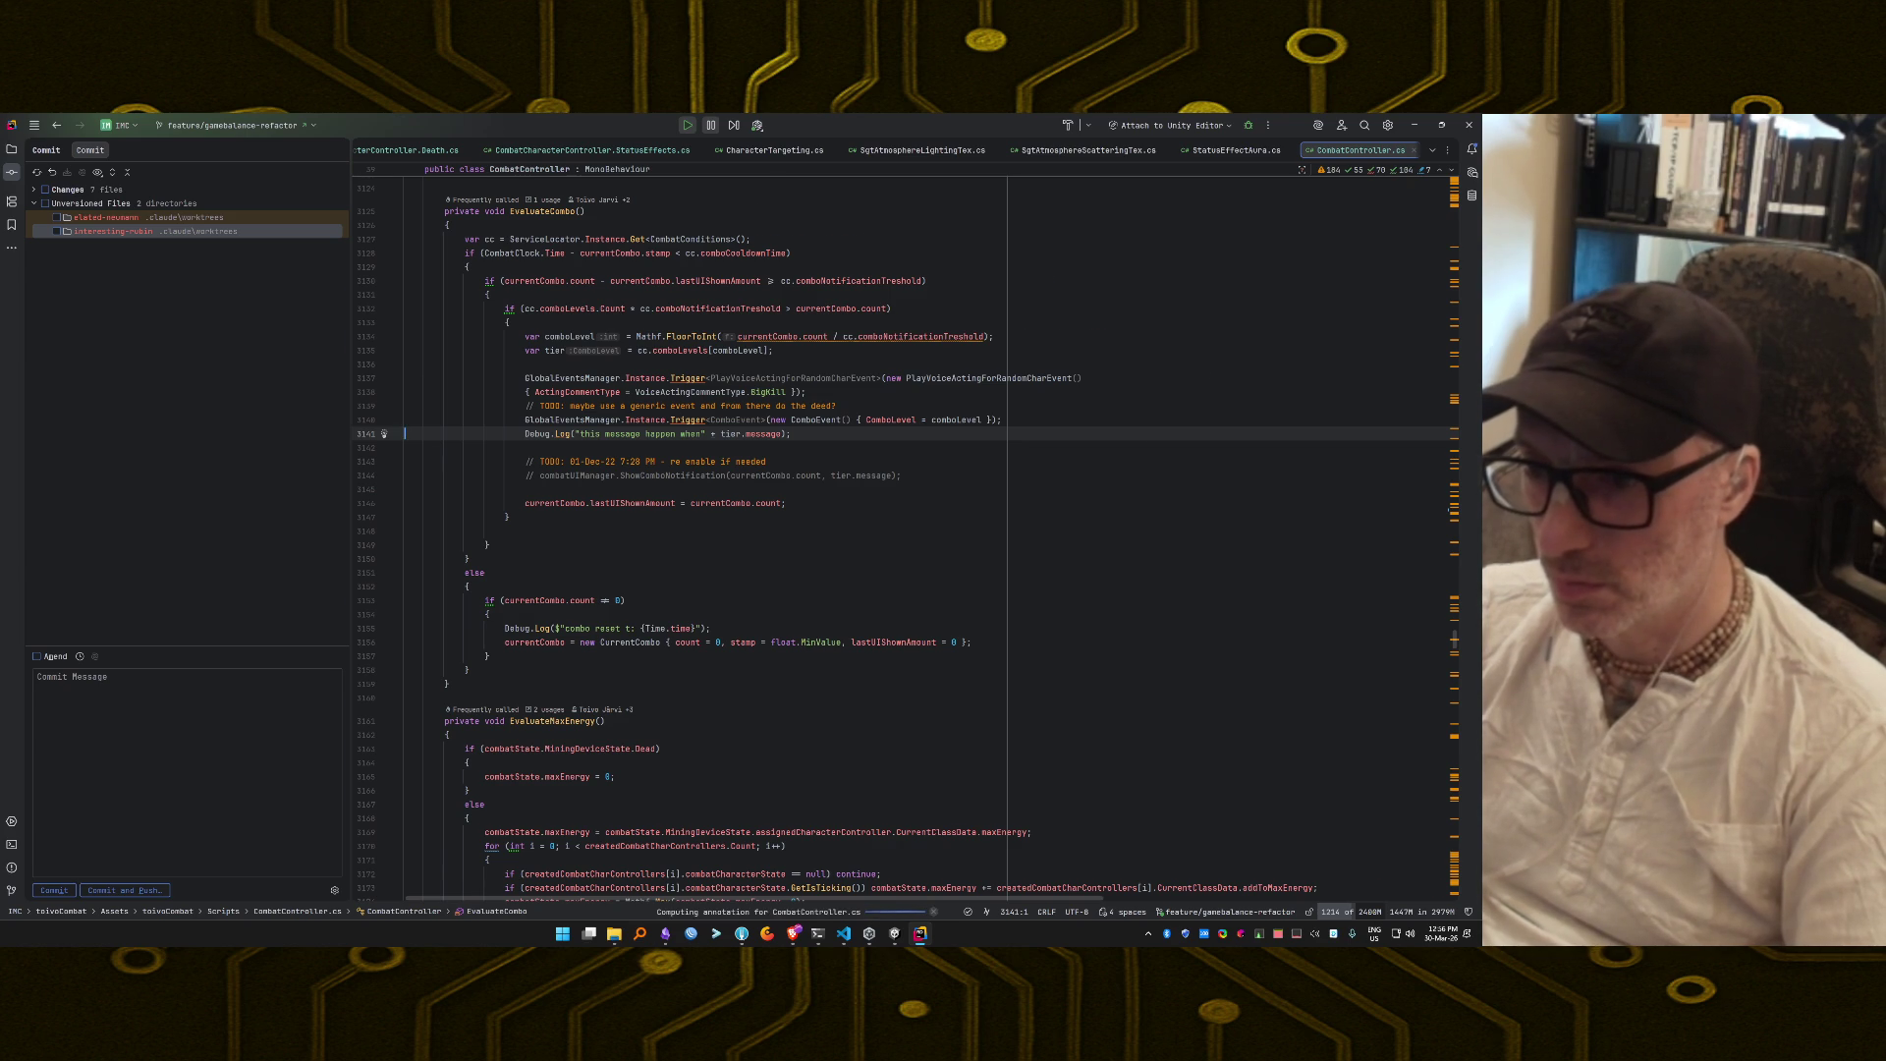
key("ctrl+slash")
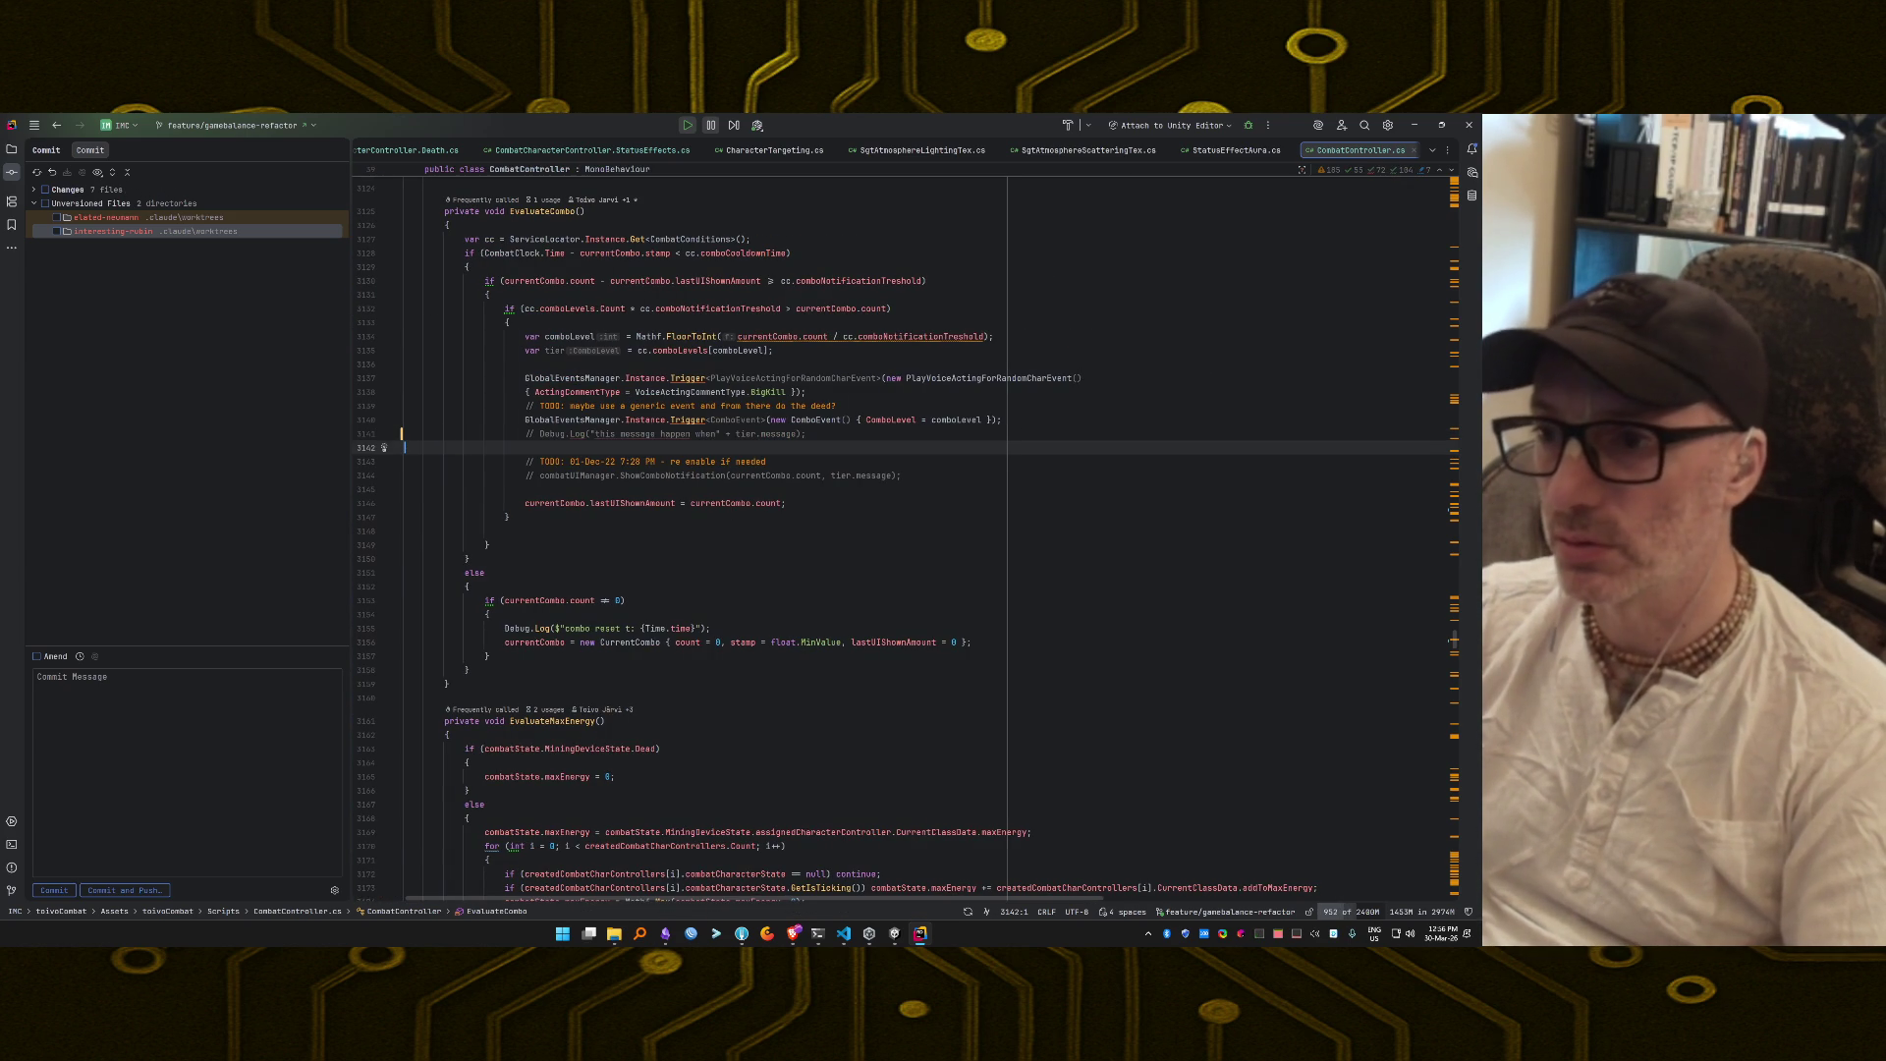
key("alt+Tab")
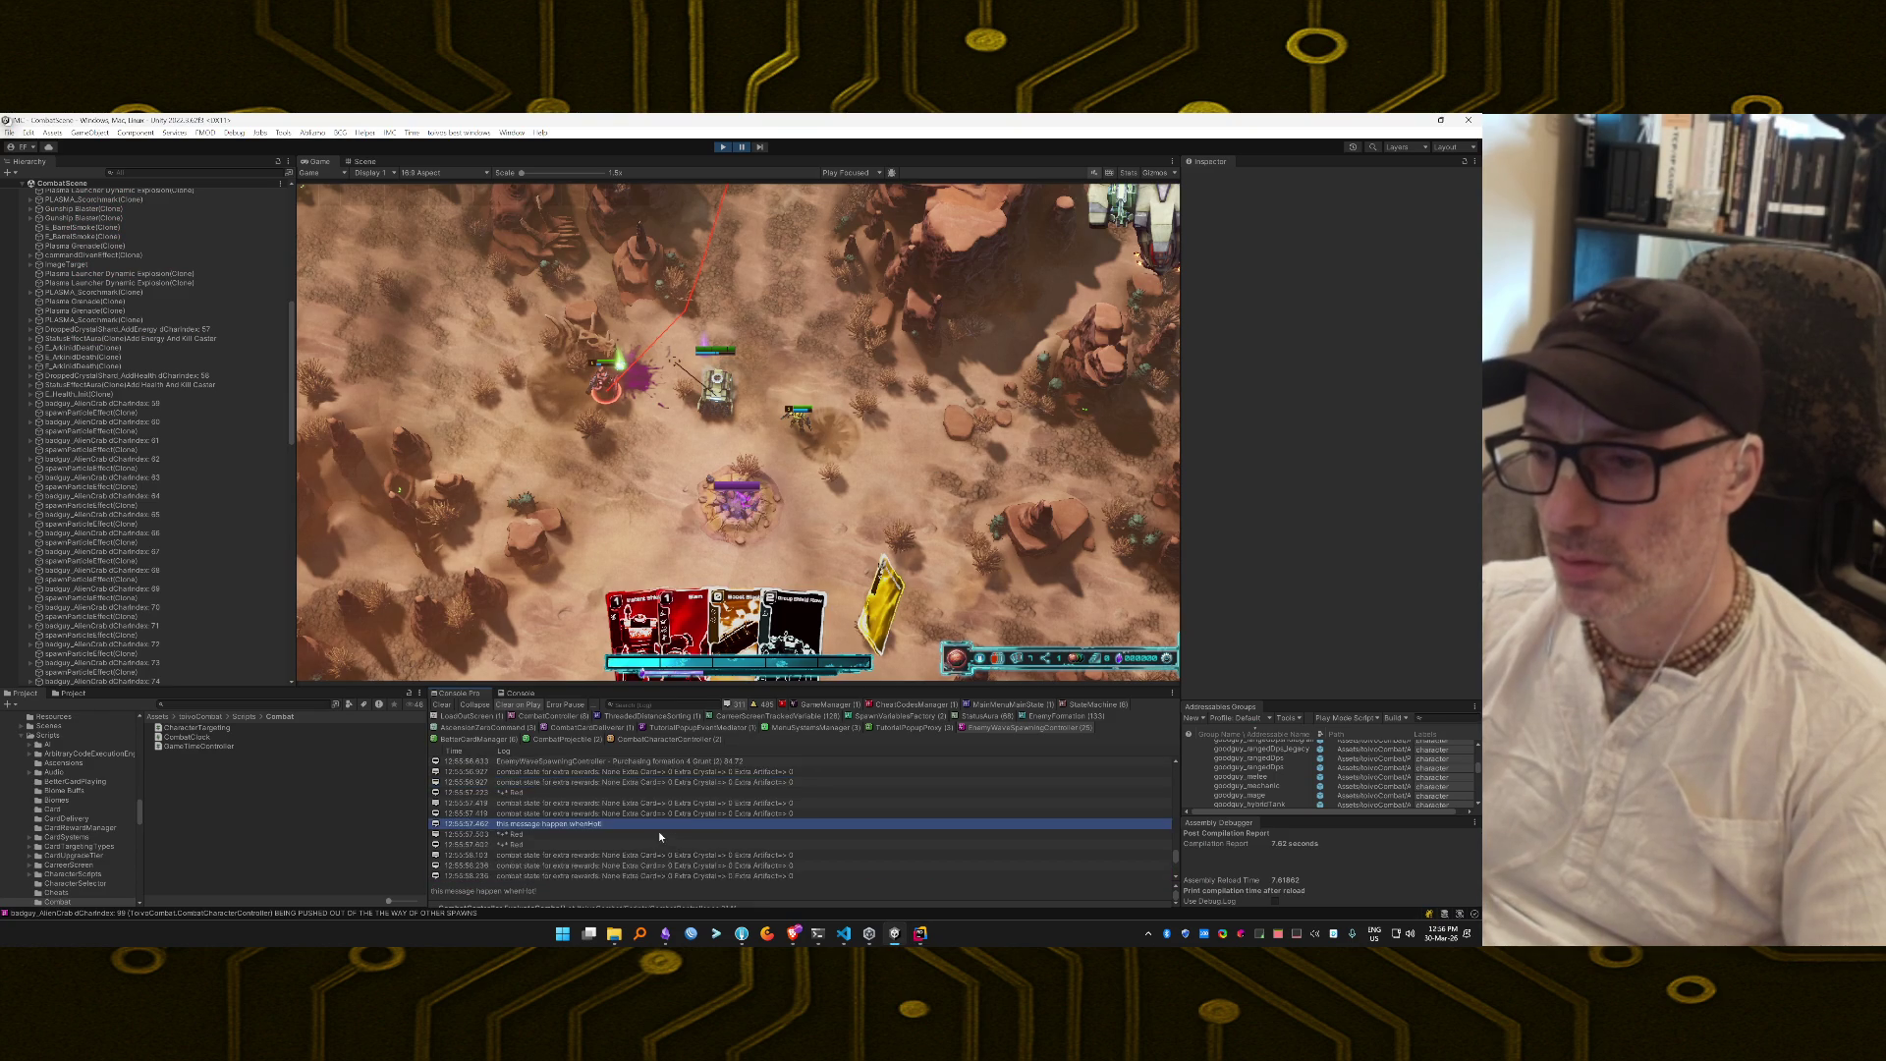
Comment out the formation-purchasing Debug.Log and open the extra-rewards log code.
double_click(650, 778)
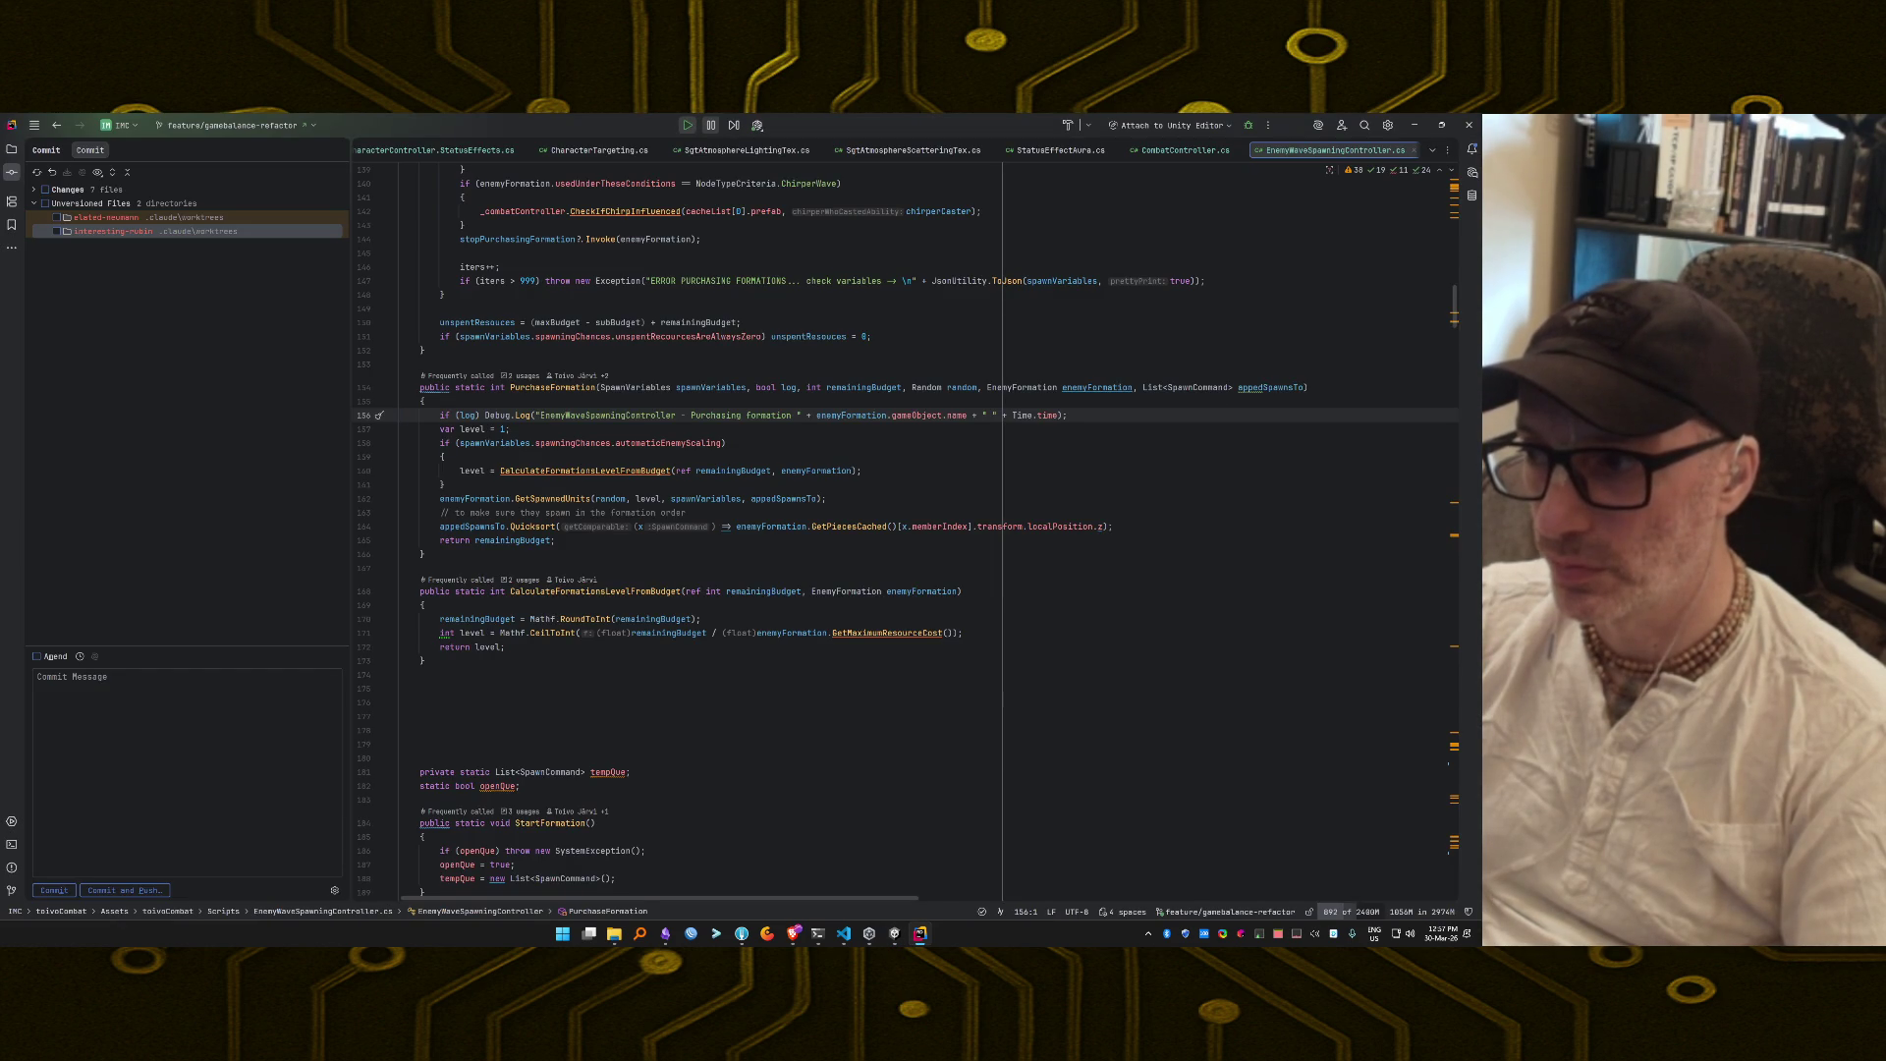
key("ctrl+slash")
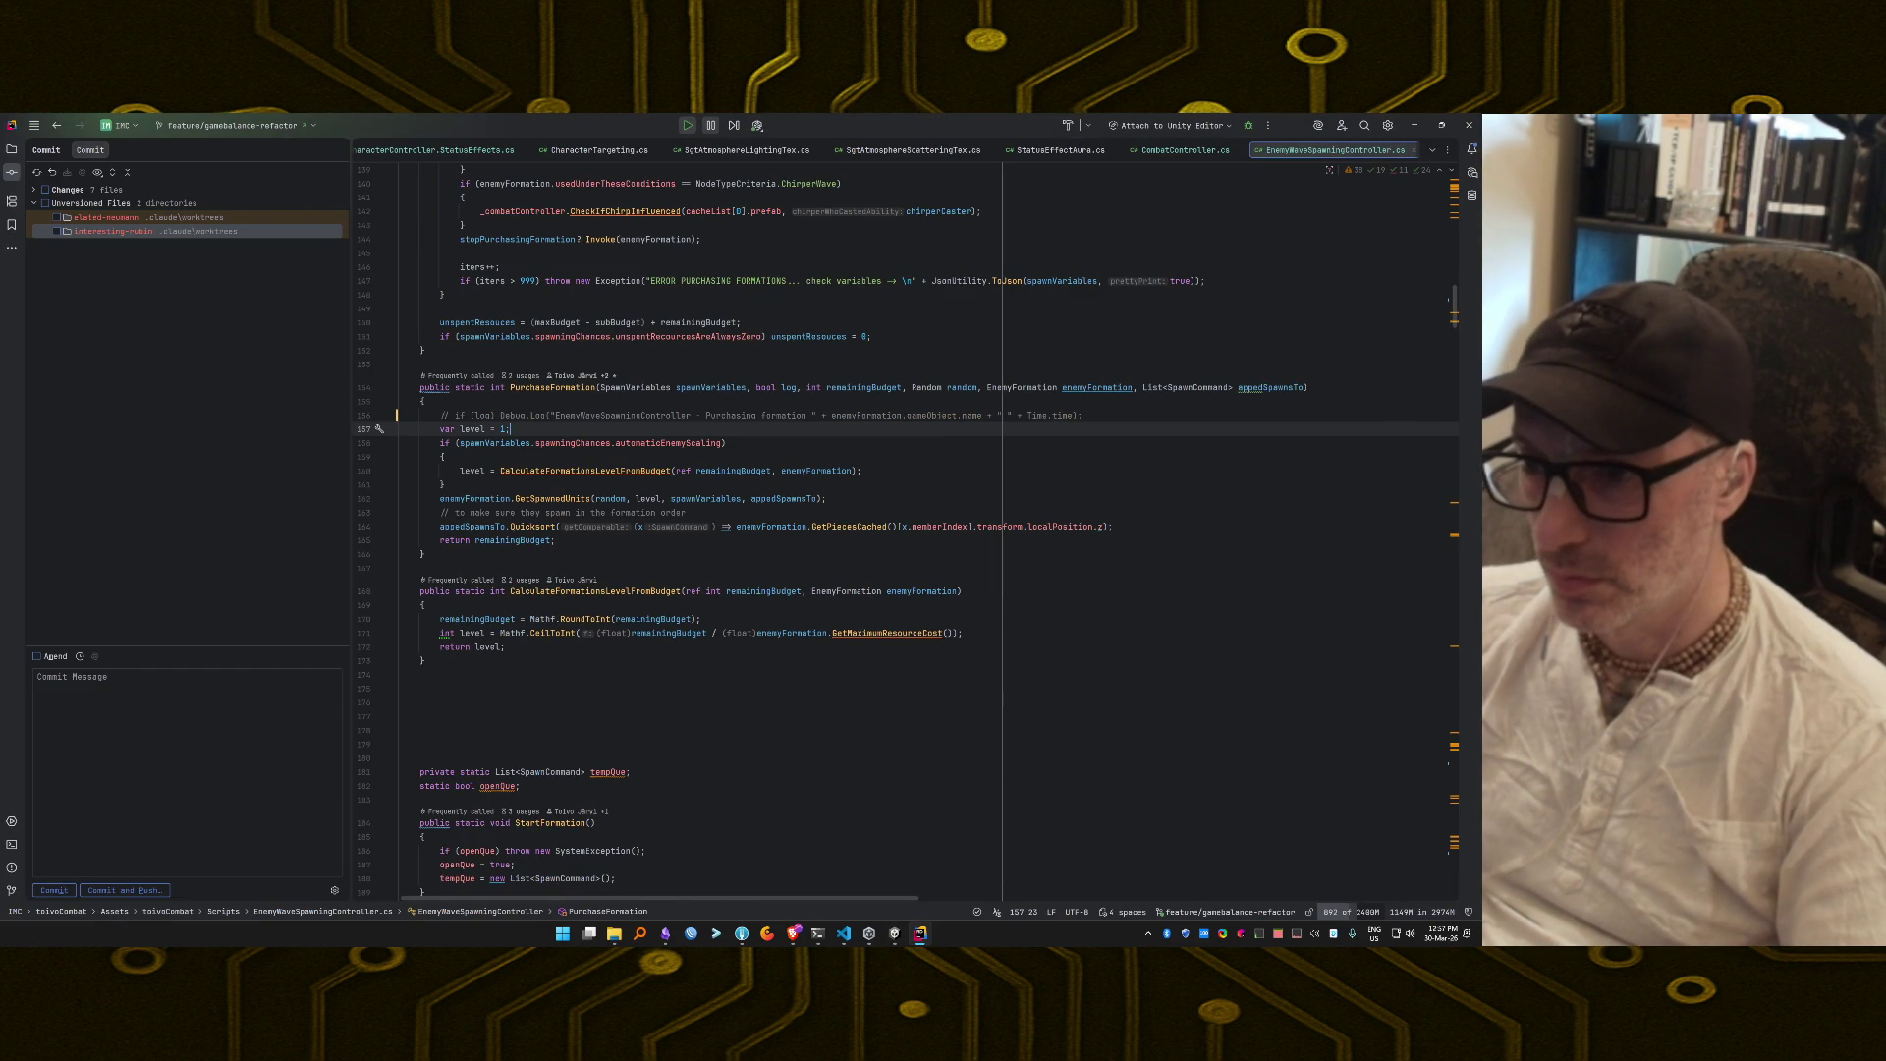
key("alt+Tab")
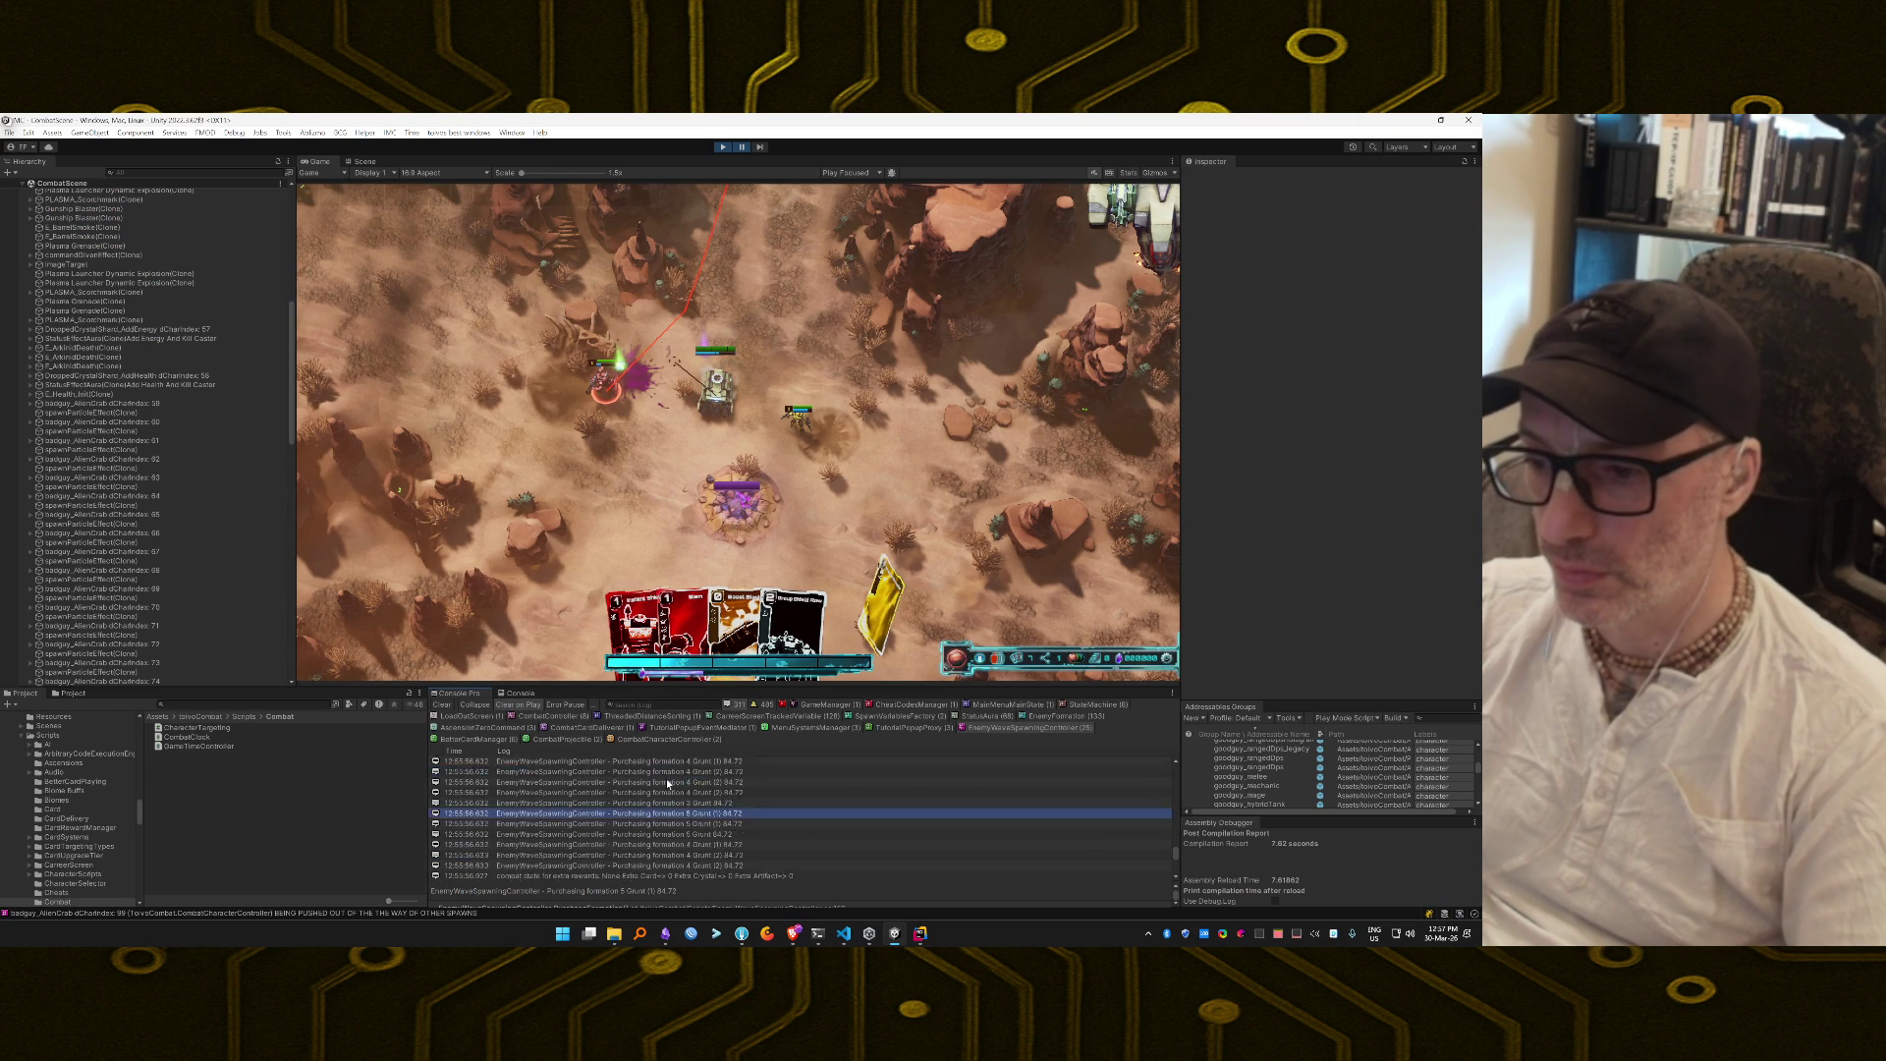
double_click(666, 779)
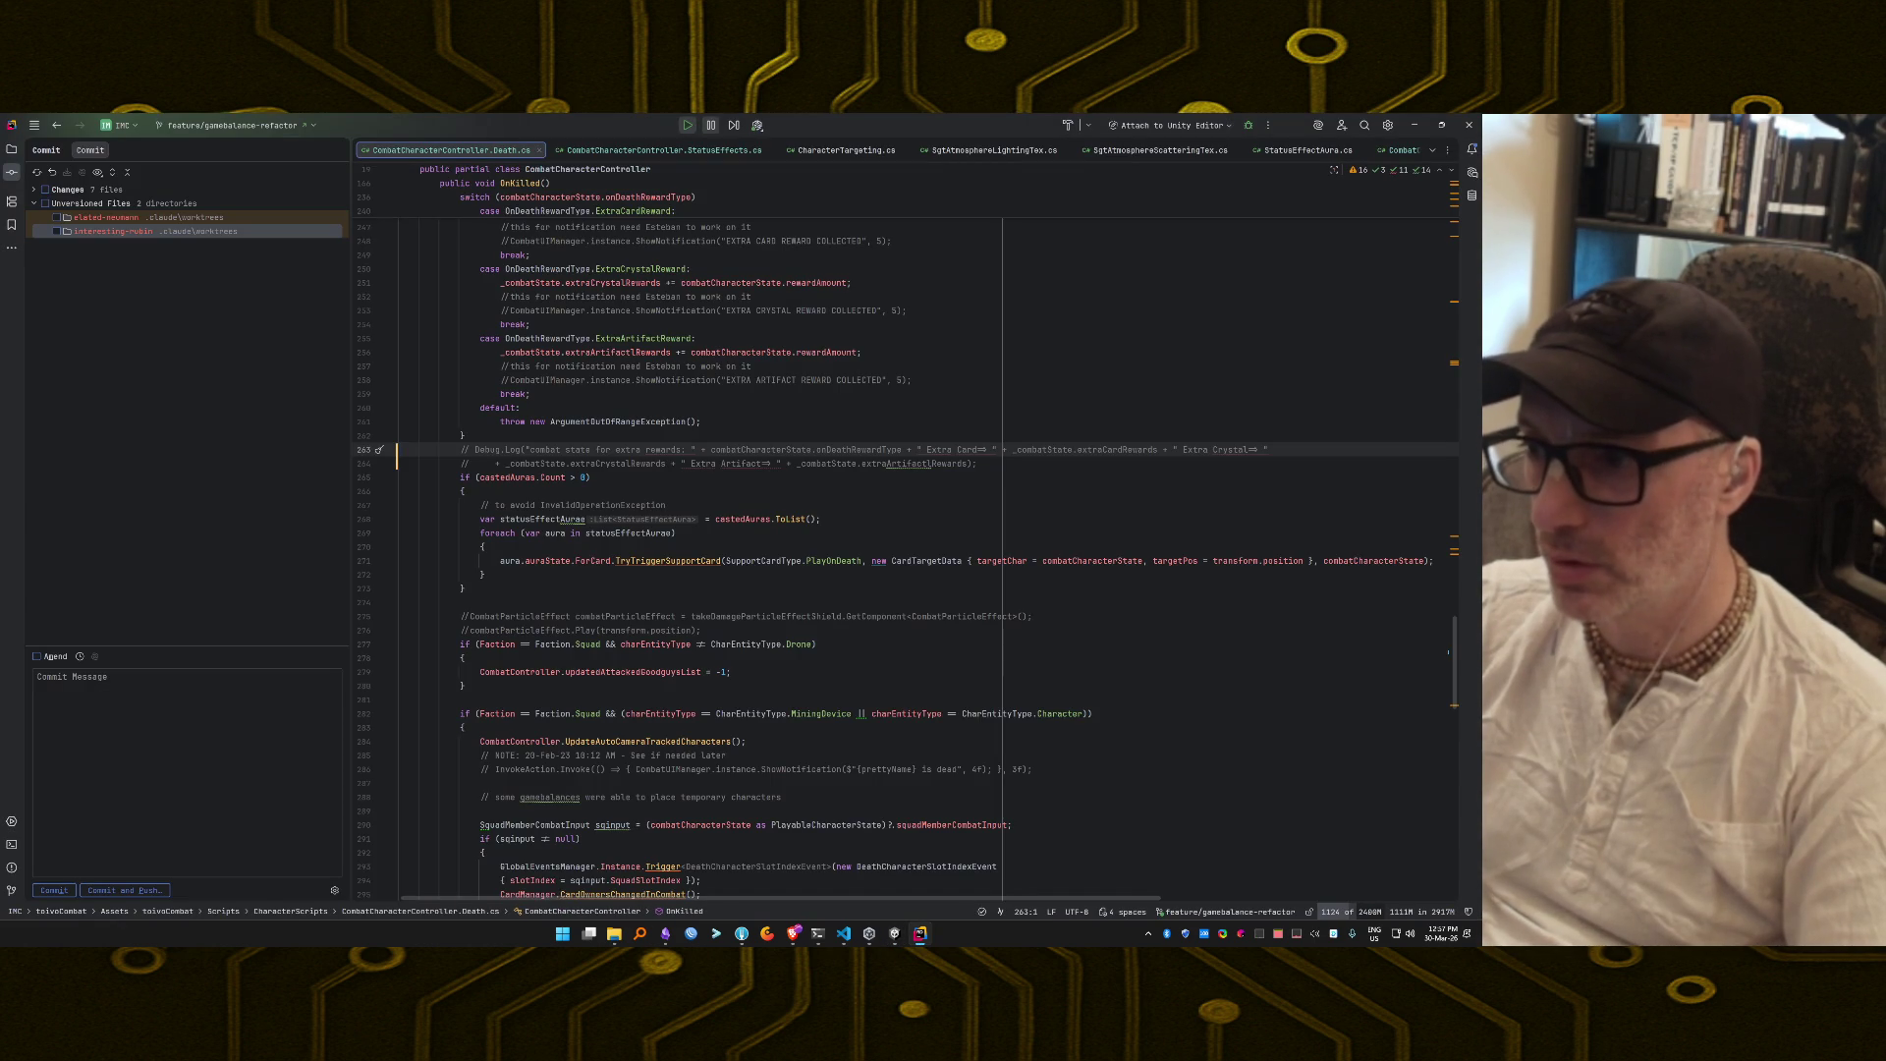
key("alt+Tab")
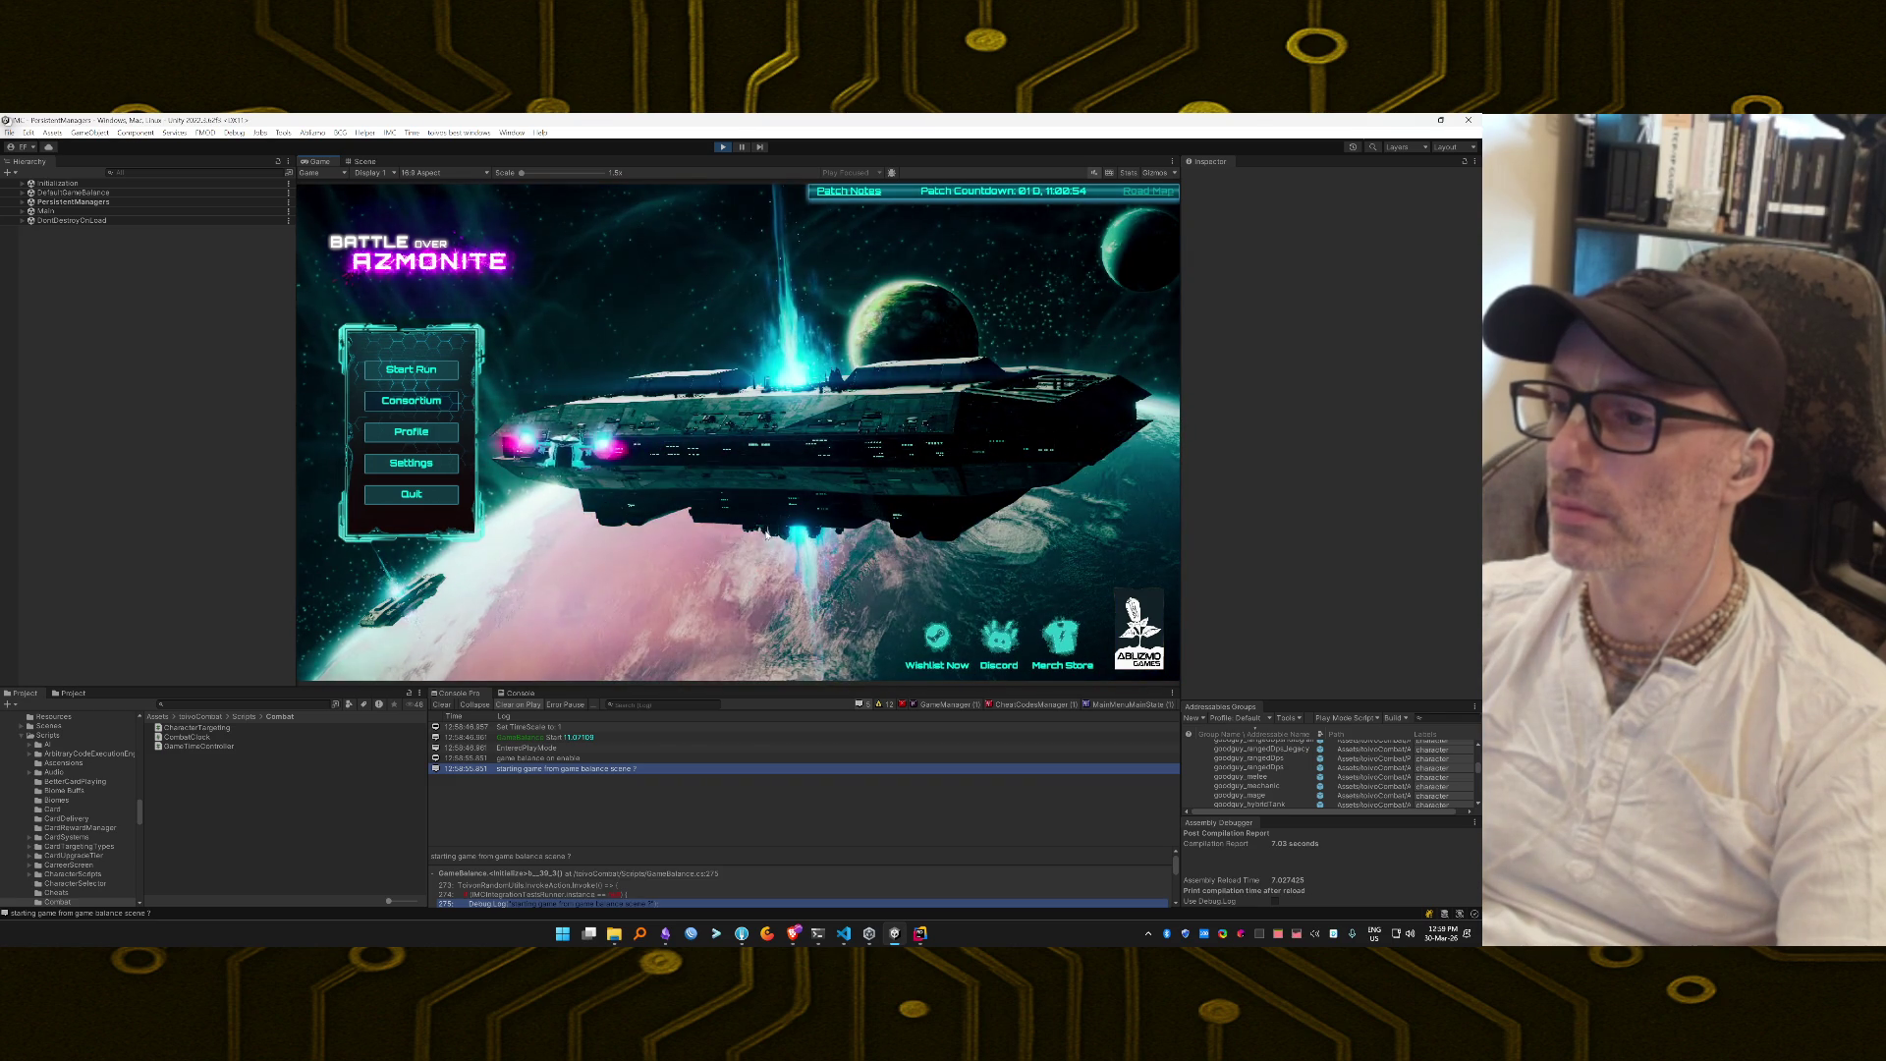
Start another run, launch from the hangar, and deploy into the Desert Canyon mission.
left_click(426, 375)
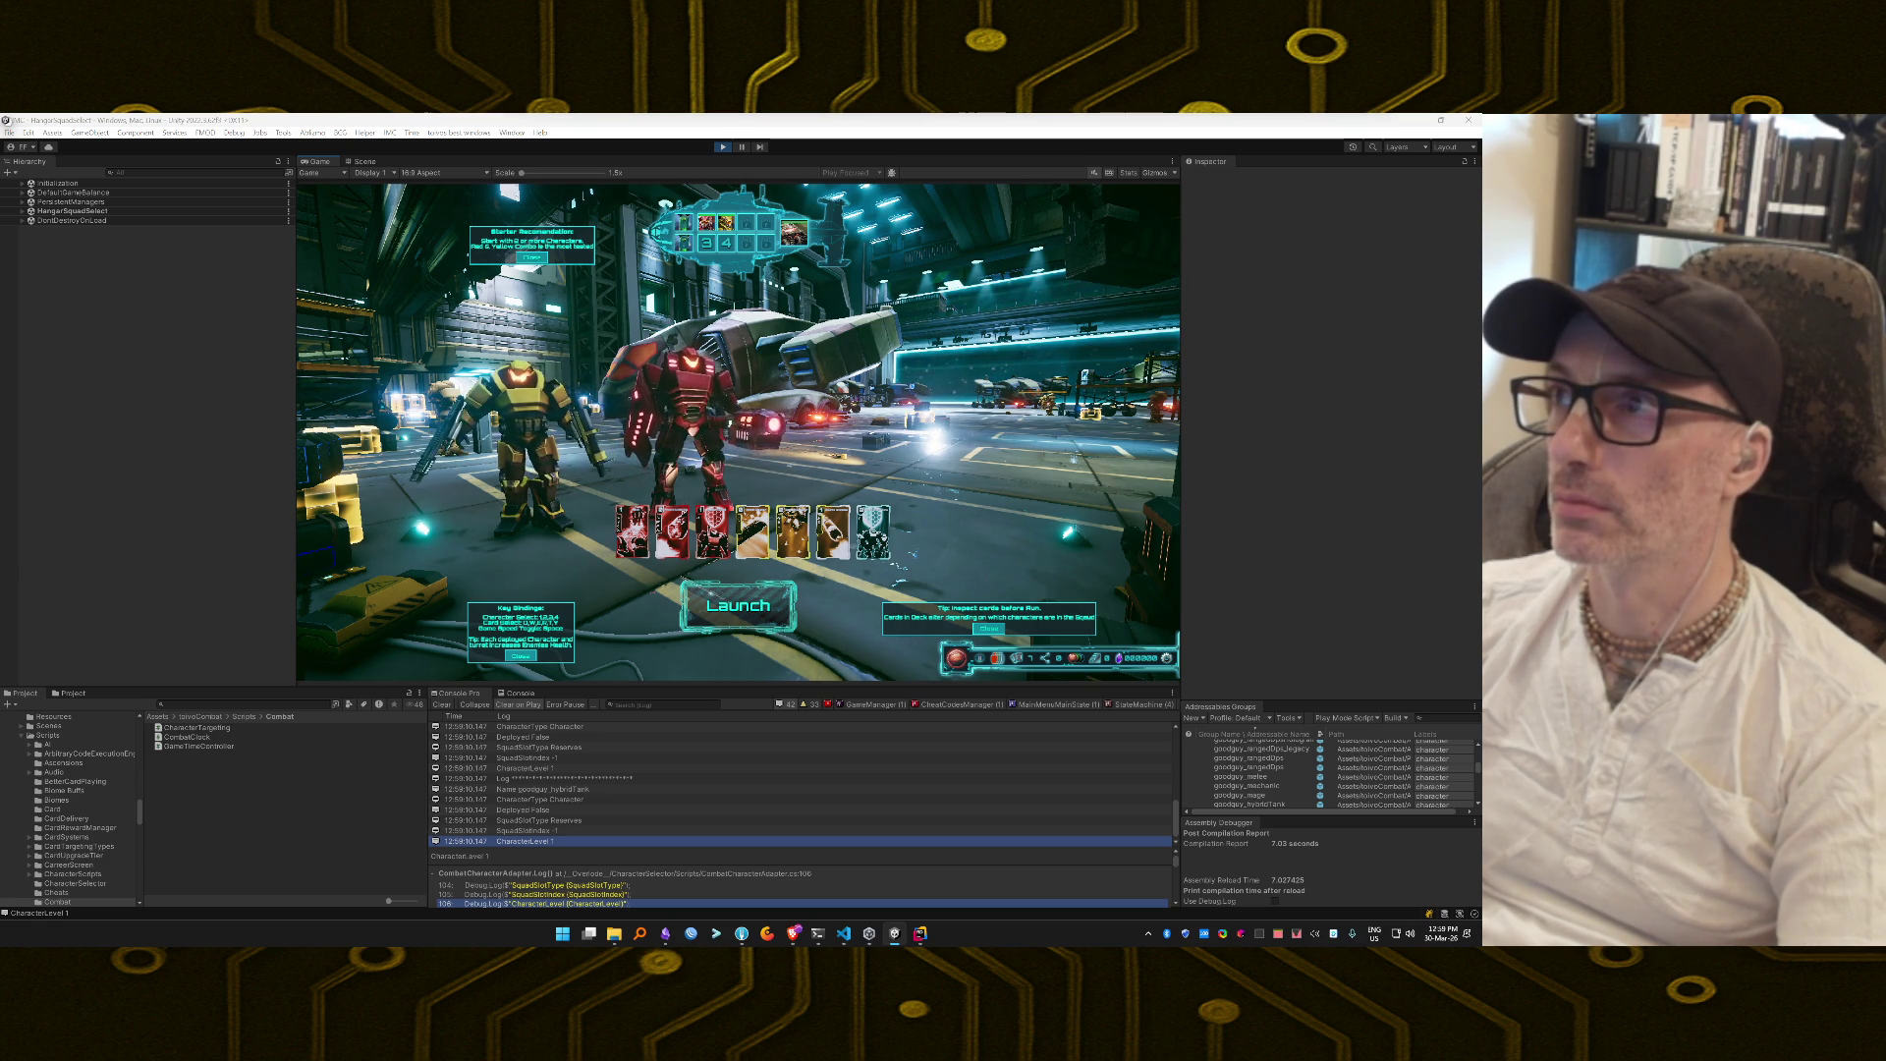
left_click(784, 614)
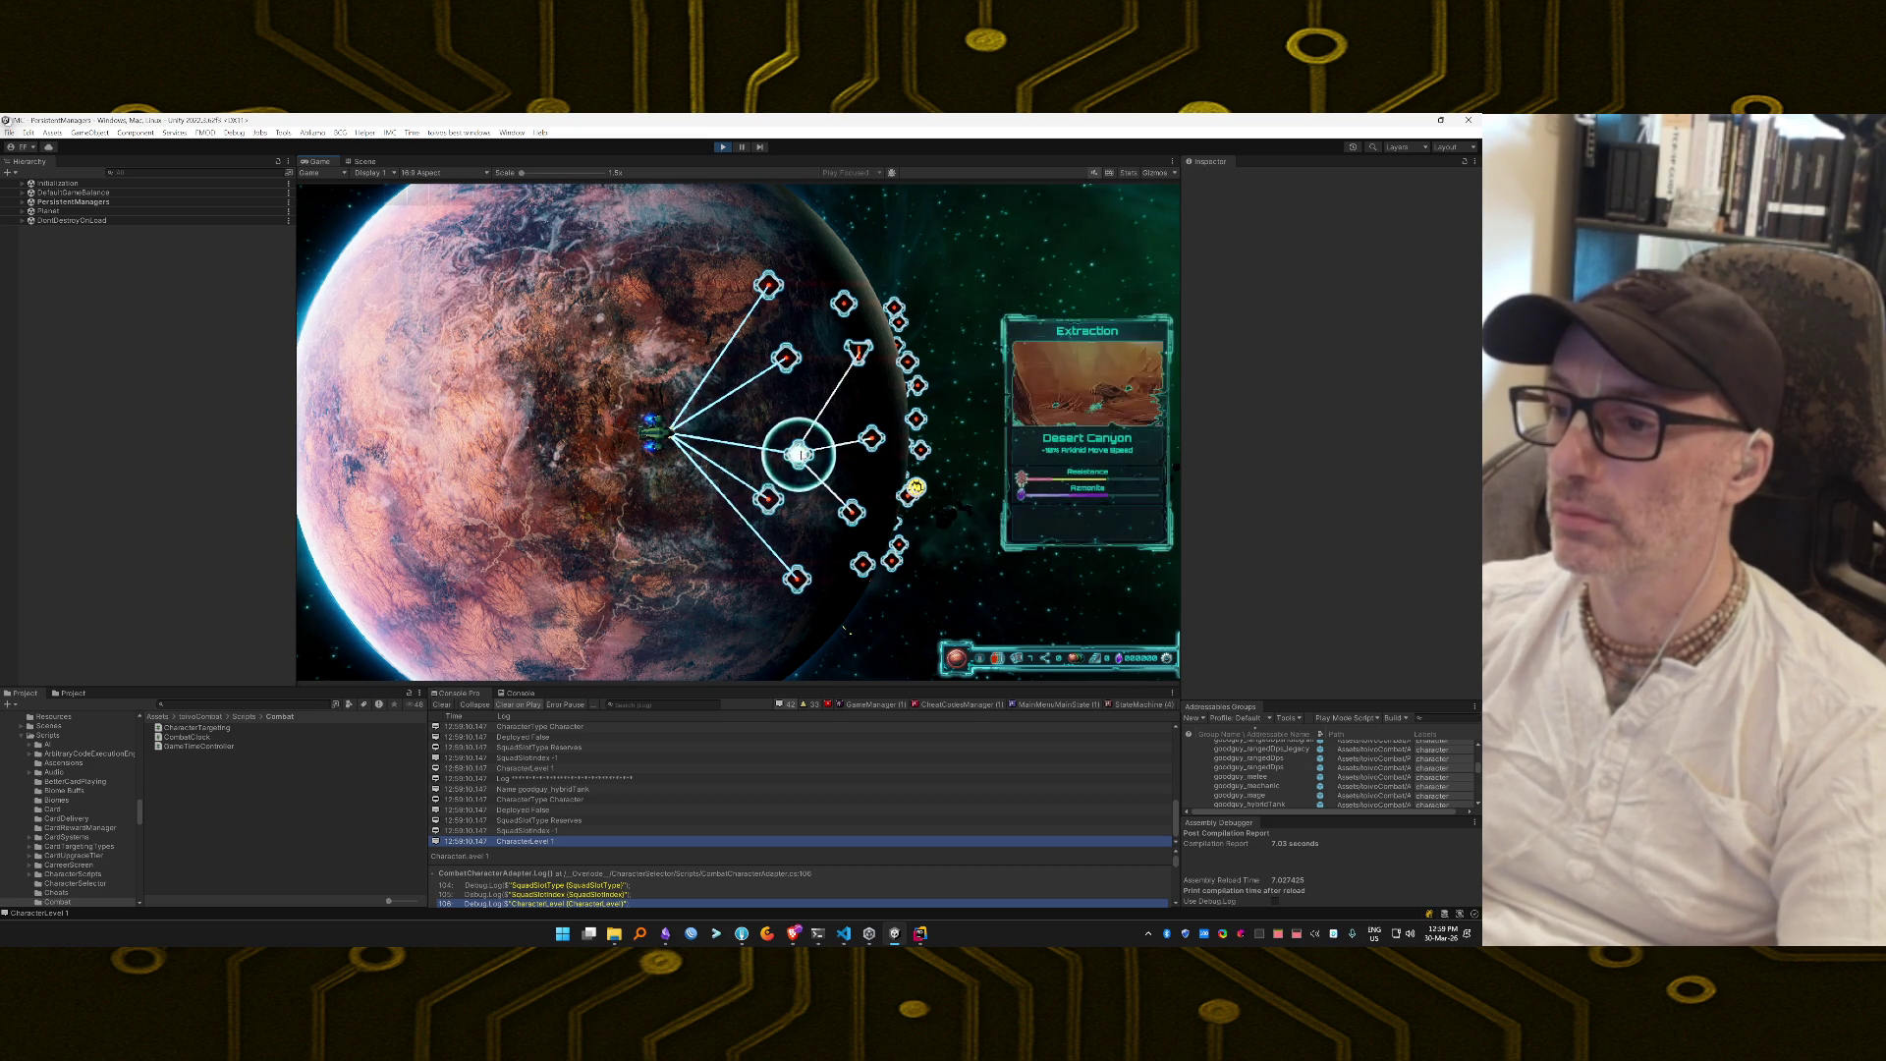
left_click(799, 454)
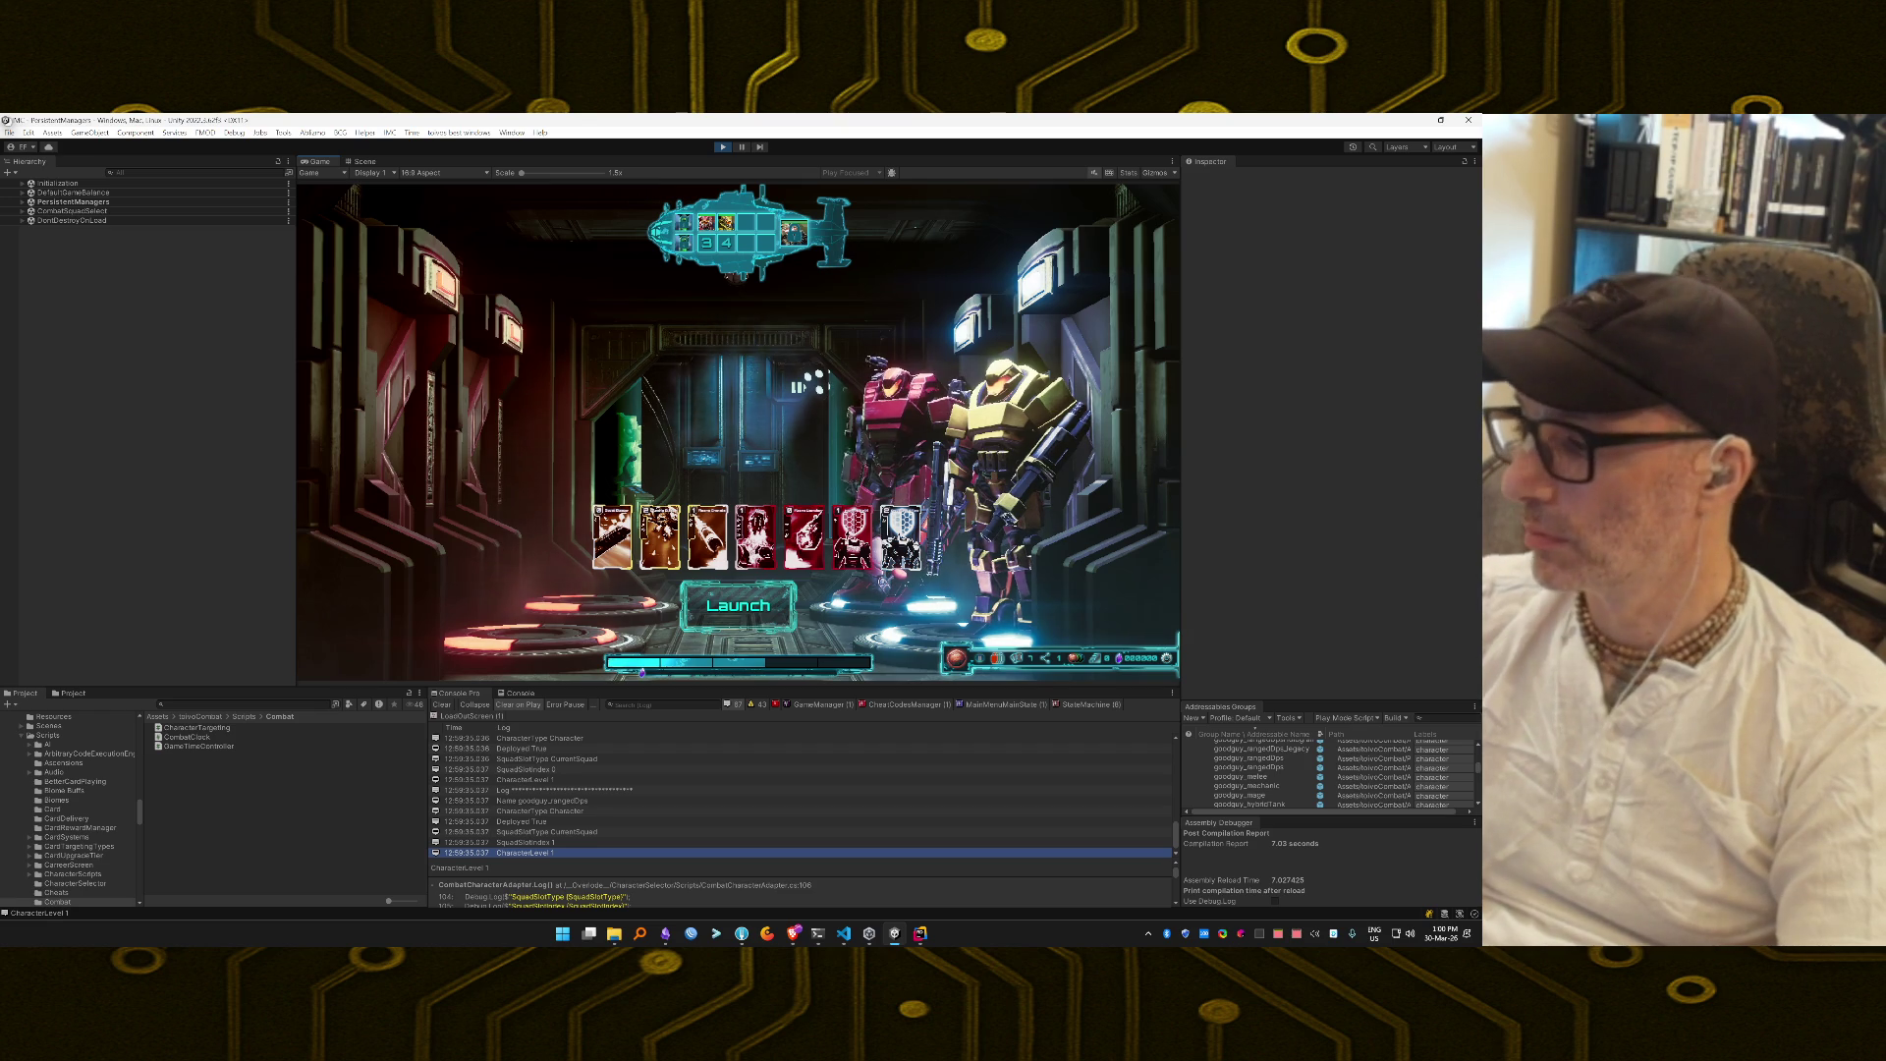
left_click(727, 630)
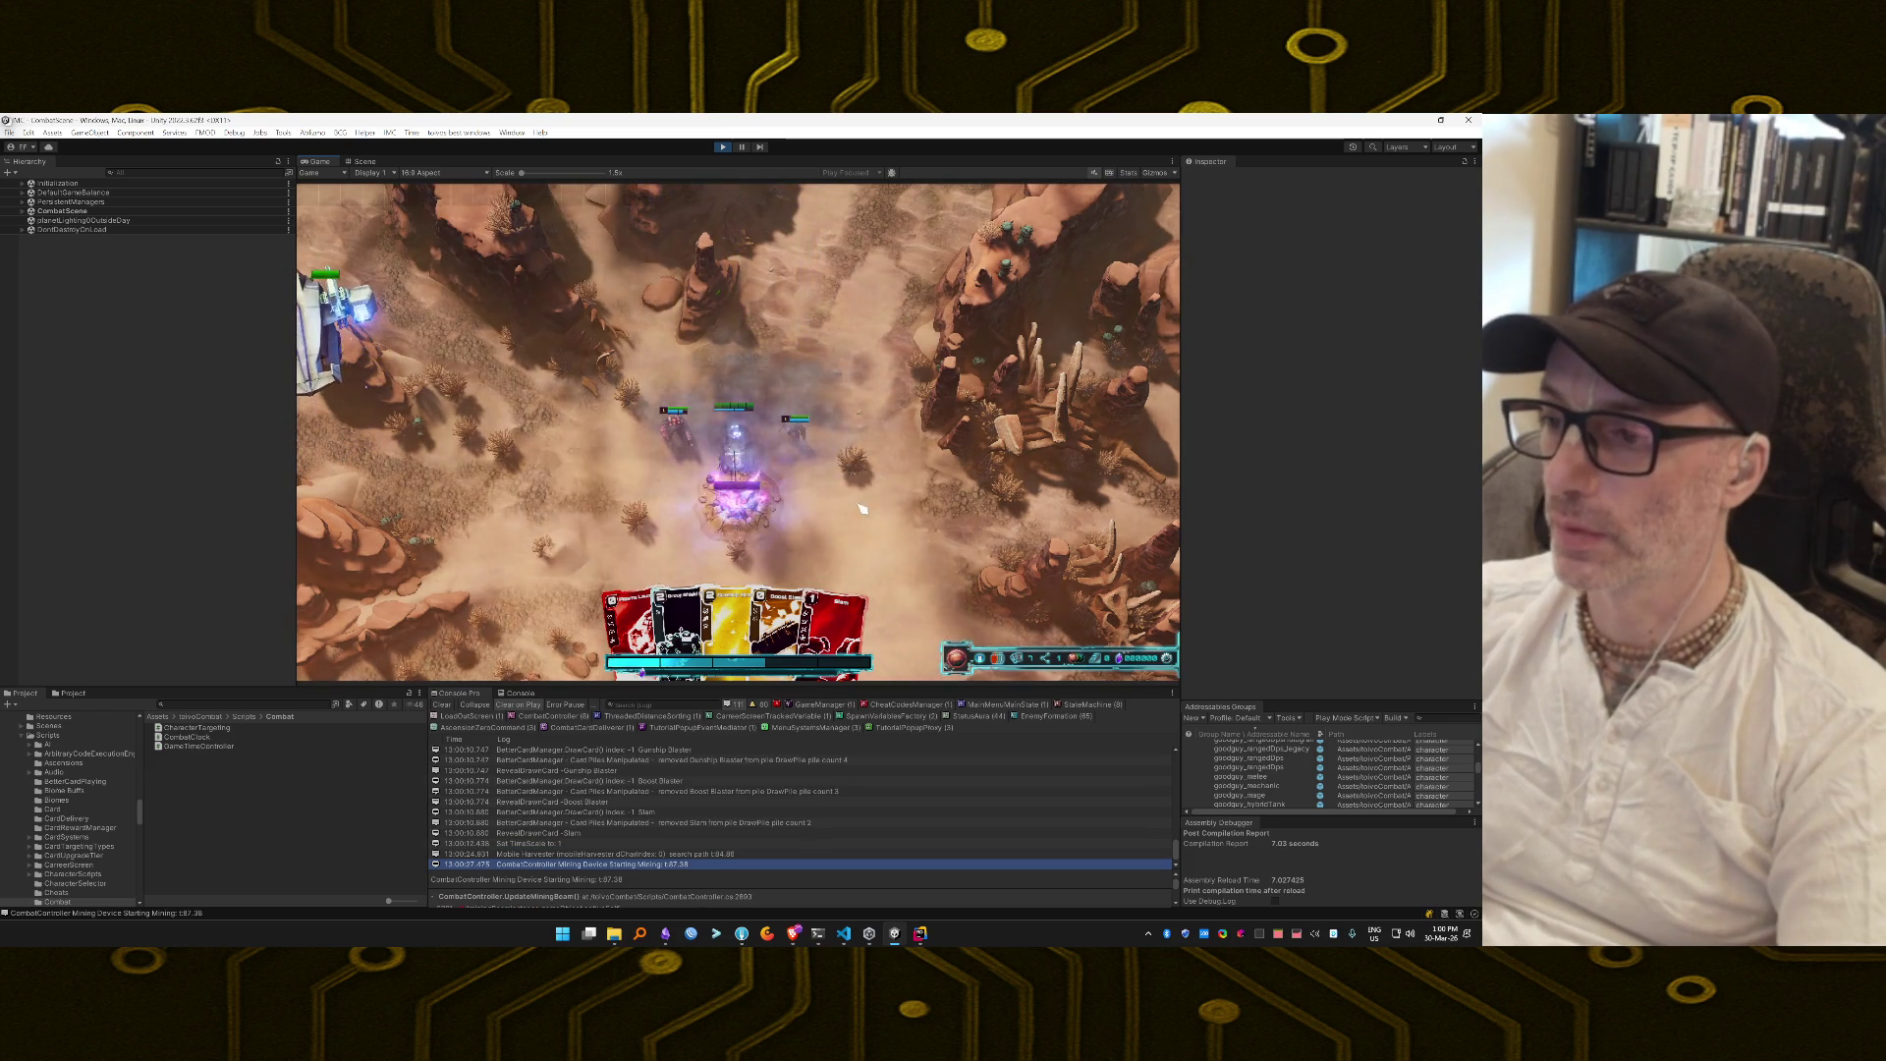
Play Plasma Launcher, Boost Blaster, Gunship Blaster, Plasma Grenade, Slam and Instant Shield against the enemies.
left_click(633, 590)
mouse_move(732, 609)
left_mouse_down()
mouse_move(847, 582)
mouse_move(831, 508)
left_mouse_up()
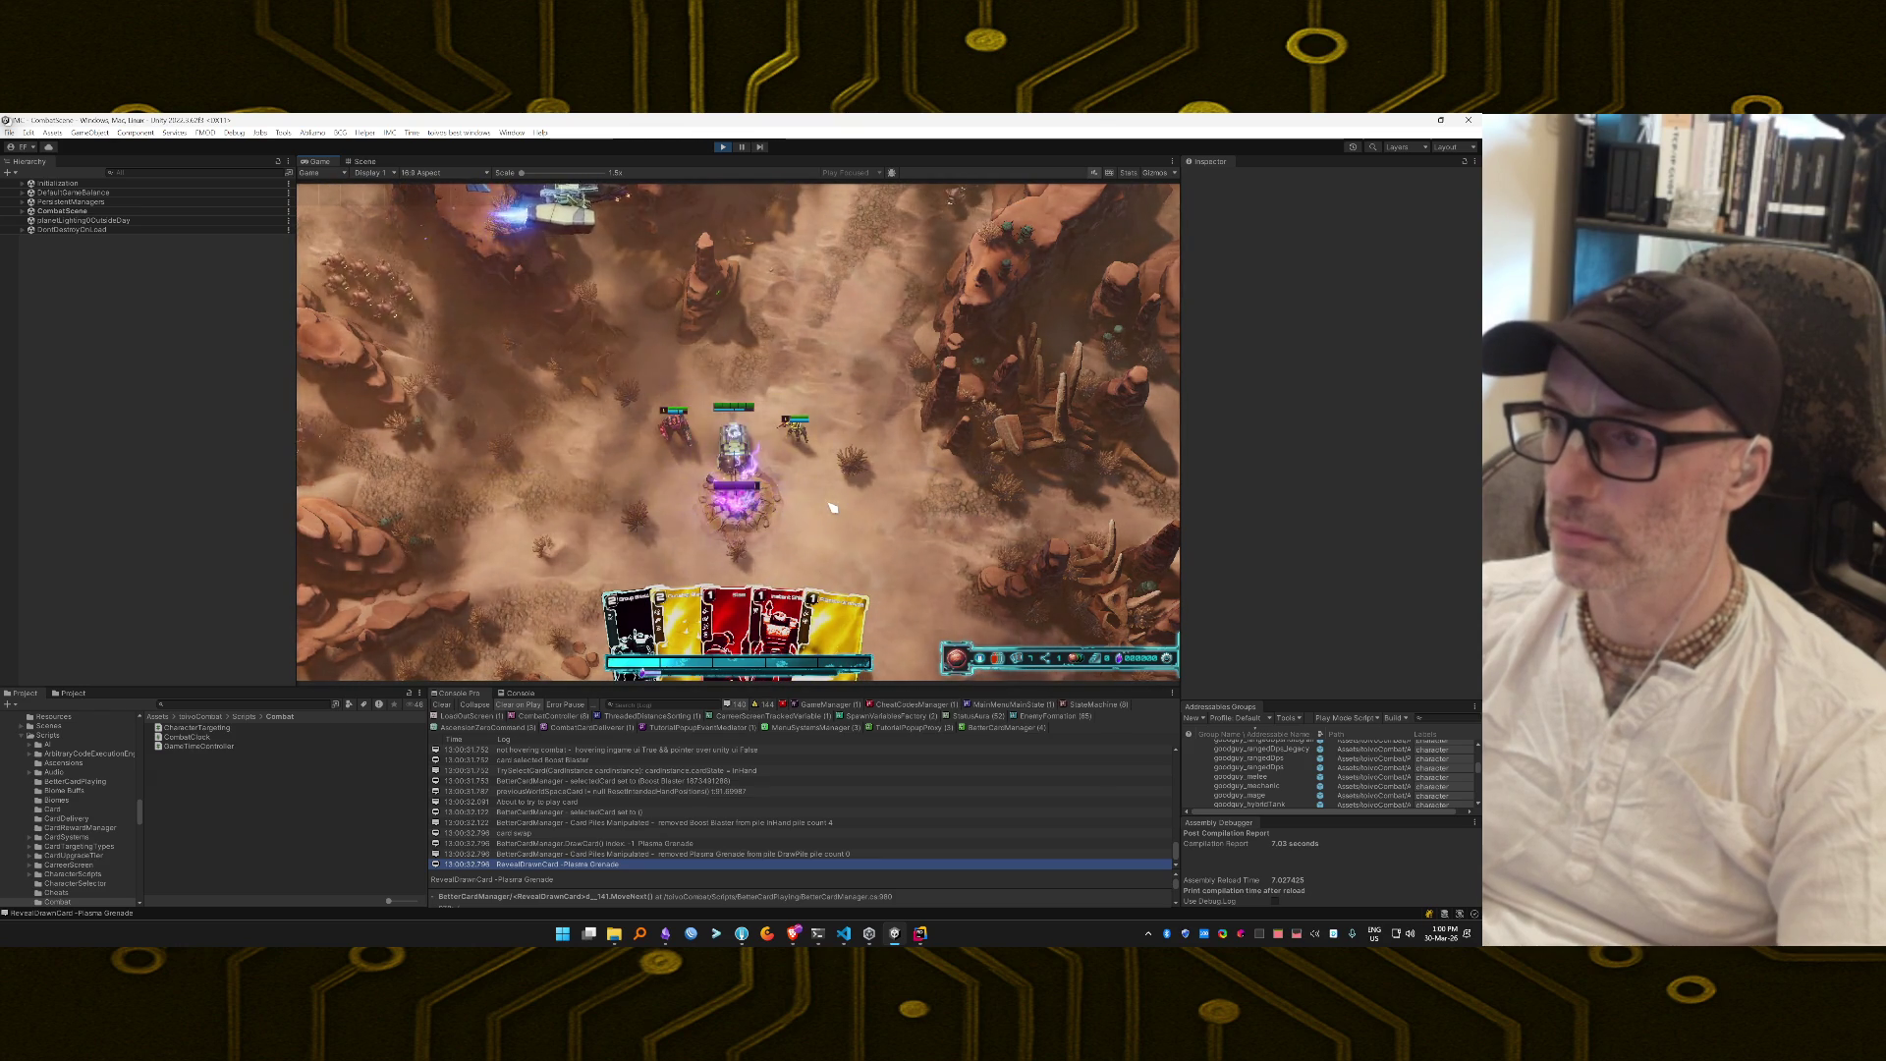
mouse_move(685, 620)
left_mouse_down()
mouse_move(699, 518)
mouse_move(849, 355)
mouse_move(835, 368)
left_mouse_up()
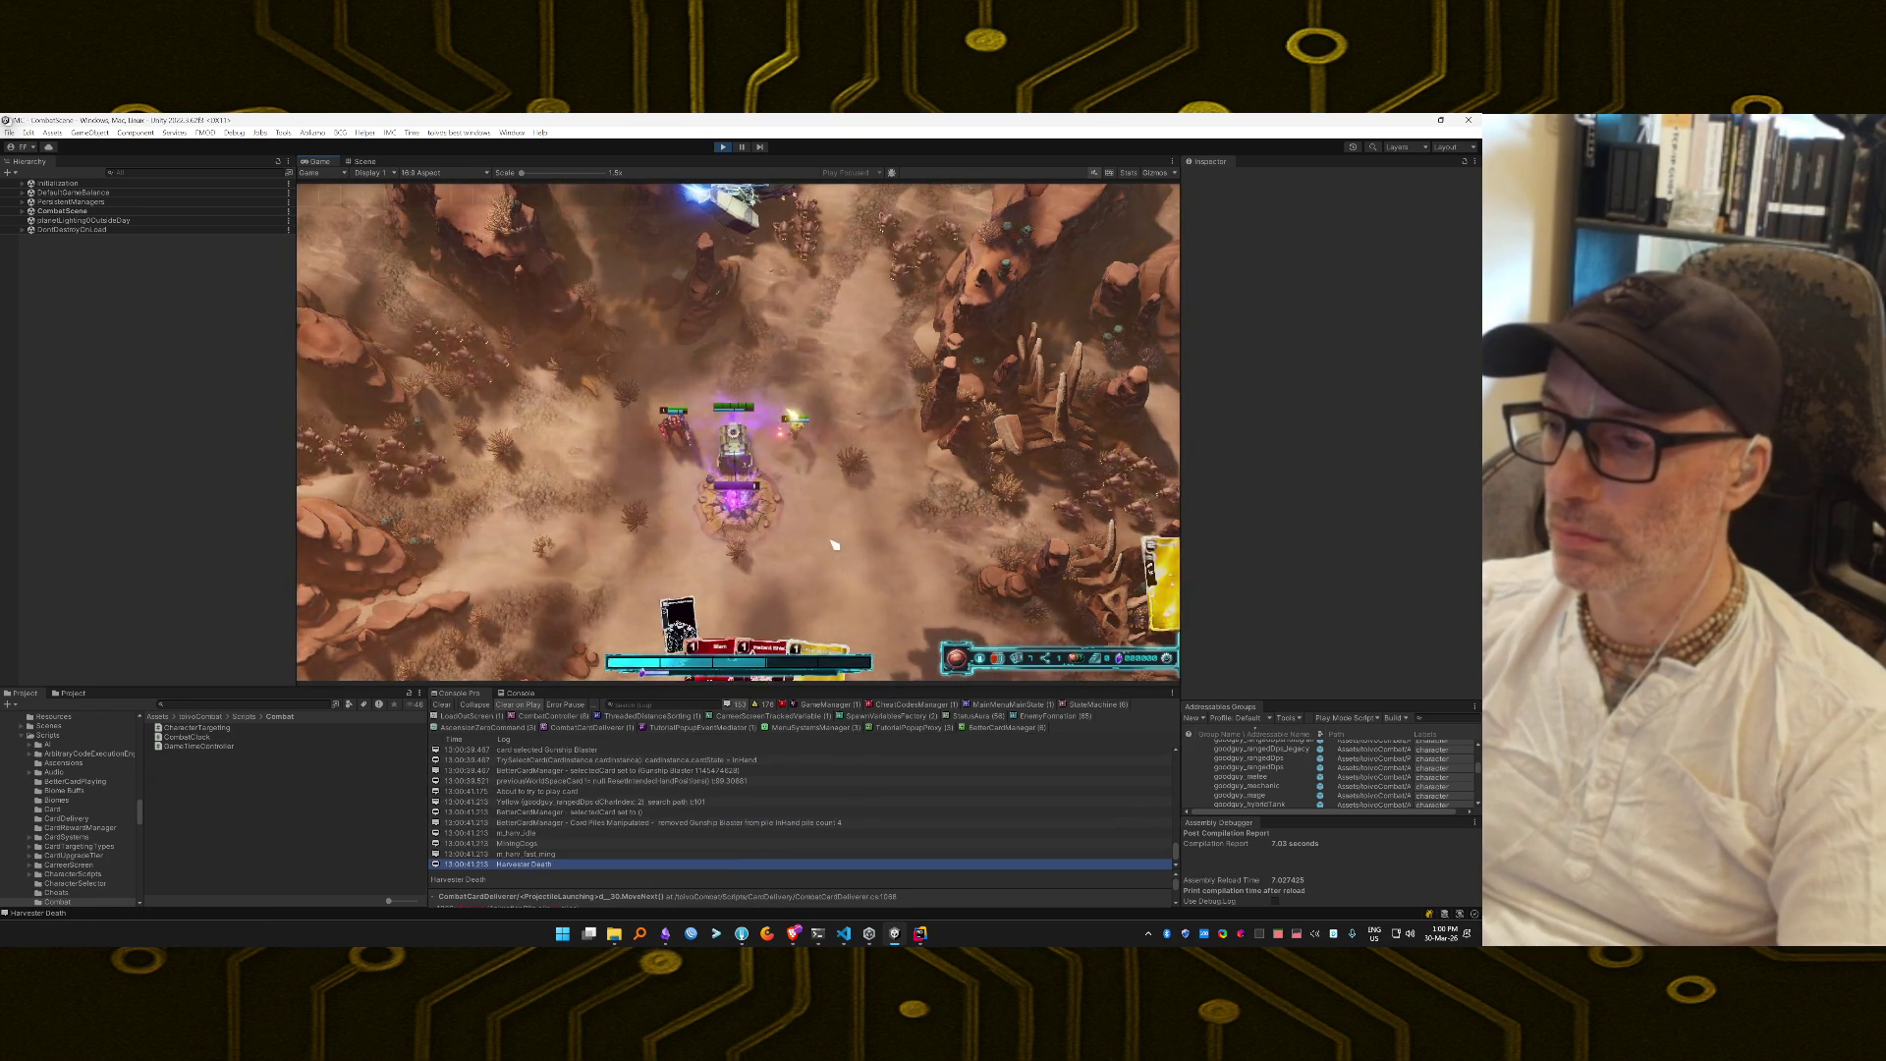
mouse_move(825, 614)
left_mouse_down()
mouse_move(896, 497)
mouse_move(943, 497)
mouse_move(823, 527)
left_mouse_up()
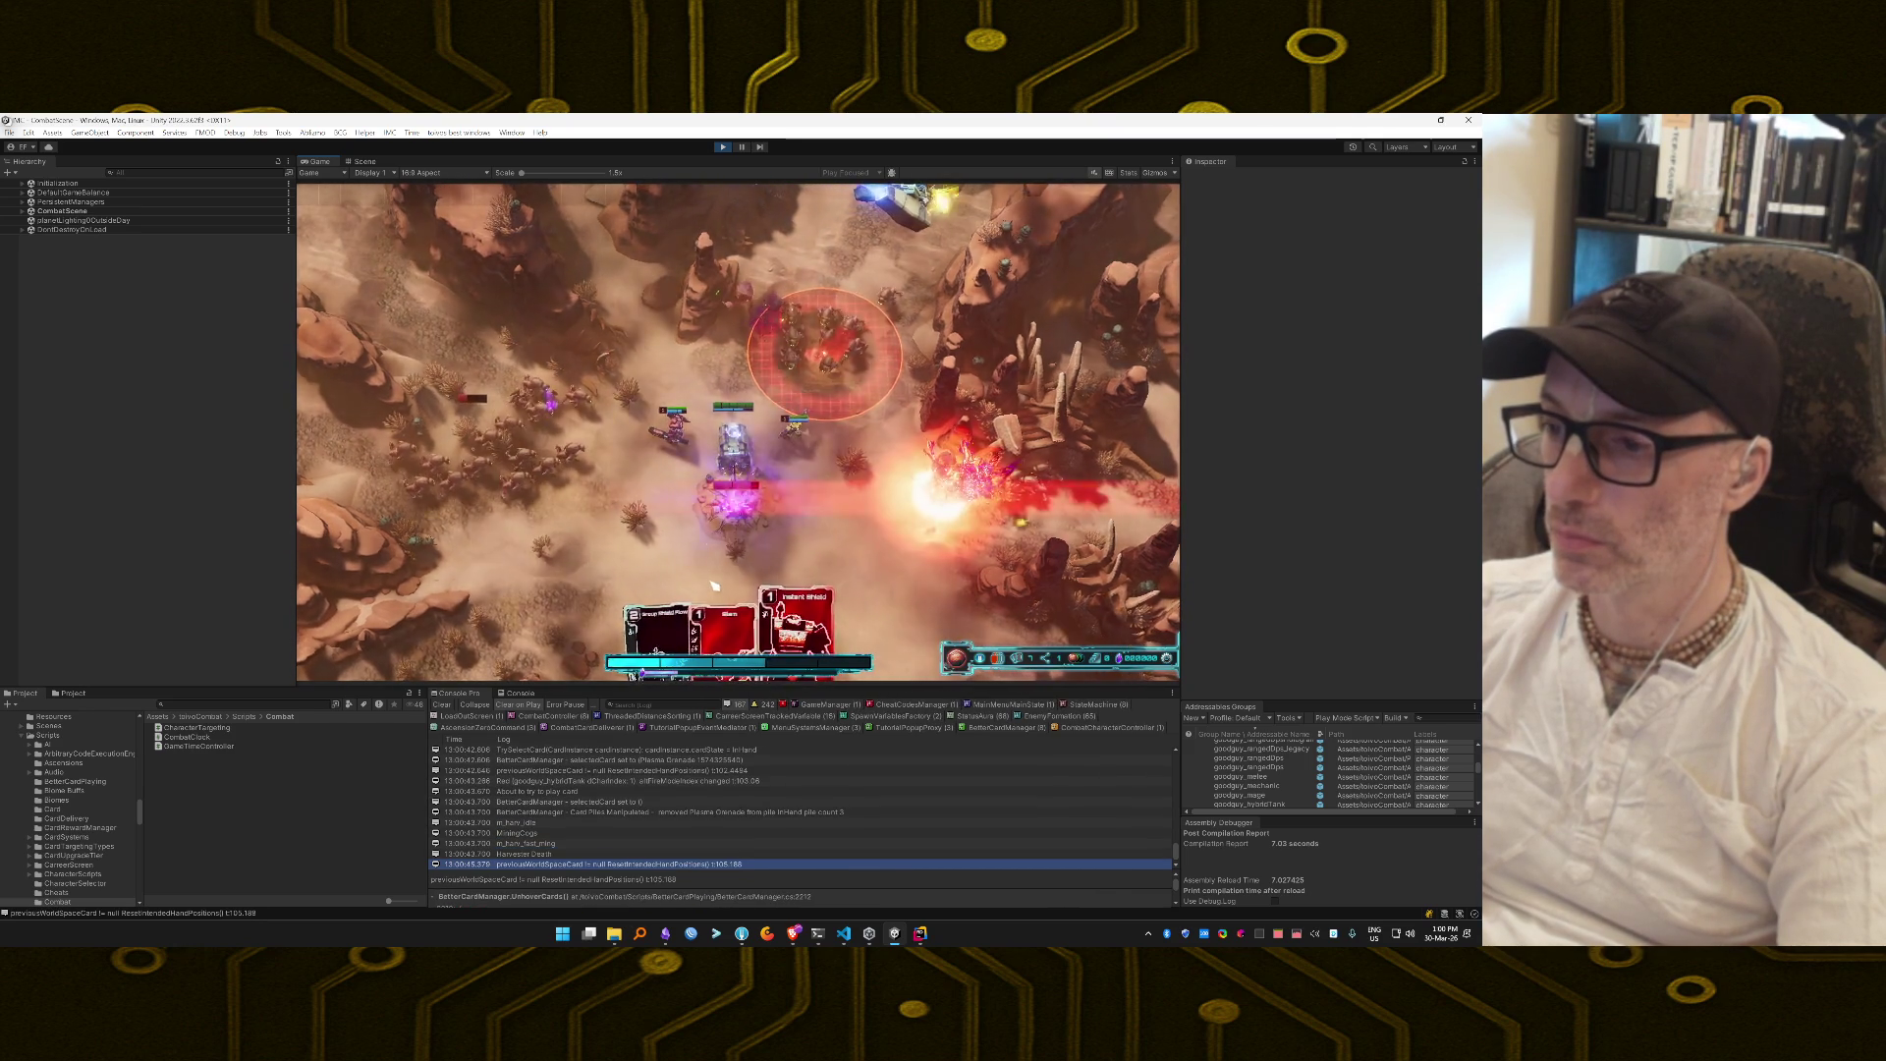
left_click_drag(726, 609, 601, 461)
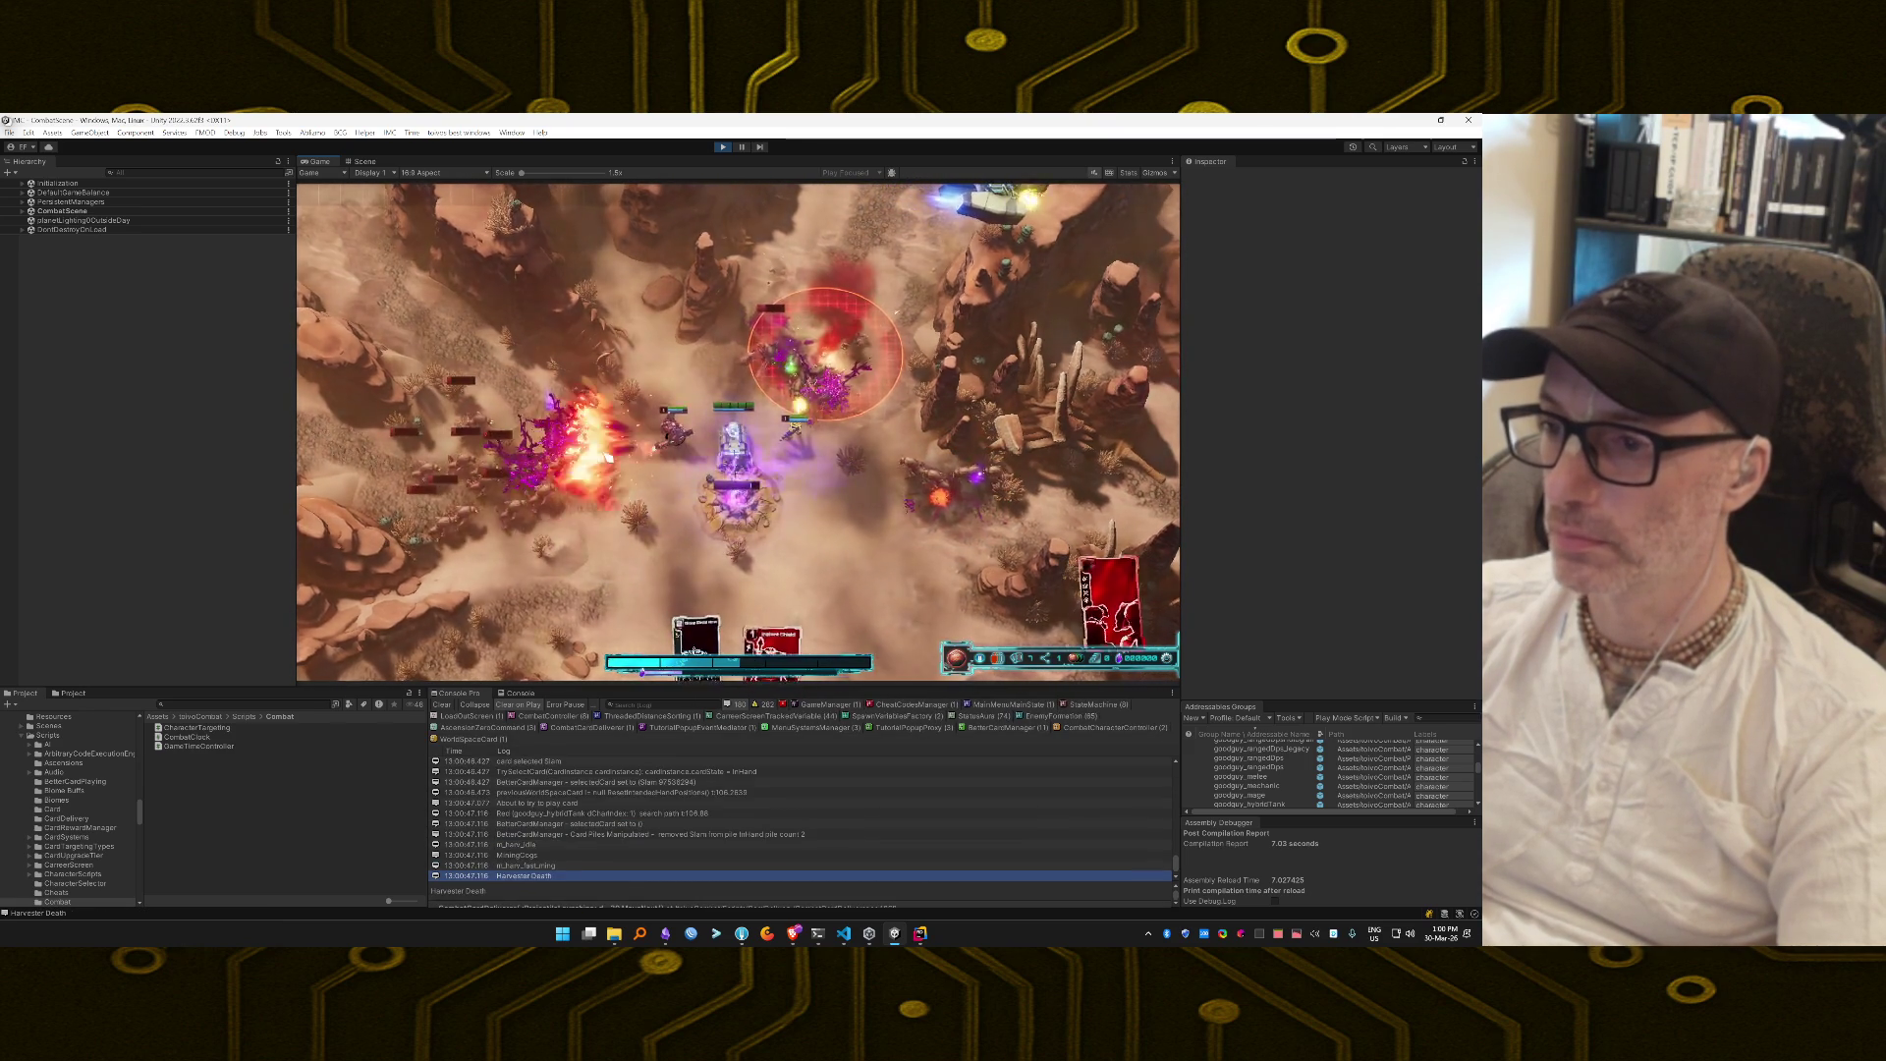
mouse_move(768, 614)
left_mouse_down()
mouse_move(736, 514)
mouse_move(834, 526)
mouse_move(655, 468)
left_mouse_up()
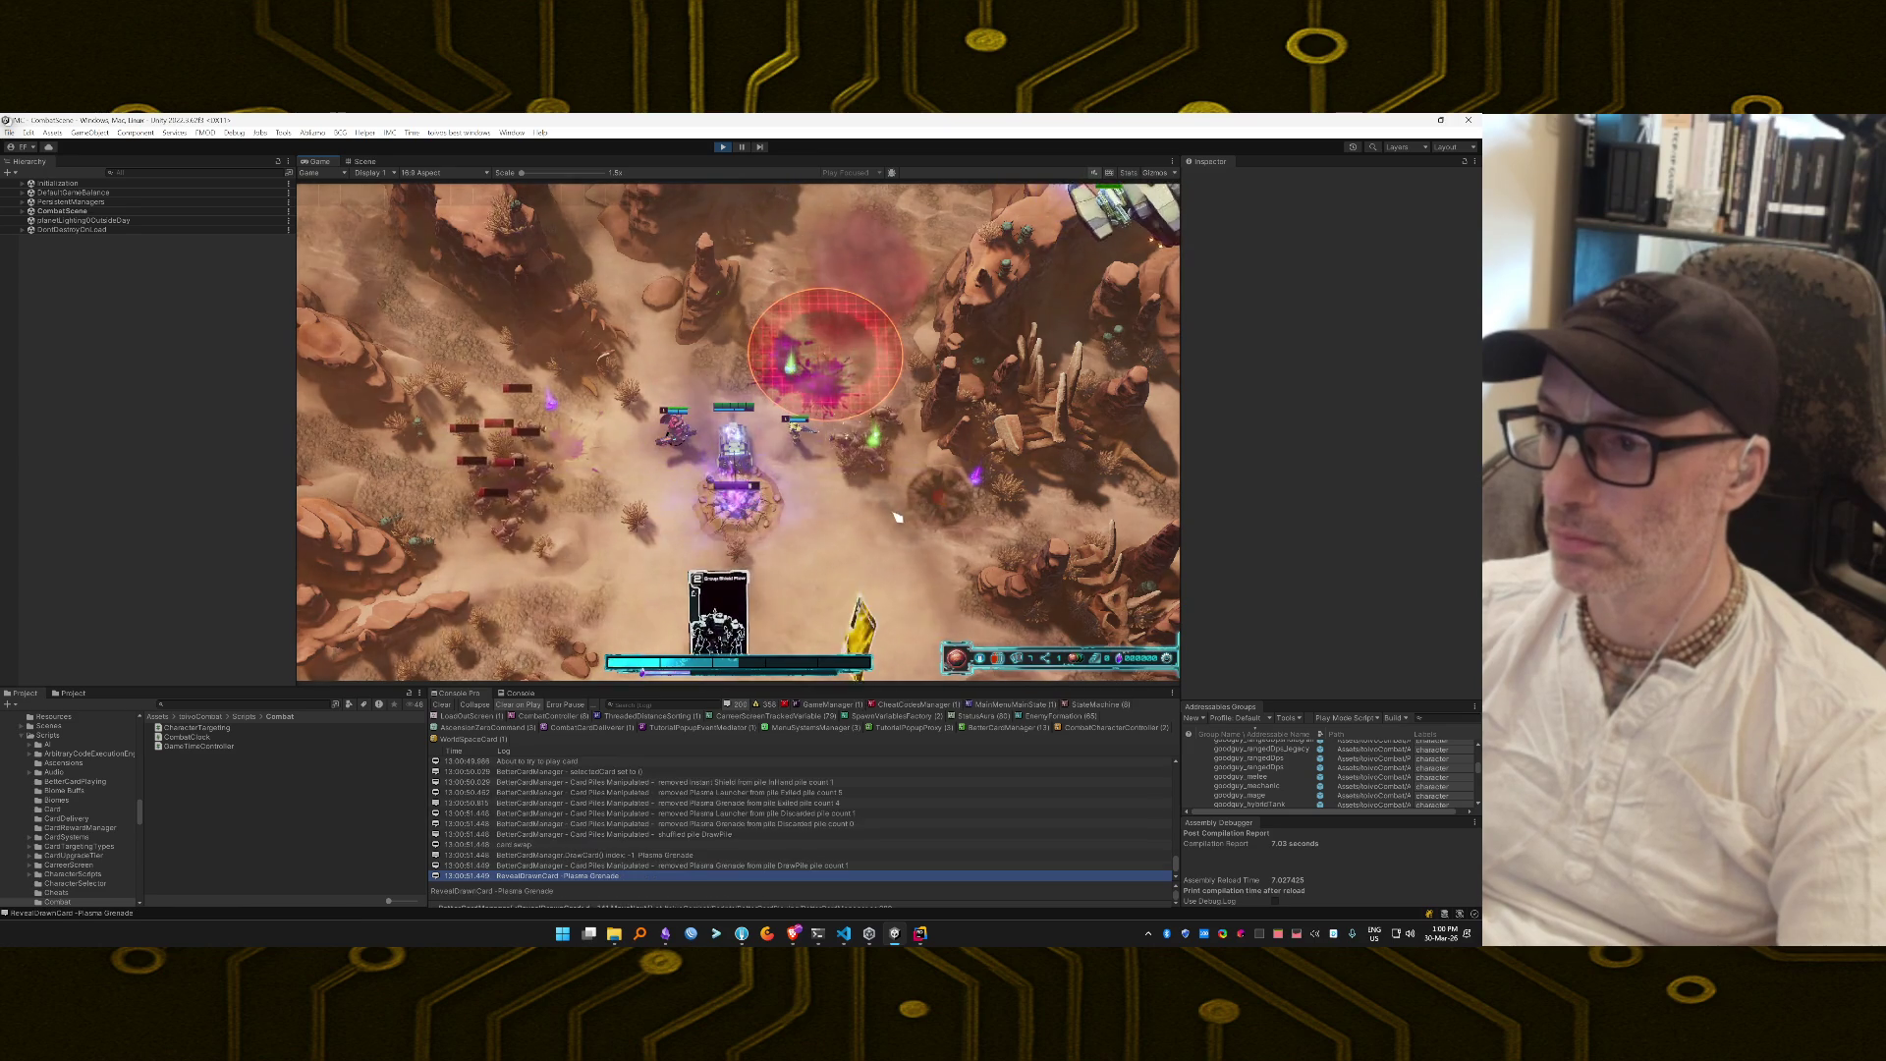